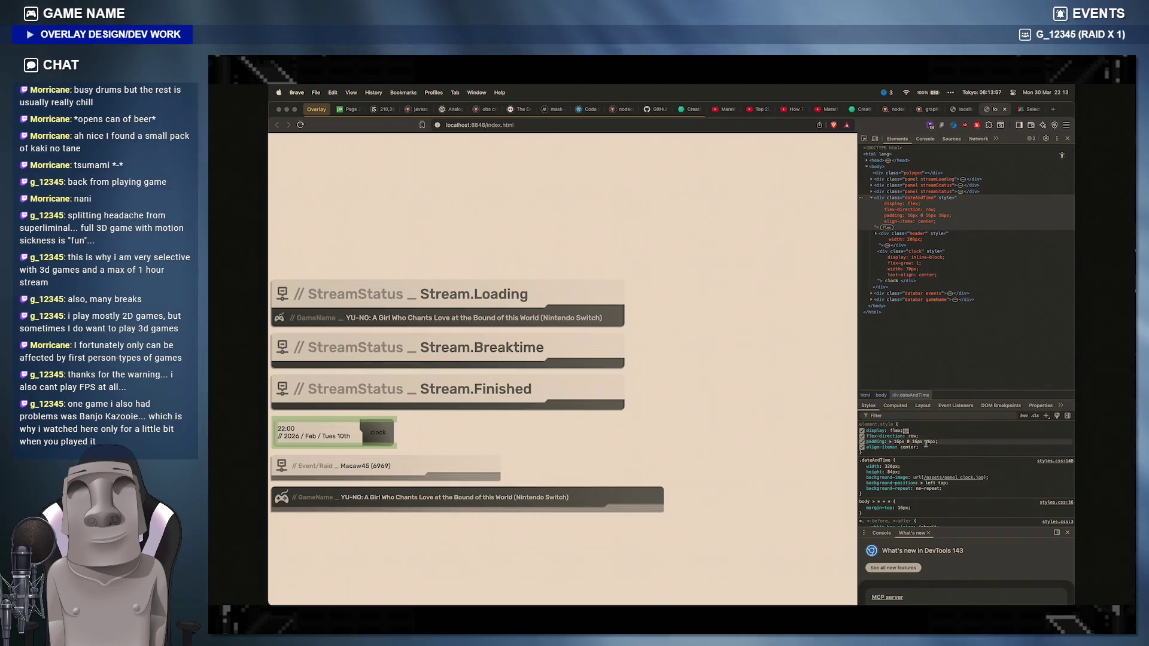
Step: Select the four flex layout rules trialled on dateAndTime in DevTools Styles and head to the editor
left_click_drag(930, 441, 867, 434)
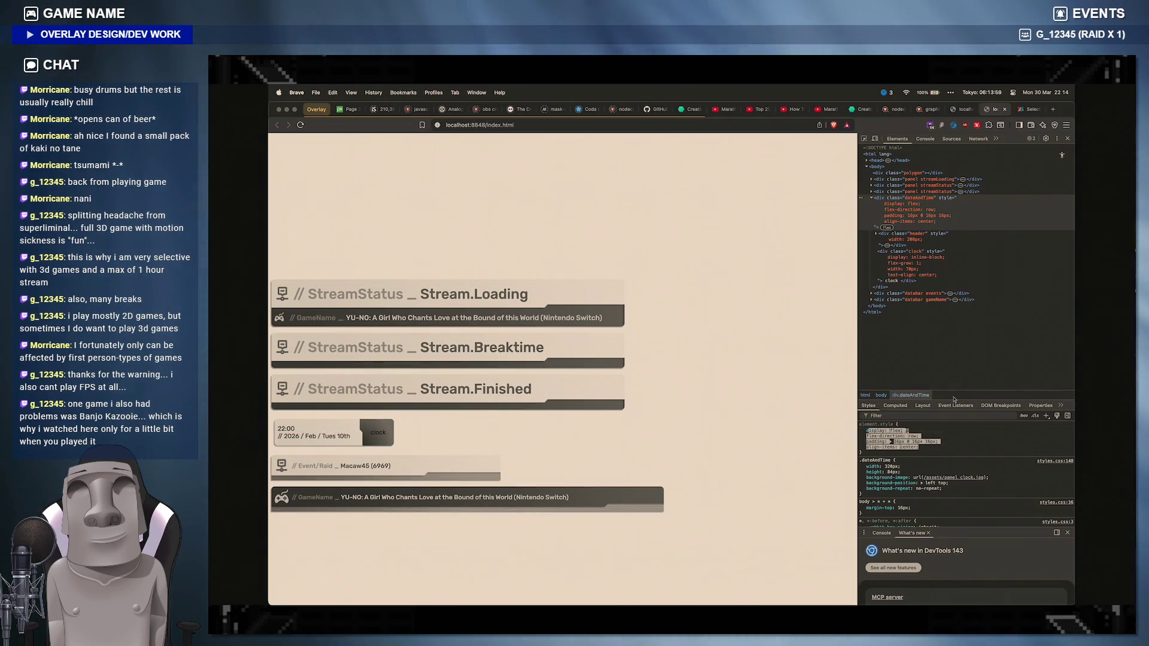
left_click(930, 449)
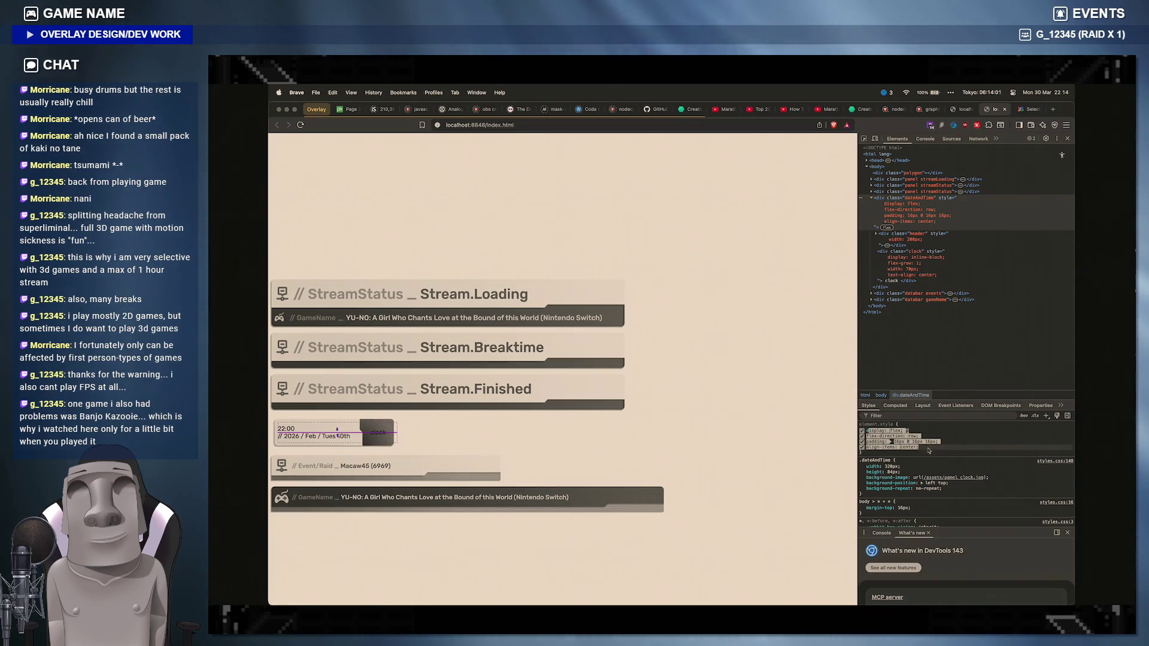
left_click_drag(931, 448, 853, 492)
key("super+c")
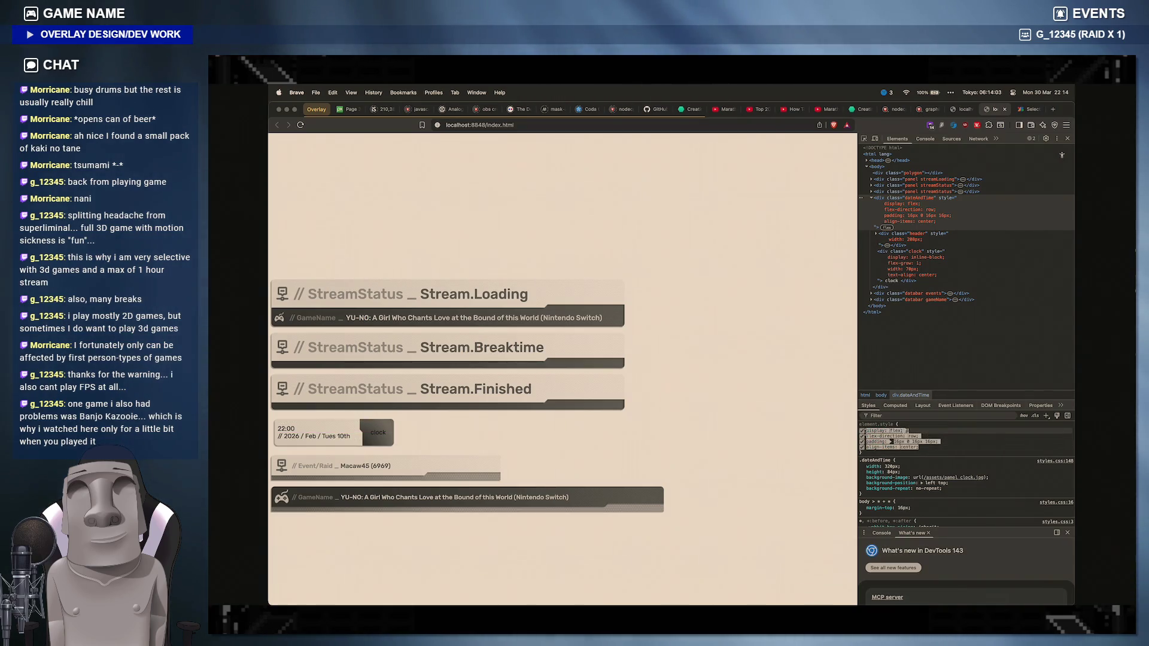
left_click(744, 598)
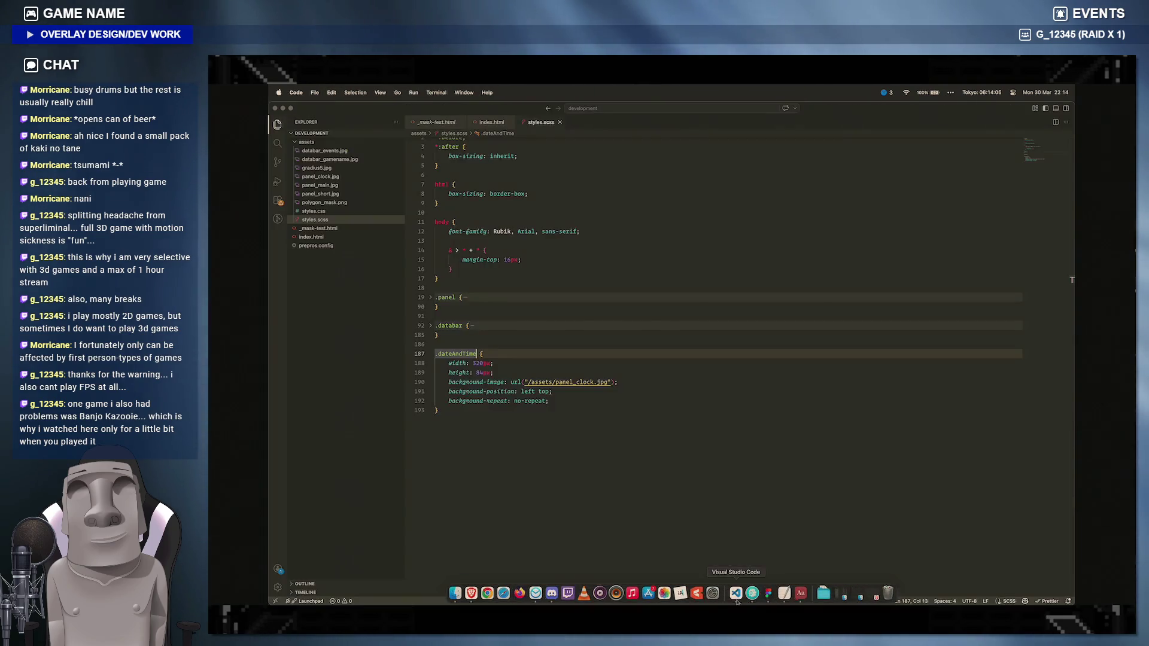
Step: Paste the flex rules into .dateAndTime after background-repeat and fix their indentation
left_click(557, 401)
key("Return")
key("Return")
key("Return")
key("super+v")
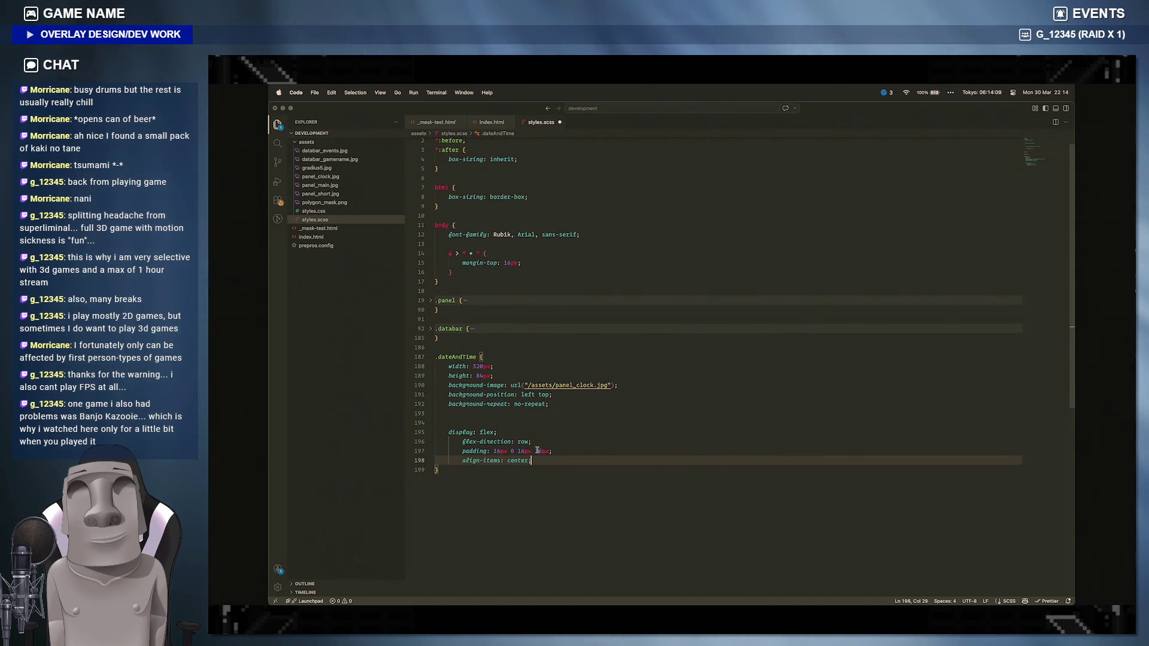
left_click_drag(532, 461, 463, 441)
key("shift+Tab")
key("ctrl+shift+k")
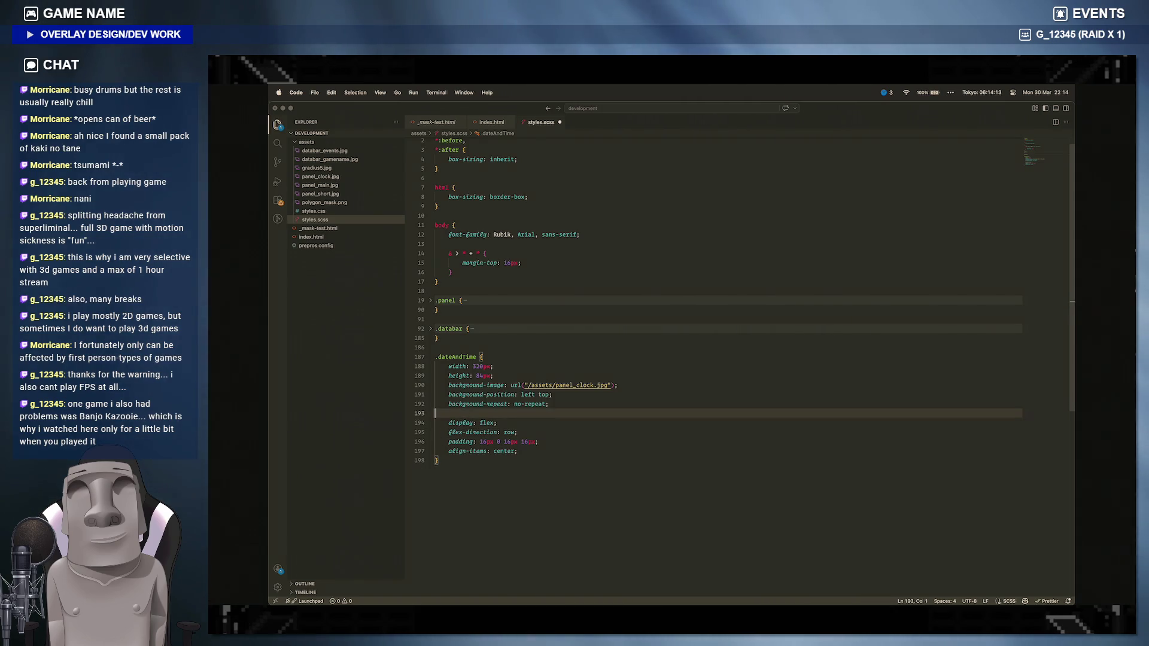
Step: Check index.html, then add empty nested '& .header {' and '& .clock {' blocks inside .dateAndTime
left_click(491, 122)
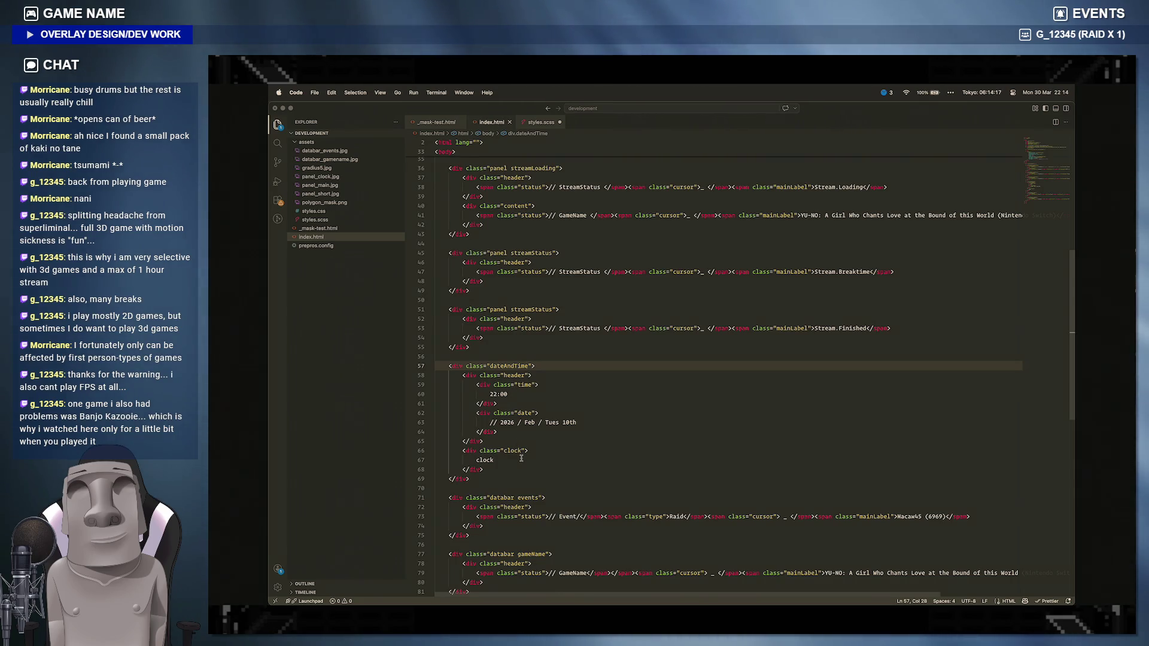
left_click(540, 122)
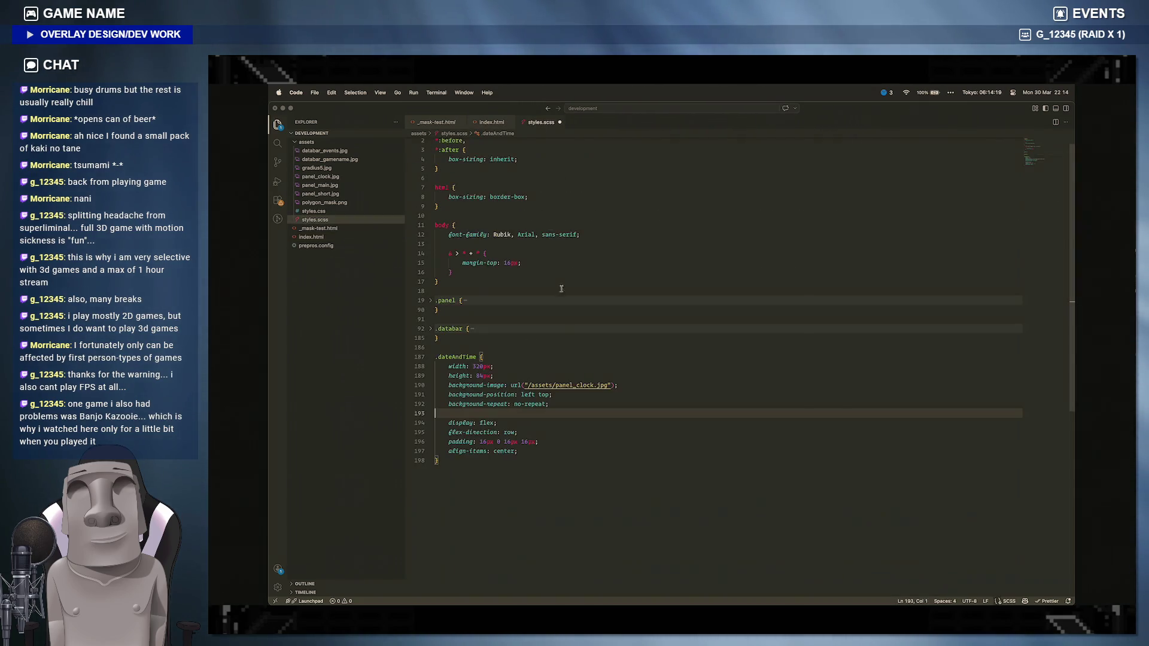
left_click(539, 460)
key("Return")
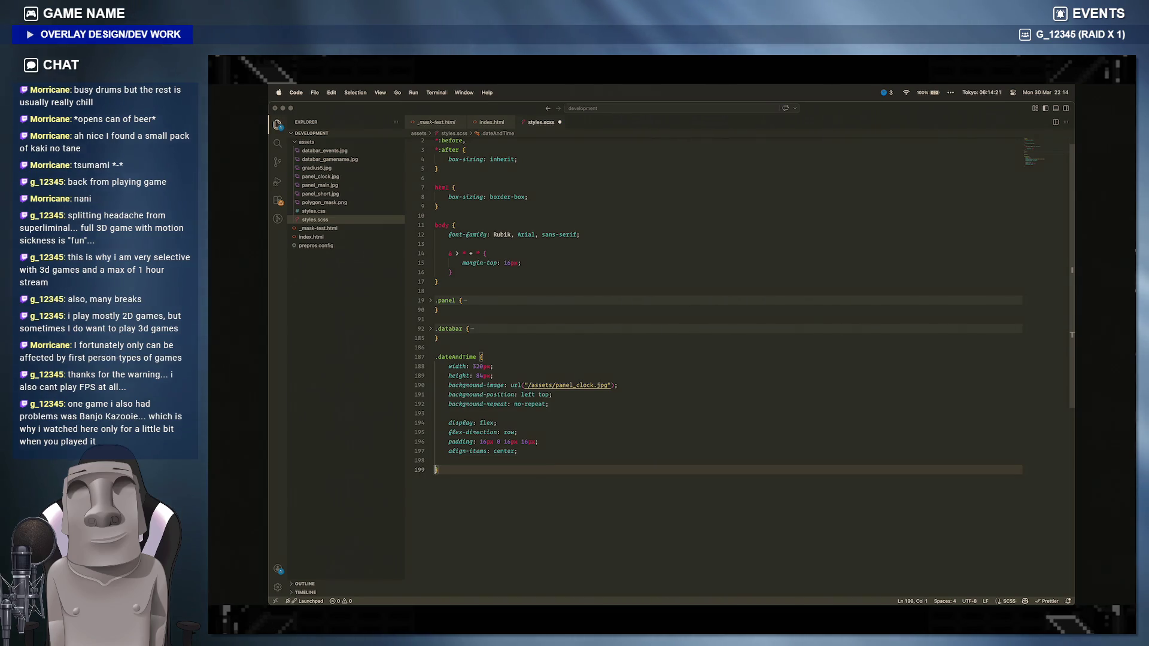
key("Return")
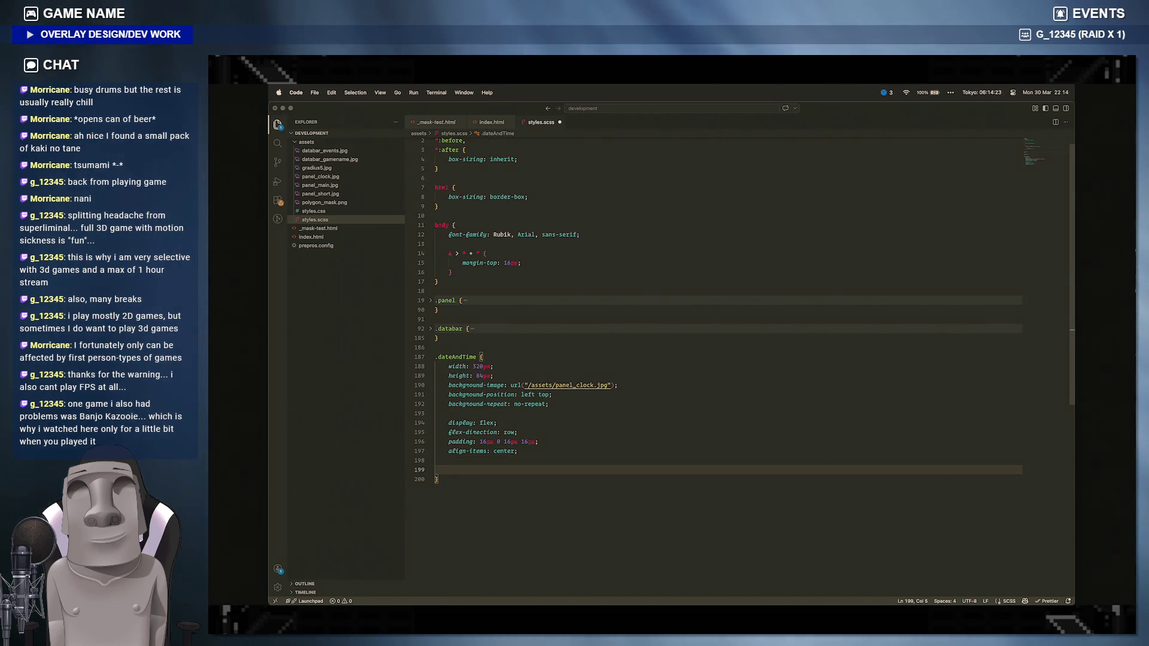
type("& .header {")
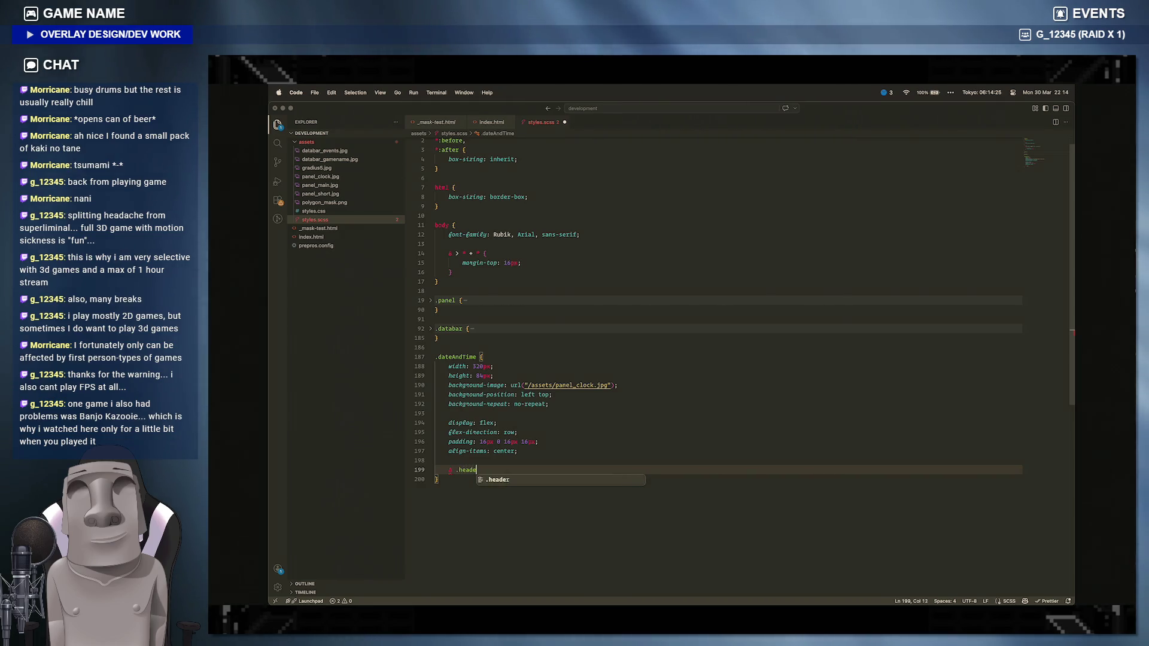
key("Return")
key("Down")
key("Return")
key("Return")
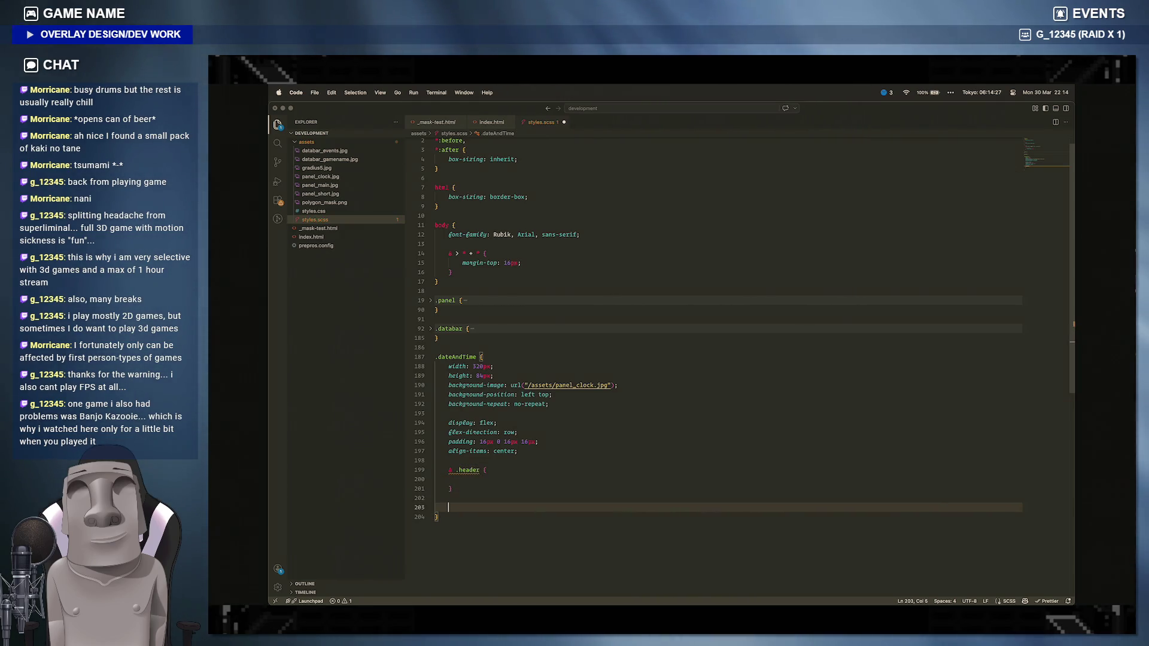
type("& .clock {")
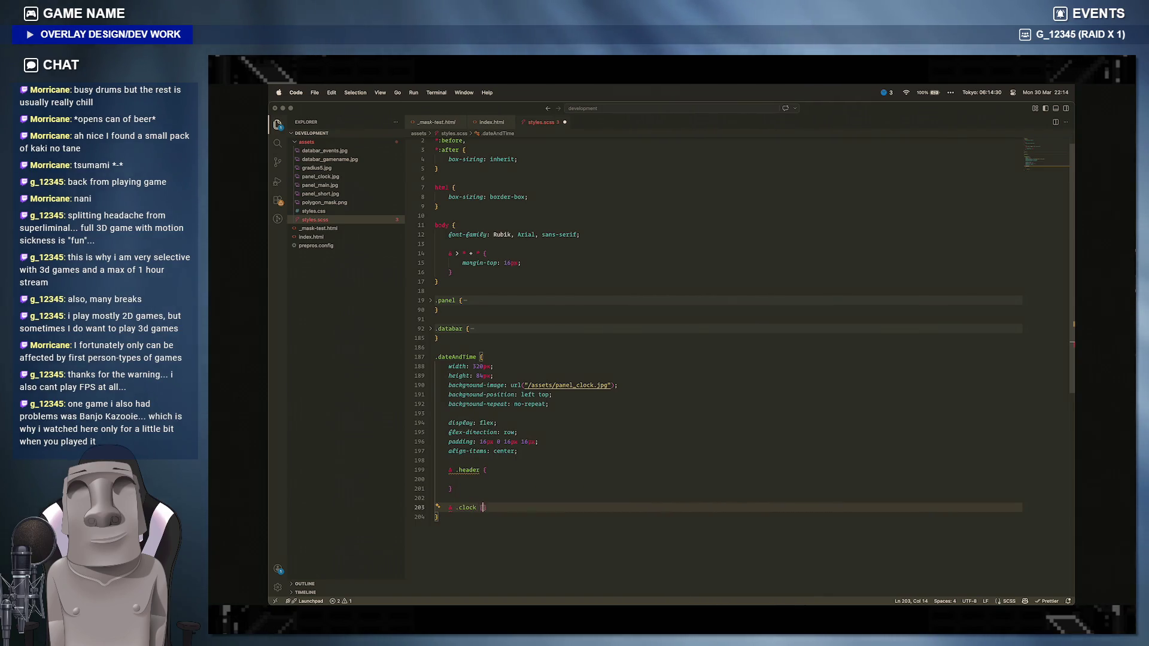
key("Return")
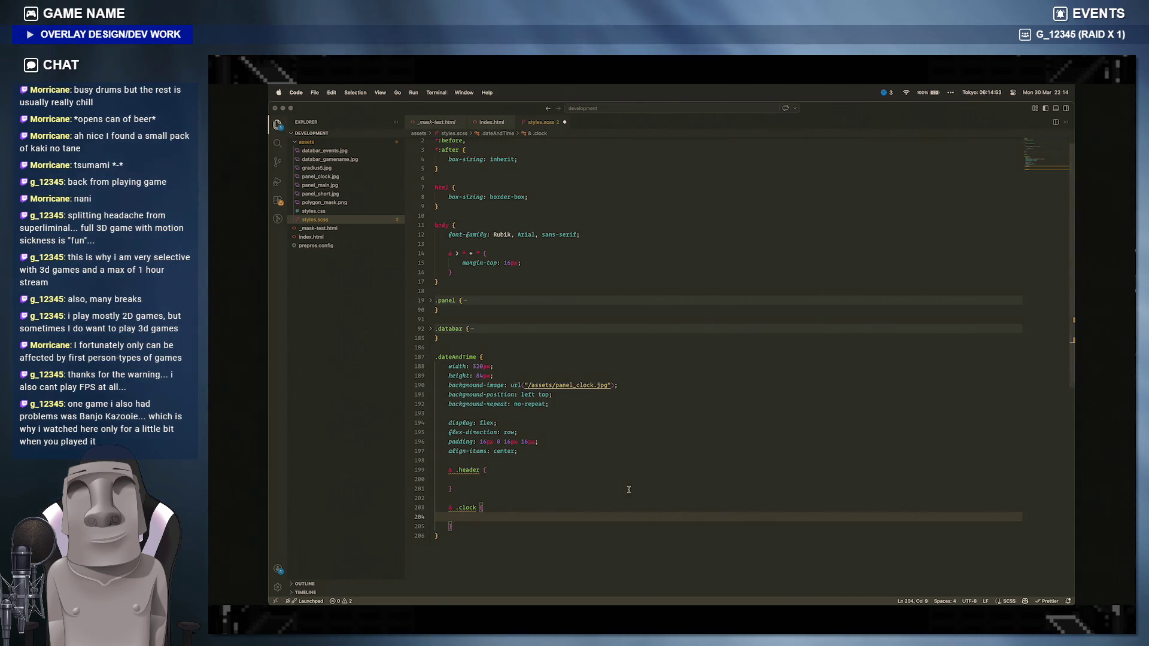
left_click(470, 593)
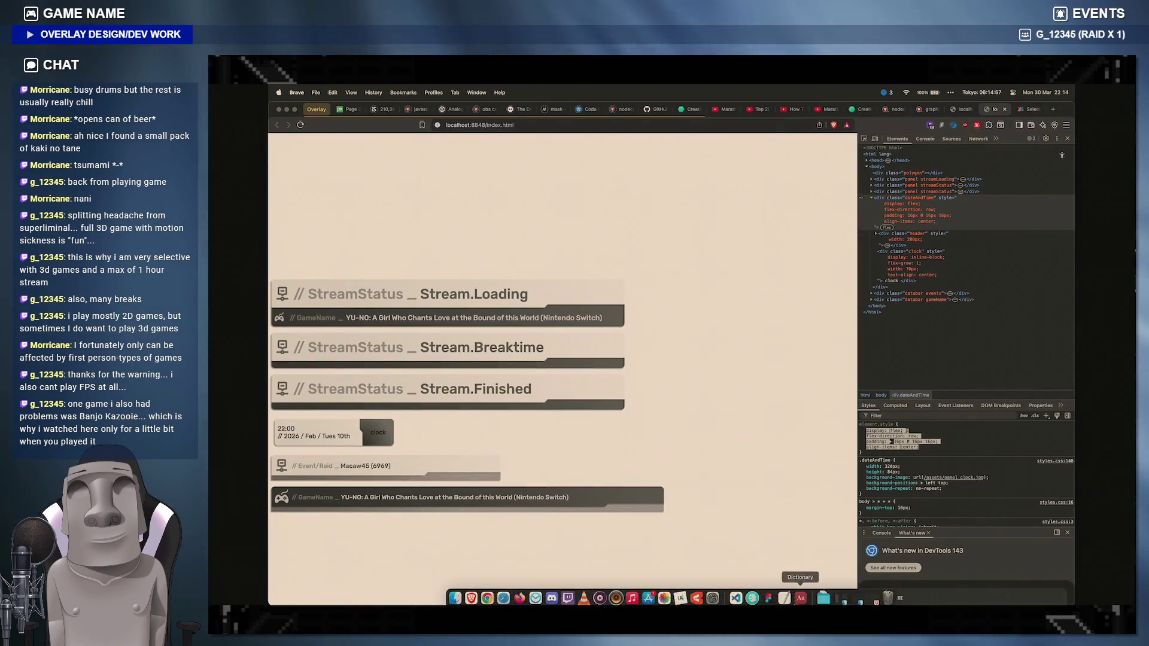
Step: Inspect div.clock and set its live element.style width to 96px
left_click(898, 251)
mouse_move(923, 436)
left_mouse_down()
mouse_move(867, 447)
mouse_move(865, 430)
left_mouse_up()
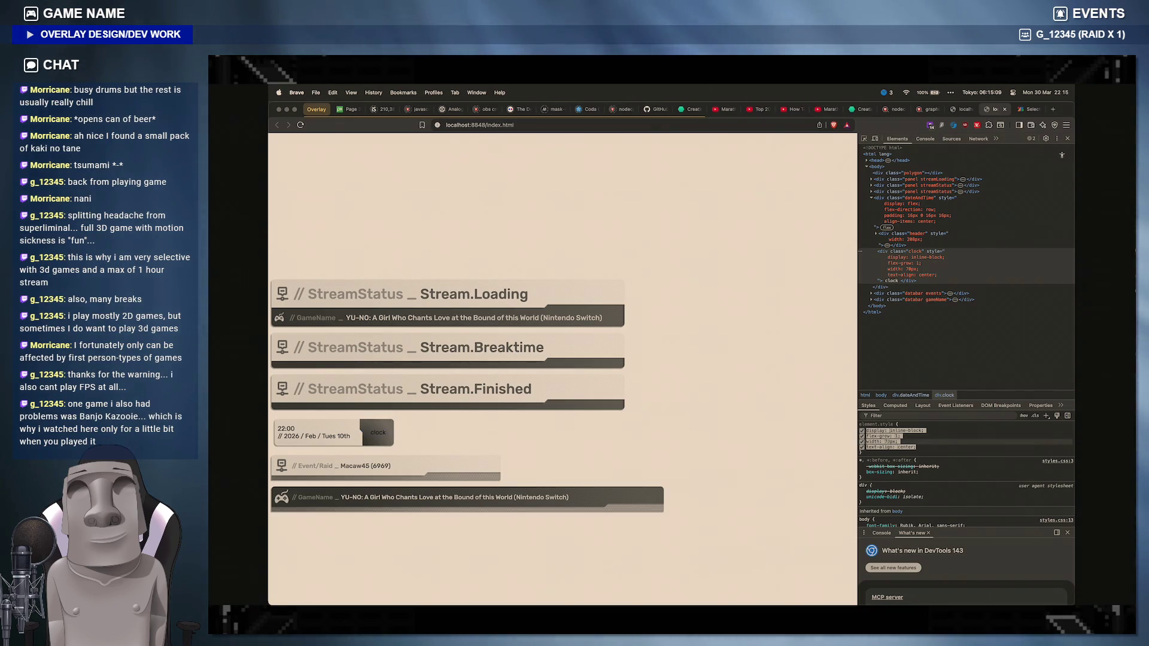
left_click(889, 443)
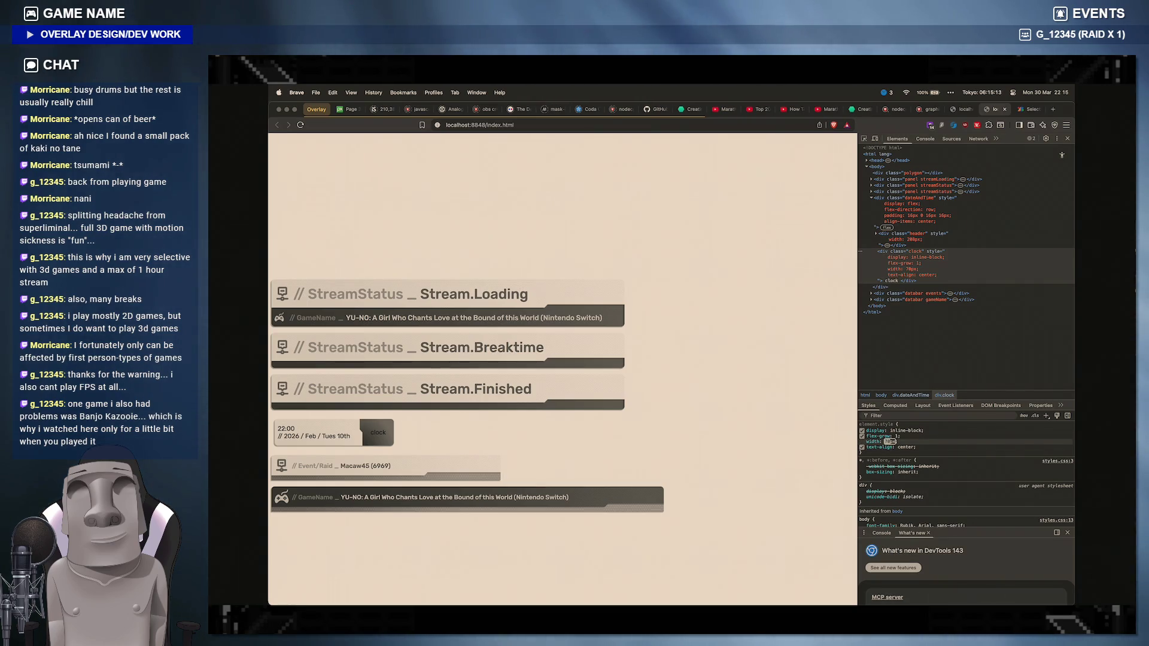
type("96px")
key("Return")
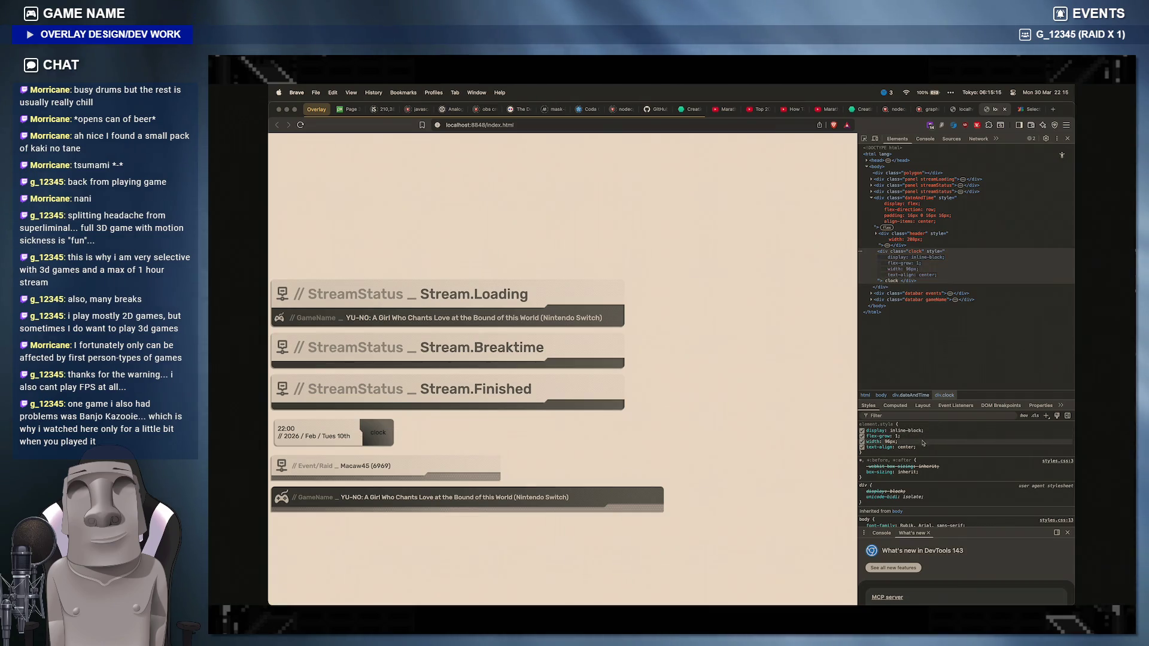
Step: Select the clock's updated rules to copy and move into the .header block in the editor
left_click_drag(919, 449, 866, 430)
key("super+c")
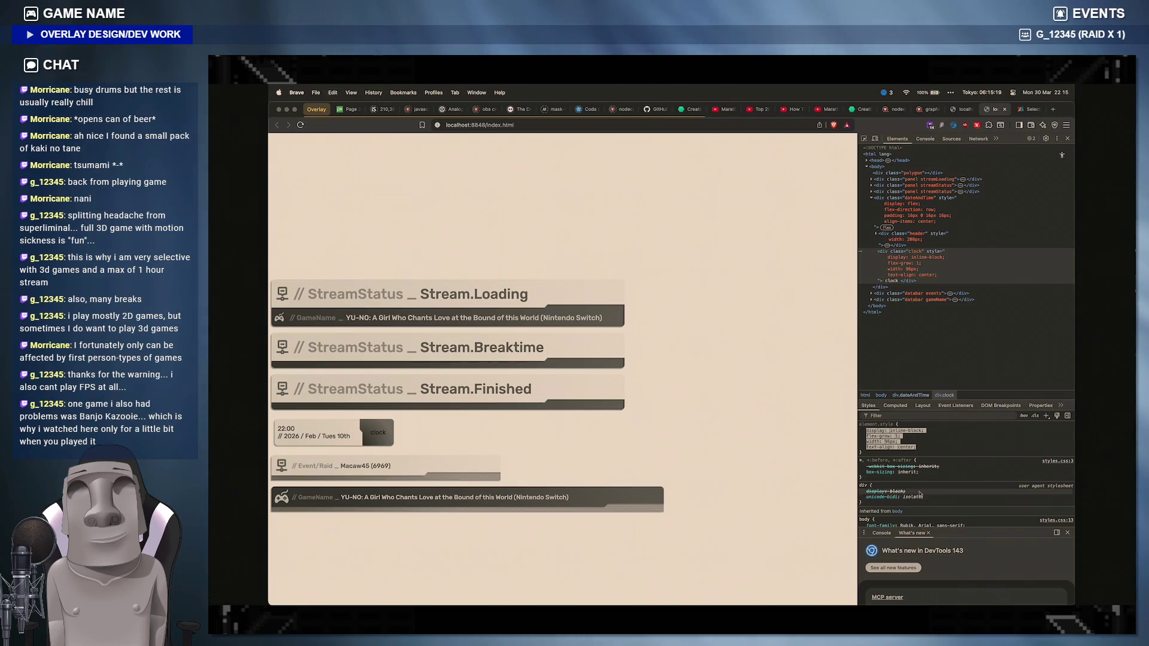
mouse_move(767, 599)
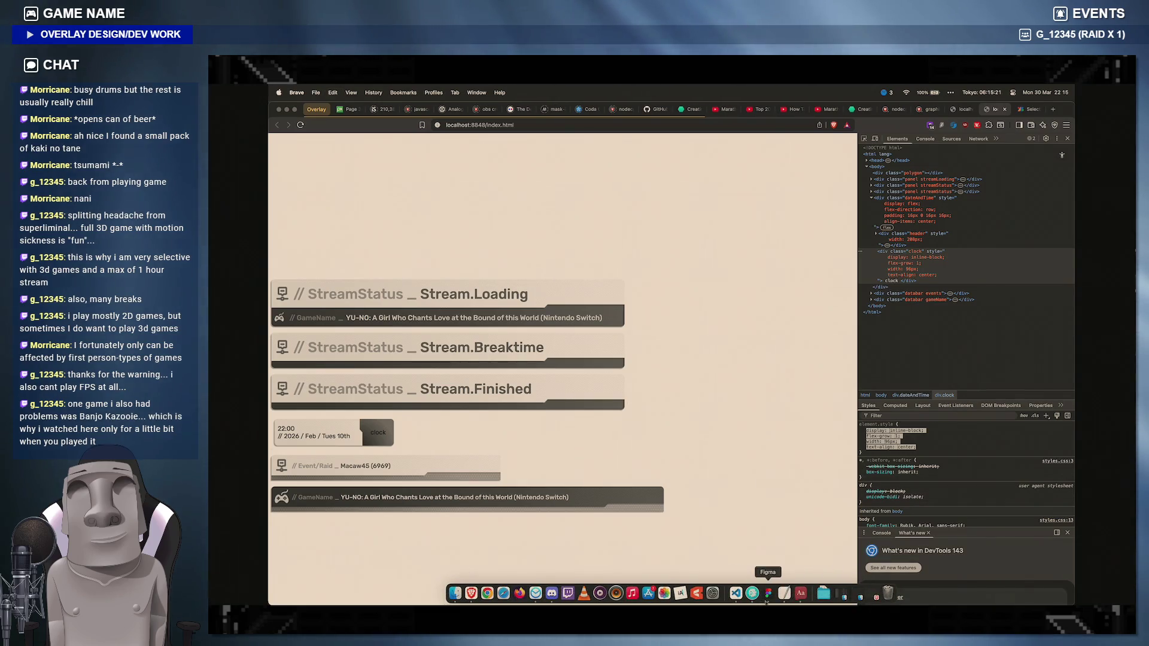
left_click(736, 593)
left_click(488, 478)
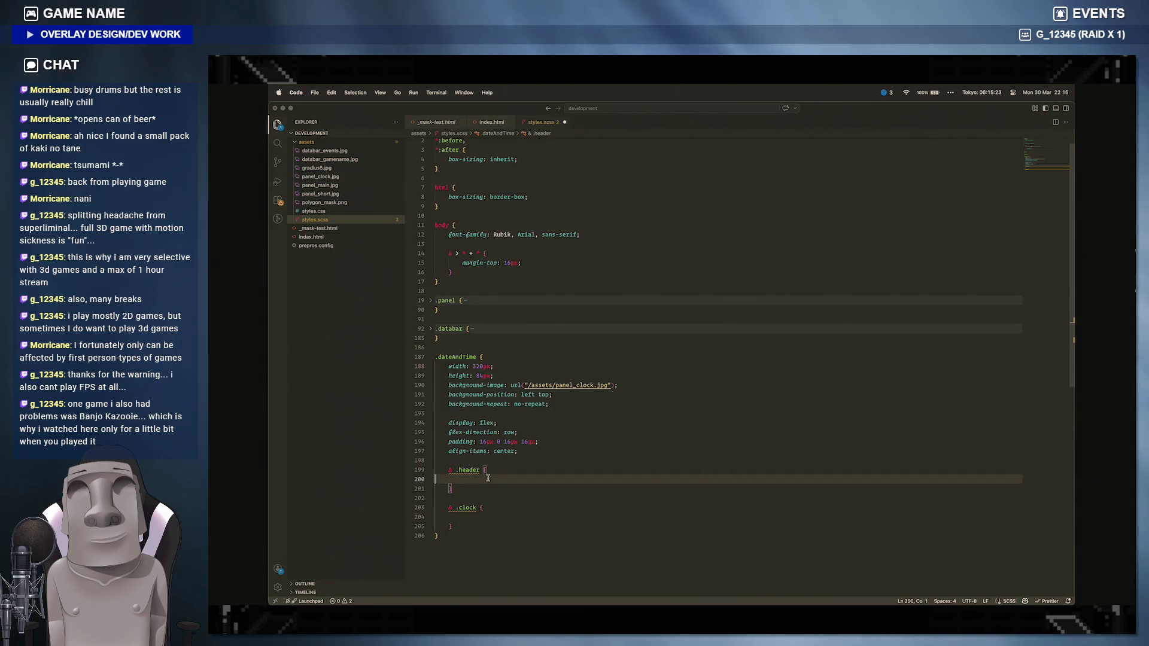
type("width: ")
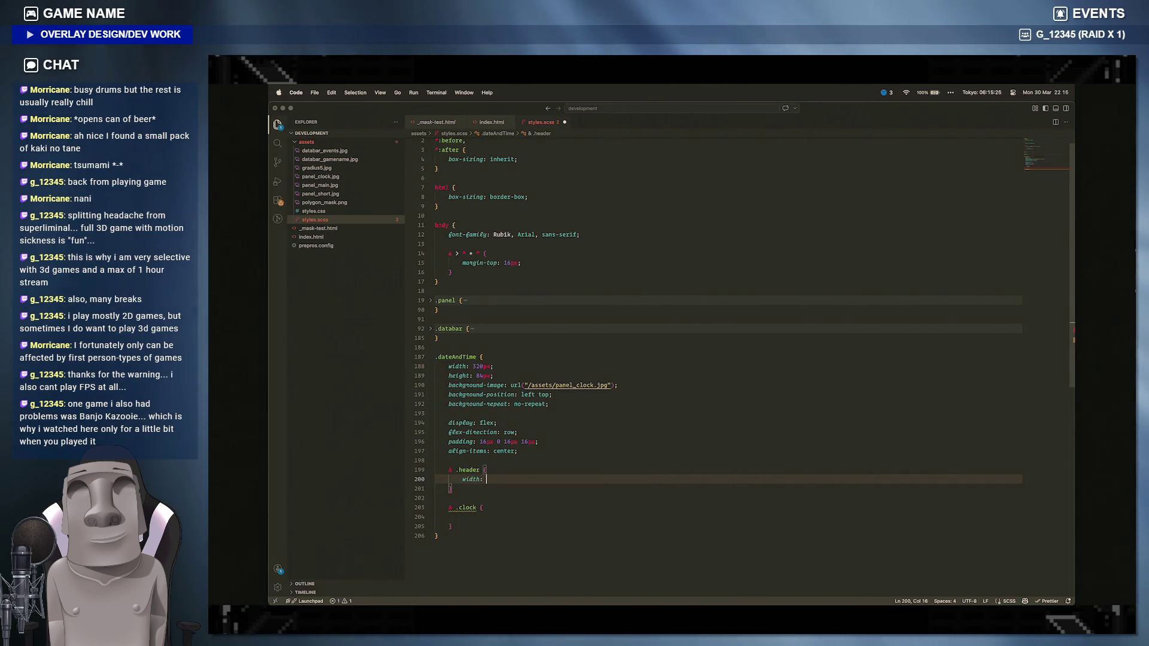
type("200px;")
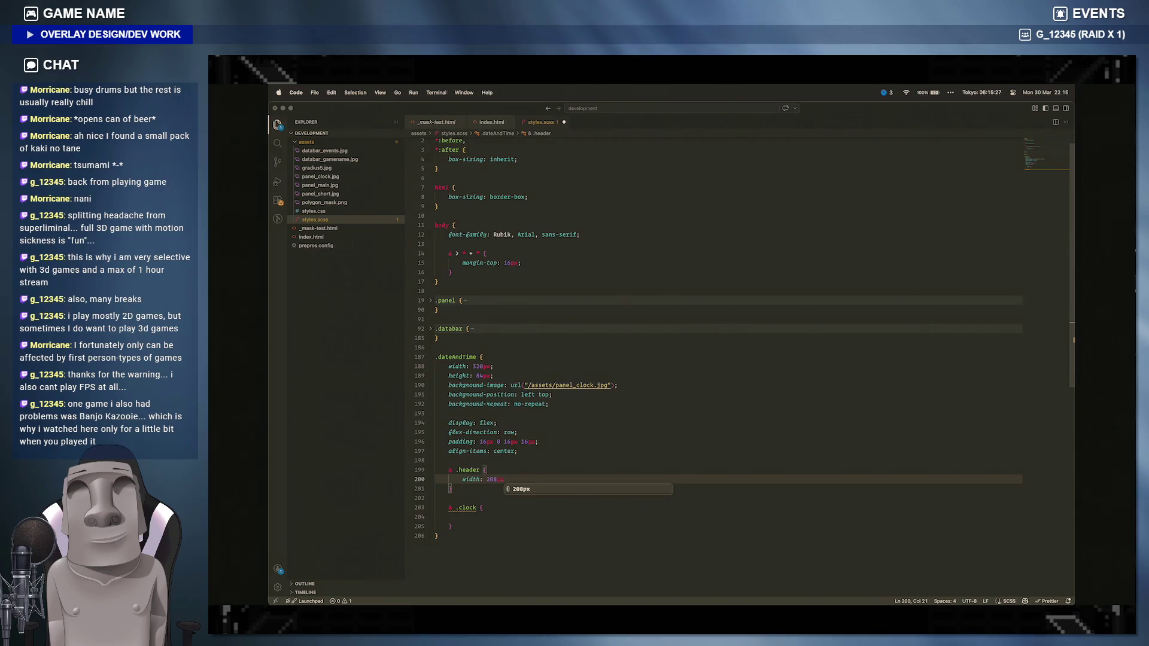
Step: Paste the inline-block, flex-grow, 96px width and centring rules into .clock, fix indentation and save
left_click(473, 518)
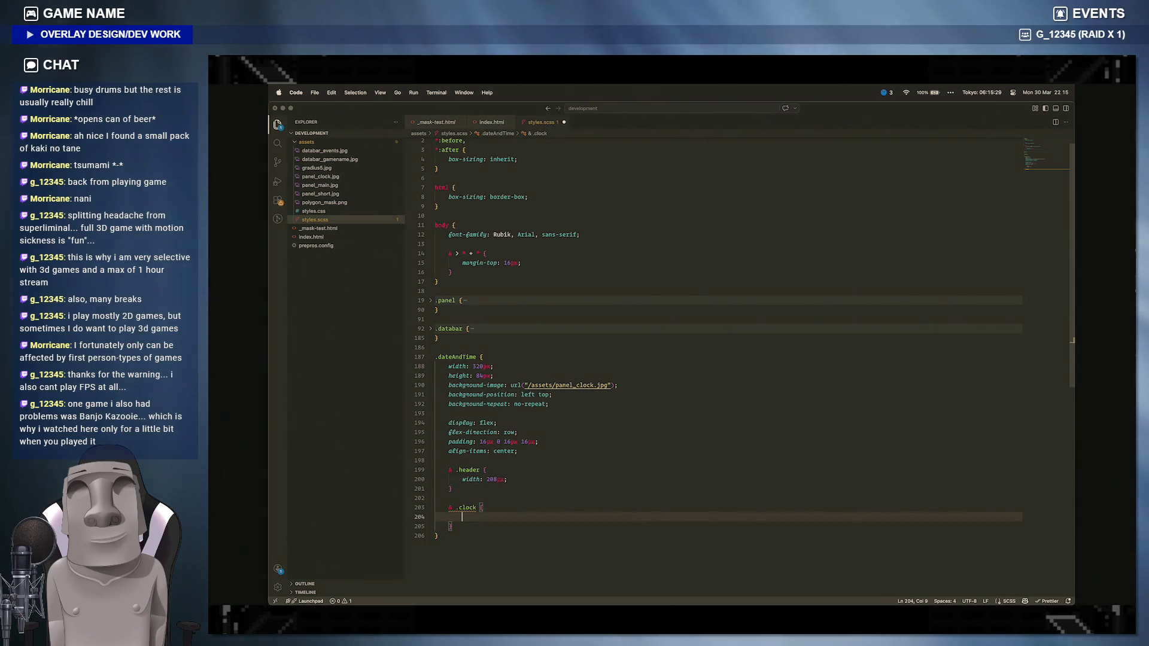
key("super+v")
left_click_drag(548, 544, 461, 525)
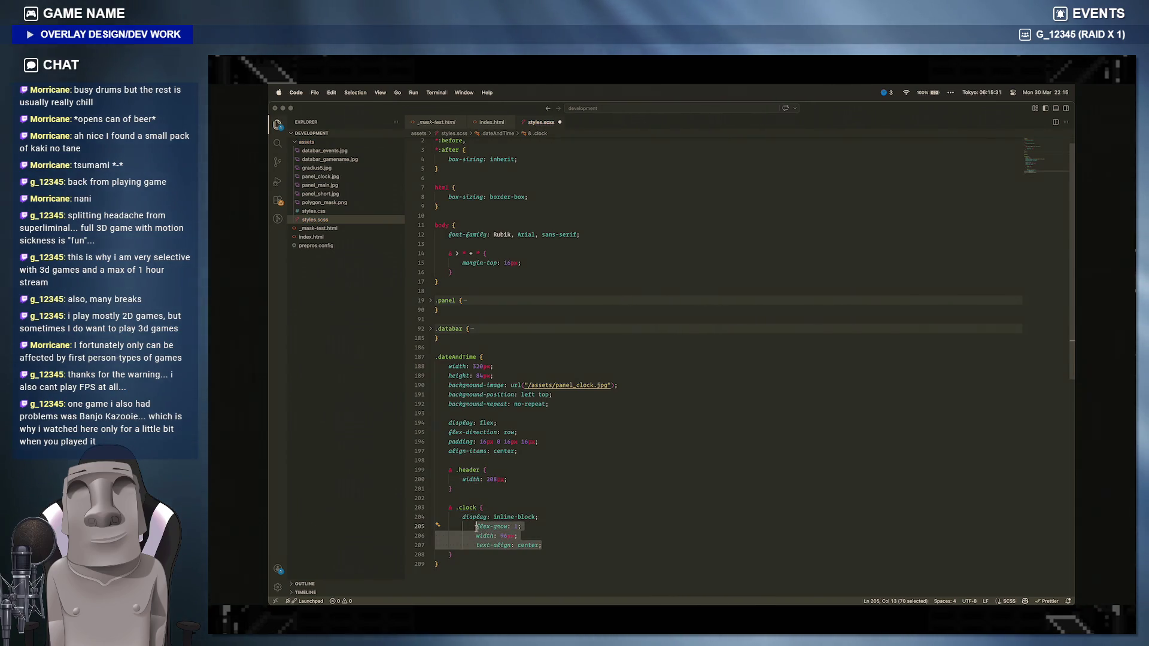
left_click(544, 529)
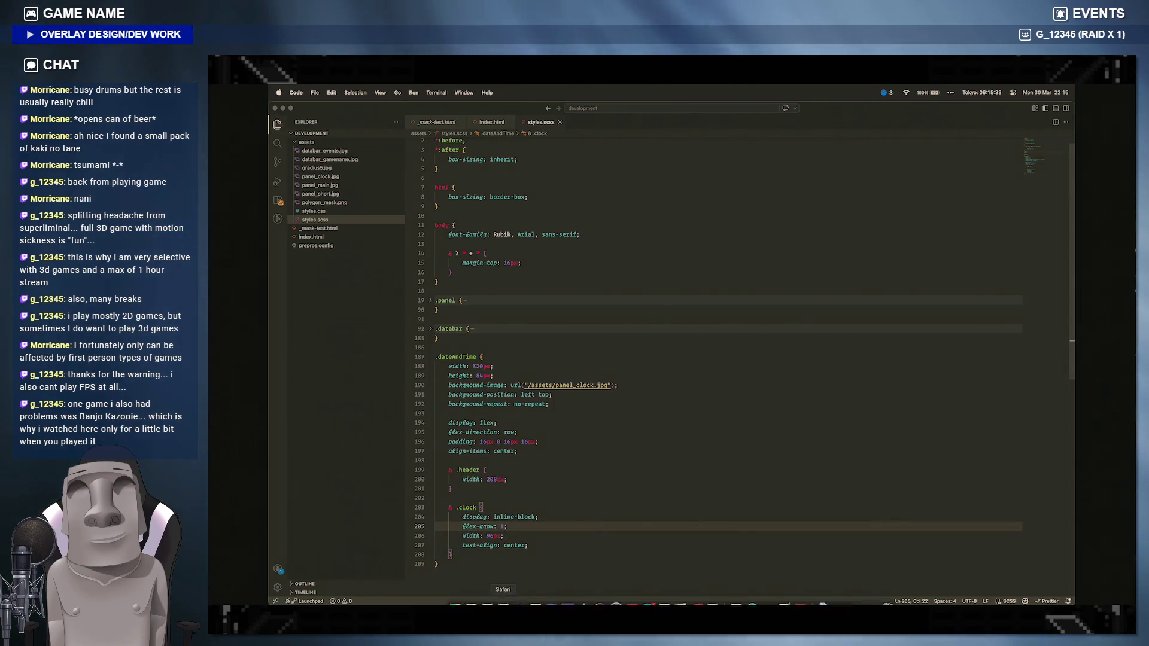
key("super+Tab")
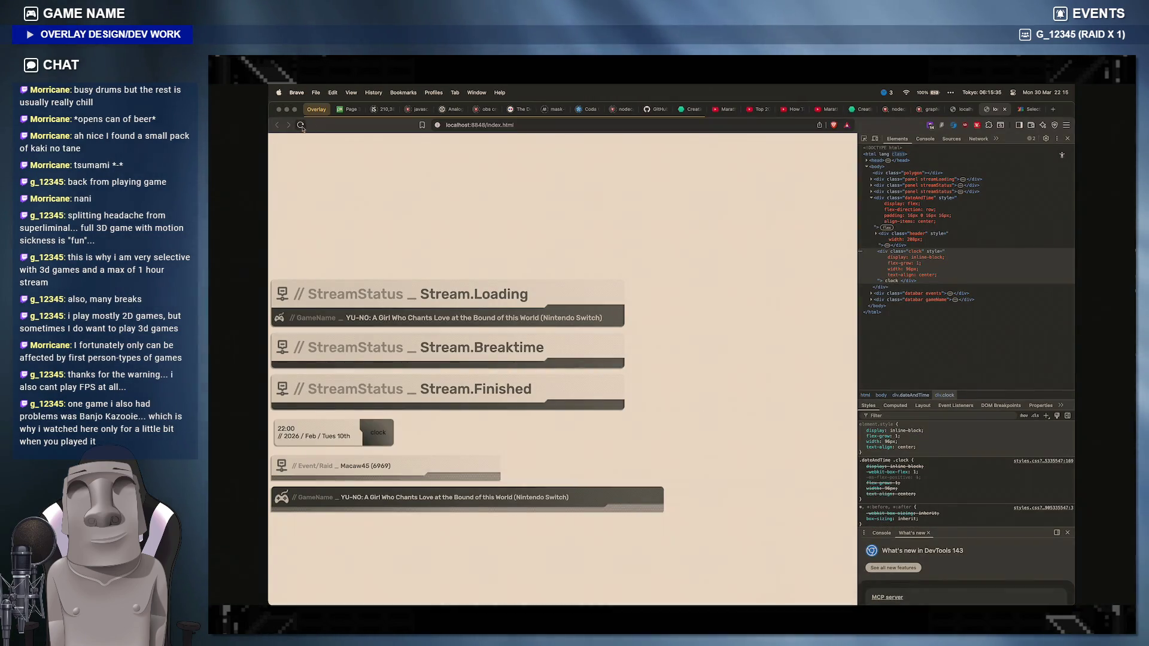
Step: Reload the overlay and expand the dateAndTime header node to inspect the time and date elements
key("super+r")
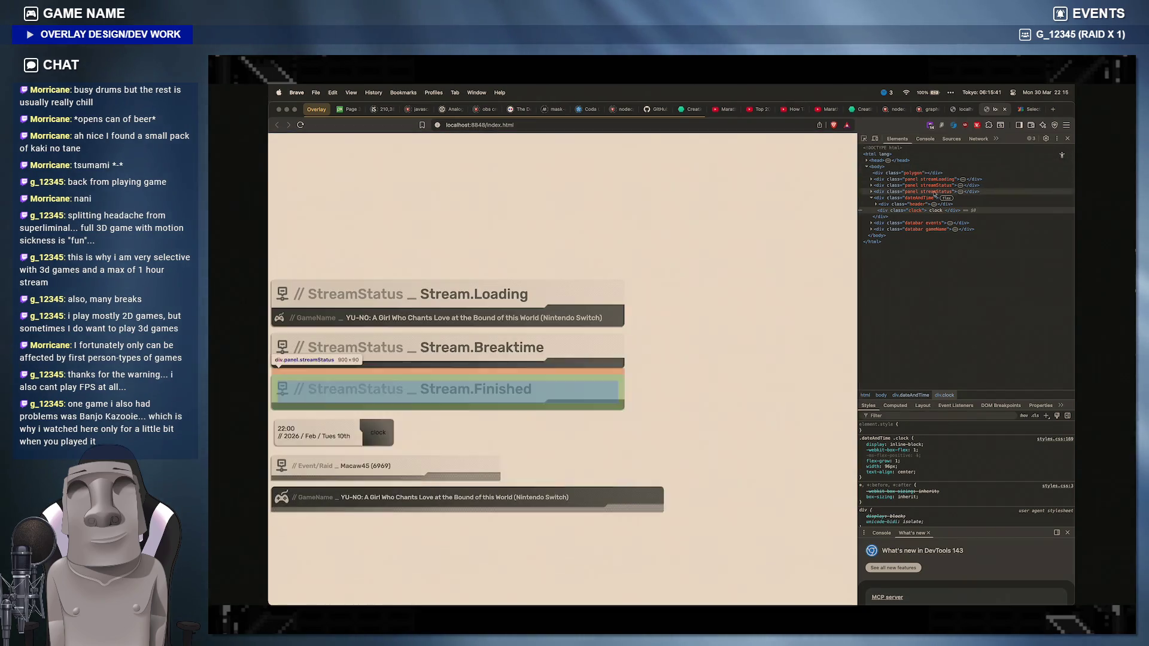
left_click(877, 204)
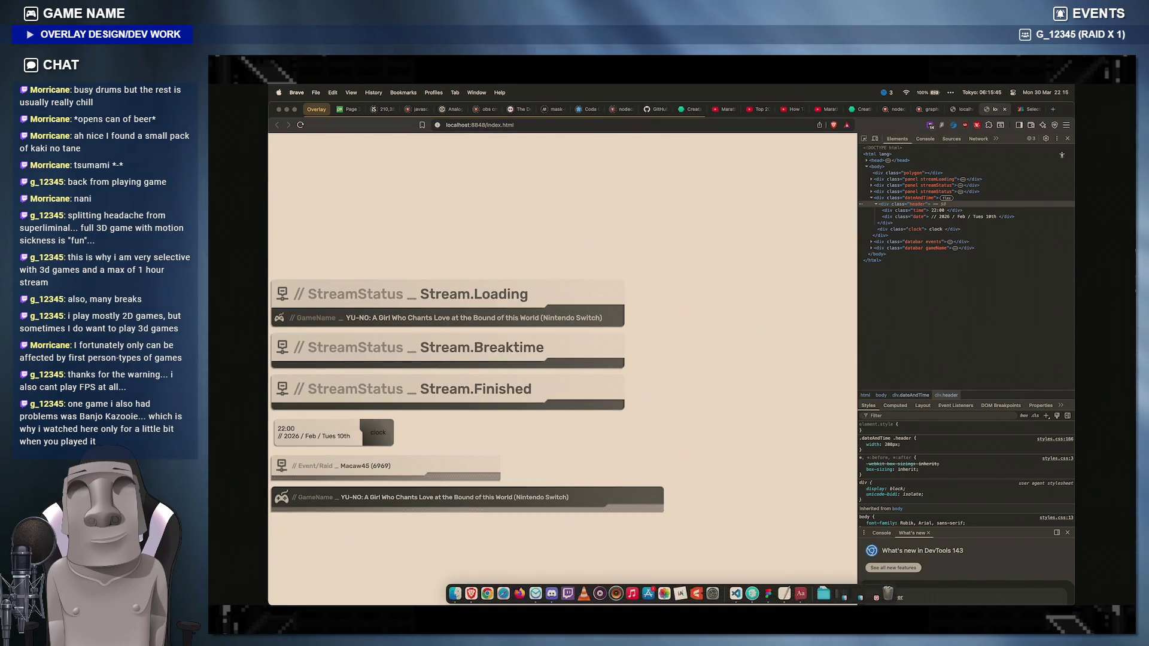
left_click(737, 593)
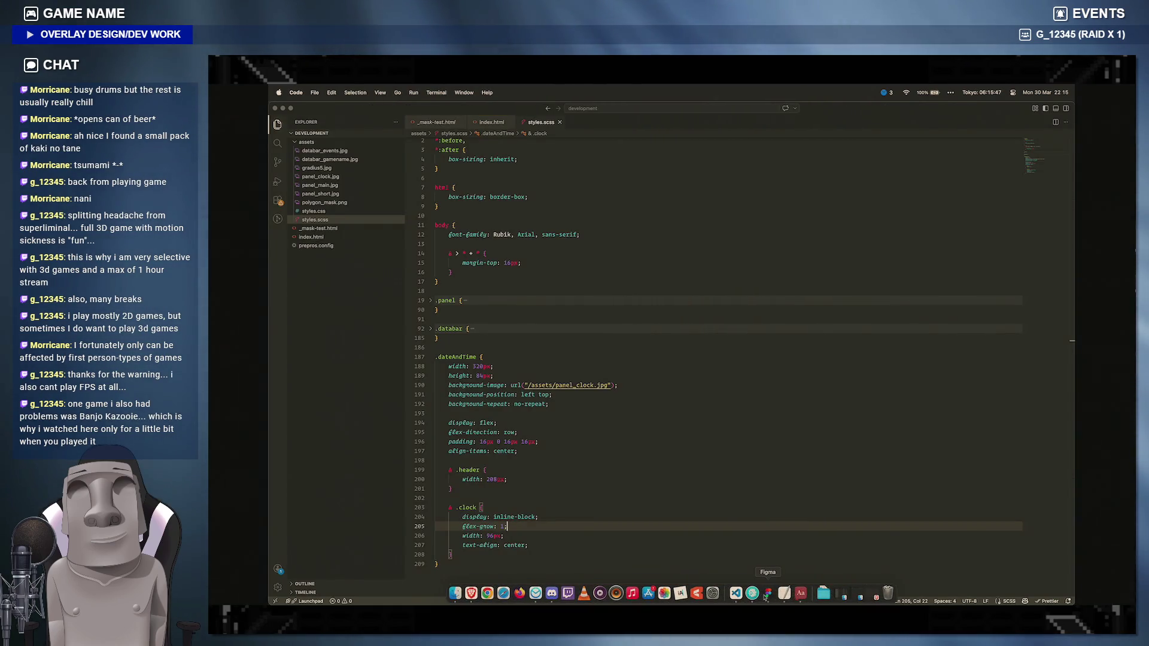
left_click(628, 593)
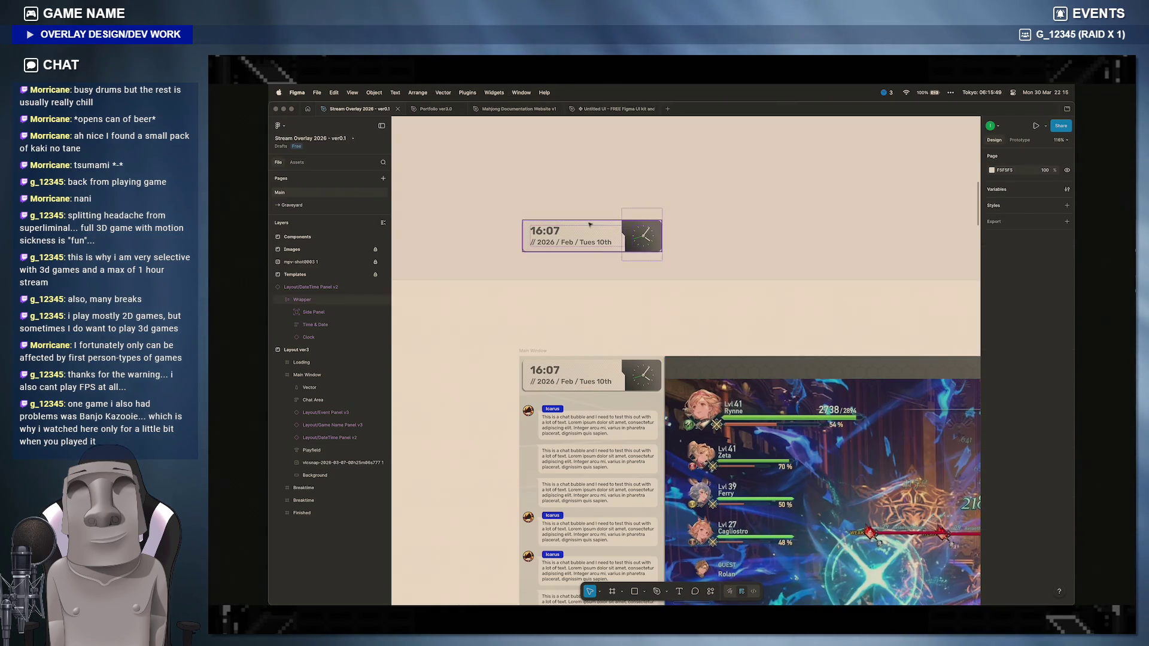
left_click(543, 232)
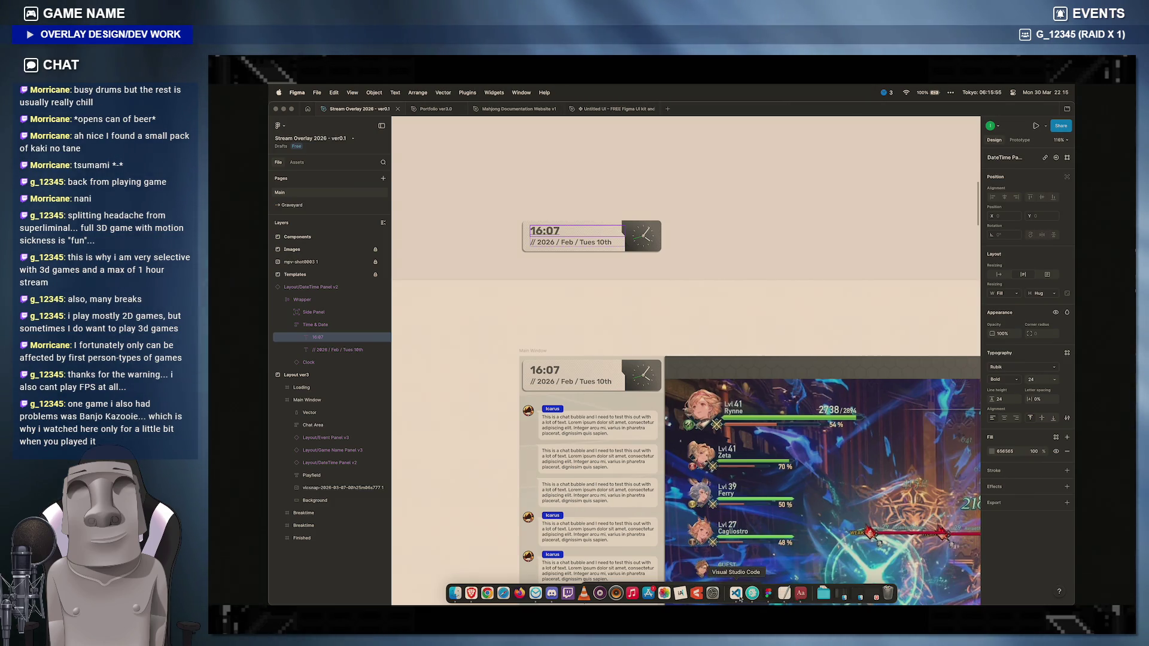
left_click(736, 593)
left_click(644, 488)
key("Up")
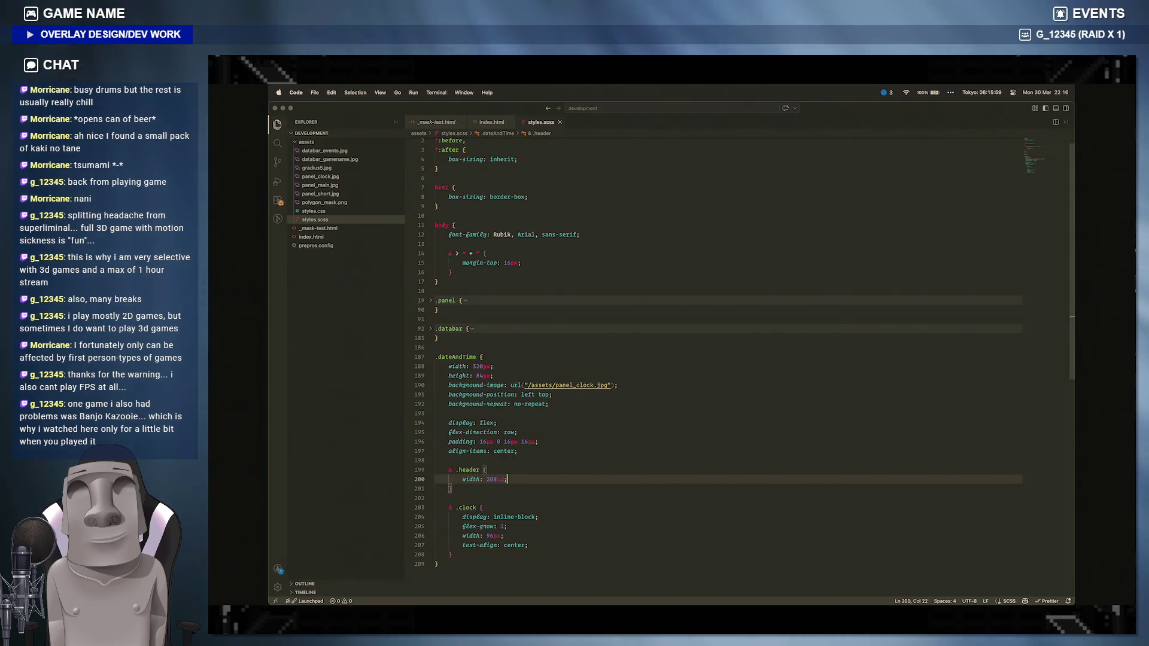
Step: Add a nested & .time block with 24px font-size and line-height inside .header, then preview in Brave
key("Return")
key("Return")
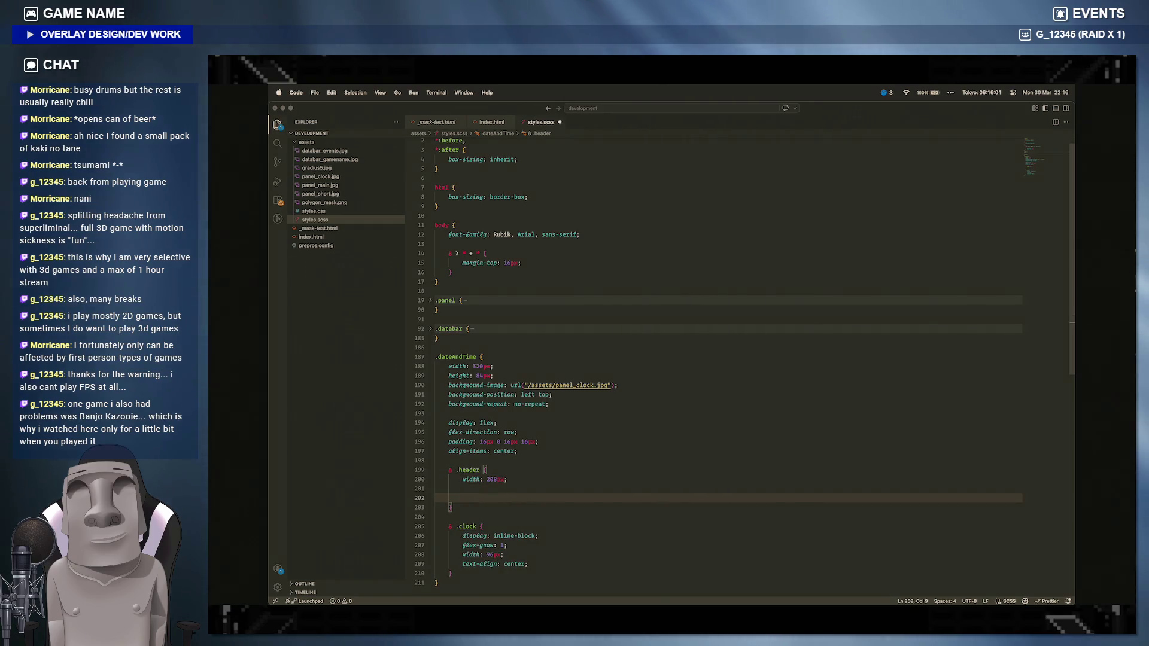
type("&.time {")
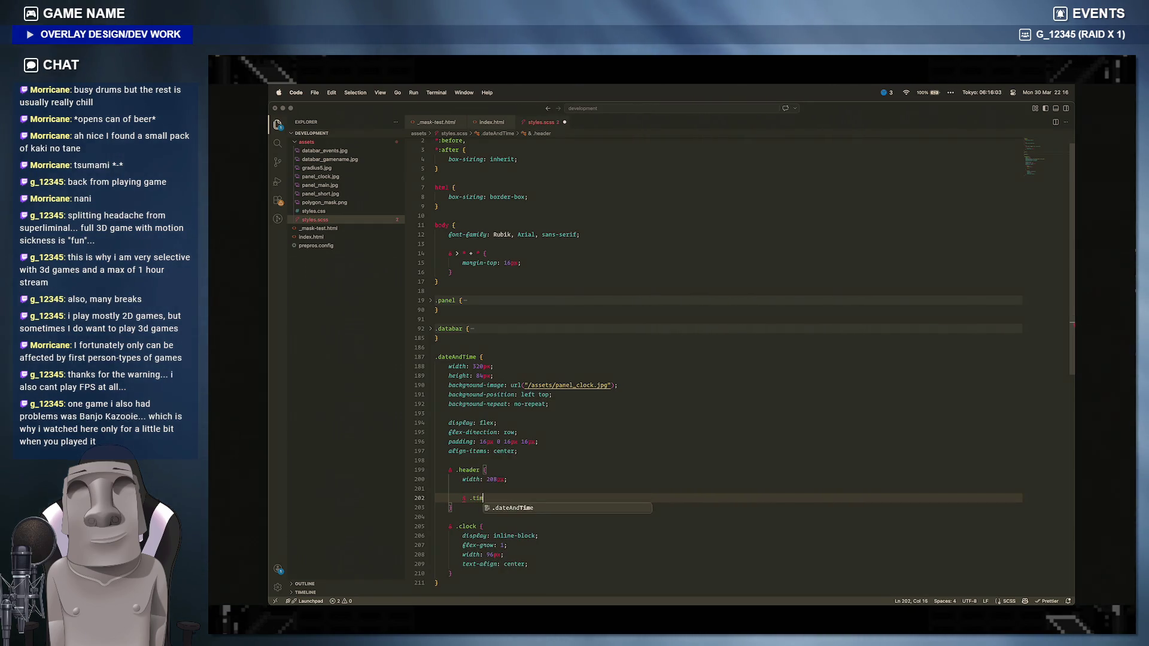
key("Return")
type("font-size")
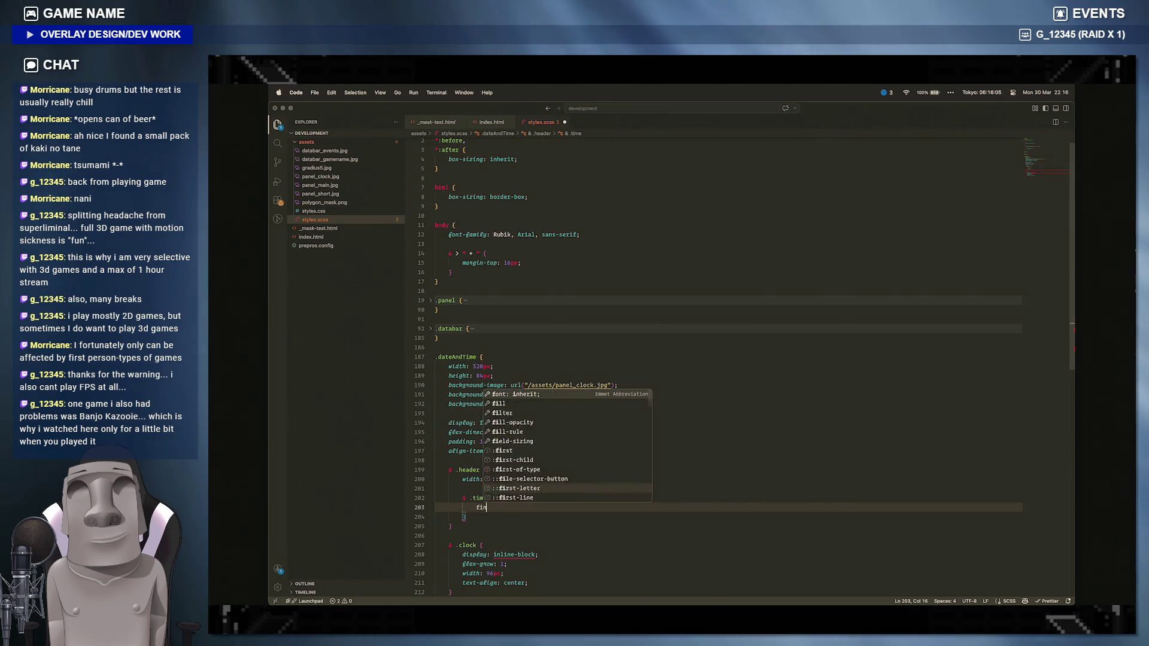
type(": 3rem;")
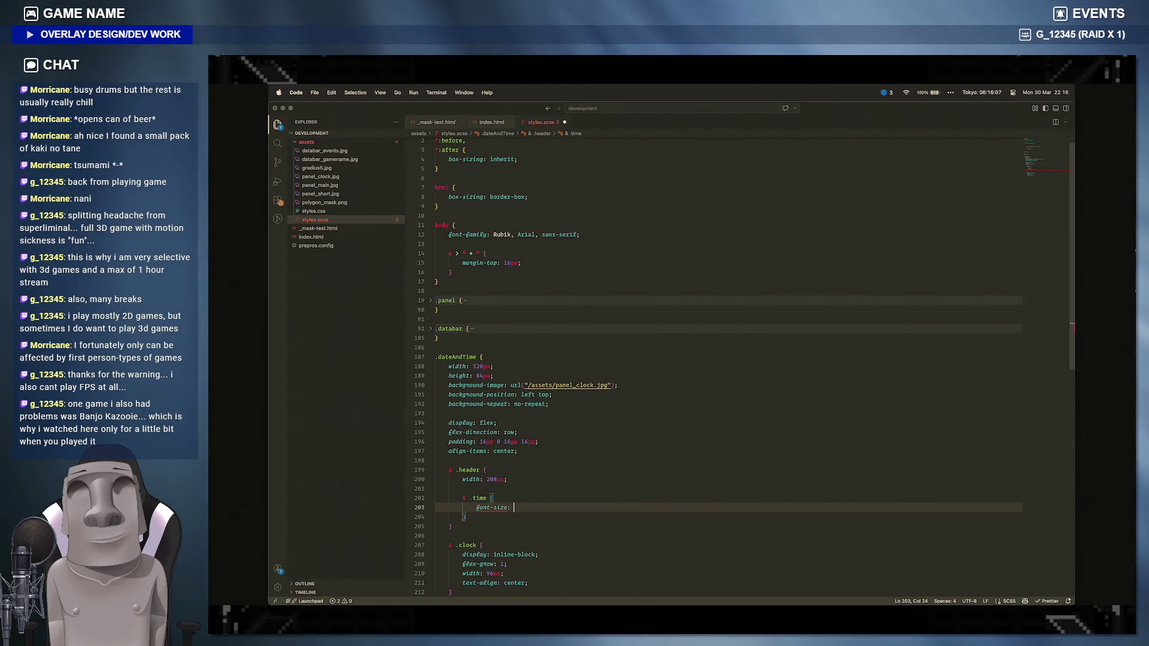
key("Return")
type("l")
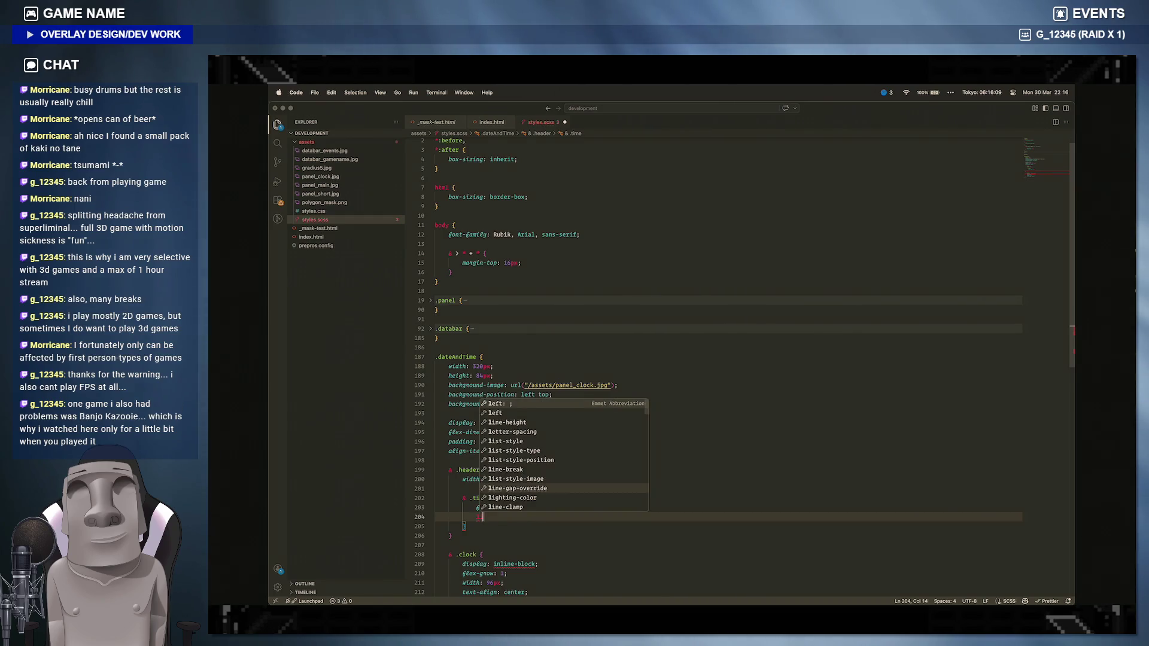
type("ine-height: 24px;")
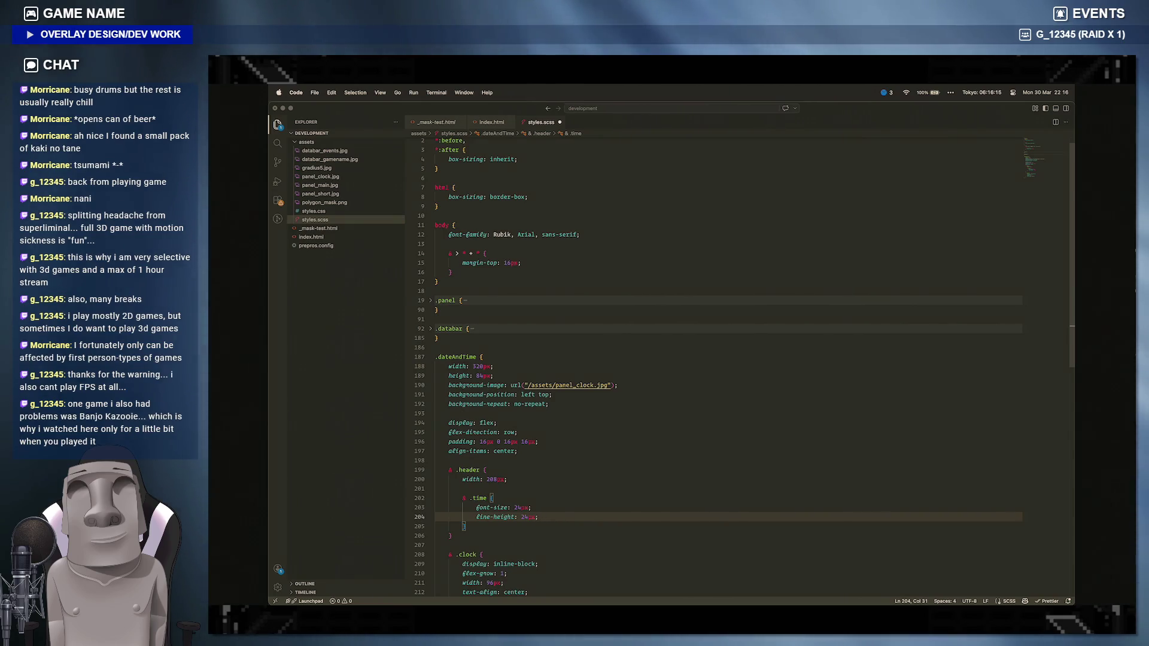
left_click(470, 593)
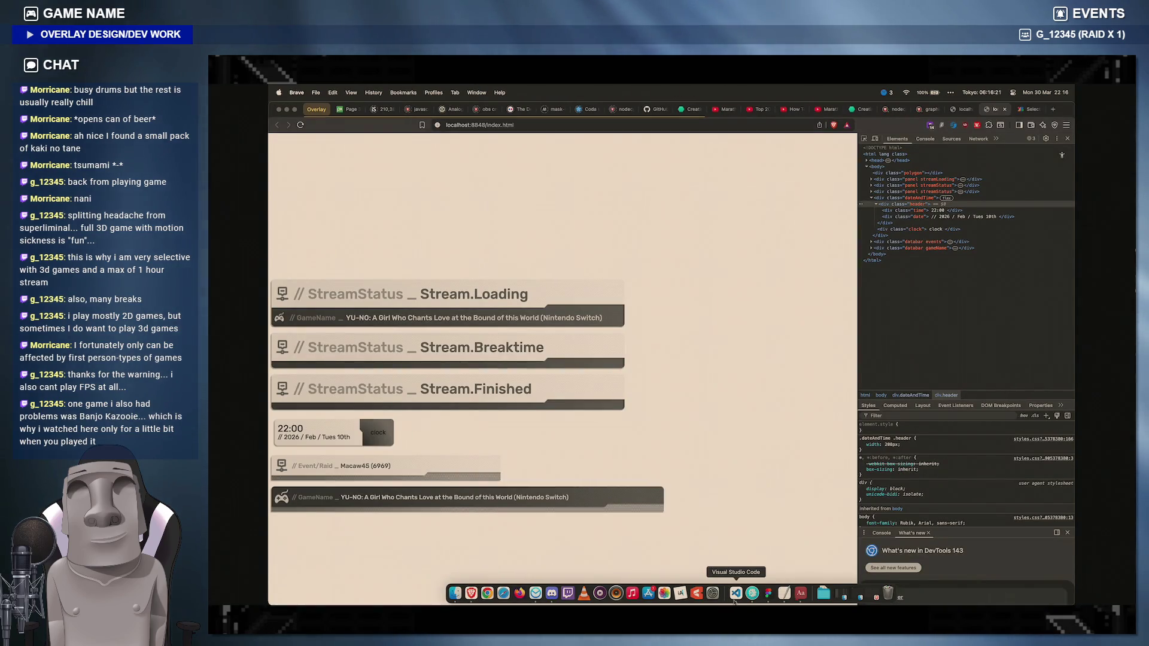
left_click(768, 592)
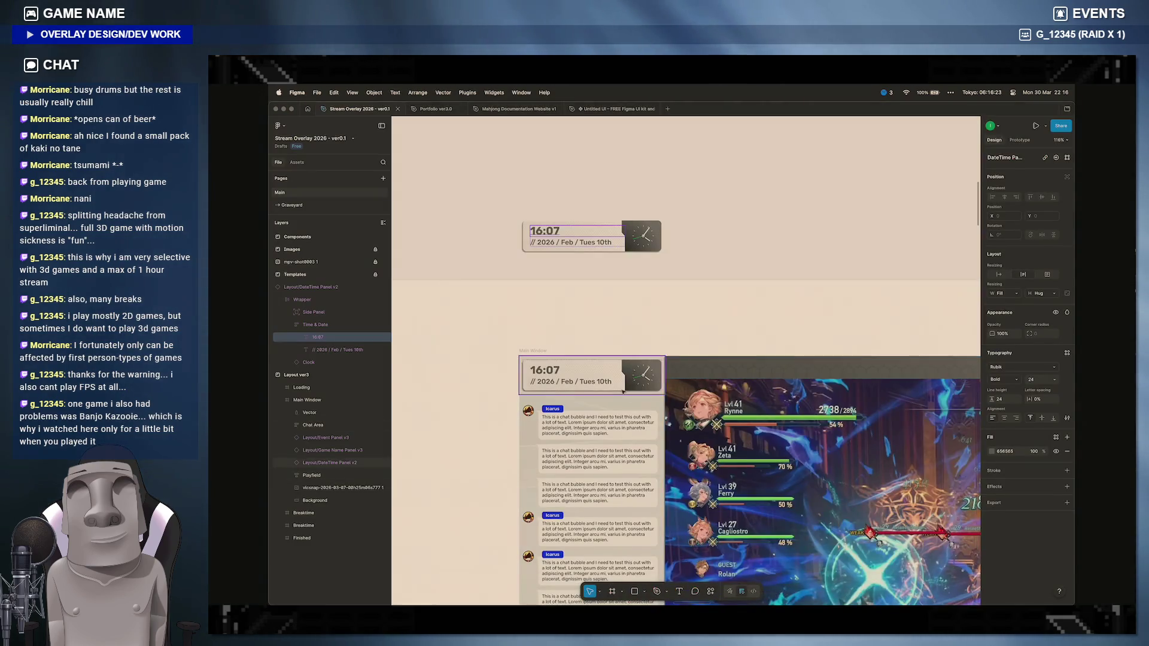
left_click(582, 382)
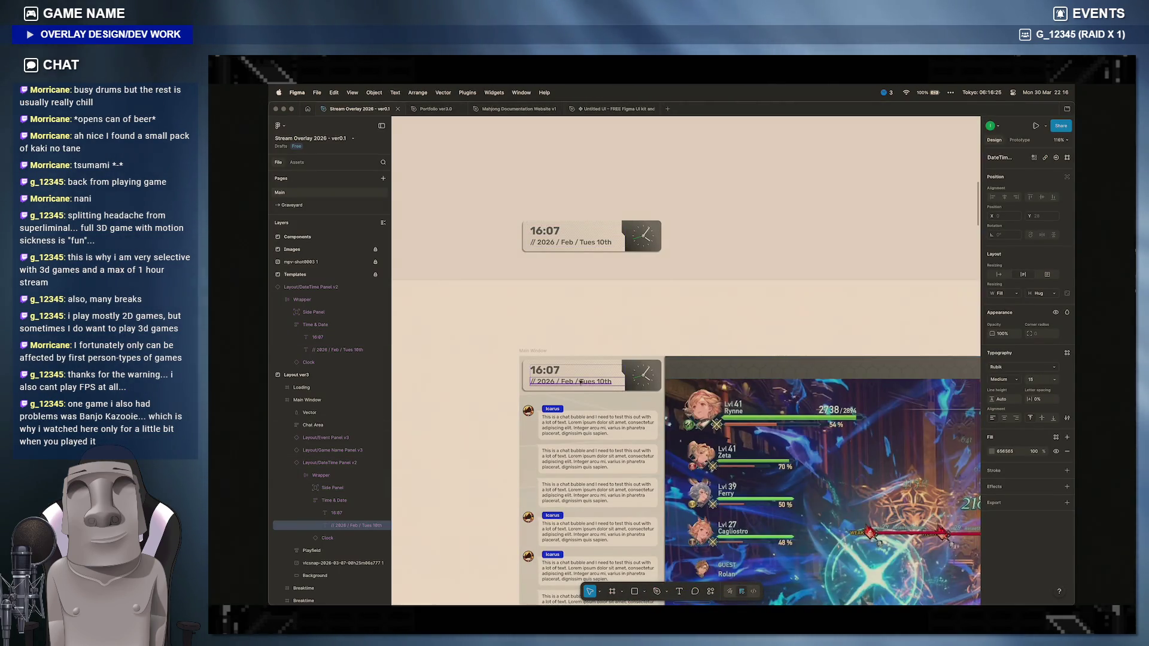
mouse_move(629, 599)
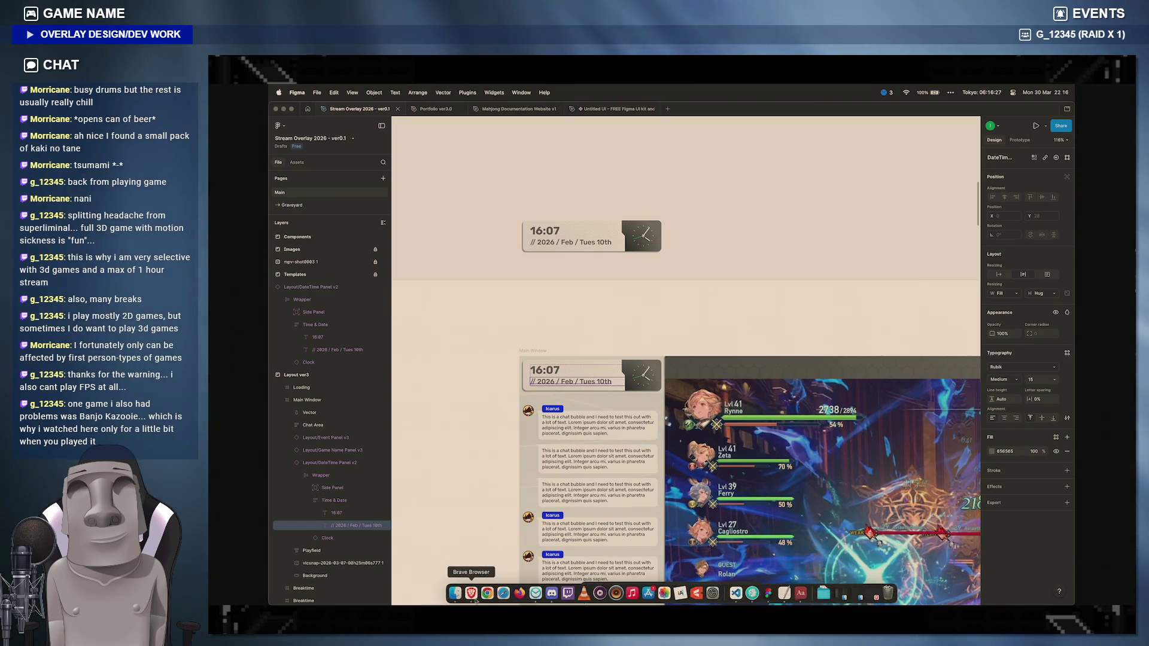
left_click(488, 596)
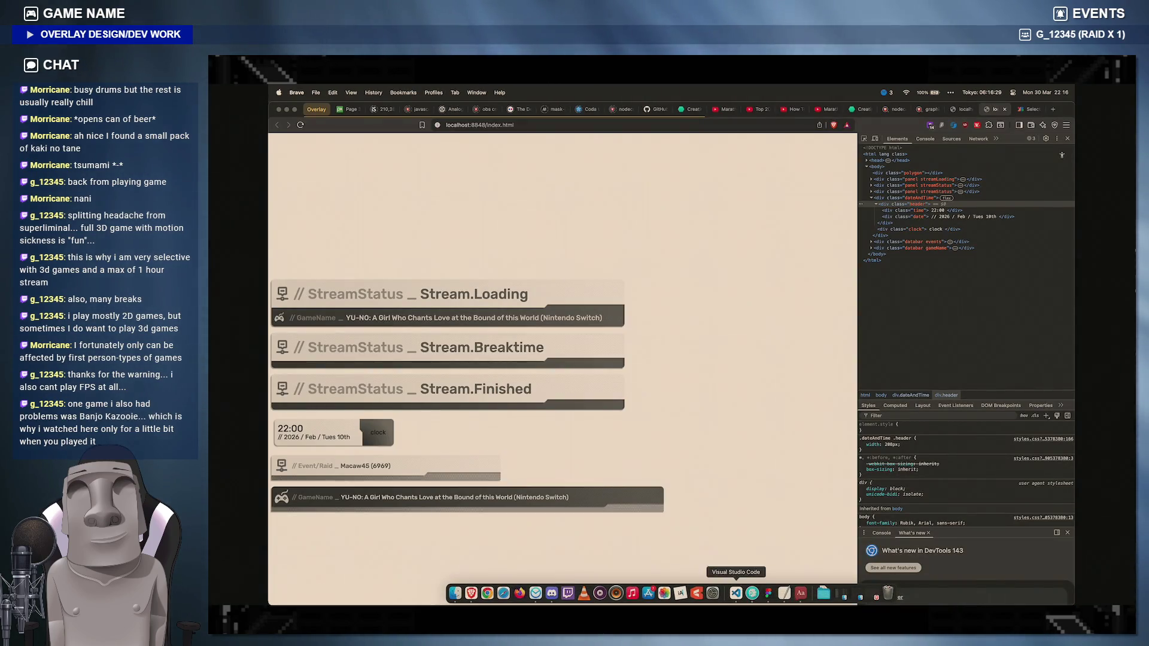
left_click(767, 593)
Step: Add a nested & .date block with a 15px font-size below .time and save
left_click(467, 526)
key("Return")
key("Return")
type("& .")
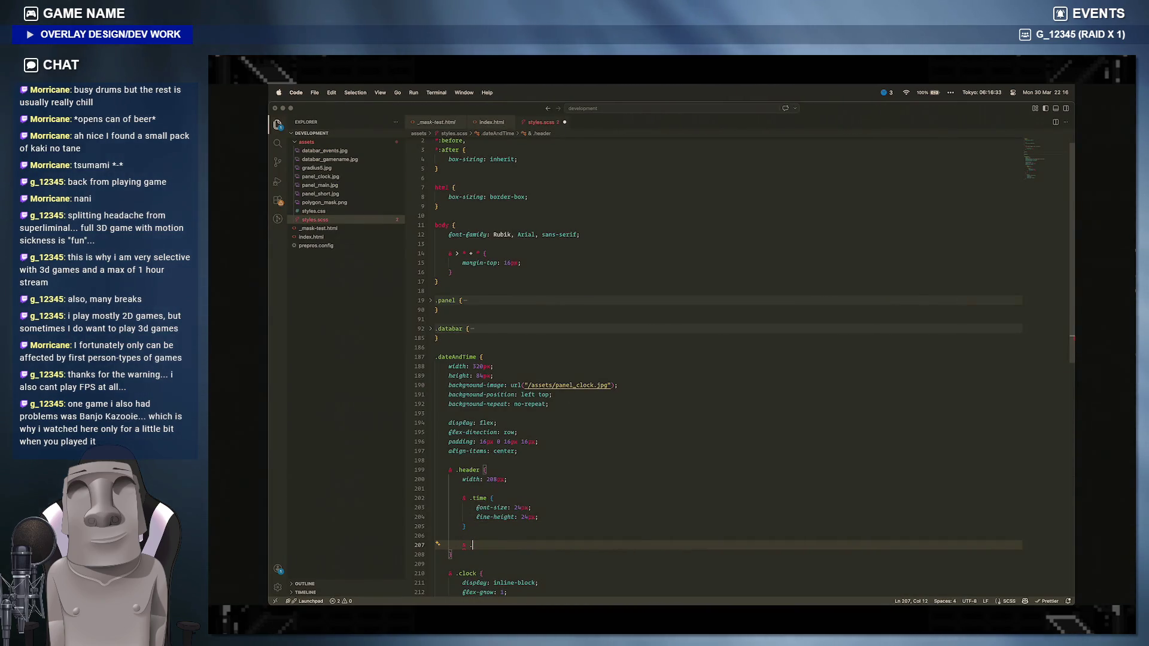
type("date {")
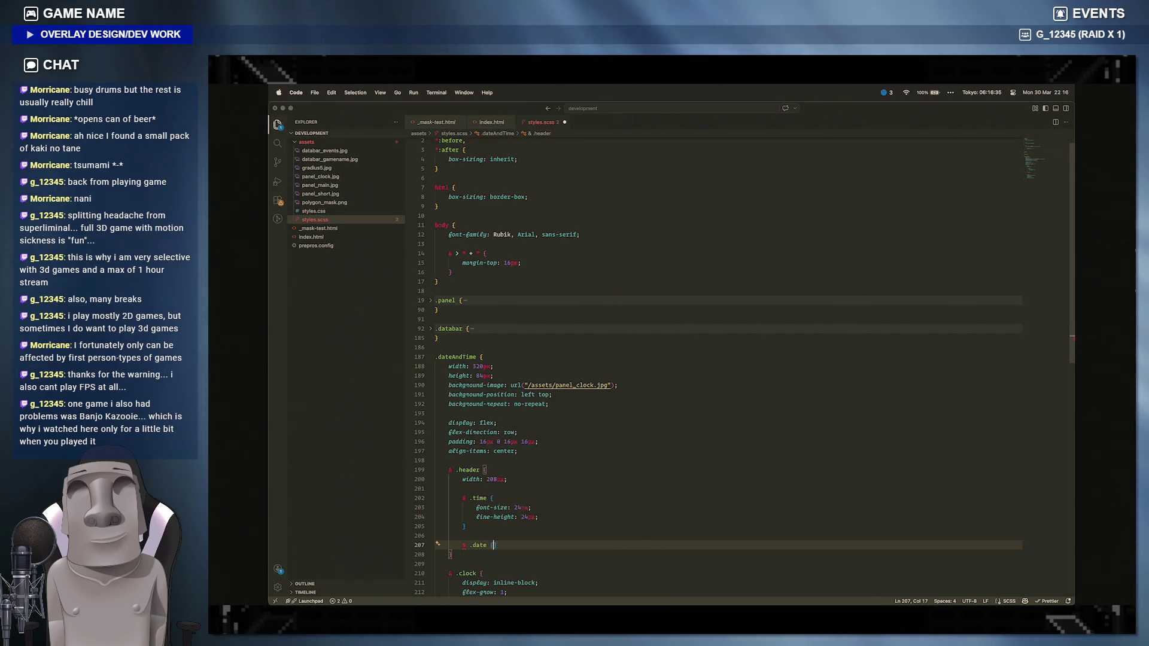
key("Return")
type("font-size: 16px;")
key("ctrl+s")
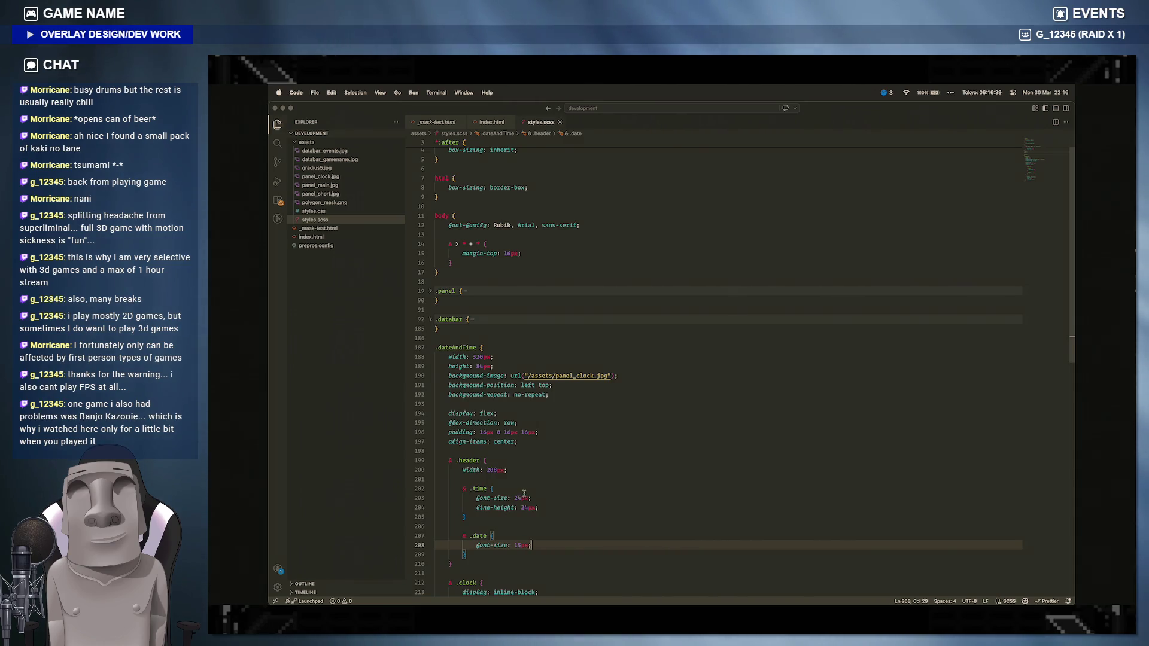
Step: Add font-weight: 500 to the .header rule and check the updated overlay page
left_click(528, 473)
key("Return")
type("font-w")
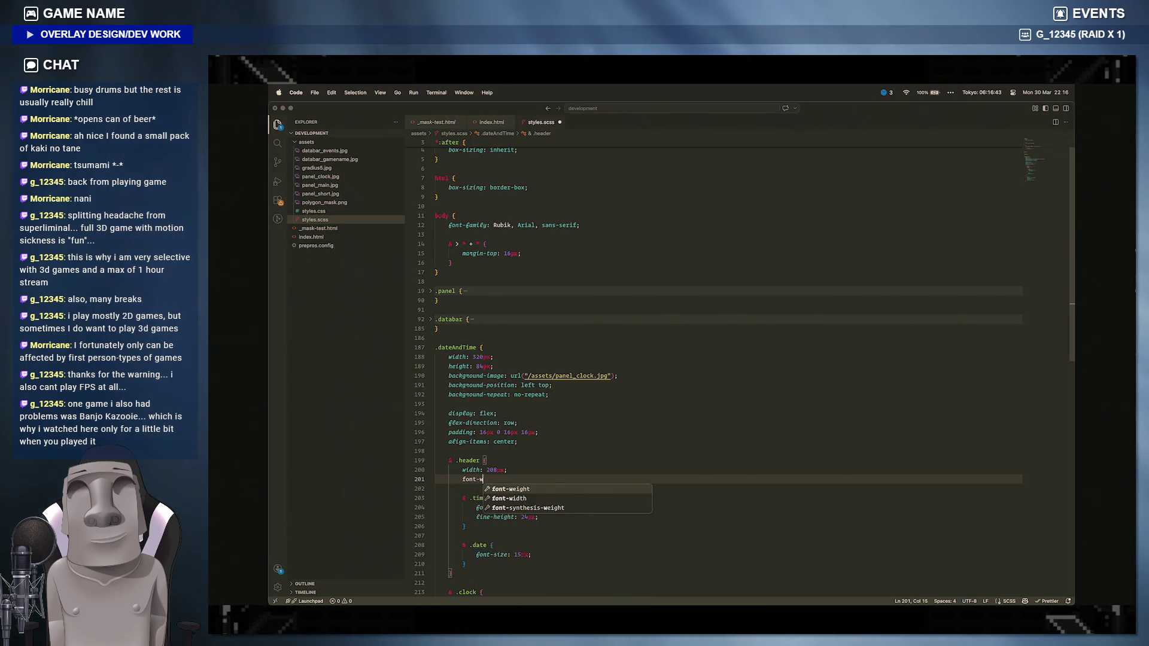
type("ei")
key("Escape")
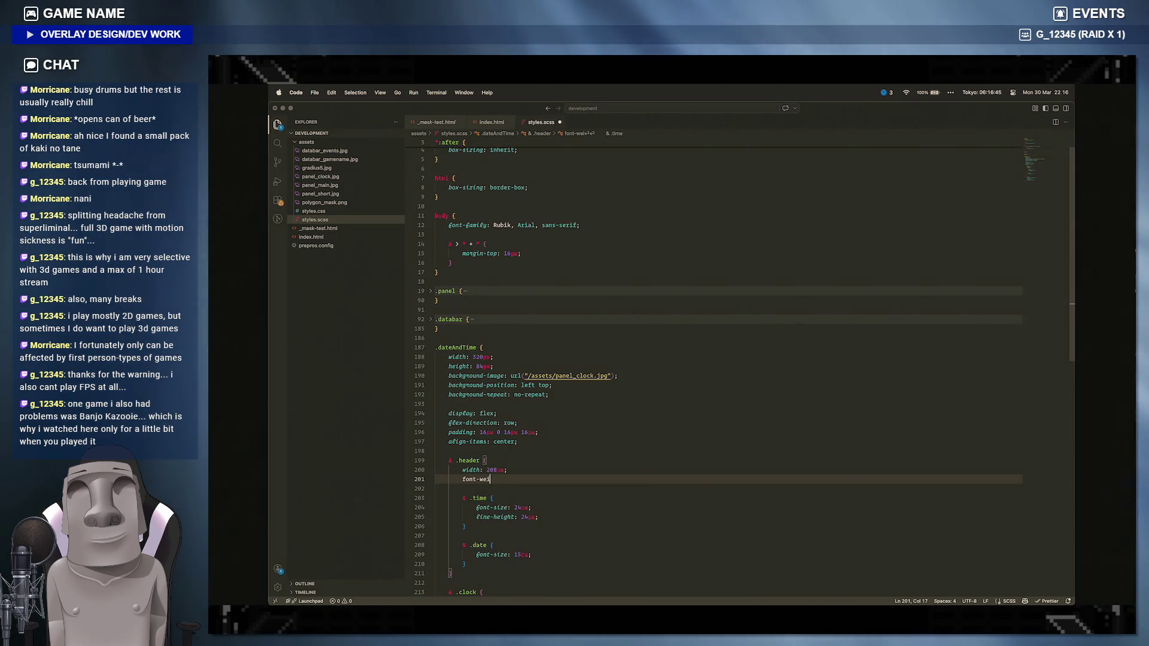
type("ght: 500;")
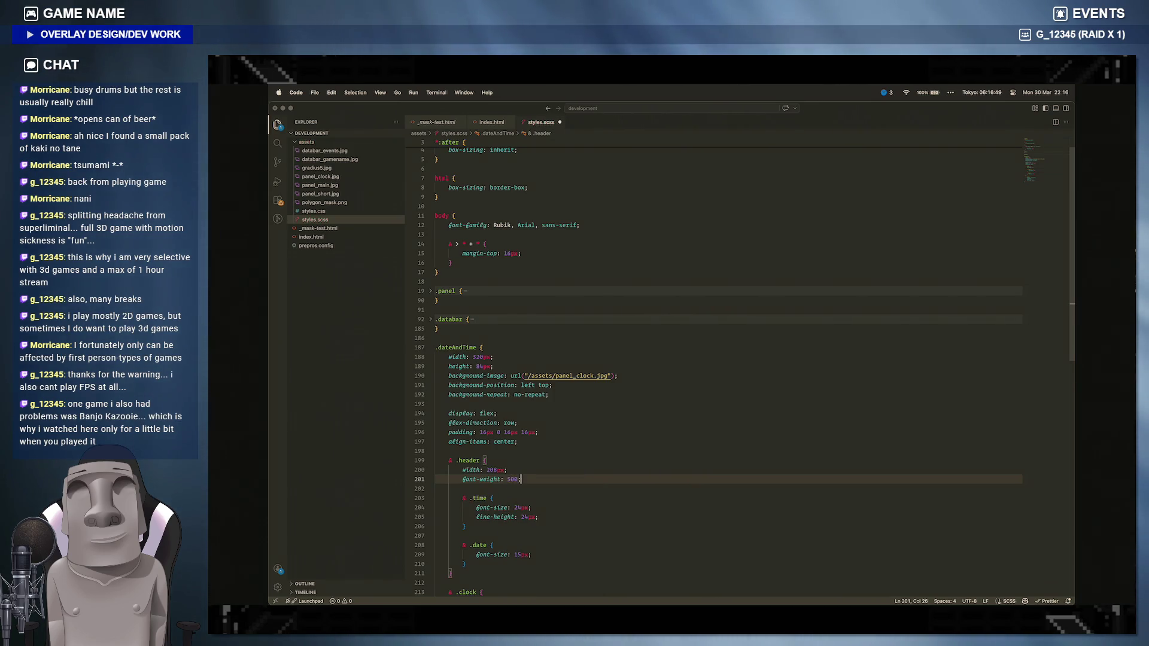
left_click(470, 600)
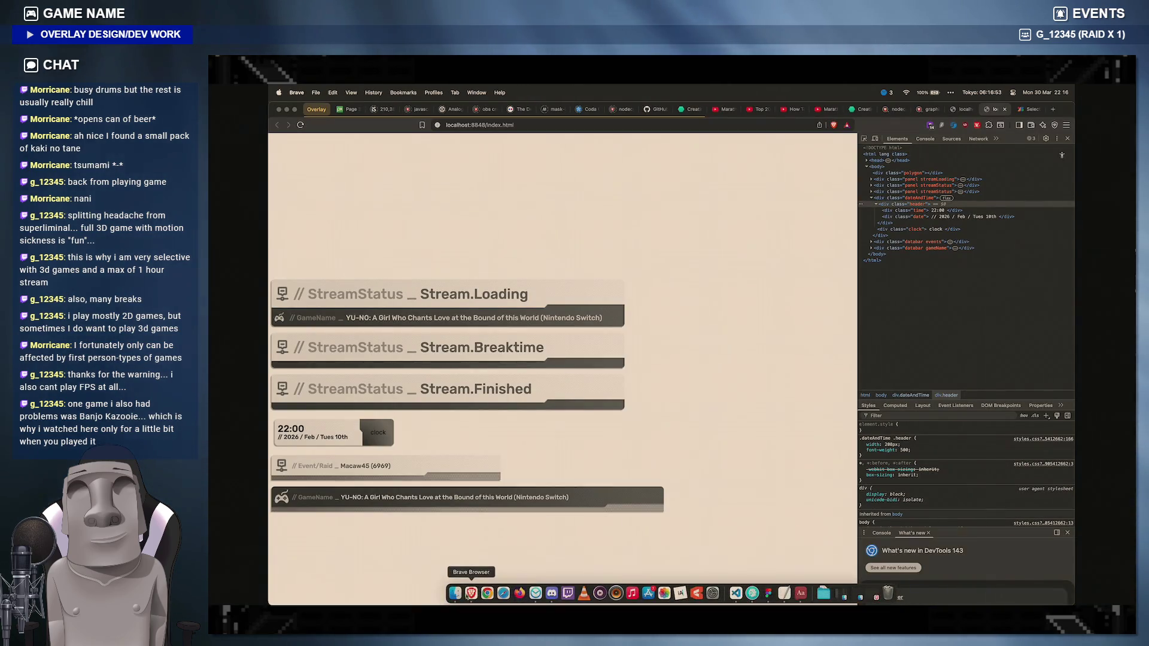
left_click(735, 592)
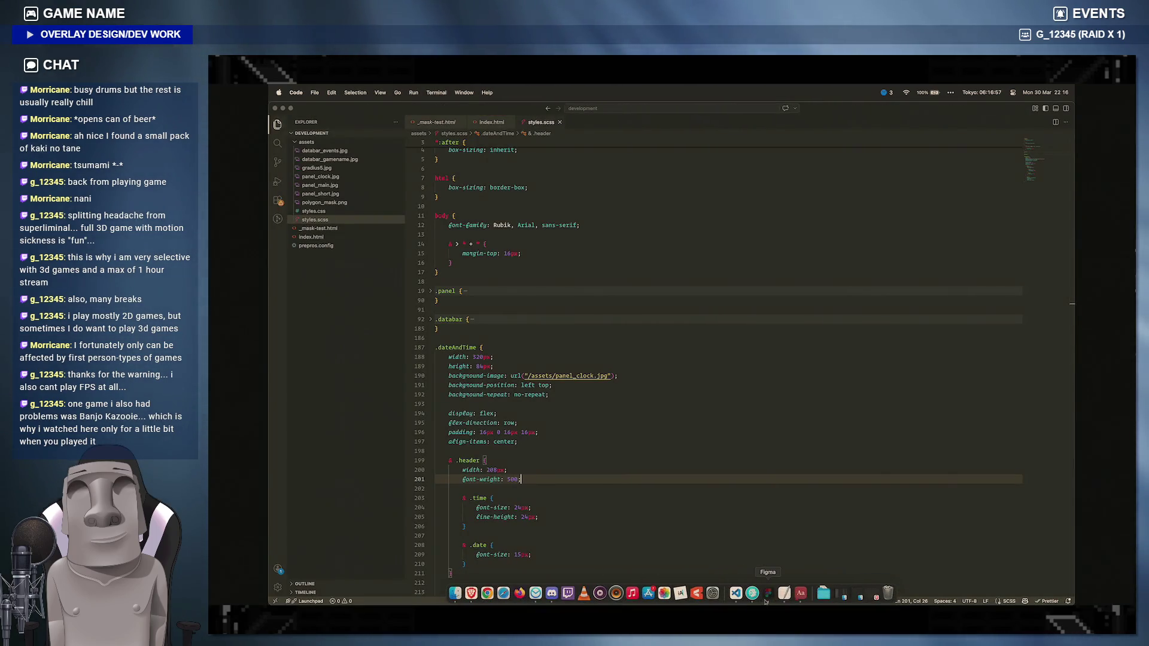
Step: Compare the time text's parent layer in Figma against the preview, then go to the panel's padding declaration
left_click(488, 593)
key("shift+Return")
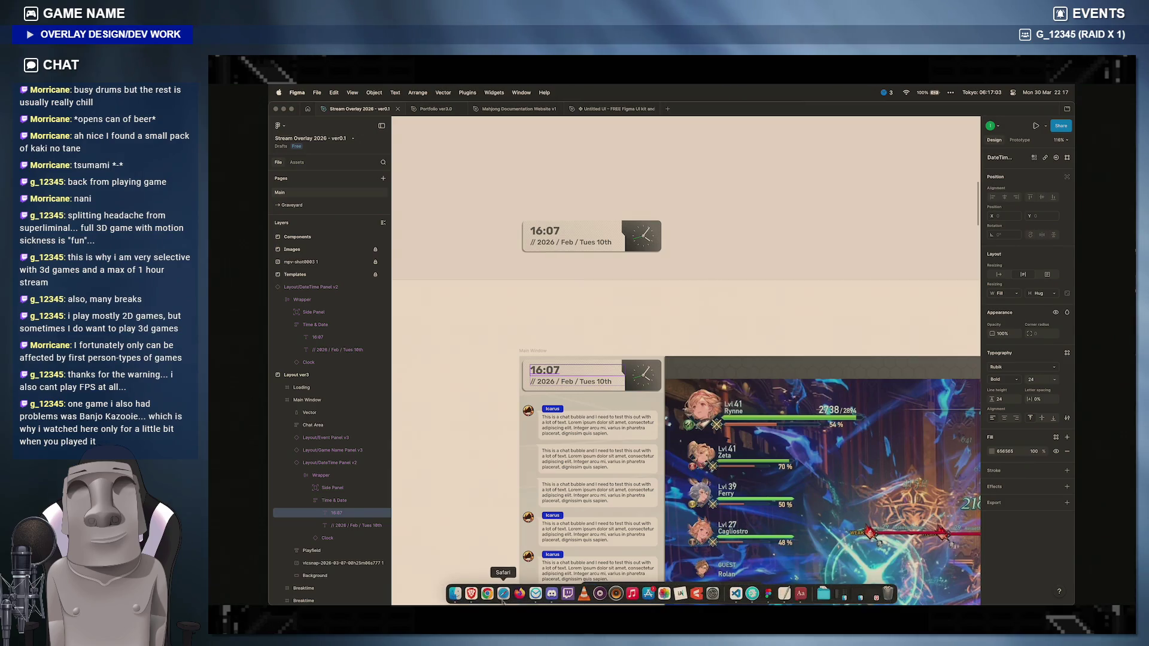
left_click(471, 592)
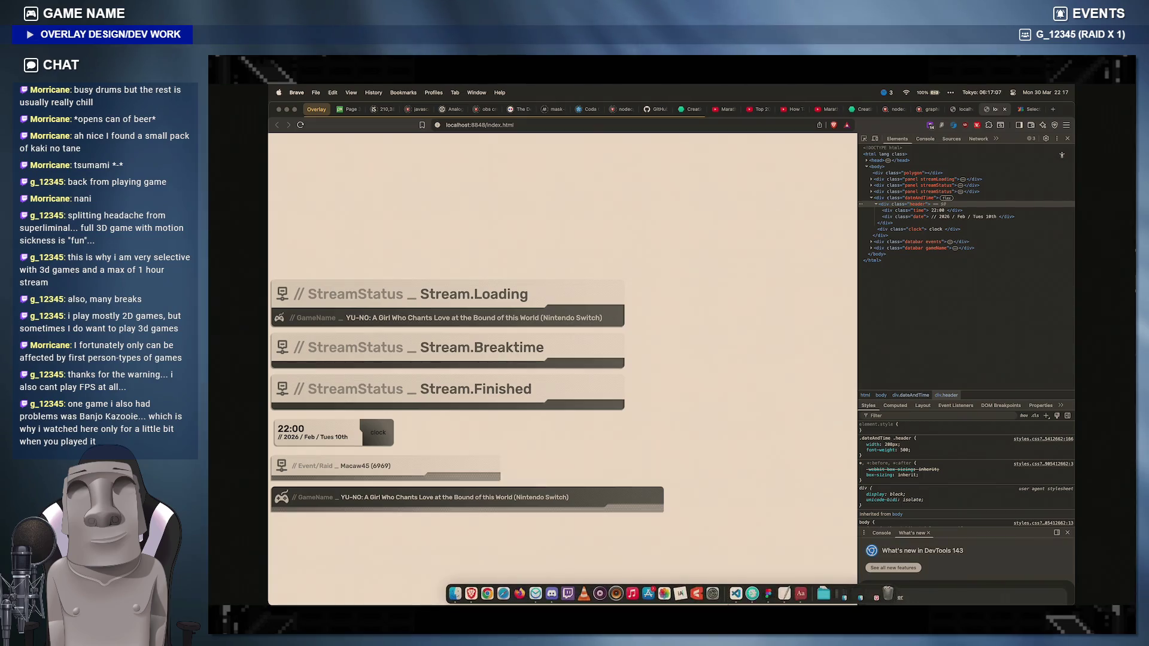
left_click(709, 592)
left_click(485, 431)
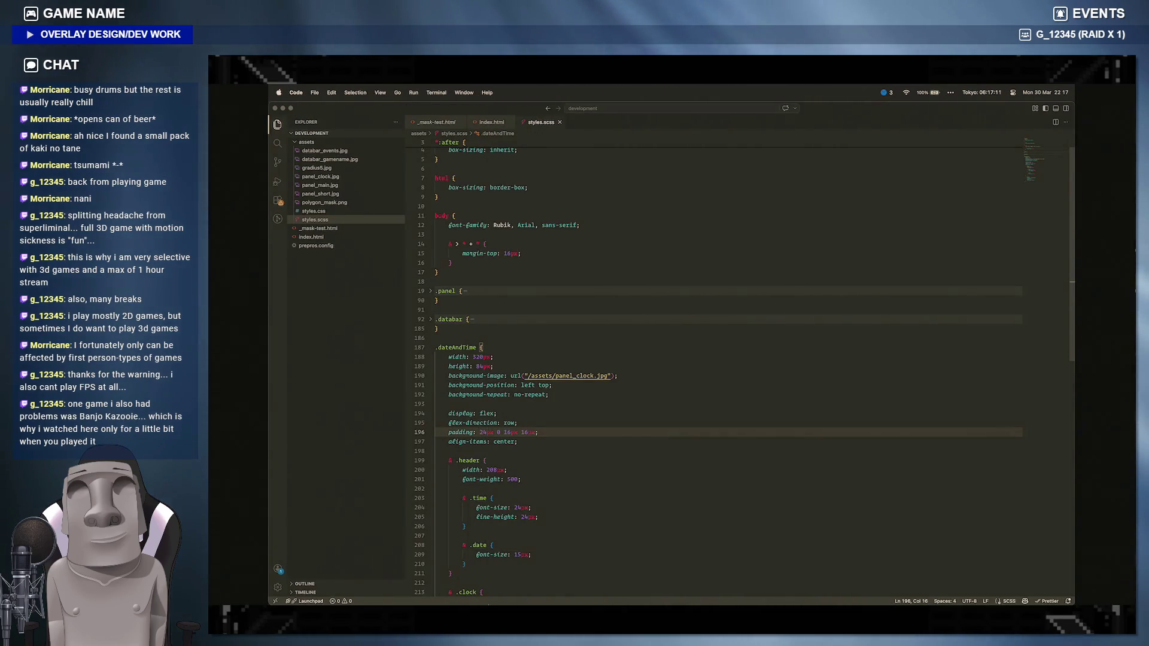
Step: Check the clock panel's spacing, reduce .dateAndTime's top padding value, and preview the overlay
left_click(470, 592)
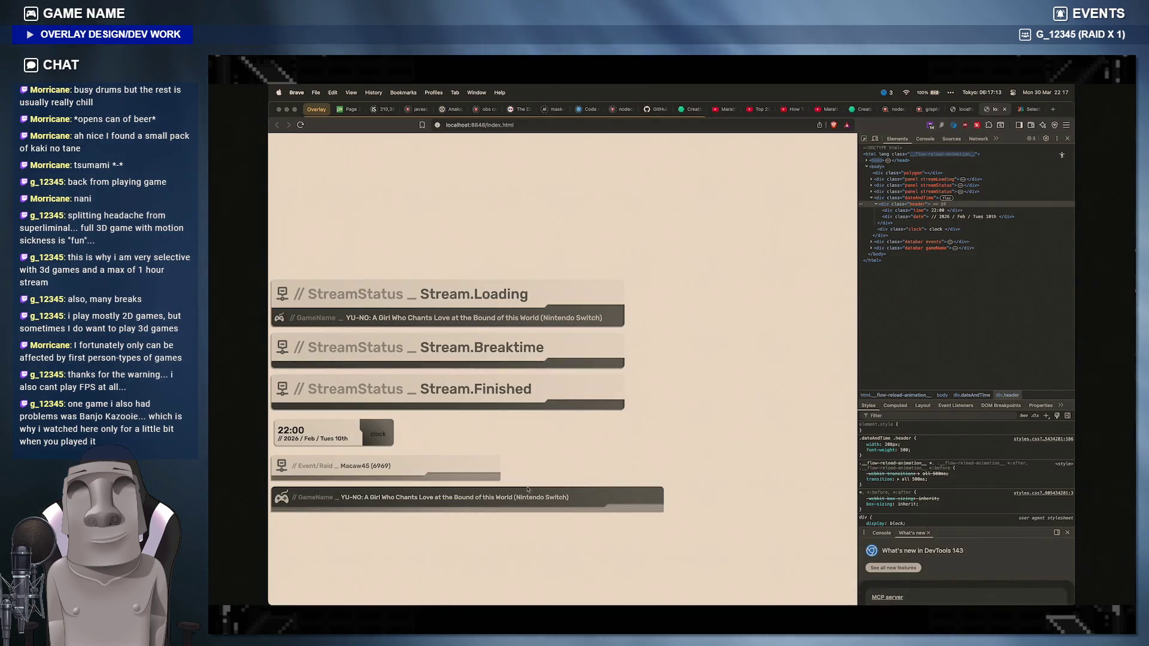
left_click(735, 592)
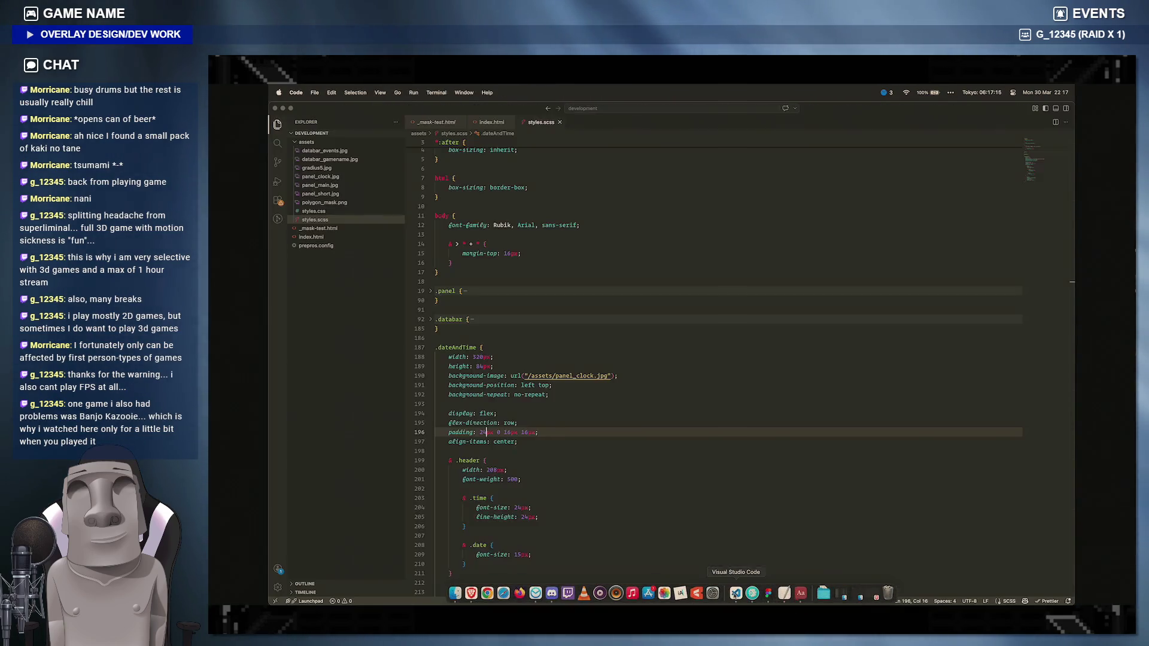
type("1")
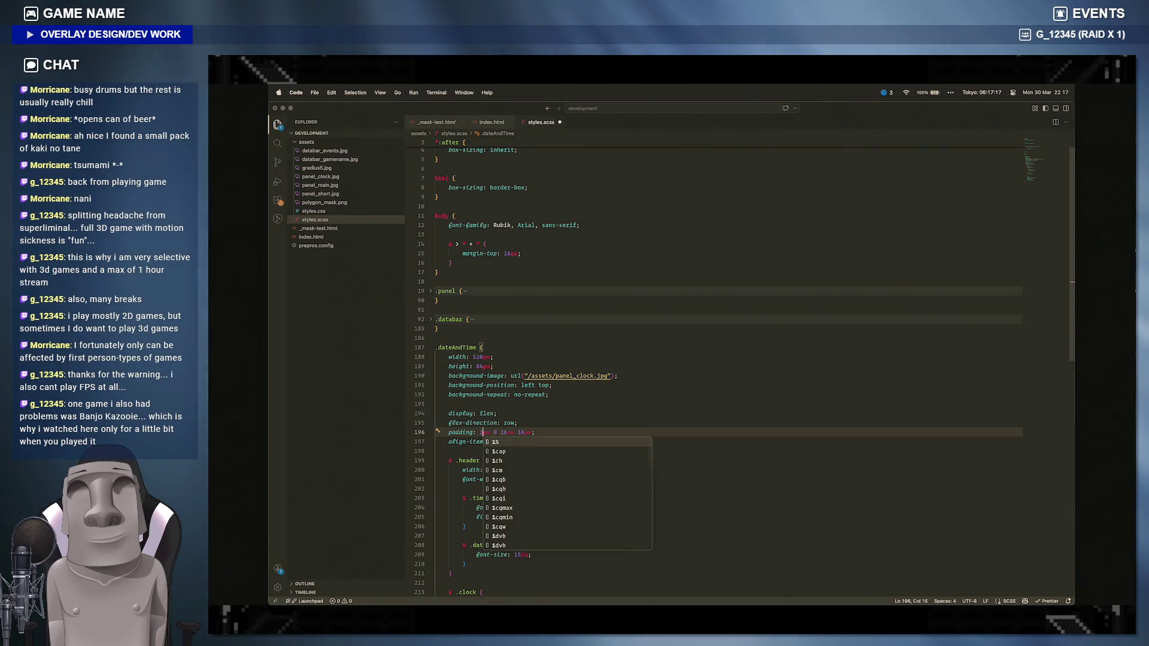
type("6")
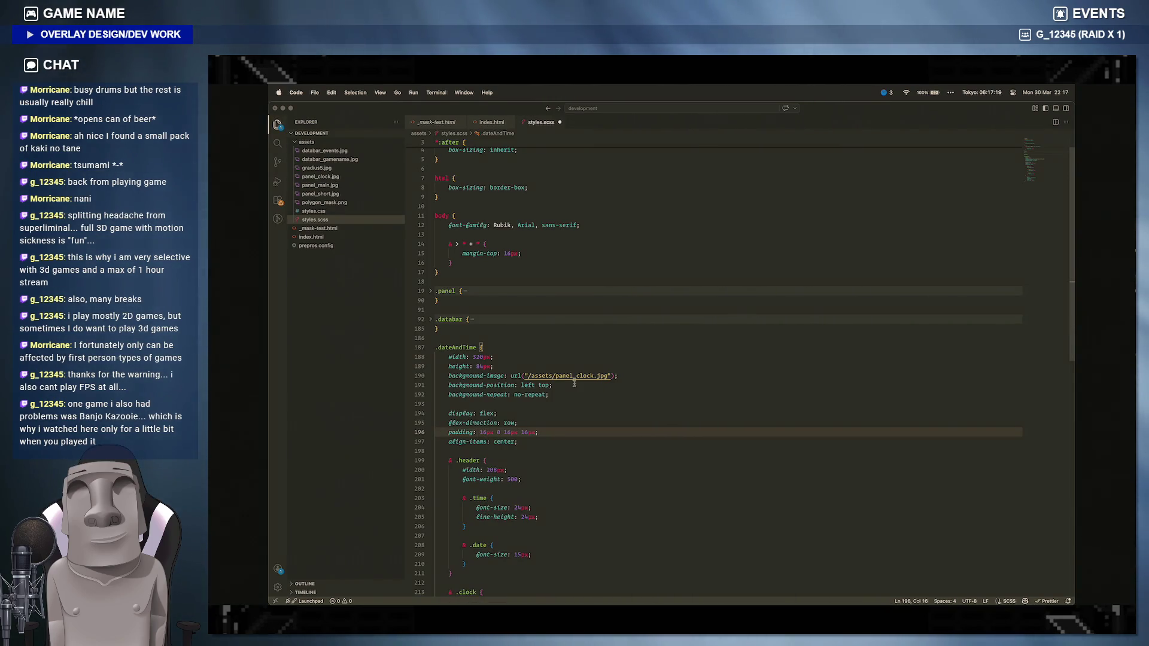
key("shift+Left")
type("24")
mouse_move(496, 599)
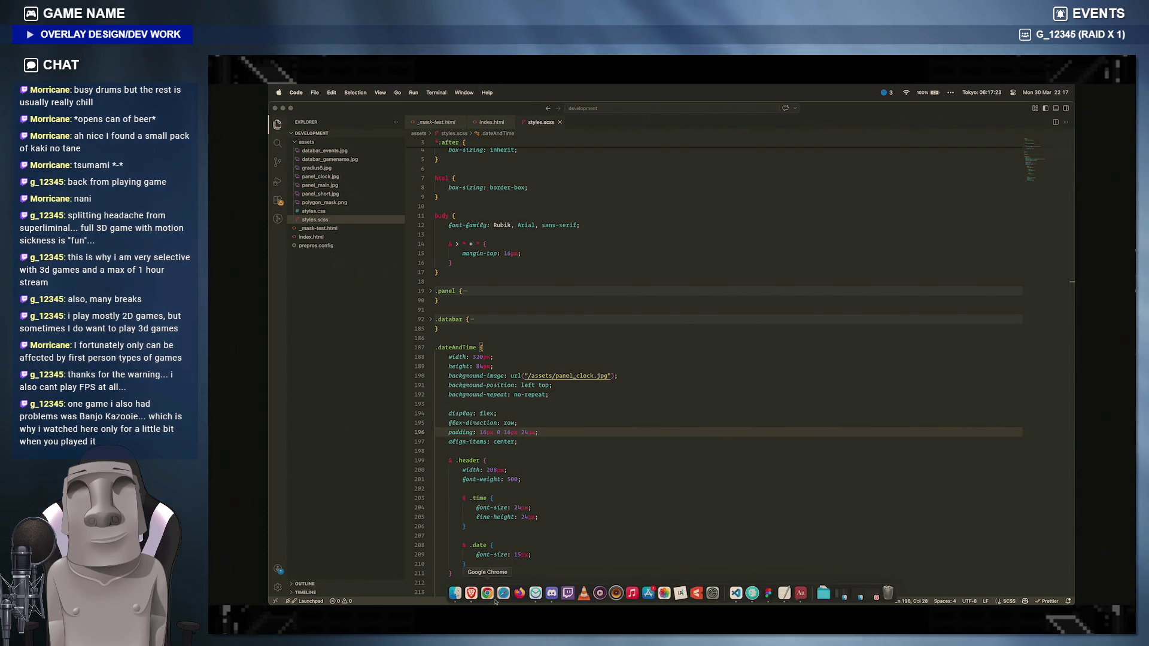
left_click(470, 593)
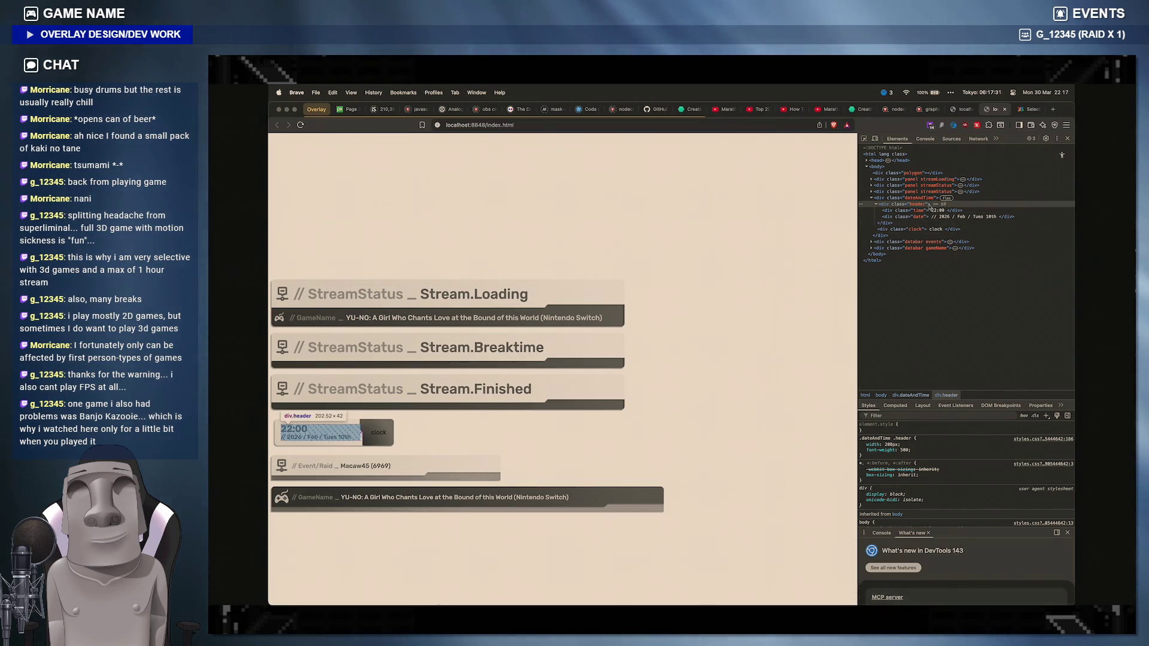
Step: Trial a 4px padding-top as an inline style on the header in DevTools, then return to the stylesheet
left_click(899, 427)
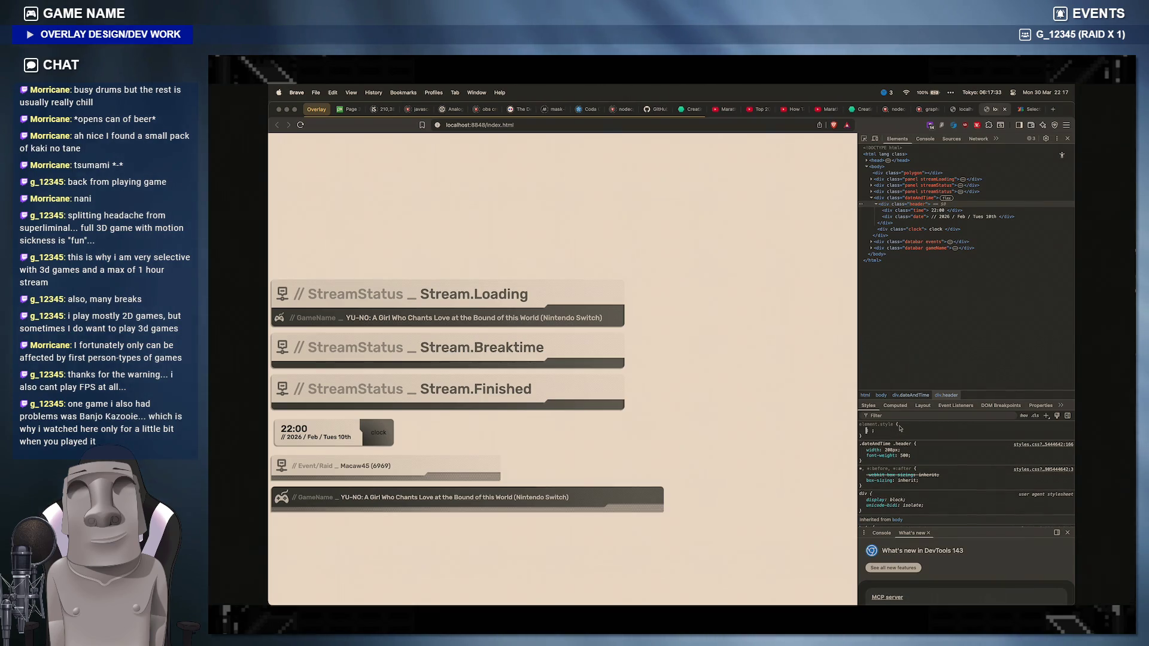
type("padding-top")
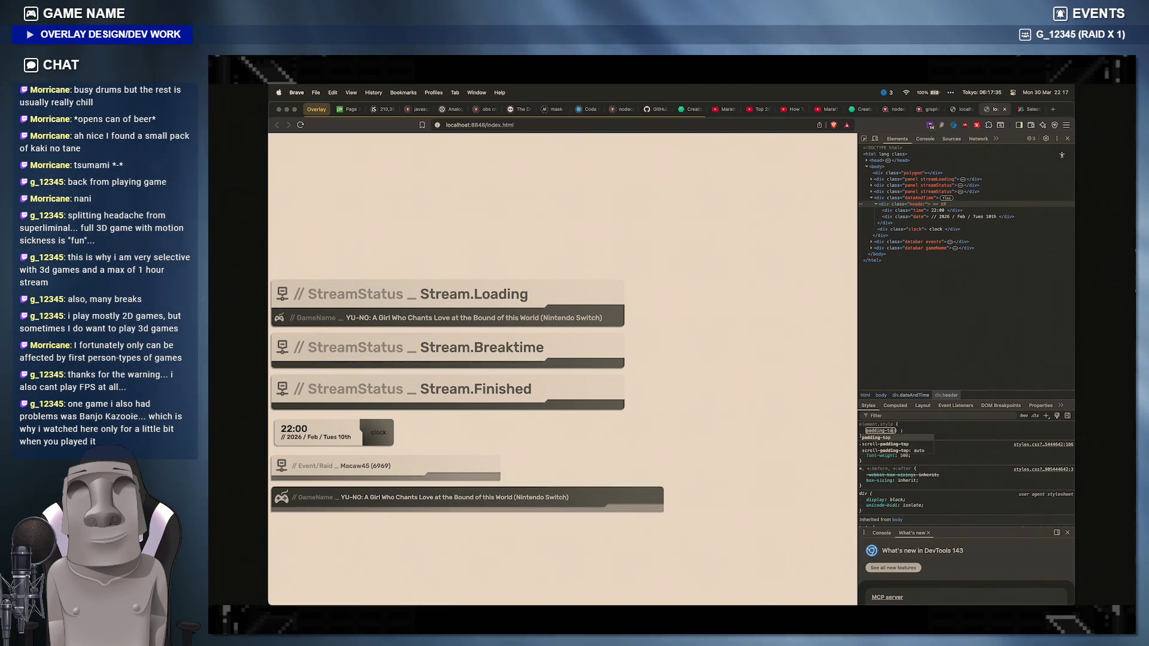
key("Tab")
type("2px")
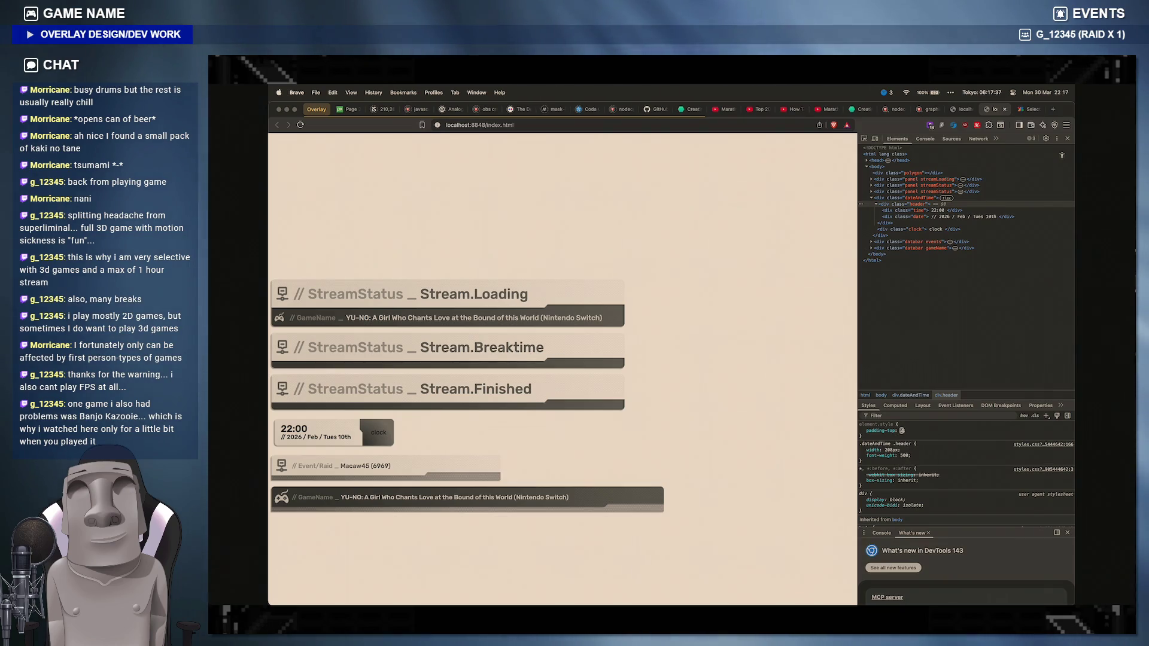
key("Return")
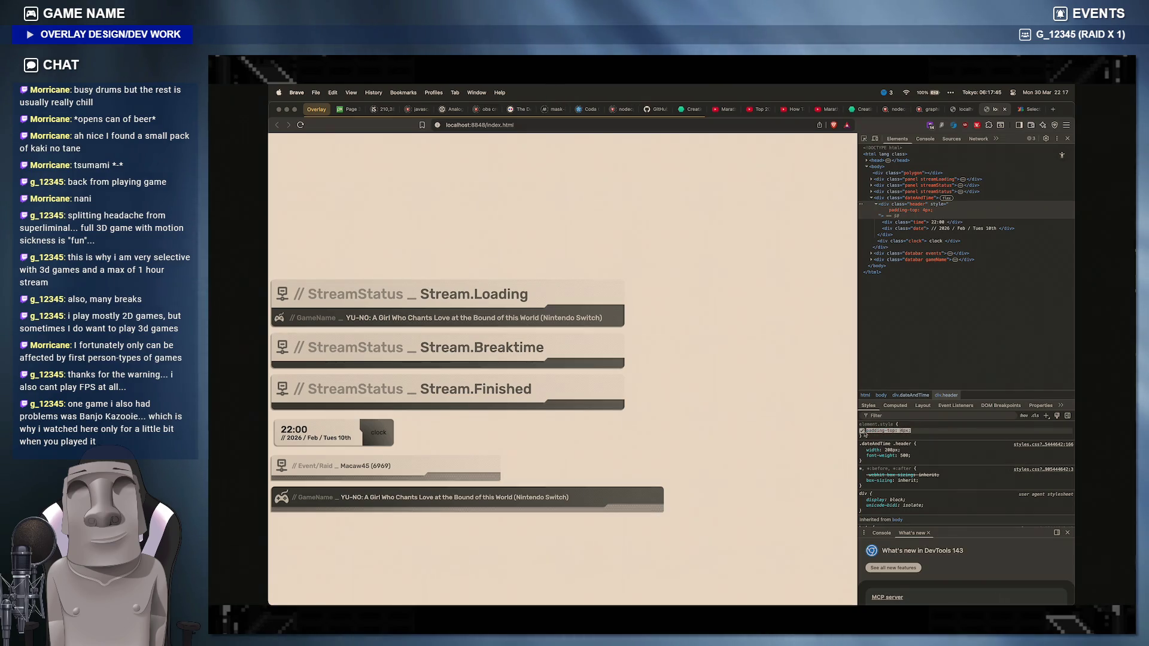
mouse_move(712, 593)
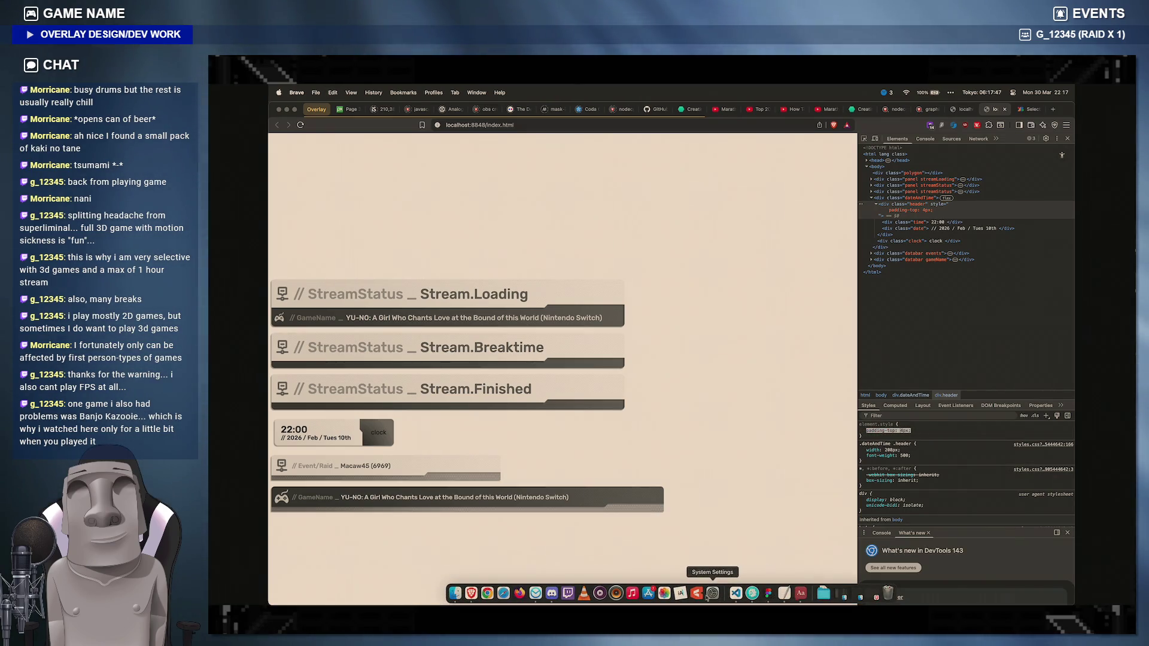
left_click(696, 592)
Step: Add padding-top: 4px after font-weight in the .header rule and switch to the browser preview
left_click(531, 480)
key("Return")
type("padding-top: 4px;")
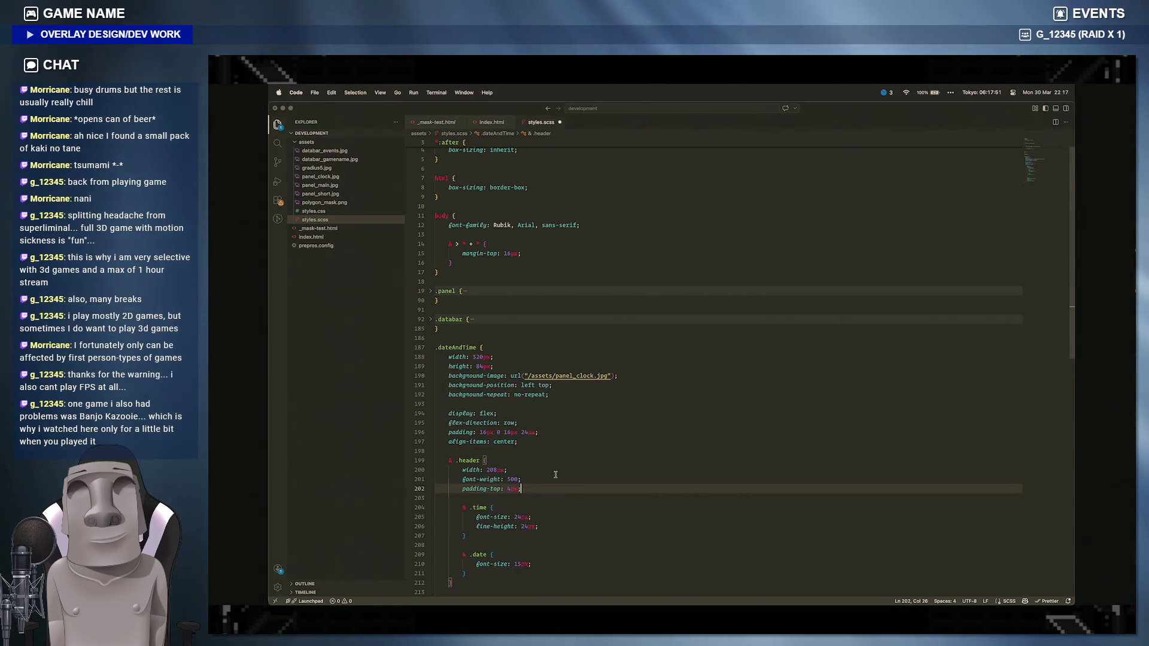
left_click(471, 592)
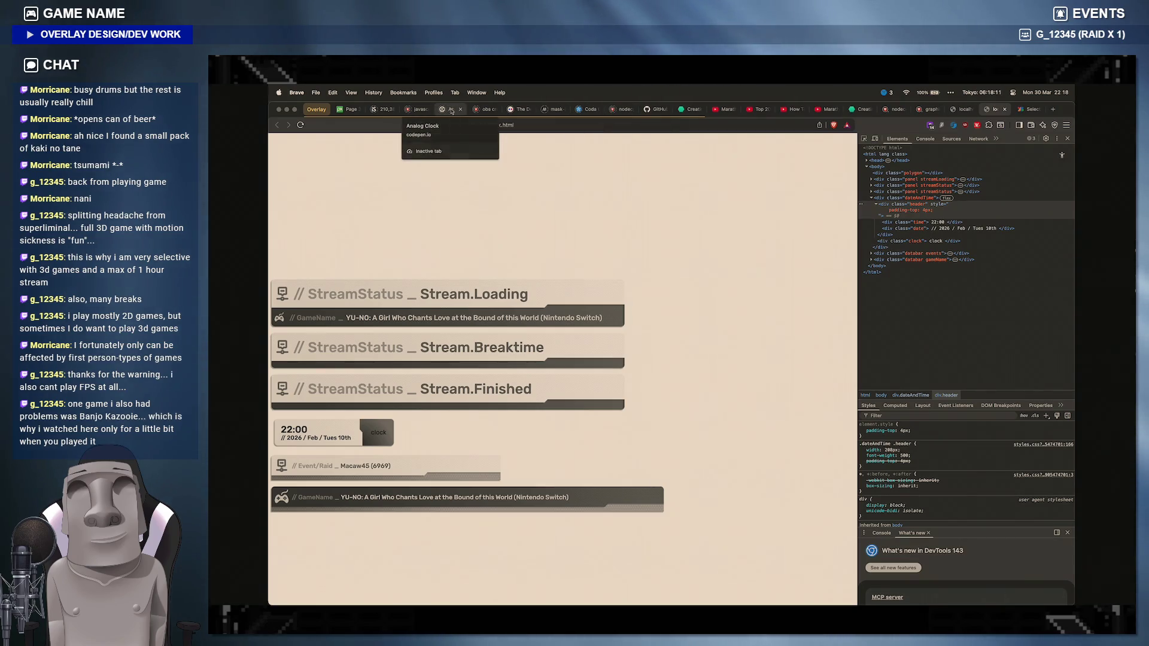
left_click(443, 109)
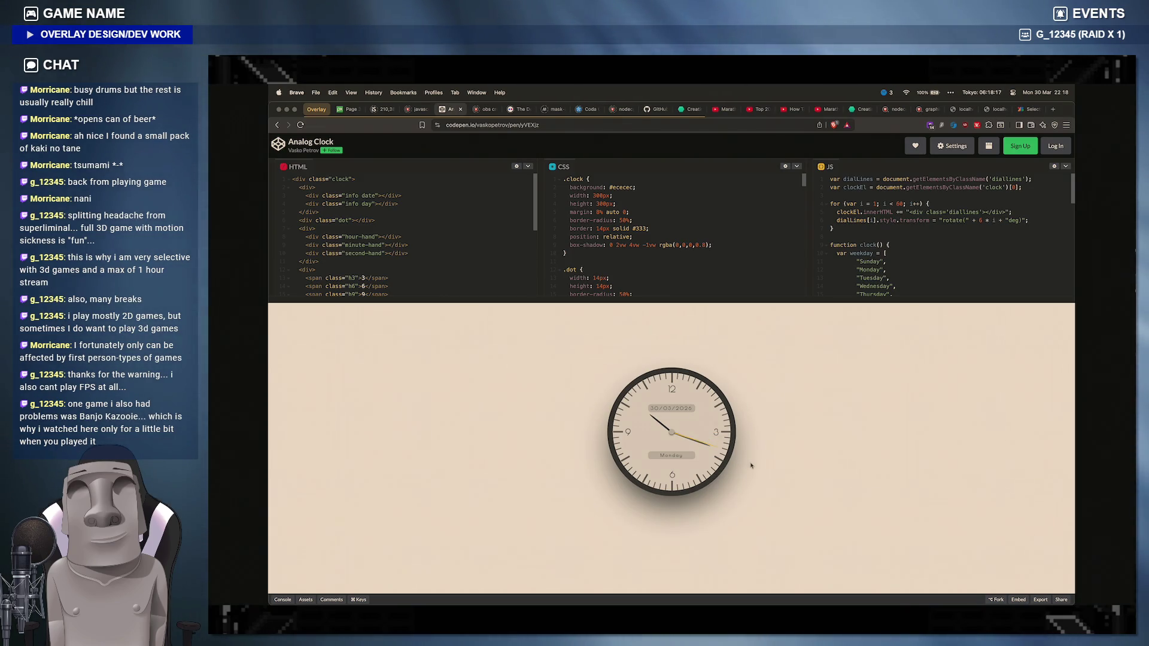
scroll(918, 265, "down", 10)
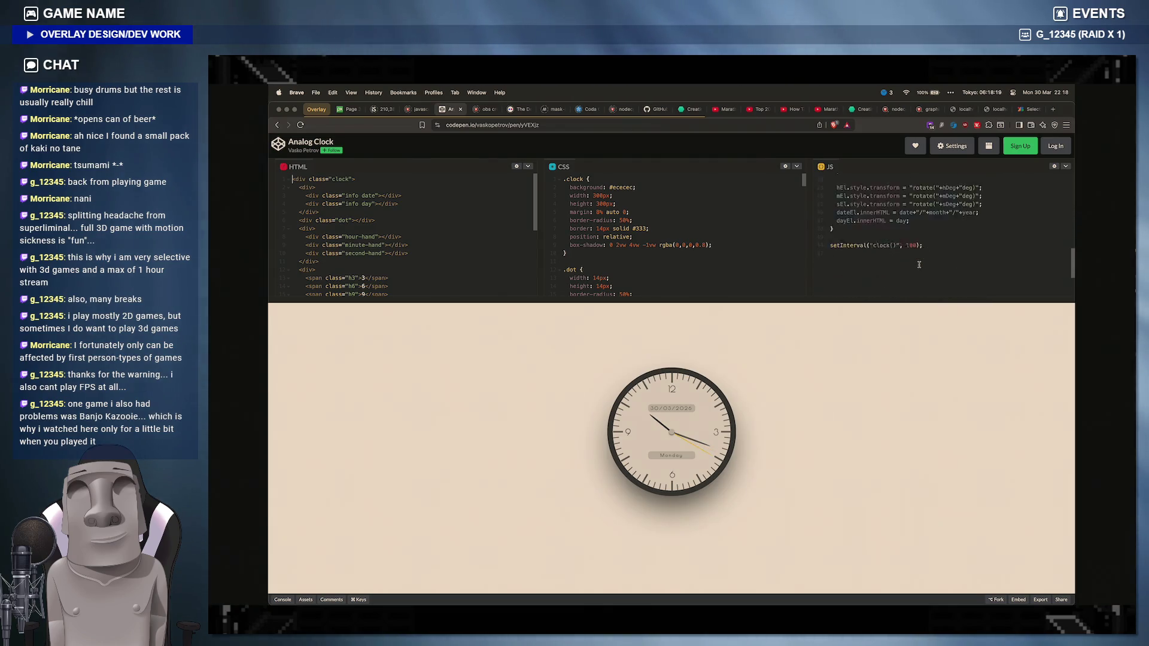
scroll(918, 264, "up", 10)
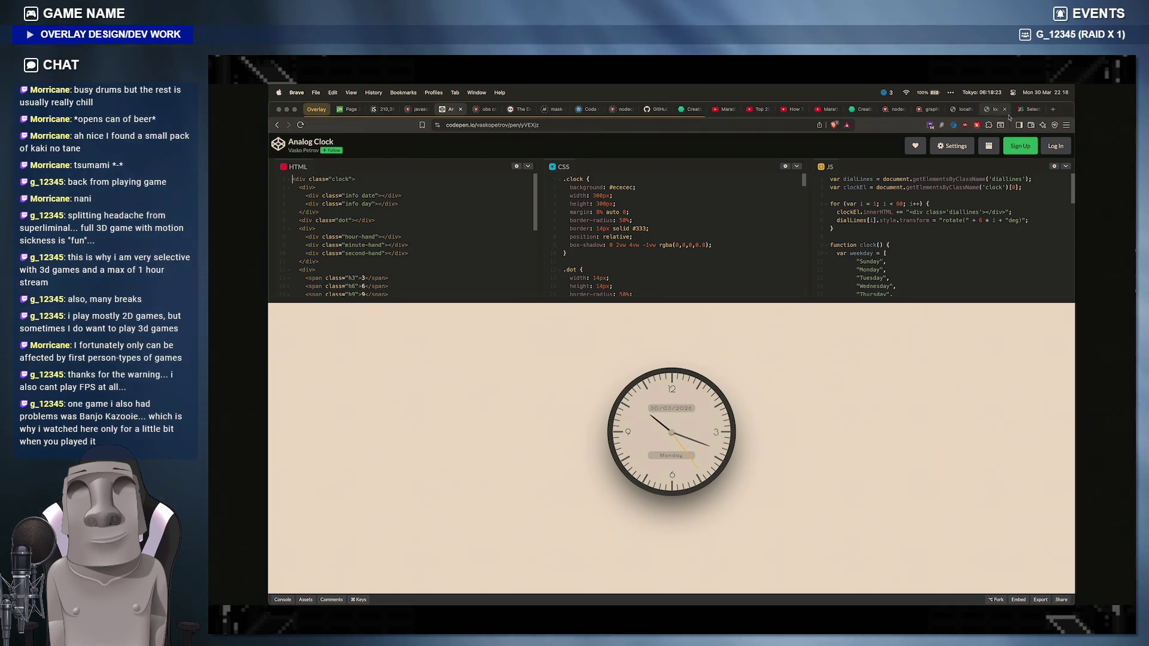
left_click(997, 110)
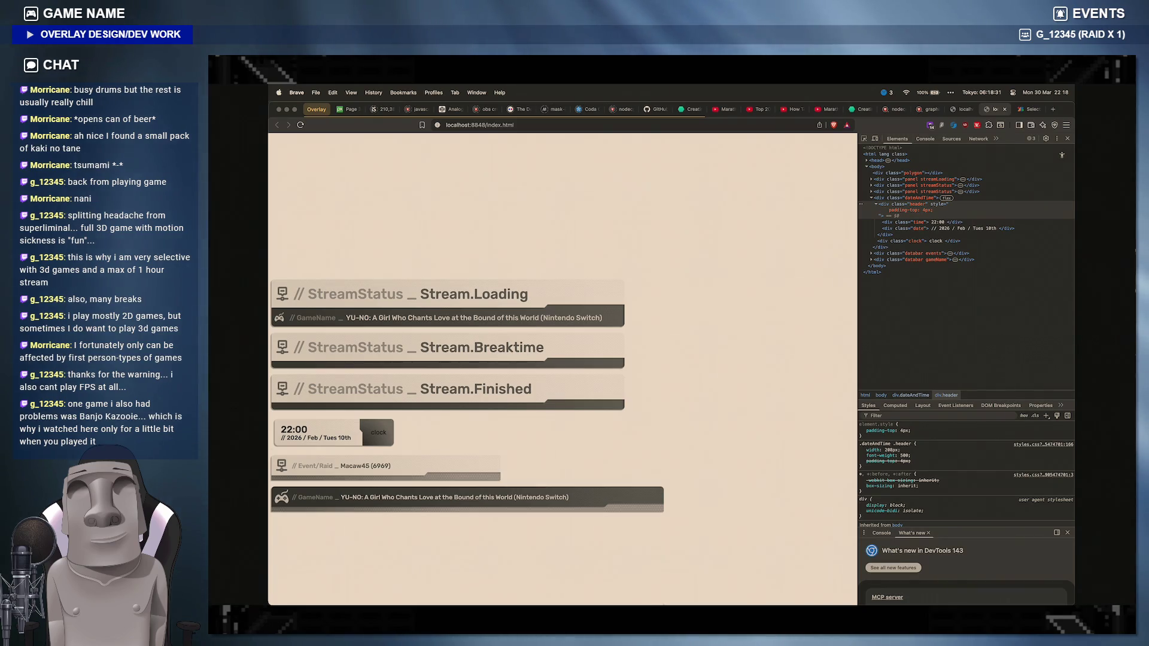
Step: Inspect the Typography of the 16:07 time and date text layers in Figma, then return to styles.scss
mouse_move(767, 600)
left_click(767, 592)
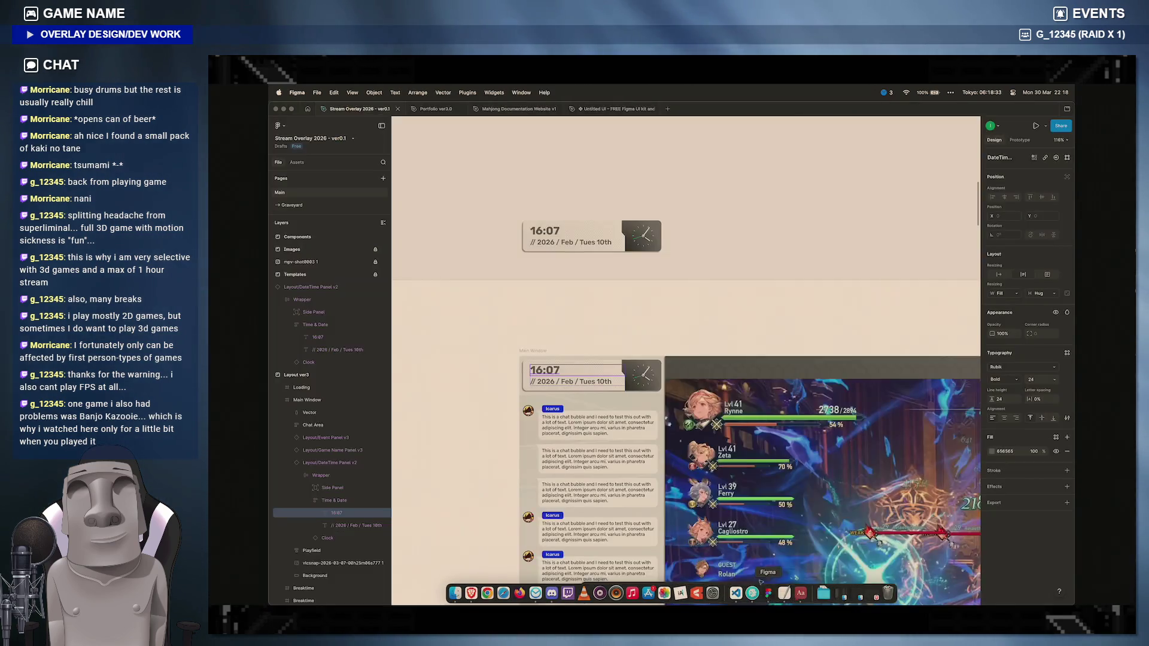
left_click(544, 231)
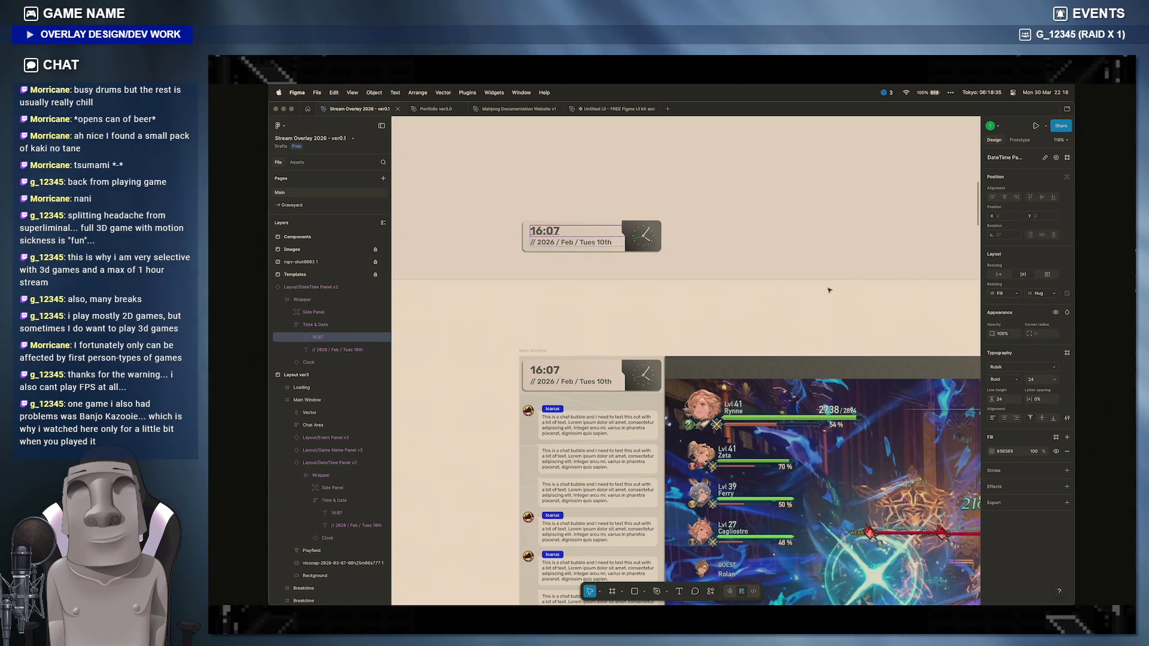
left_click(547, 242)
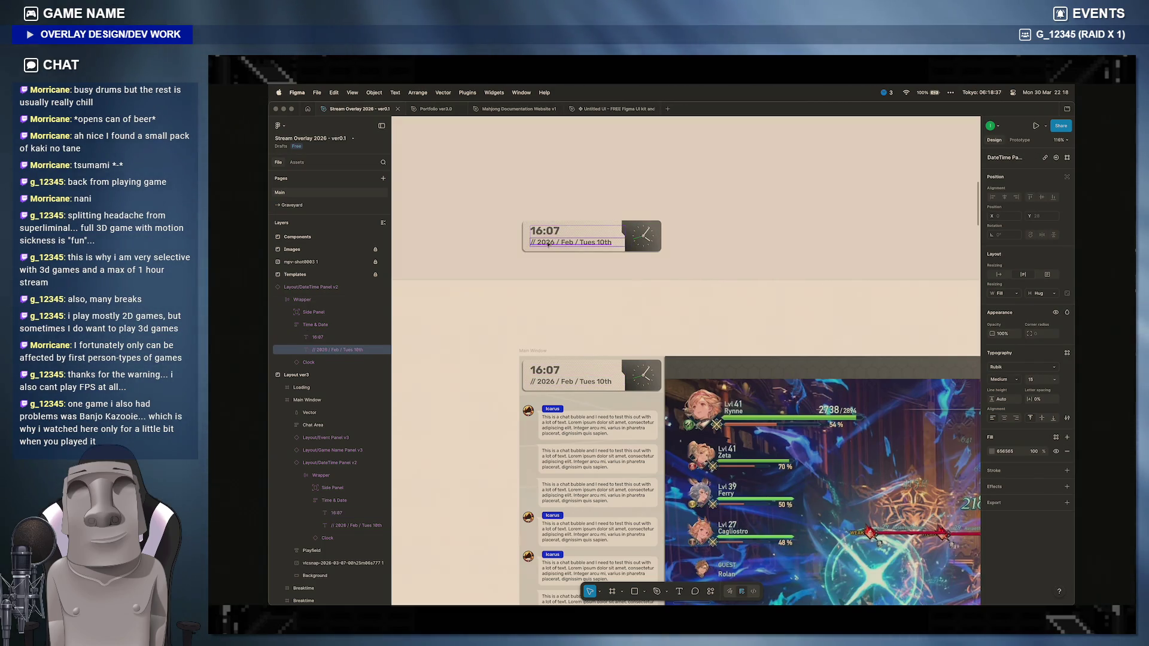
left_click(545, 232)
mouse_move(736, 598)
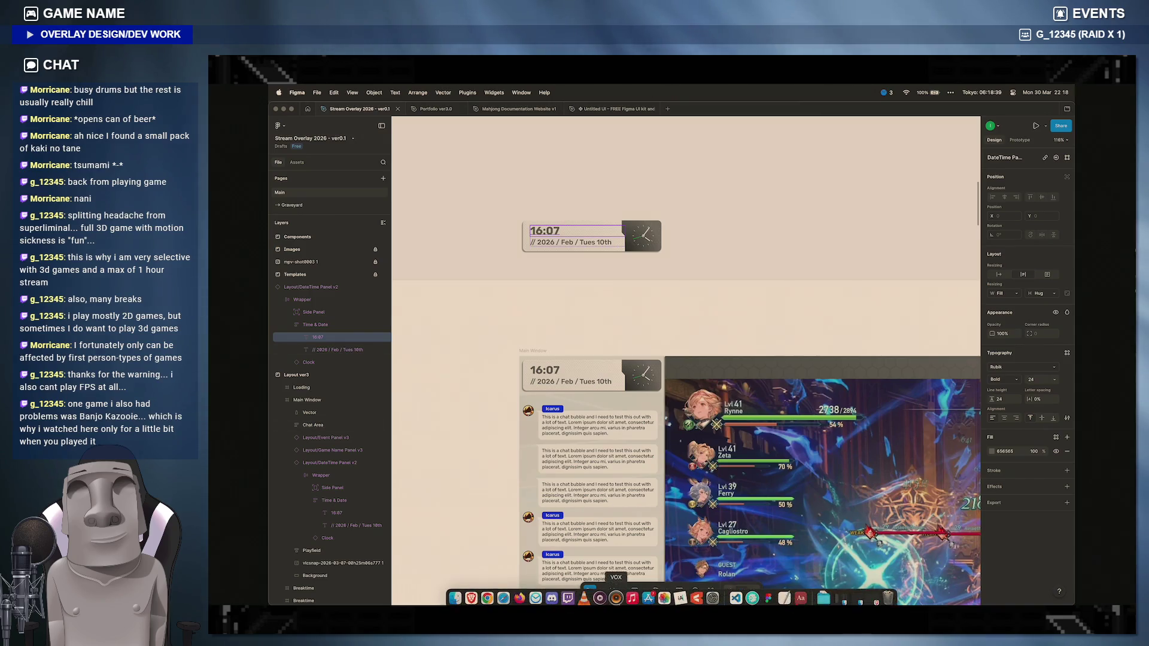
left_click(736, 592)
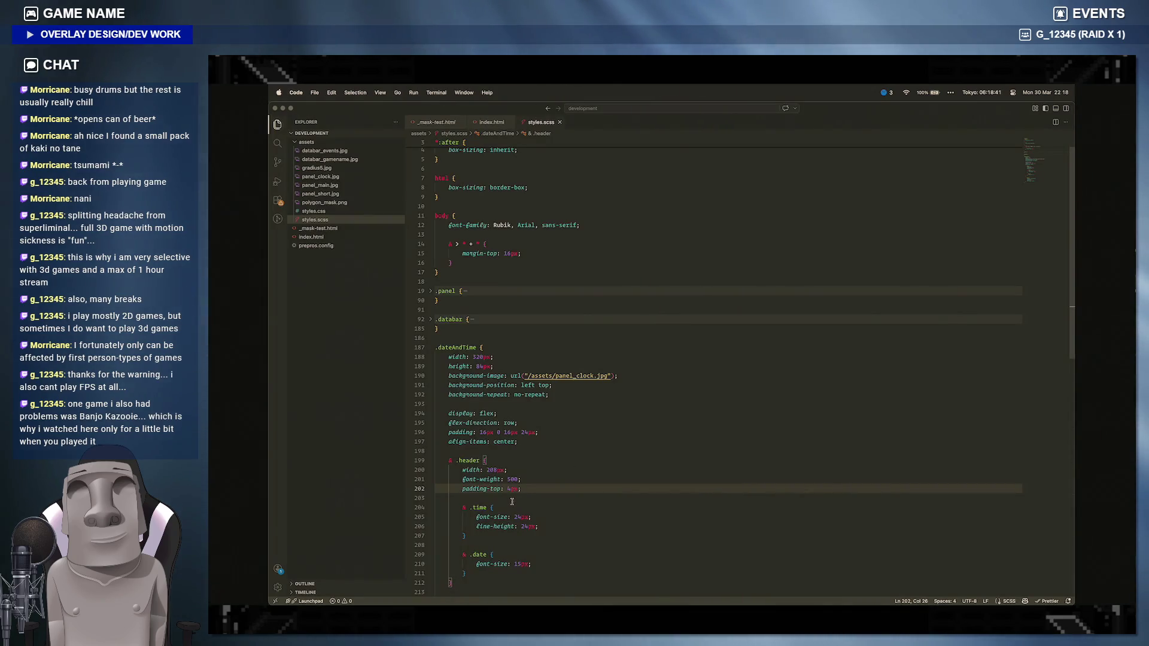
scroll(510, 501, "down", 3)
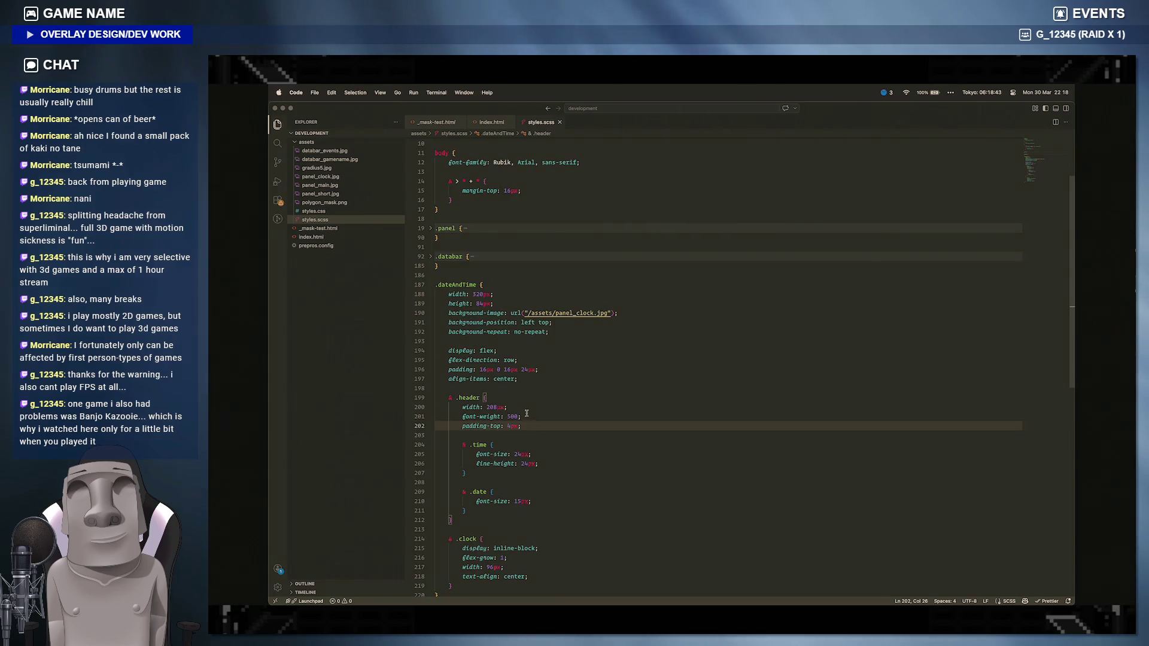
Step: Move font-weight: 500 out of .header into .date and .time, setting .time to 700
left_click_drag(526, 416, 470, 416)
key("BackSpace")
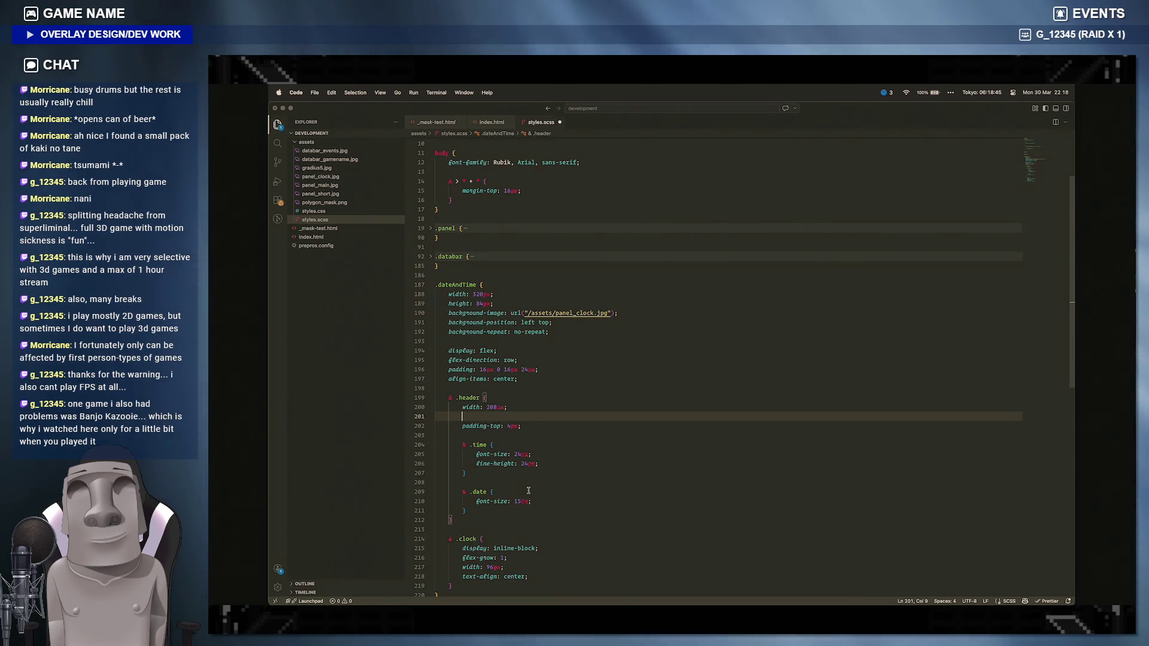
key("BackSpace")
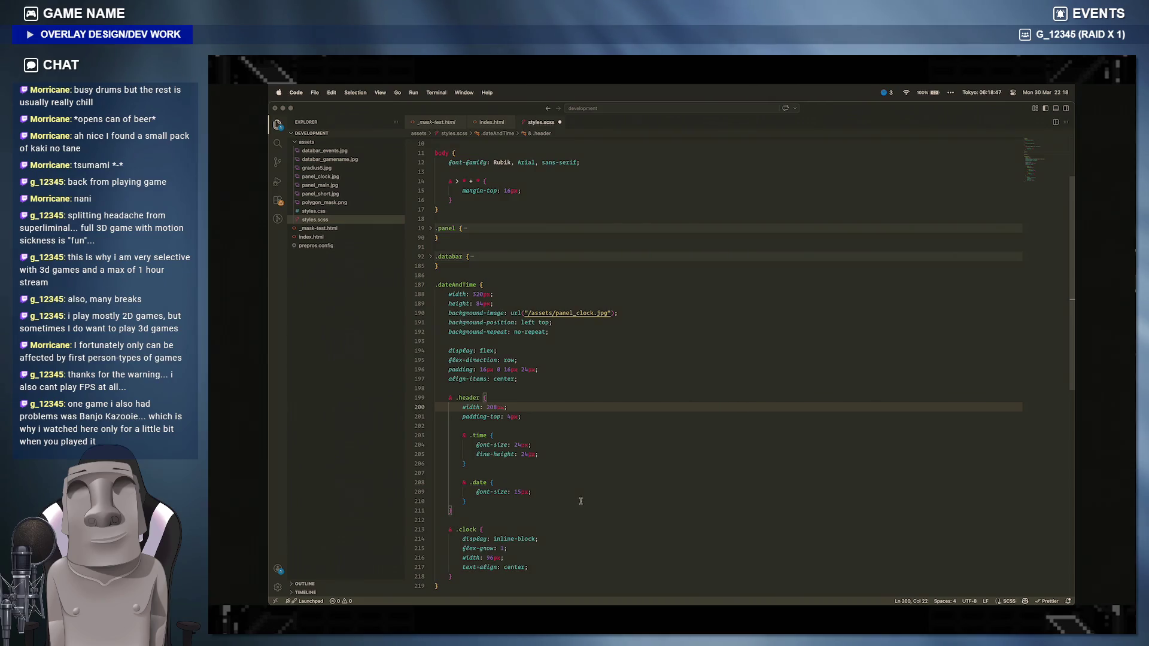
left_click(539, 501)
key("Return")
key("ctrl+v")
left_click(547, 453)
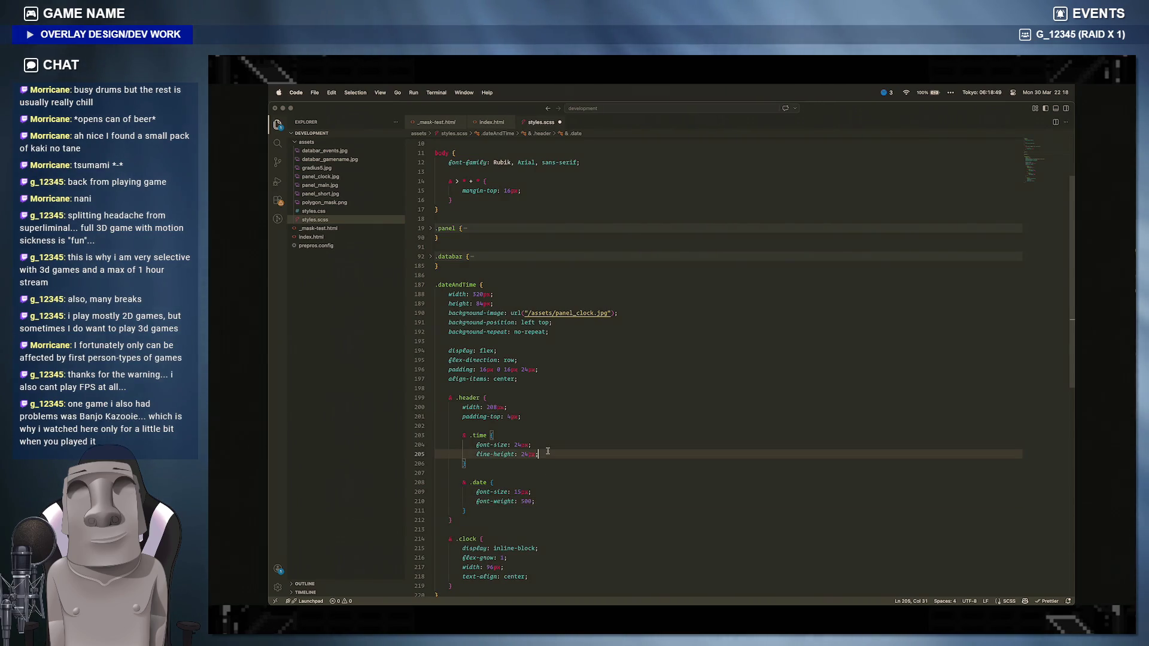
key("Return")
type("font-weight: 500;")
type("6")
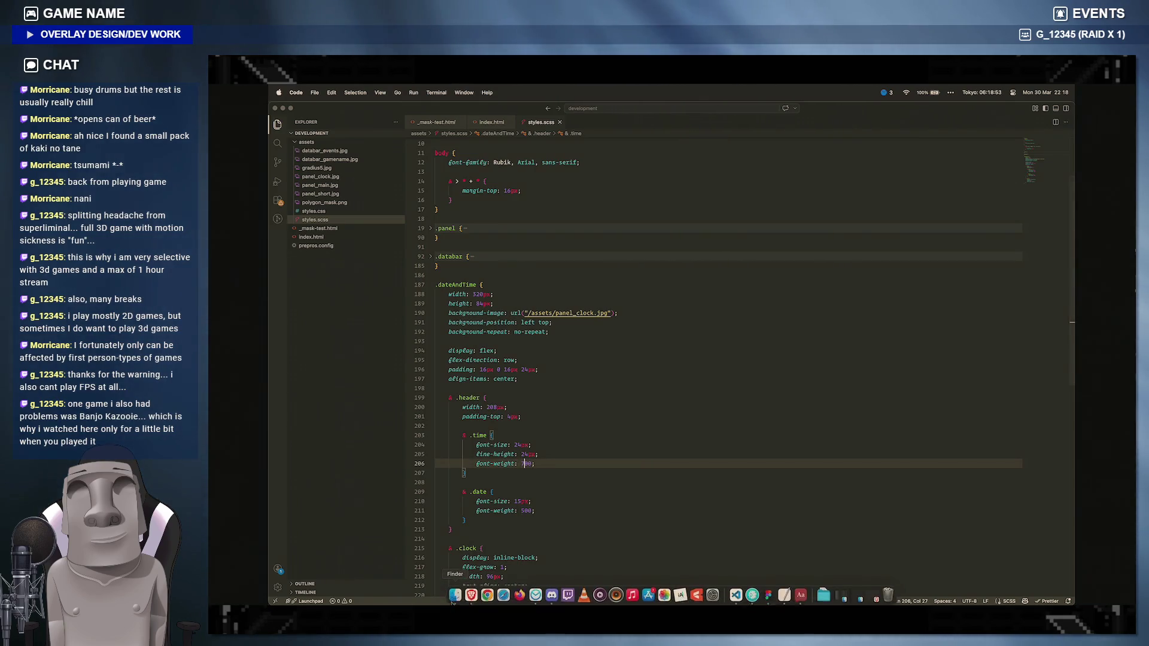
Step: Compare the browser preview with the Figma time and date text colours, then return to the stylesheet
left_click(470, 592)
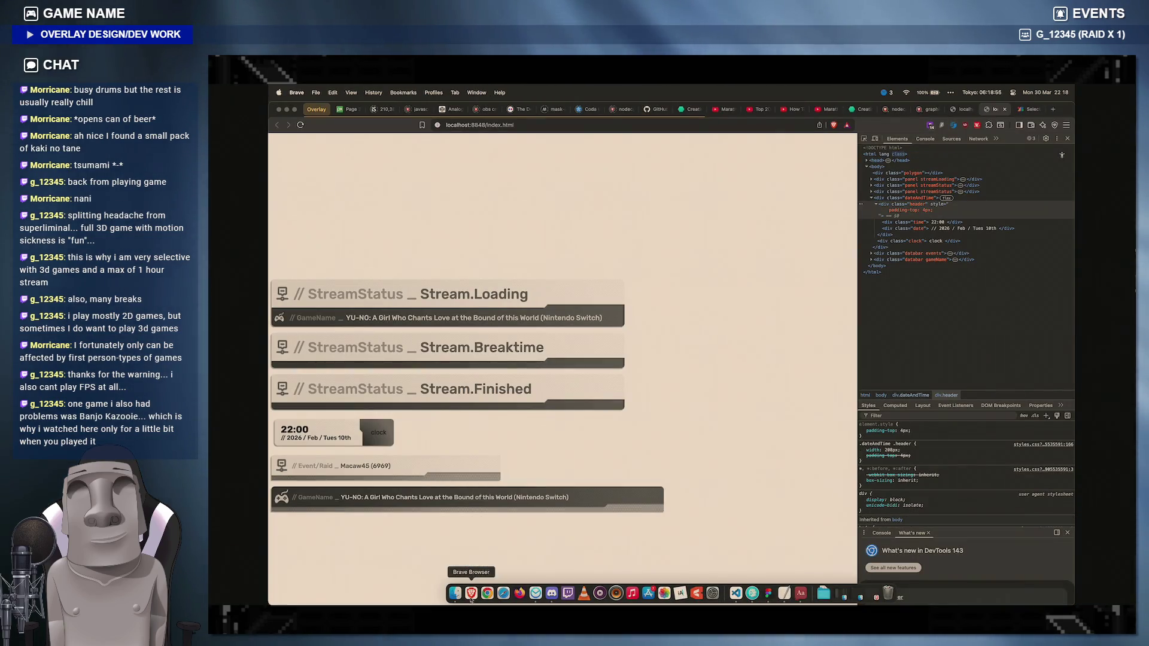
left_click(752, 592)
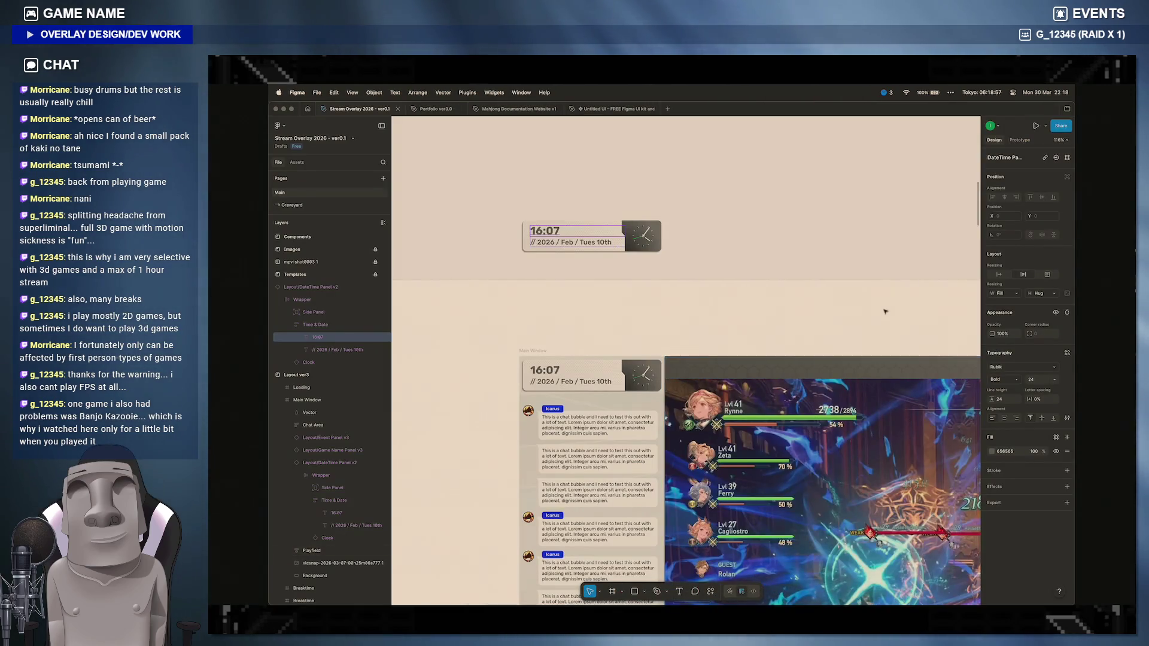
left_click(561, 243)
left_click(558, 235)
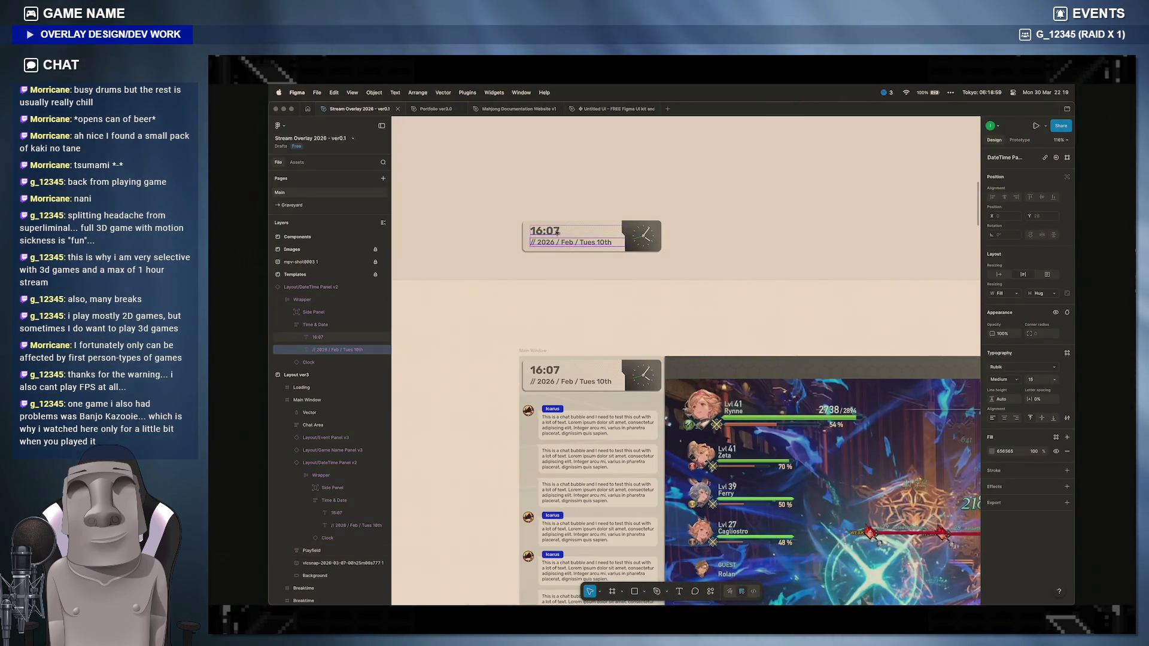
left_click(559, 232)
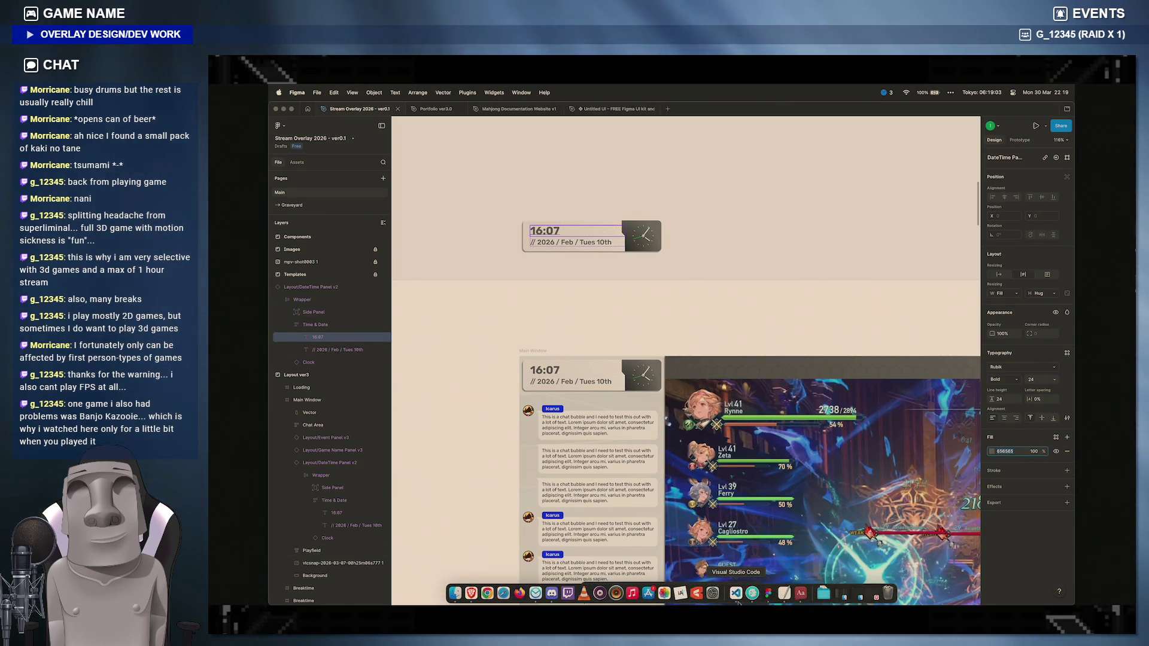
left_click(668, 592)
left_click(538, 416)
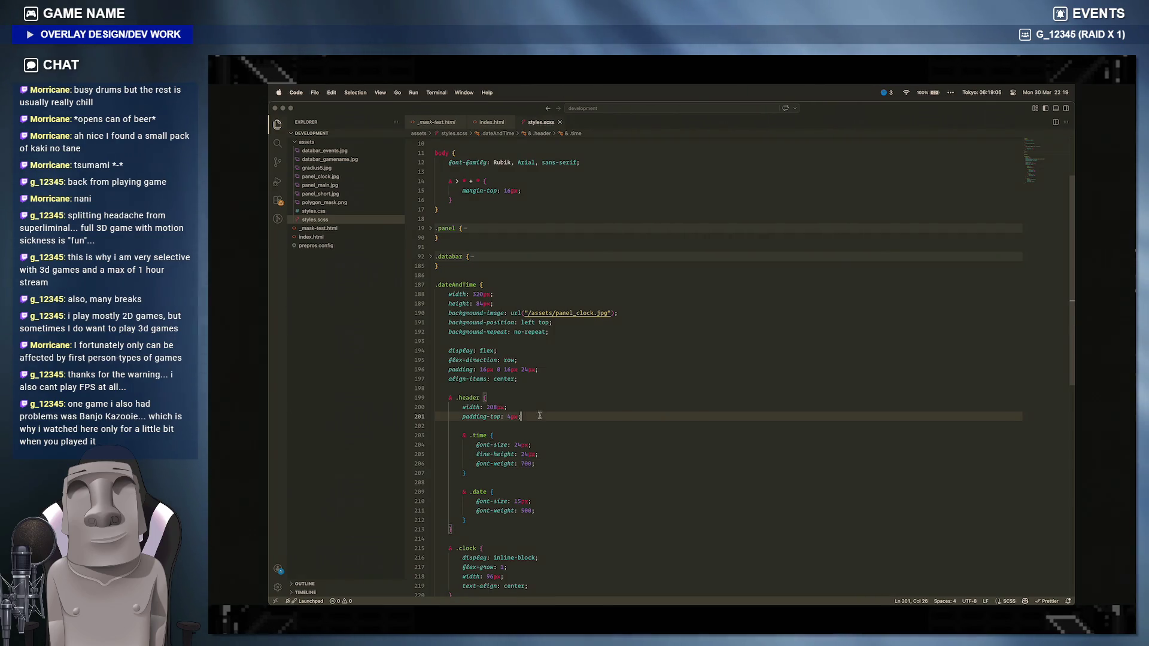
Step: Add color: #656565 to the .time rule and copy the declaration
left_click(539, 464)
key("Return")
type("color: 656565")
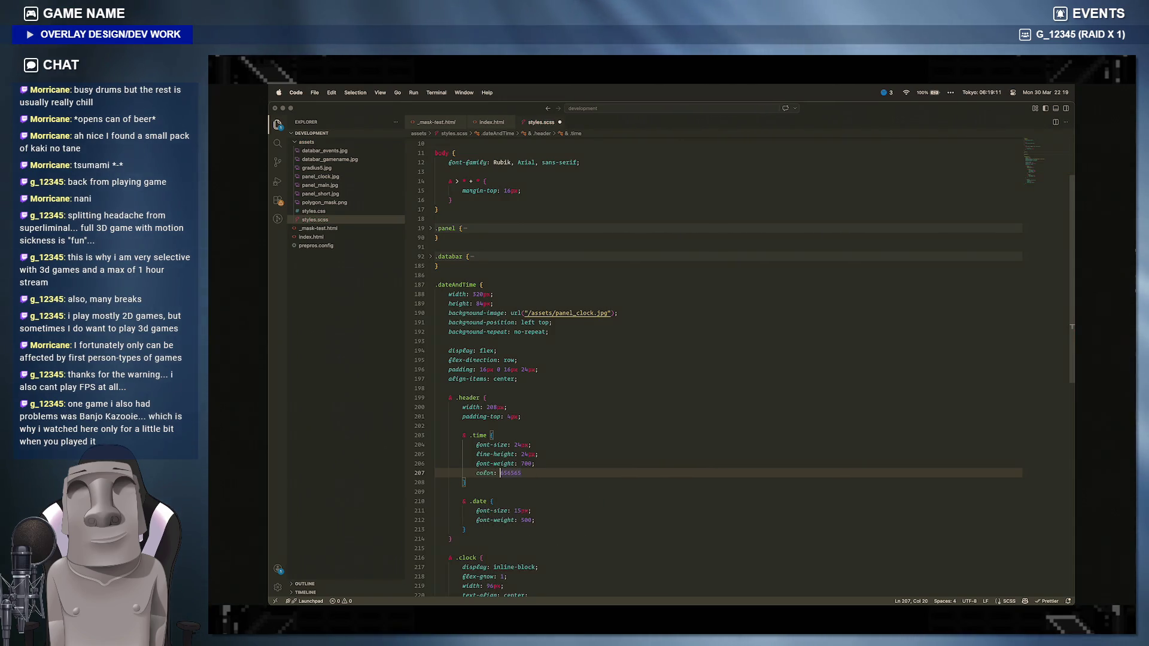
key("End")
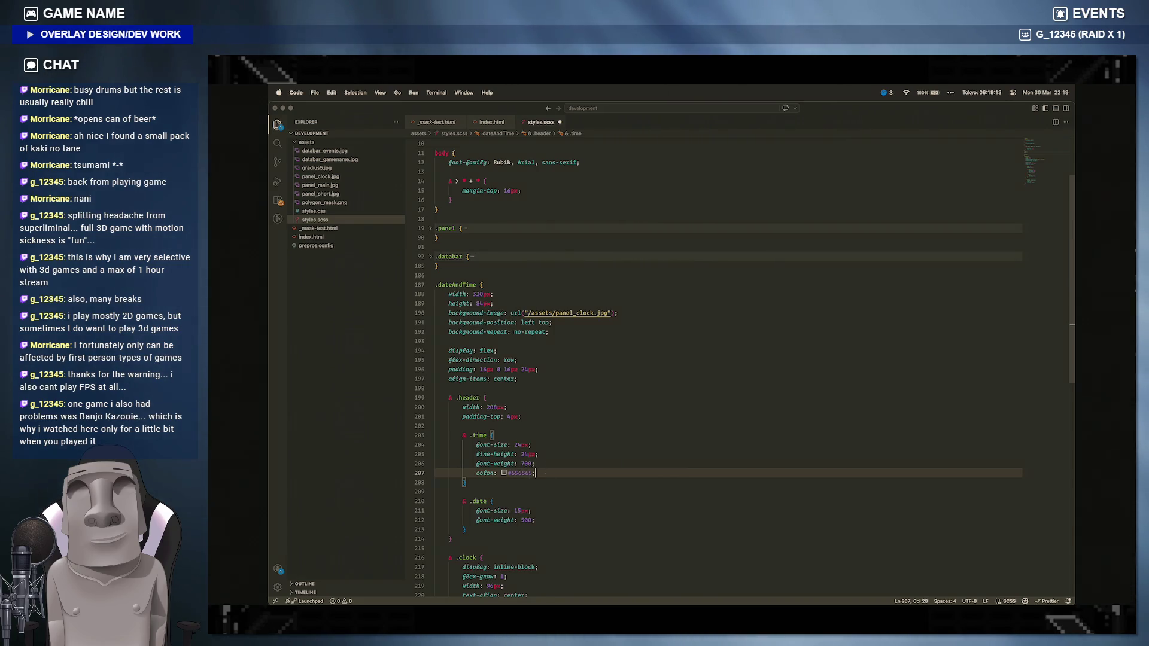
left_click_drag(536, 473, 475, 473)
key("ctrl+c")
Step: Paste the #656565 colour into .date on its own line and view the overlay in the browser
left_click(538, 520)
key("ctrl+v")
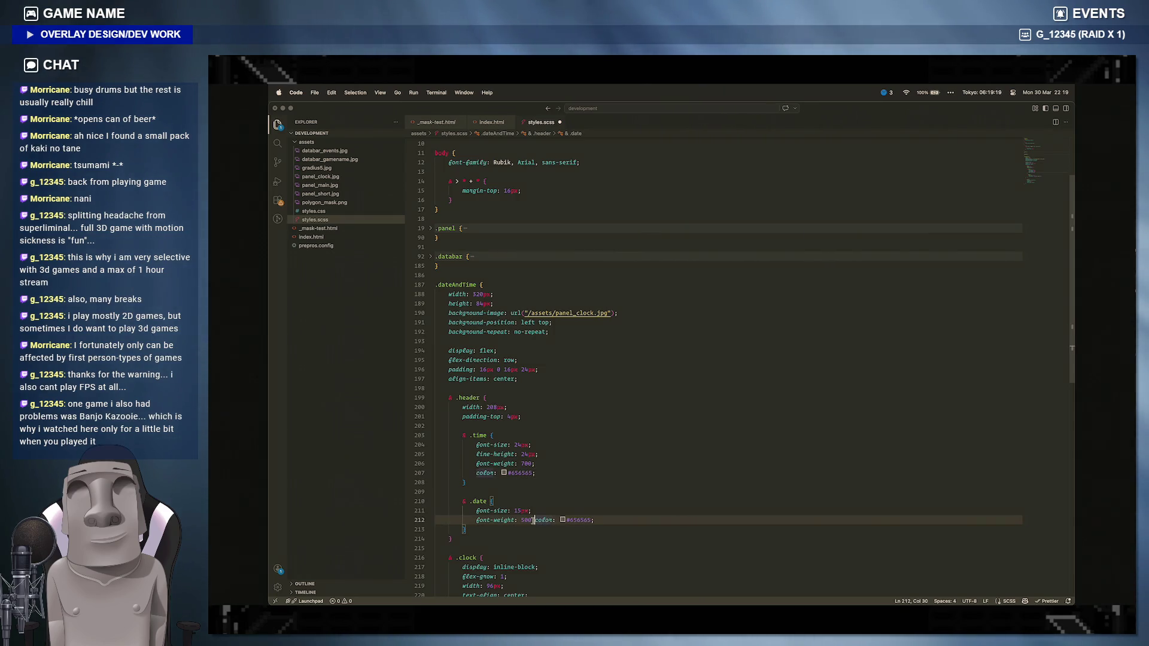
left_click(533, 519)
key("Return")
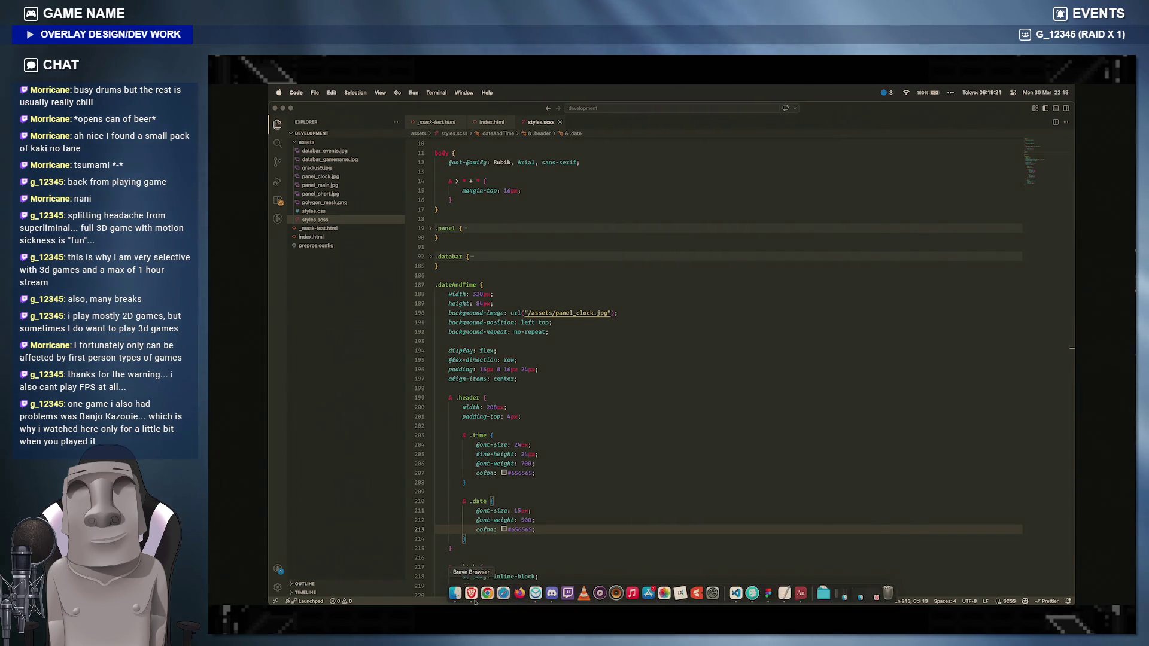
left_click(574, 594)
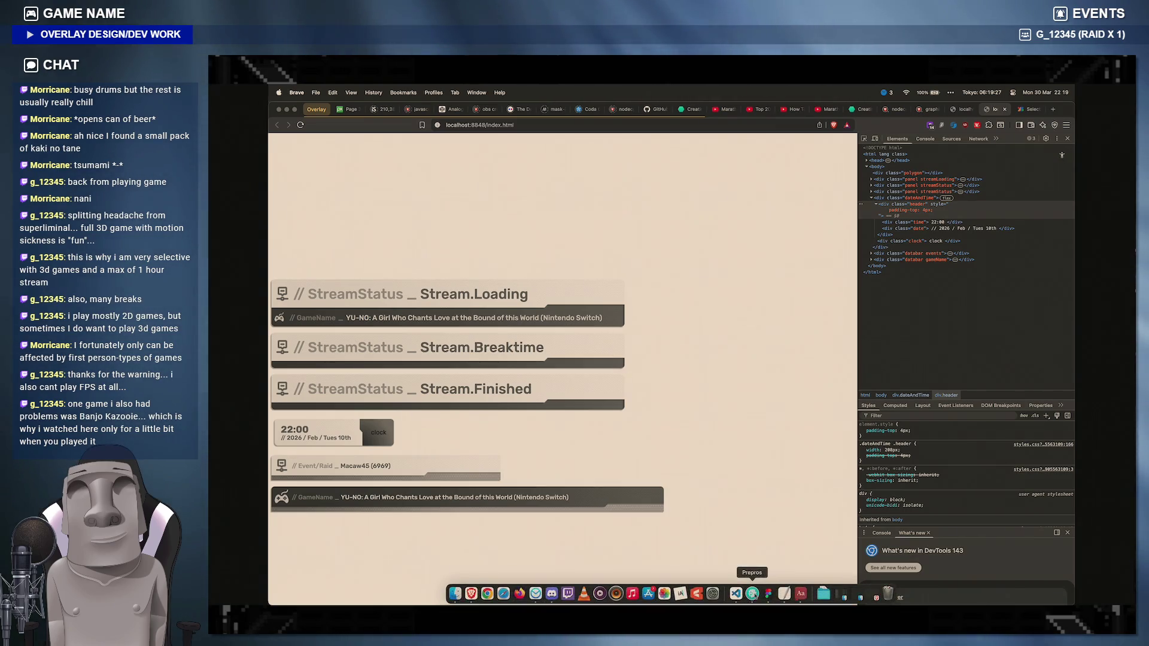
Step: Bring up the Stream Overlay 2026 Figma file, clear the layer selection and show the installed apps list
left_click(767, 592)
mouse_move(799, 592)
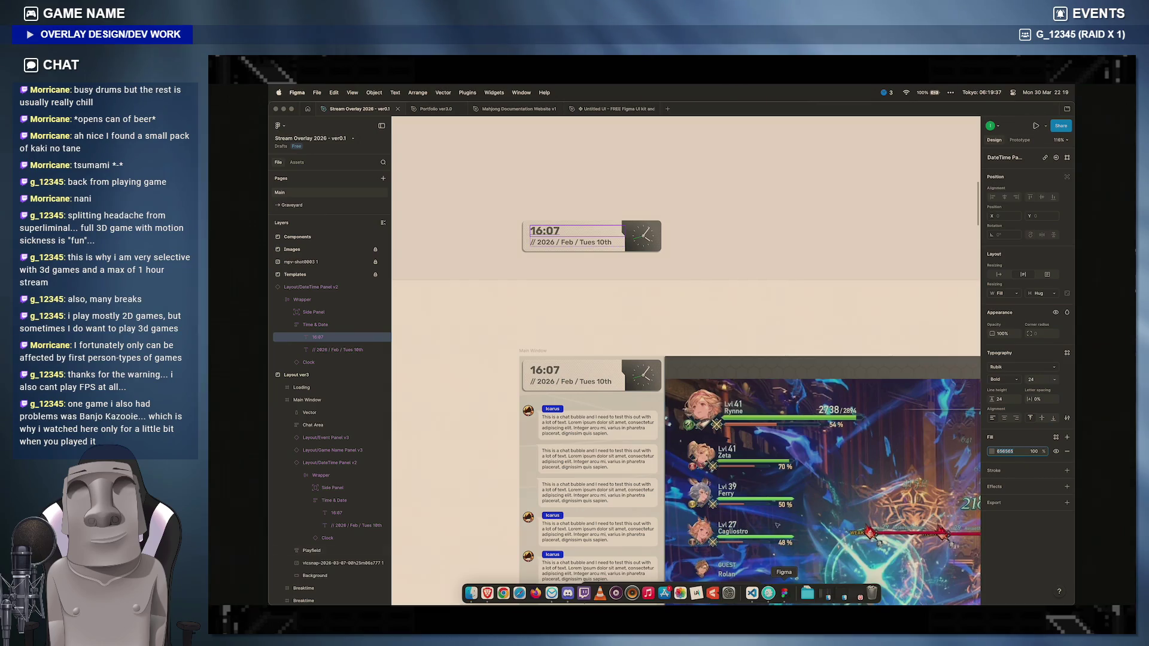
scroll(793, 319, "down", 5)
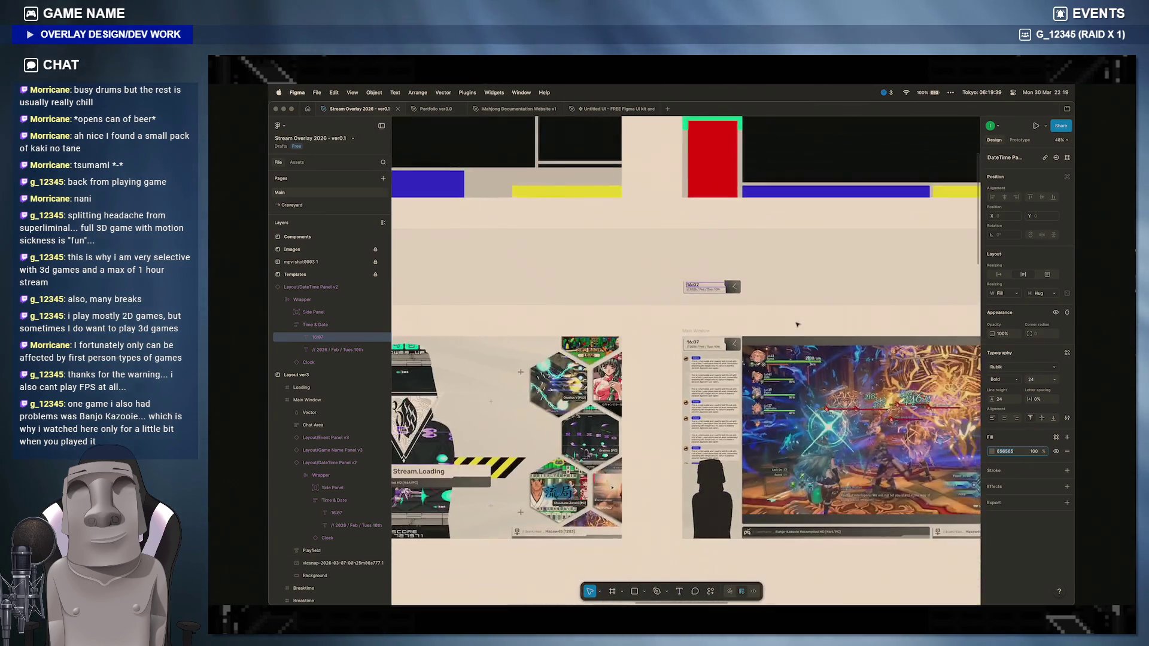
scroll(792, 319, "down", 5)
scroll(628, 359, "down", 1)
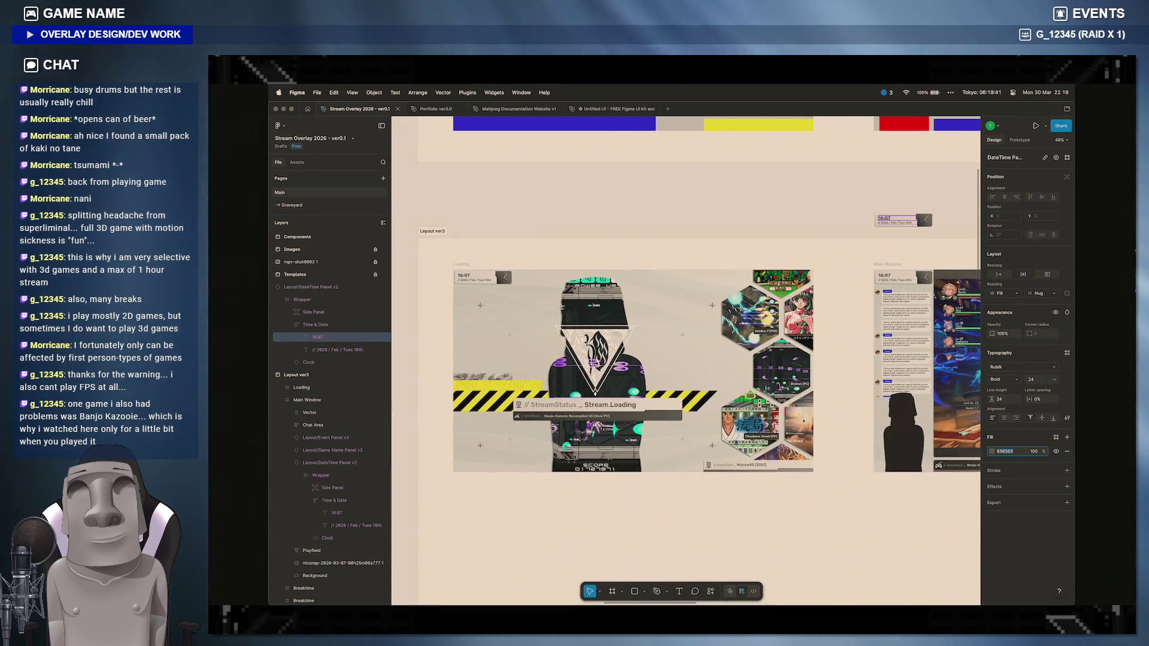
scroll(628, 359, "down", 1)
scroll(682, 341, "right", 5)
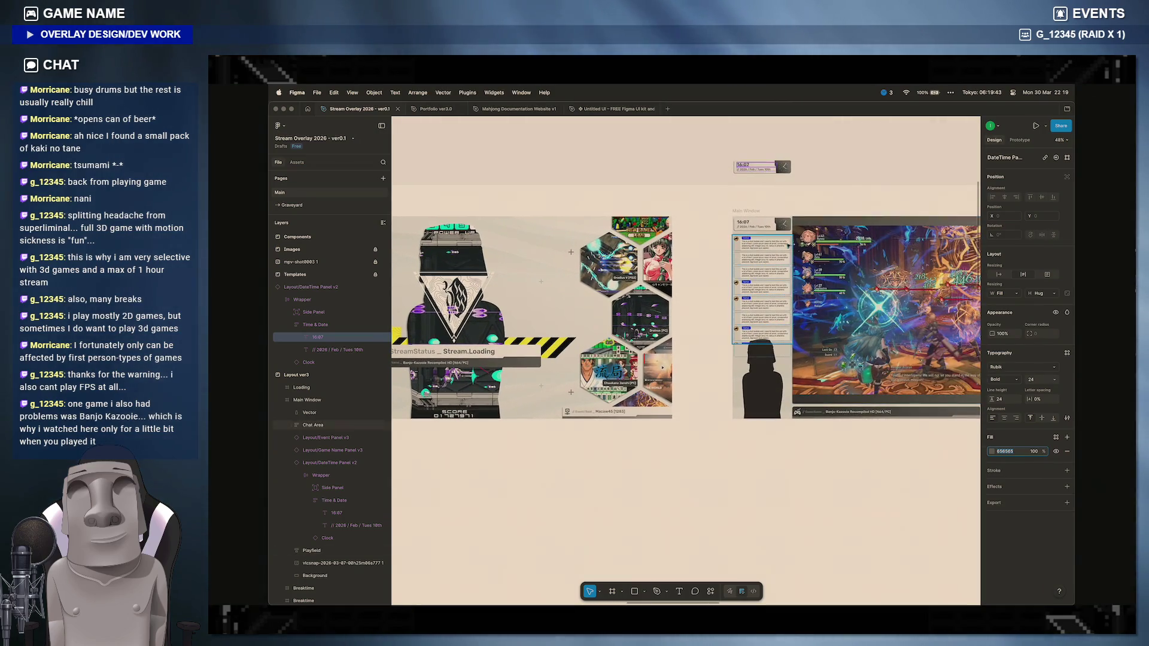
key("Escape")
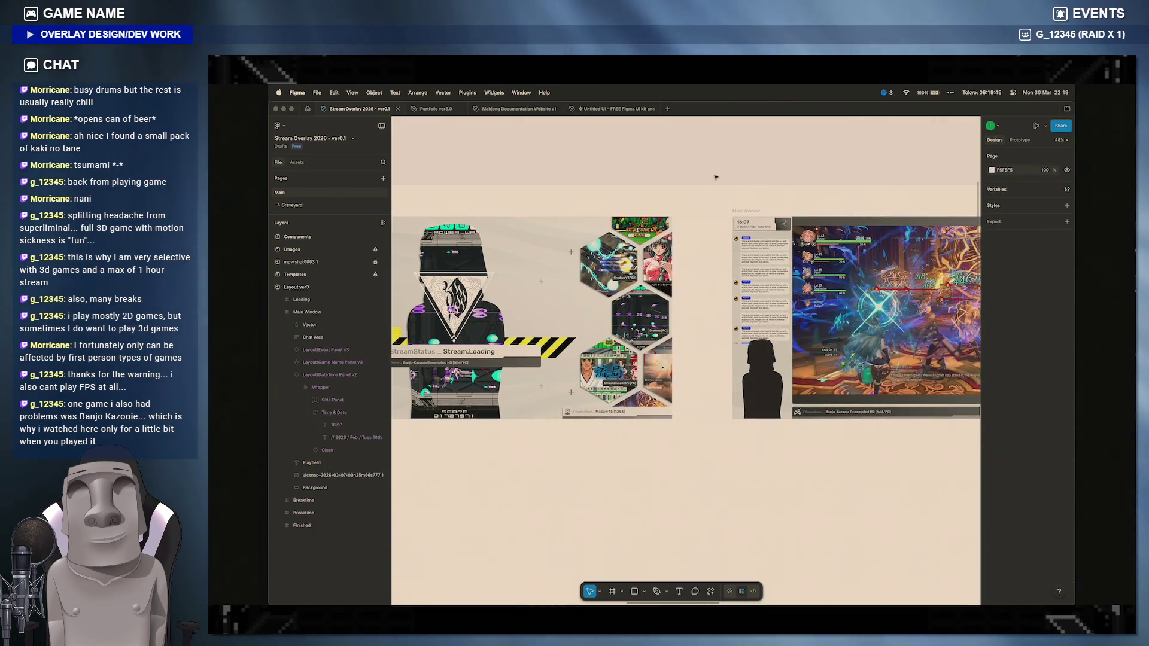
scroll(681, 341, "down", 5)
scroll(682, 341, "down", 5)
scroll(682, 342, "down", 3)
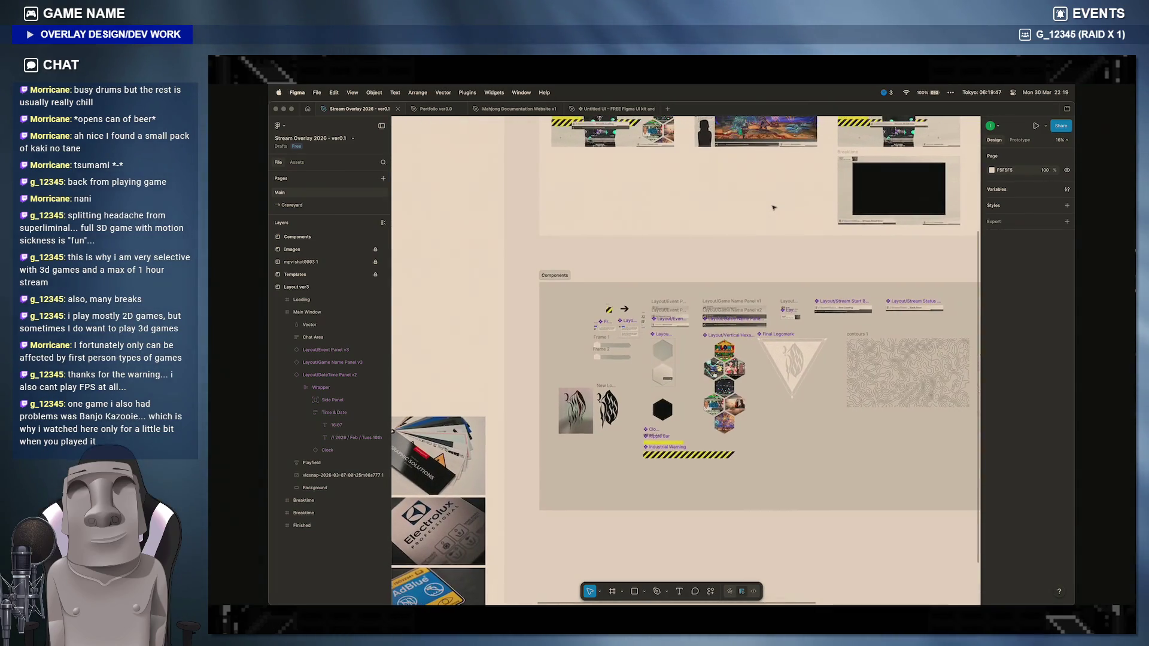
scroll(682, 341, "up", 2)
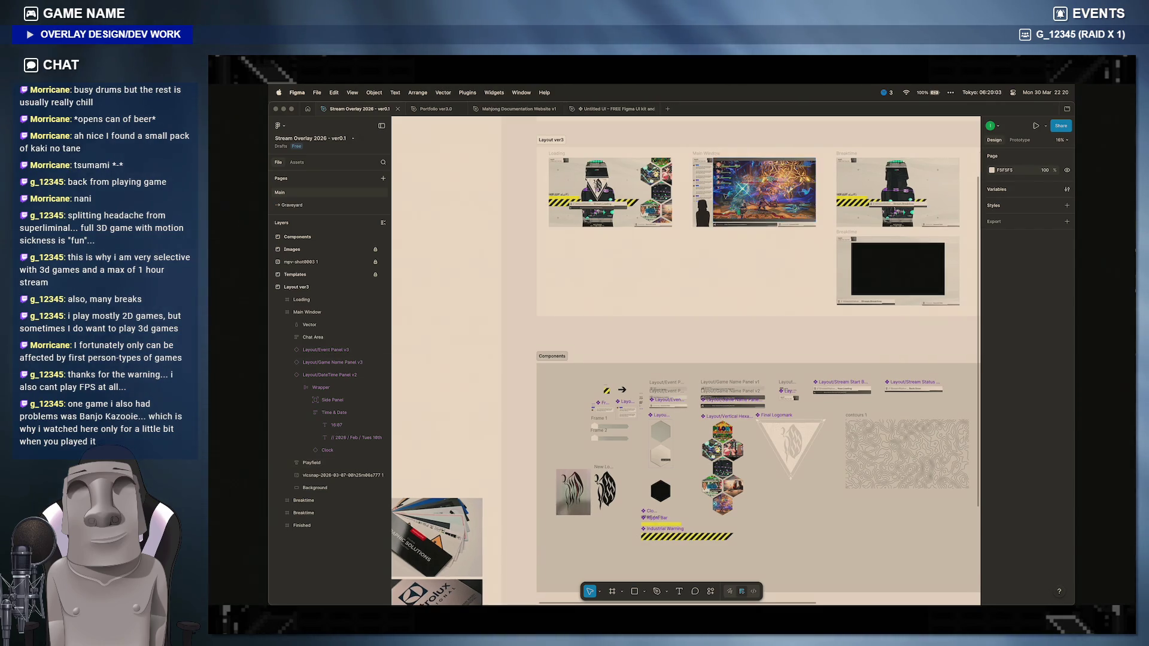
scroll(779, 292, "up", 5)
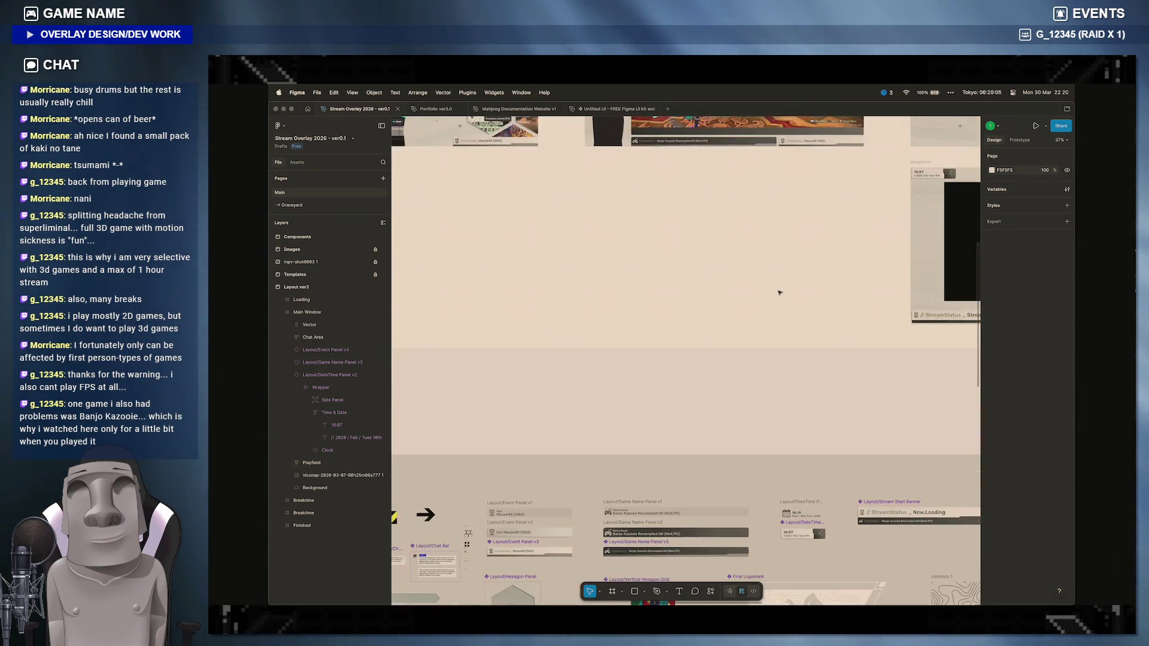
scroll(779, 292, "up", 4)
scroll(779, 292, "down", 4)
scroll(780, 292, "down", 2)
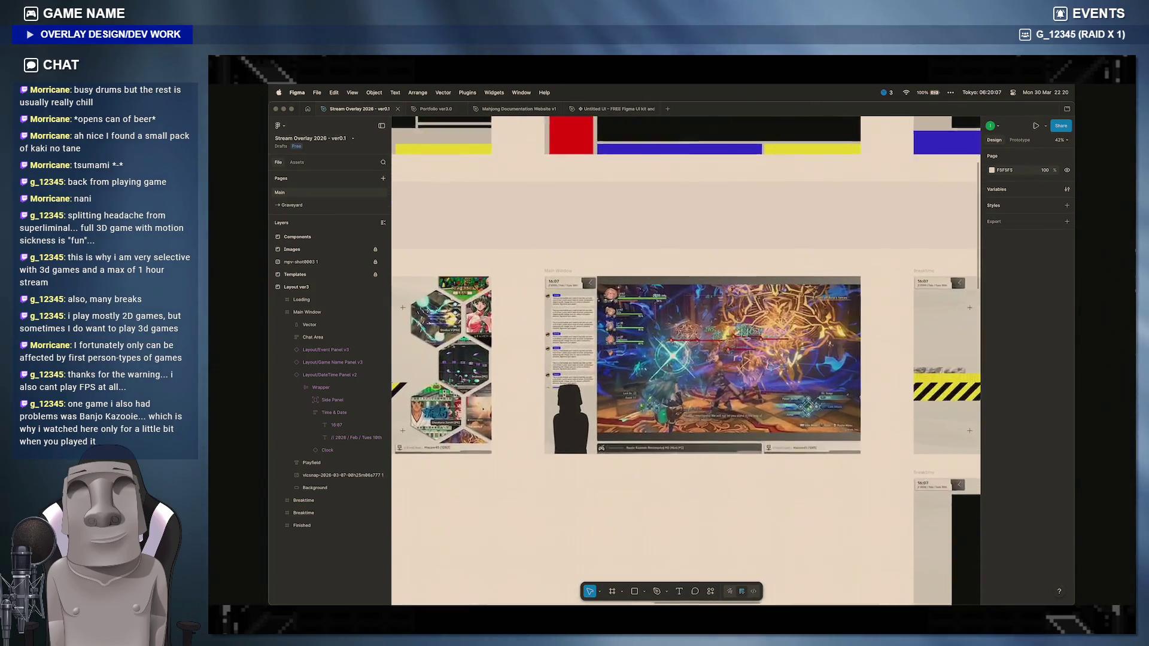
scroll(682, 377, "up", 3)
scroll(682, 377, "up", 1)
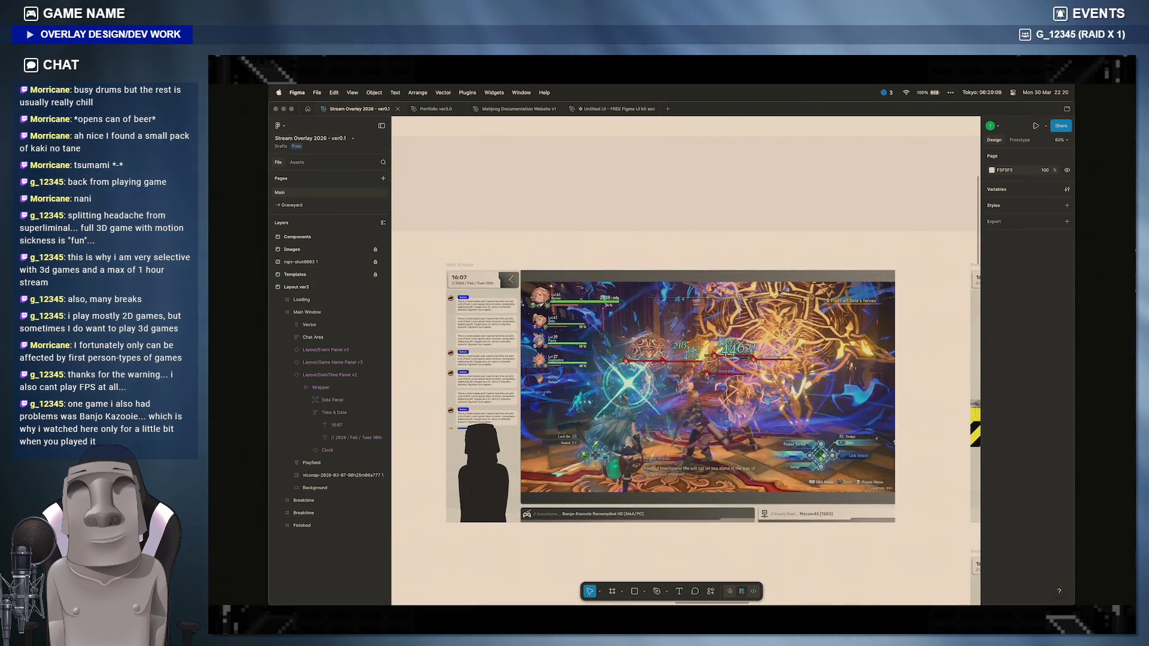
key("F4")
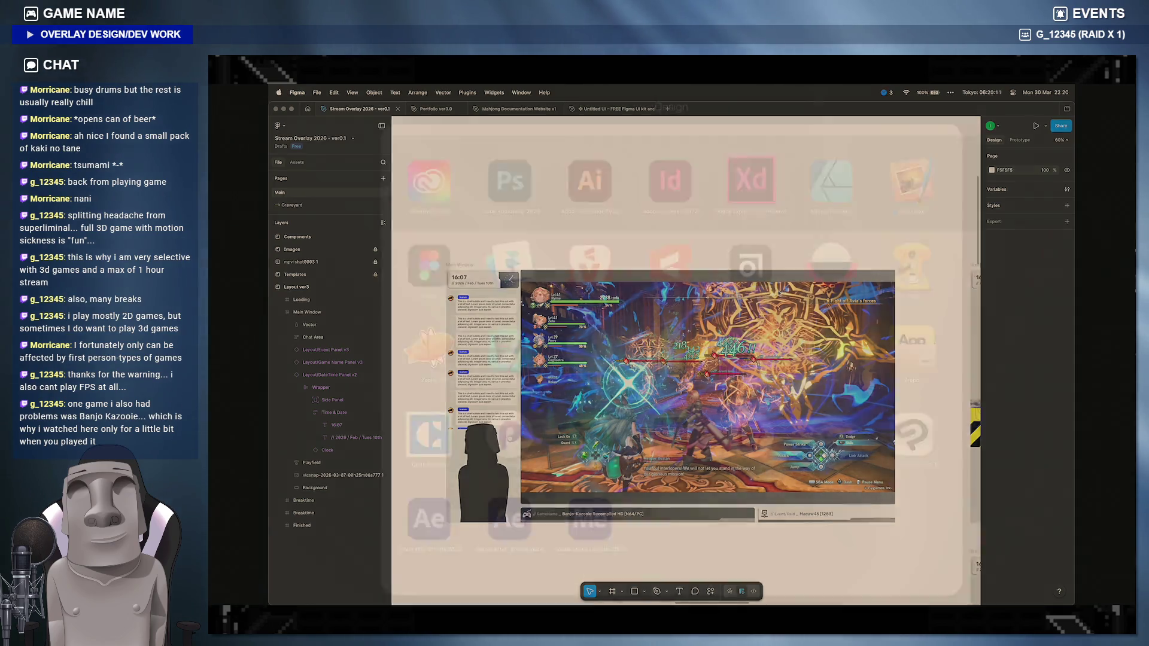
left_click(531, 383)
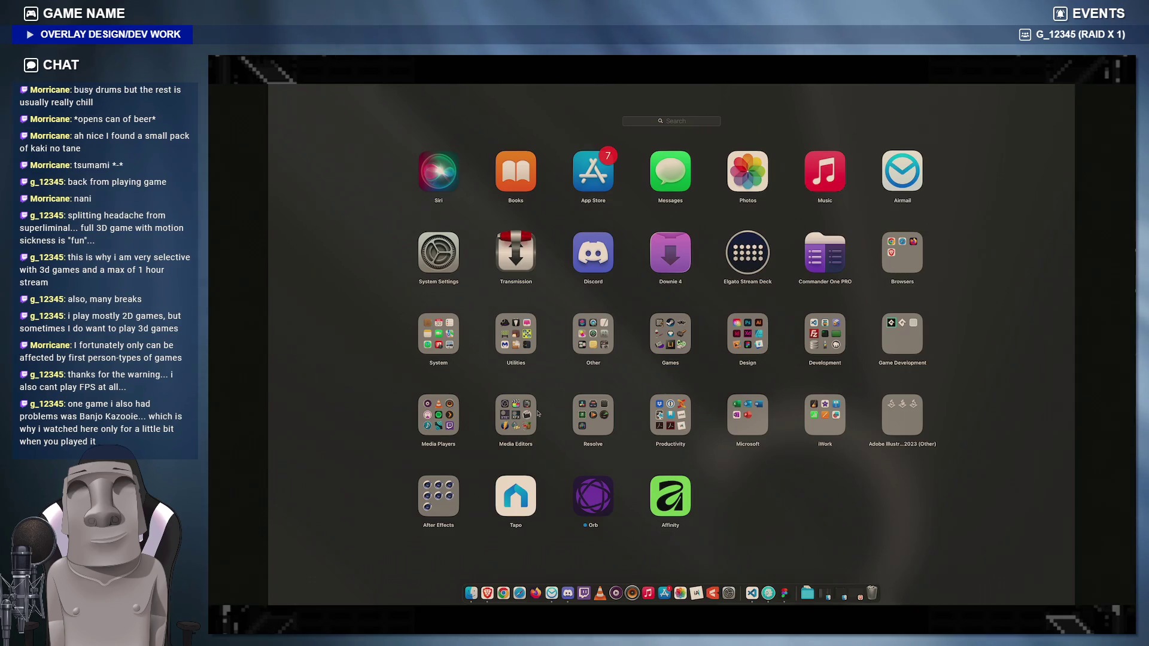
left_click(548, 436)
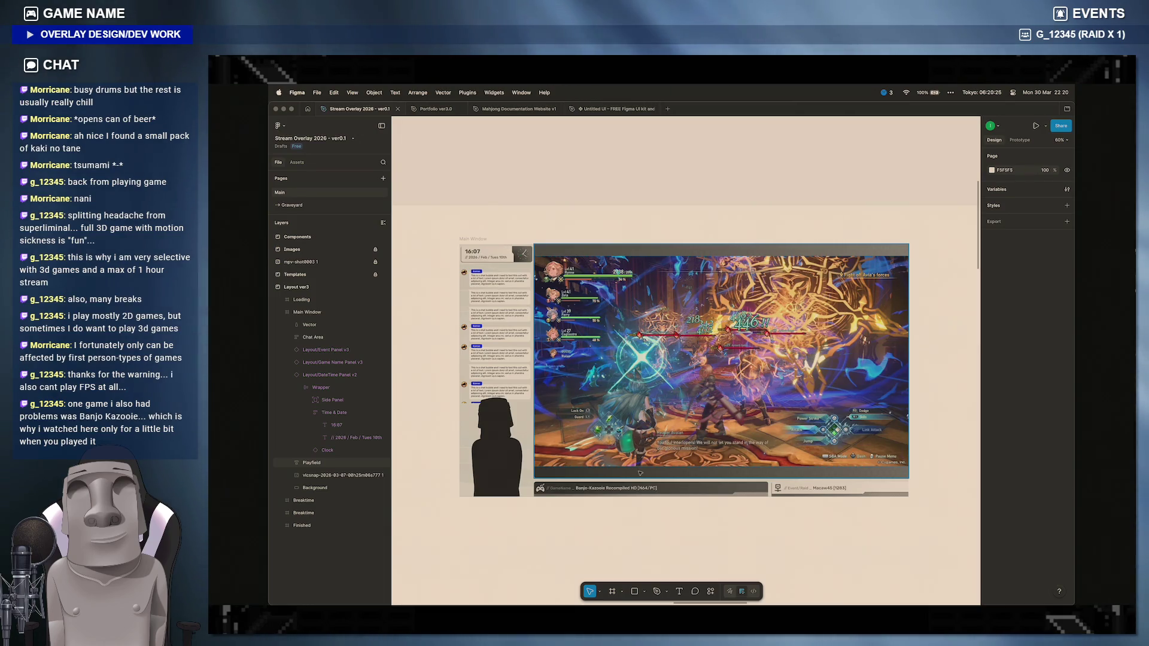
scroll(539, 473, "up", 10)
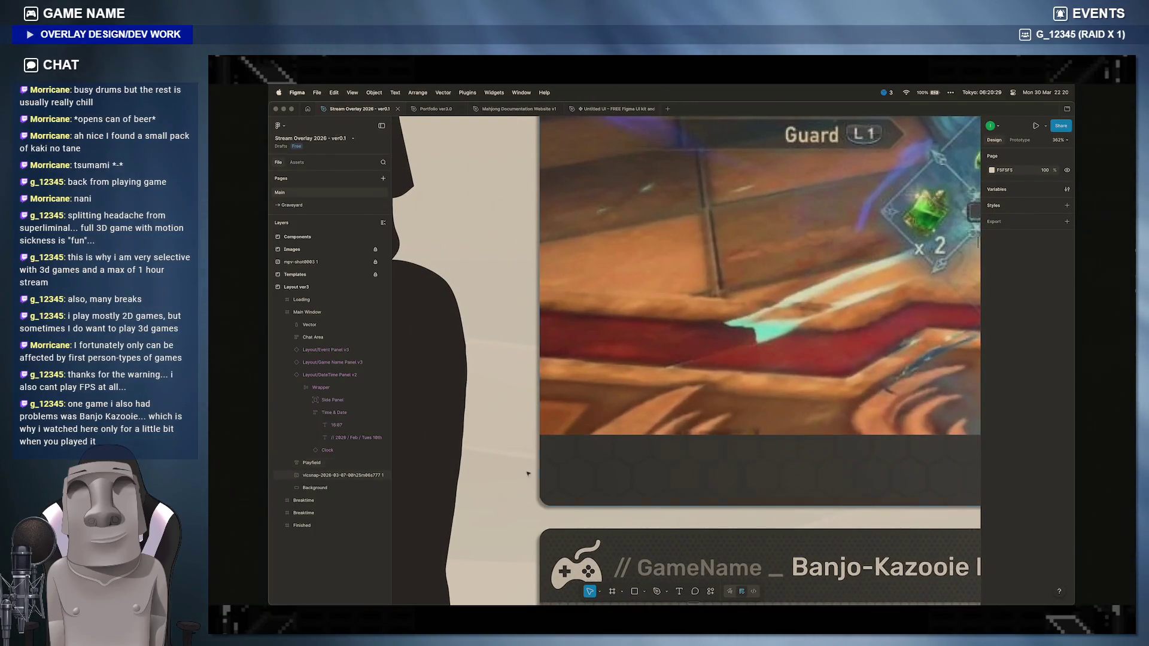
scroll(528, 473, "down", 6)
scroll(528, 473, "down", 4)
scroll(528, 473, "up", 2)
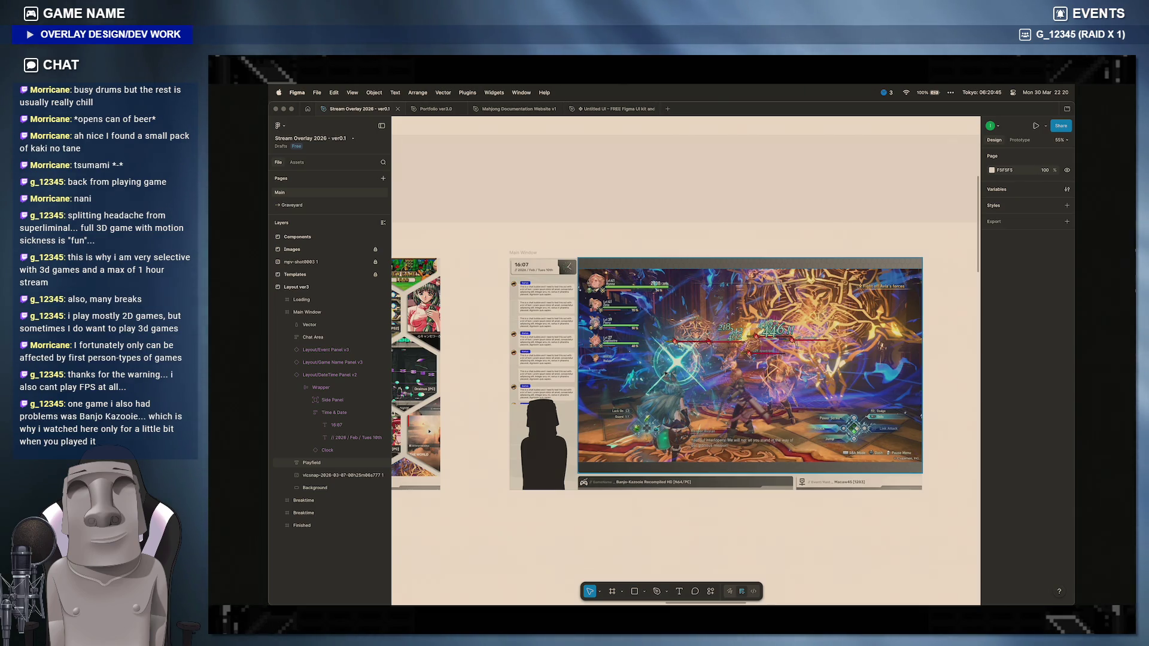
scroll(682, 367, "left", 5)
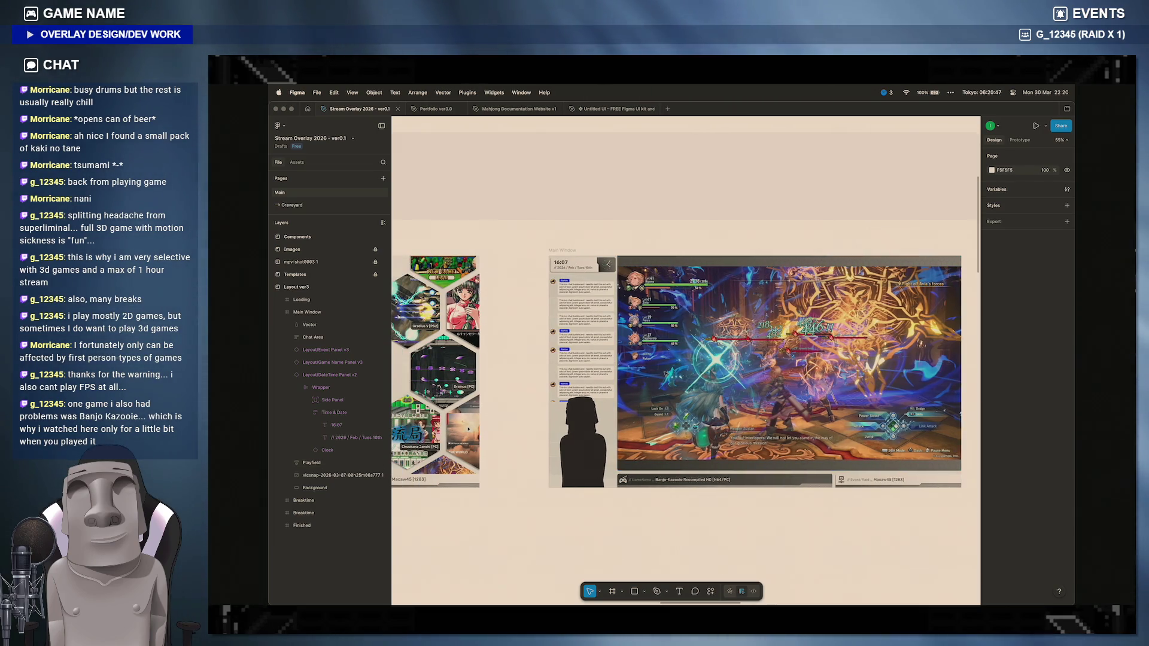
scroll(682, 368, "left", 5)
scroll(682, 360, "left", 3)
Step: Inspect the hexagon grid frame, then select polygon_mask.png in the Finder assets folder
left_click(758, 206)
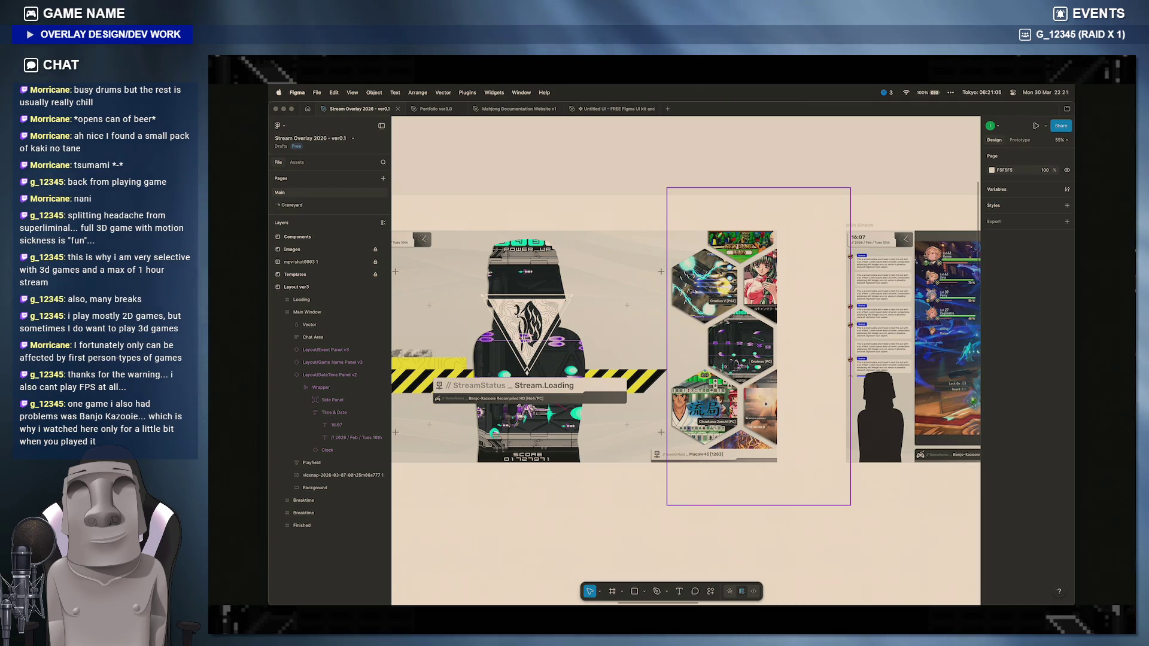
scroll(766, 403, "left", 5)
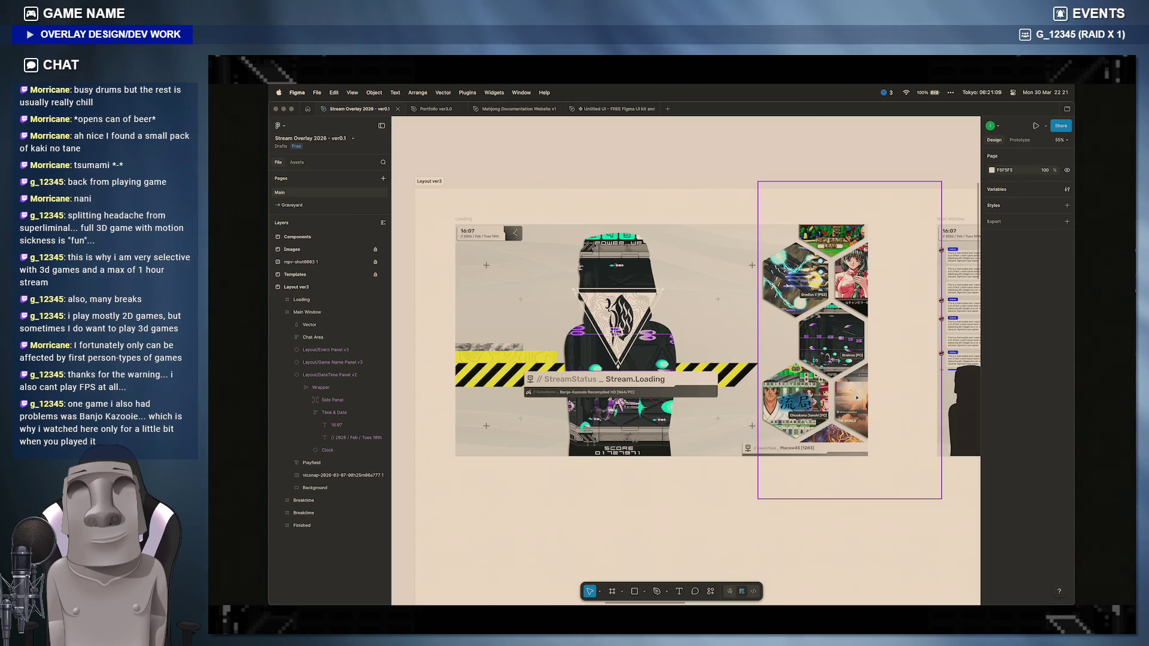
left_click(849, 530)
mouse_move(470, 594)
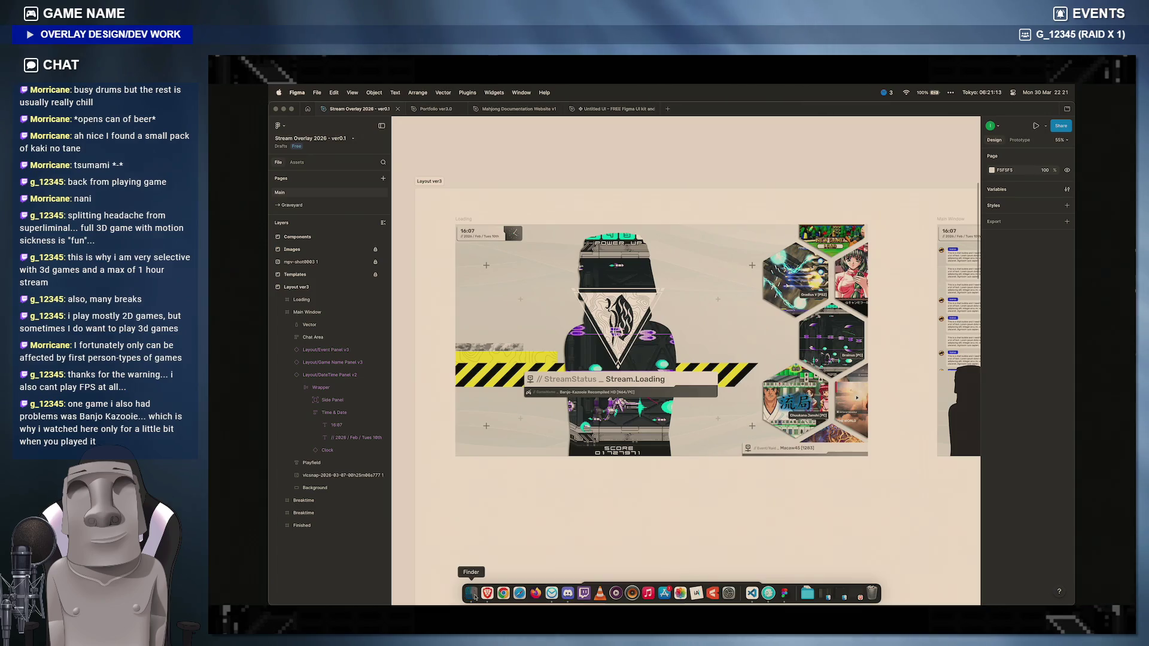
left_click(470, 592)
left_click(738, 318)
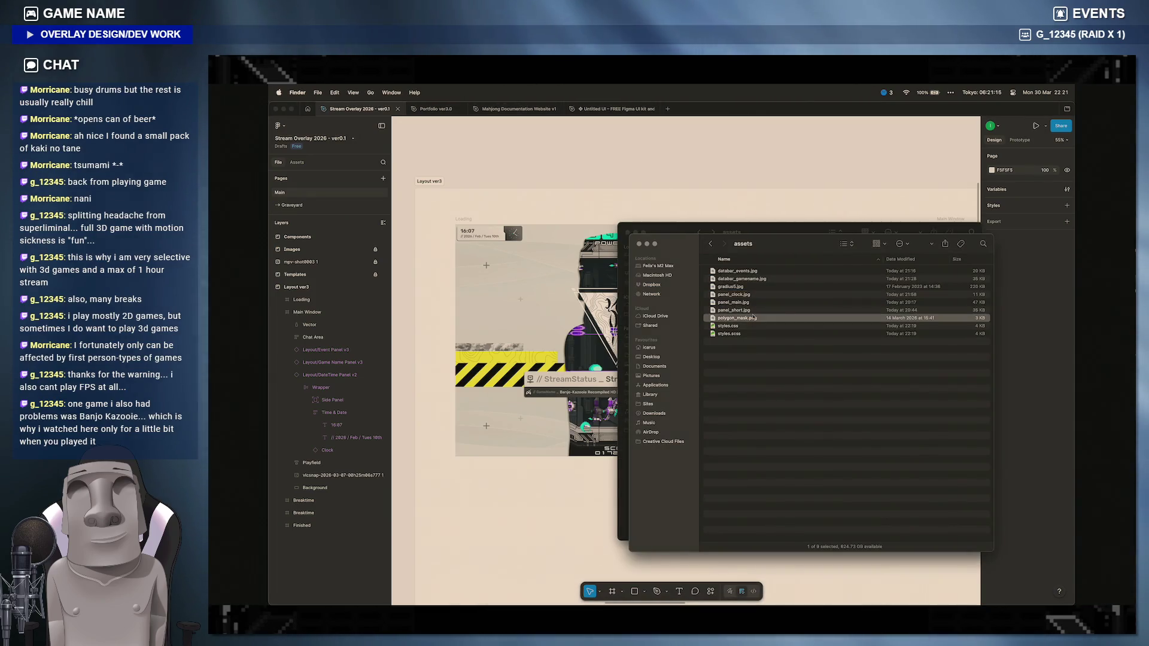
Step: Quick Look polygon_mask.png as a black hexagon, then return to the Figma design
key("space")
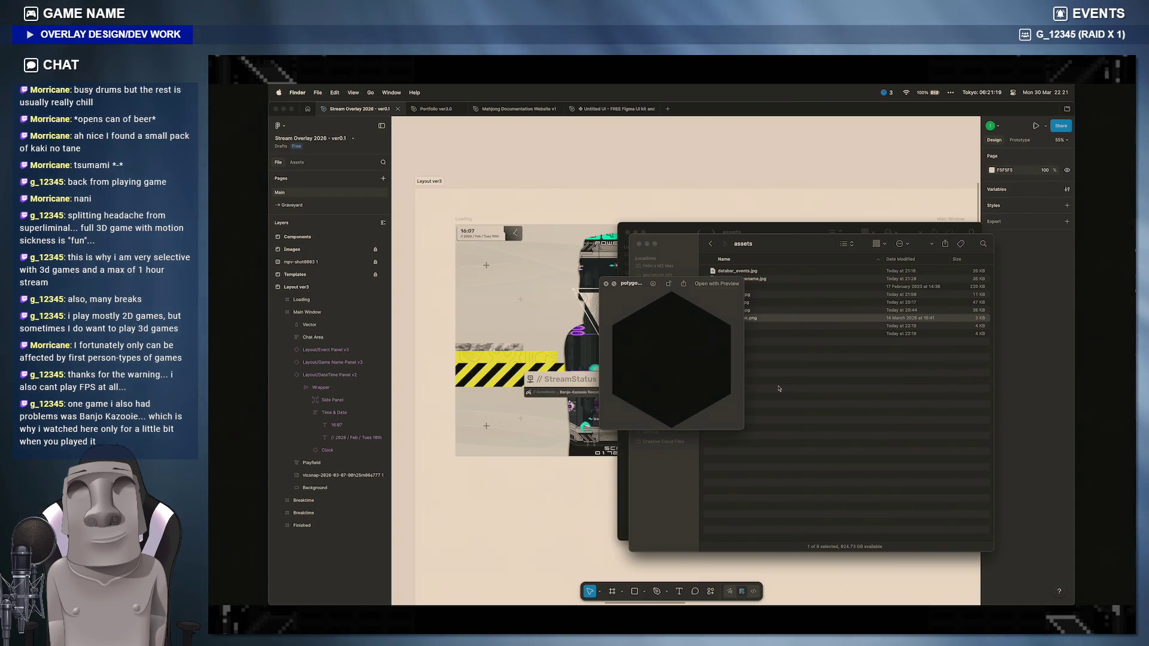
key("space")
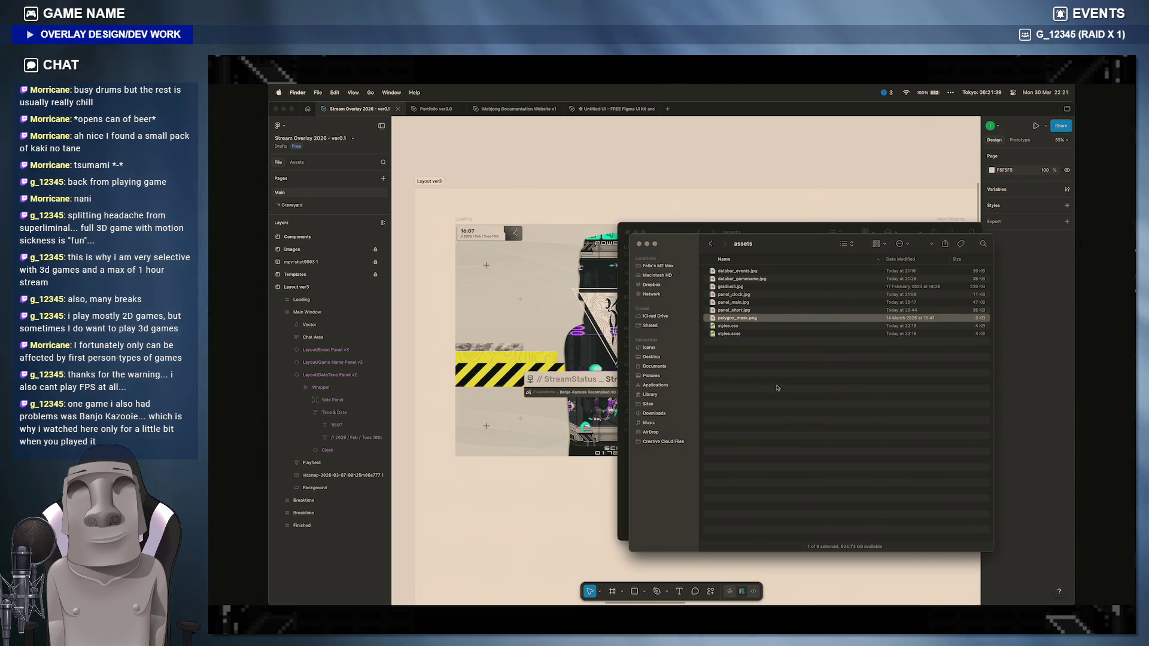
left_click(849, 125)
scroll(682, 341, "down", 5)
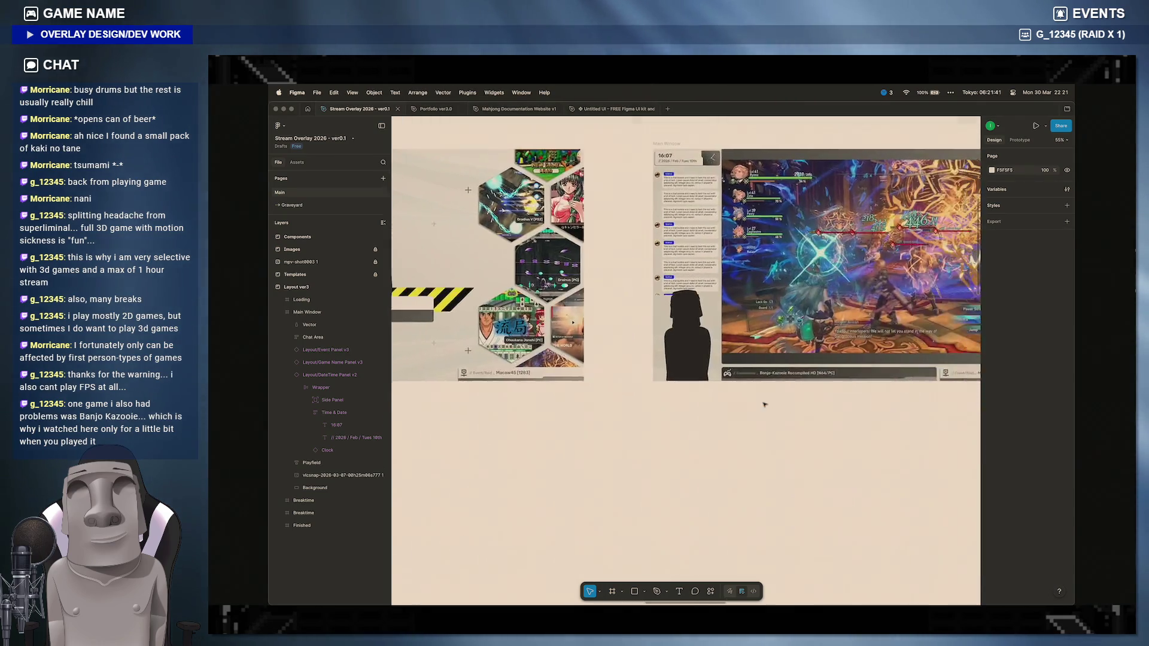
scroll(764, 404, "down", 5)
scroll(763, 404, "down", 5)
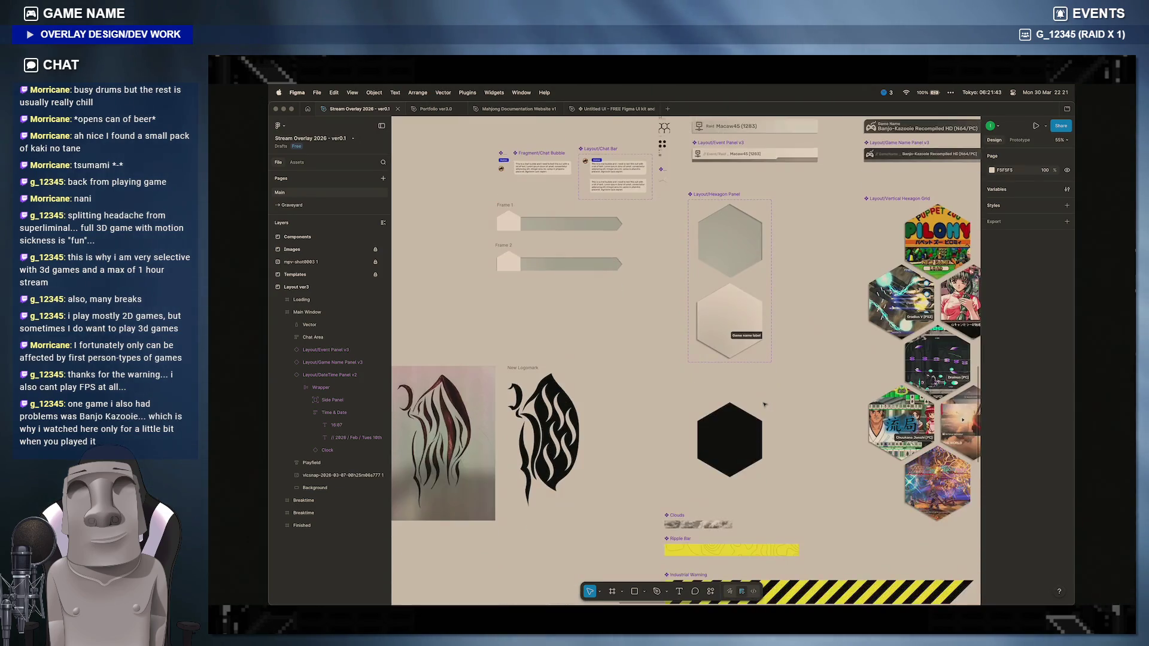
scroll(763, 404, "down", 5, "ctrl")
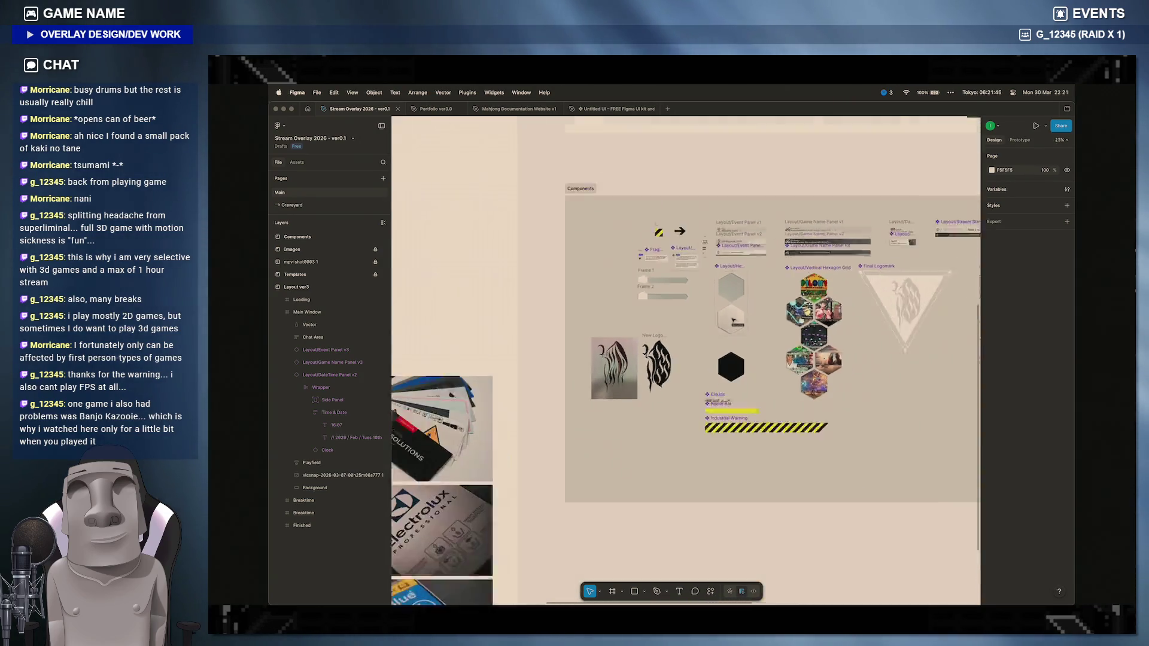
scroll(735, 320, "up", 2)
Step: Hide the Game name label inside the Hexagon Panel, reselect the whole panel and bring up the assets folder
left_click(735, 321)
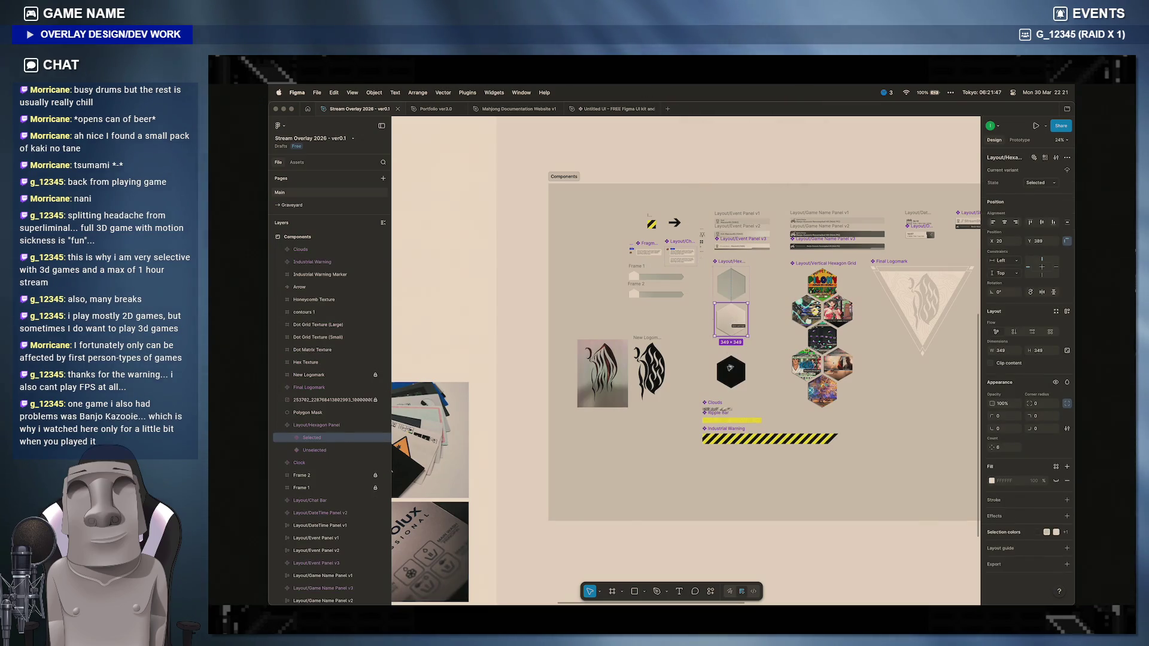
scroll(762, 359, "down", 8)
scroll(763, 359, "down", 5)
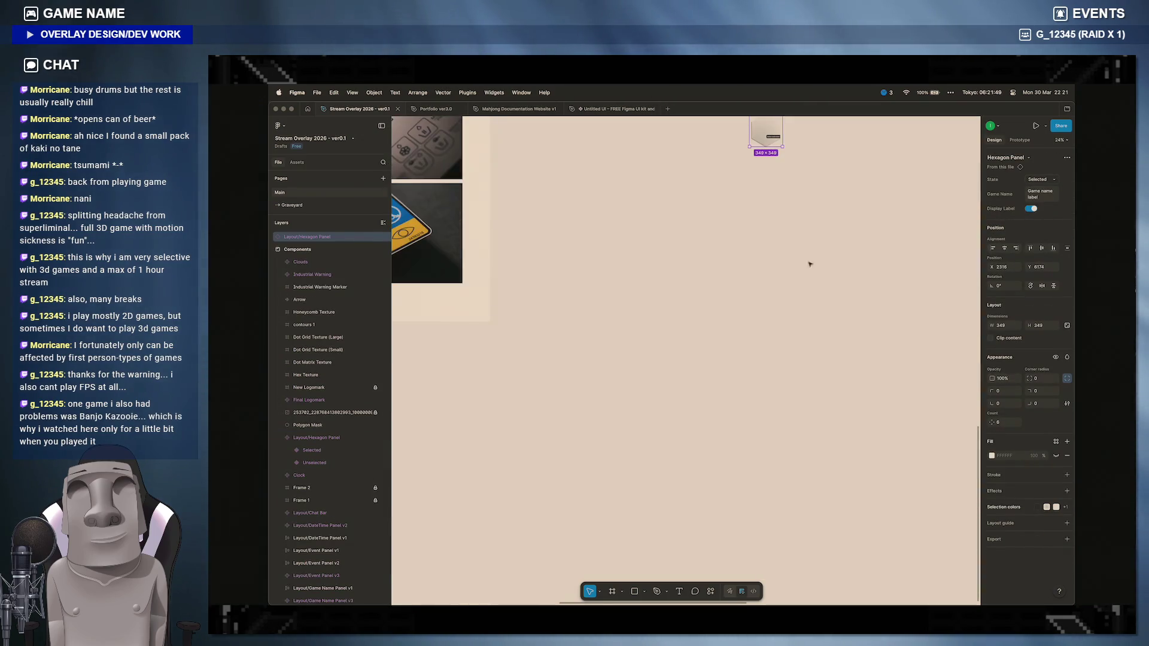
scroll(763, 359, "down", 3)
scroll(781, 270, "up", 6)
scroll(781, 269, "up", 4)
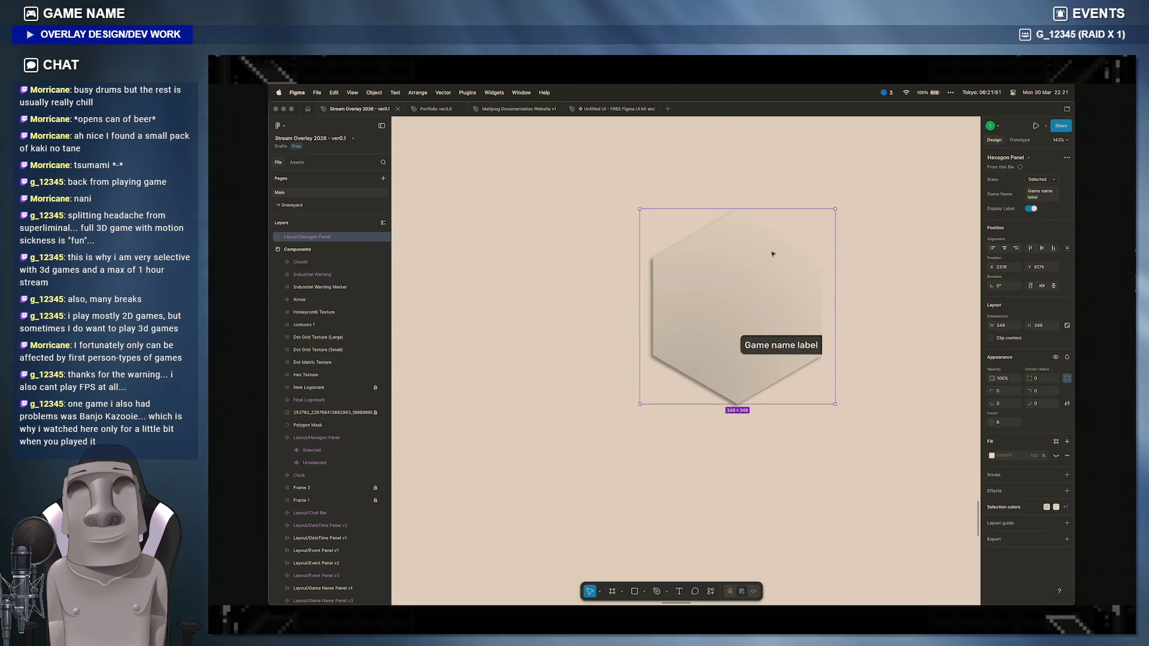
double_click(781, 345)
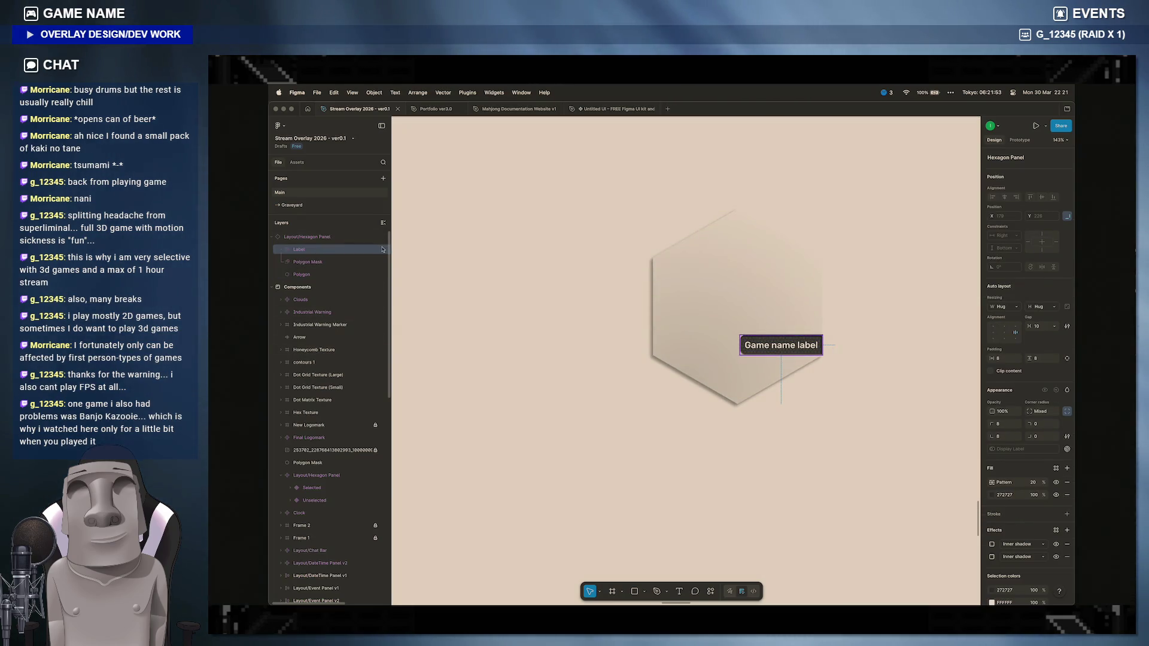
key("Delete")
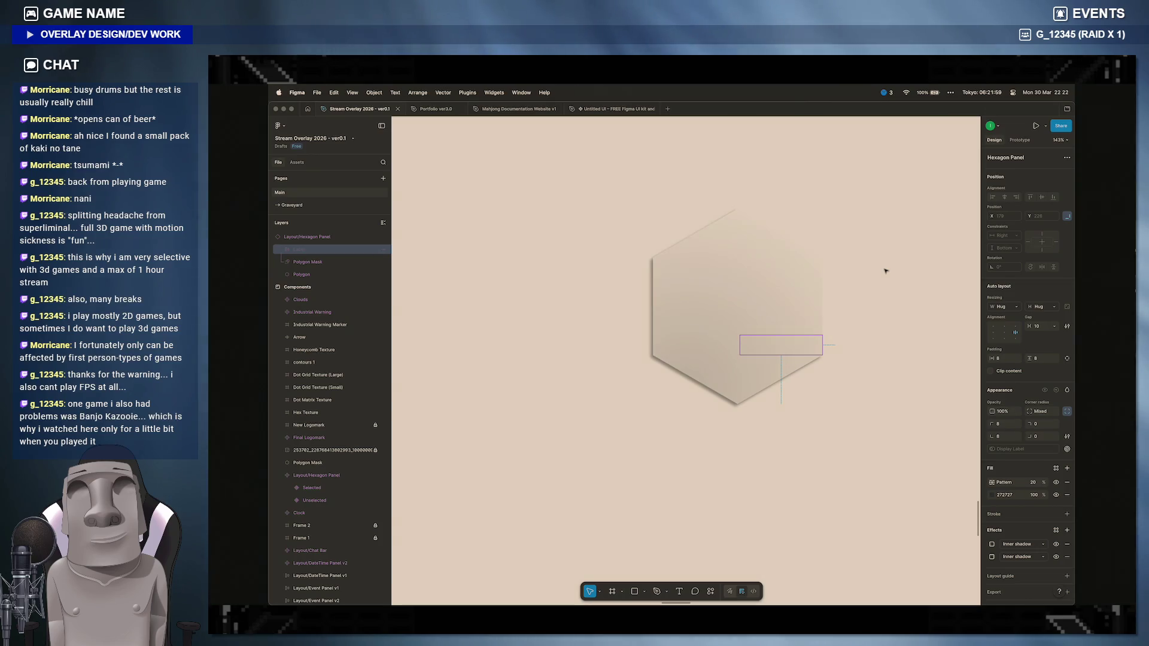
key("Escape")
left_click(705, 287)
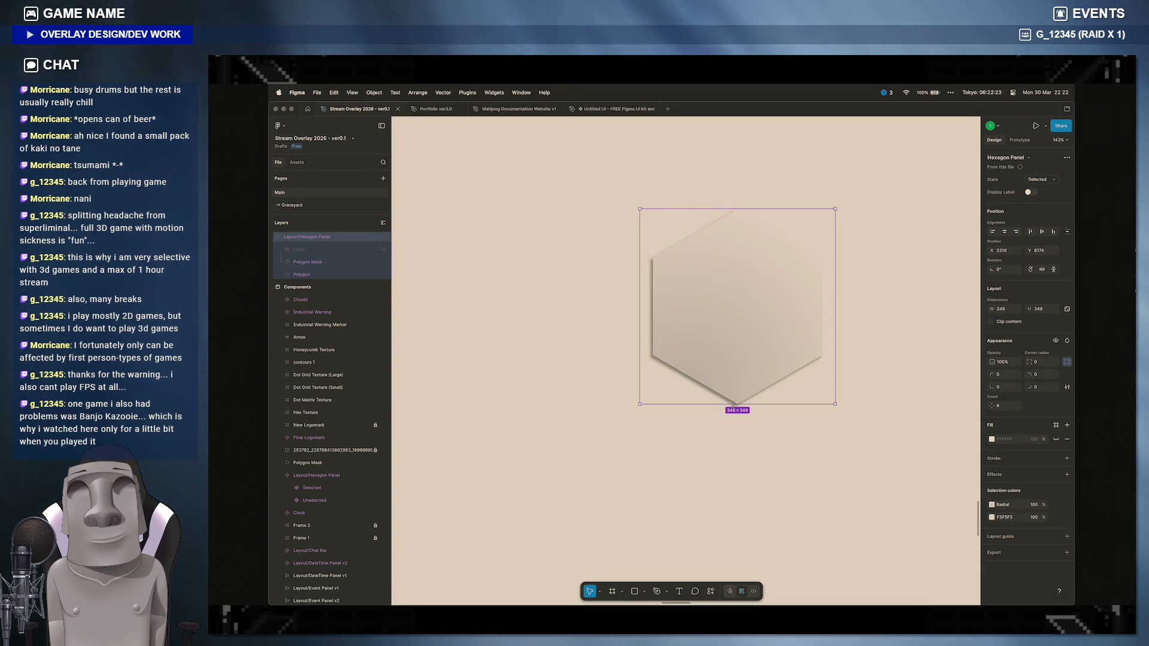
left_click(469, 588)
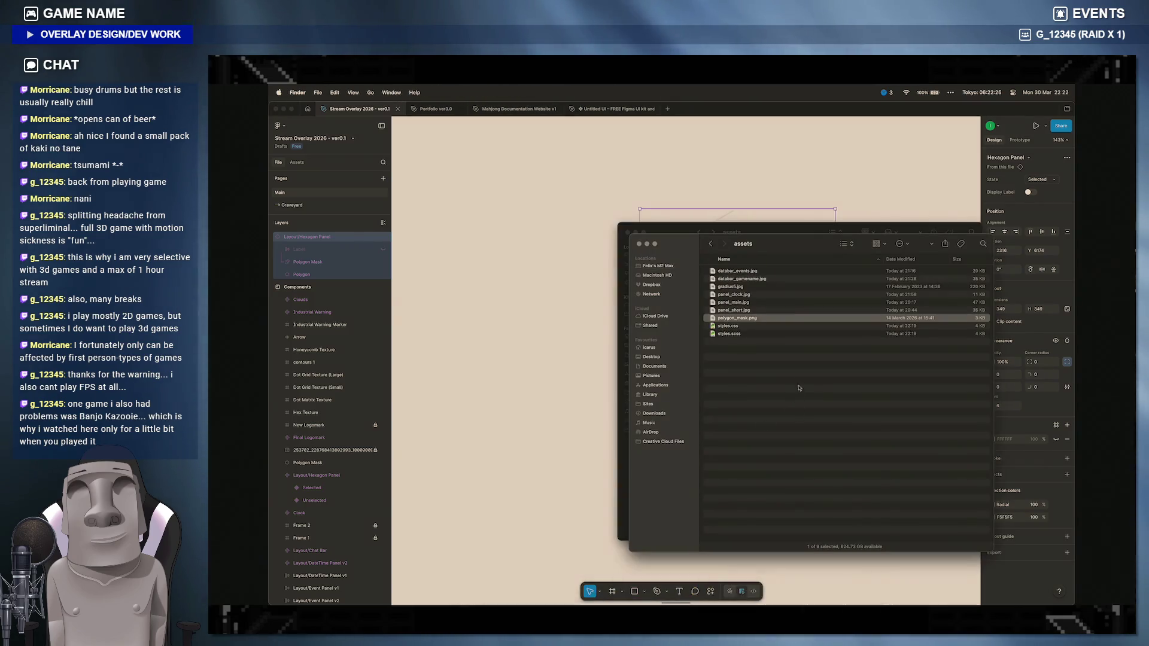
Step: View Get Info for polygon_mask.png (303×349), dismiss the Prepros trial notice and return to Figma
right_click(750, 318)
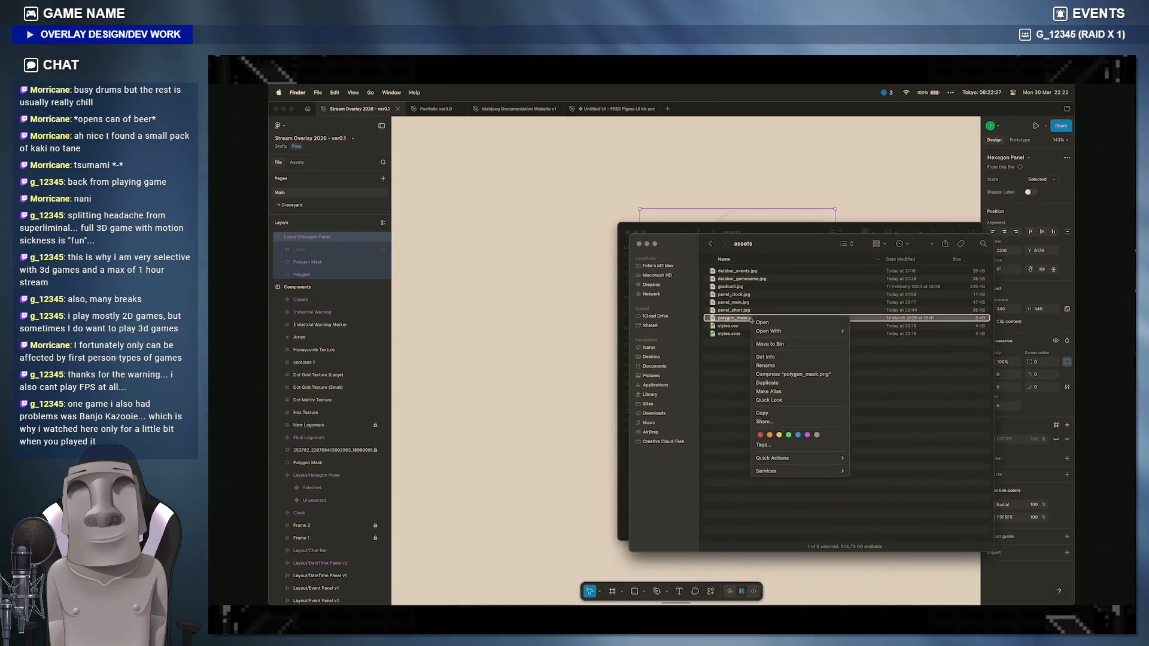
left_click(763, 323)
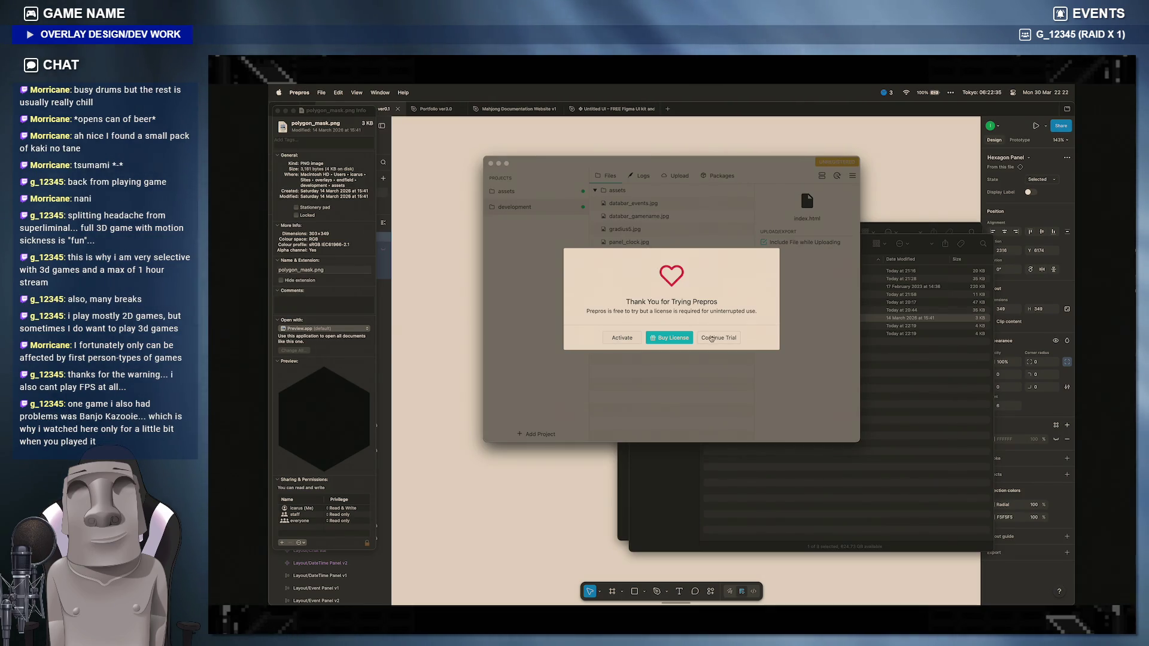
left_click(718, 338)
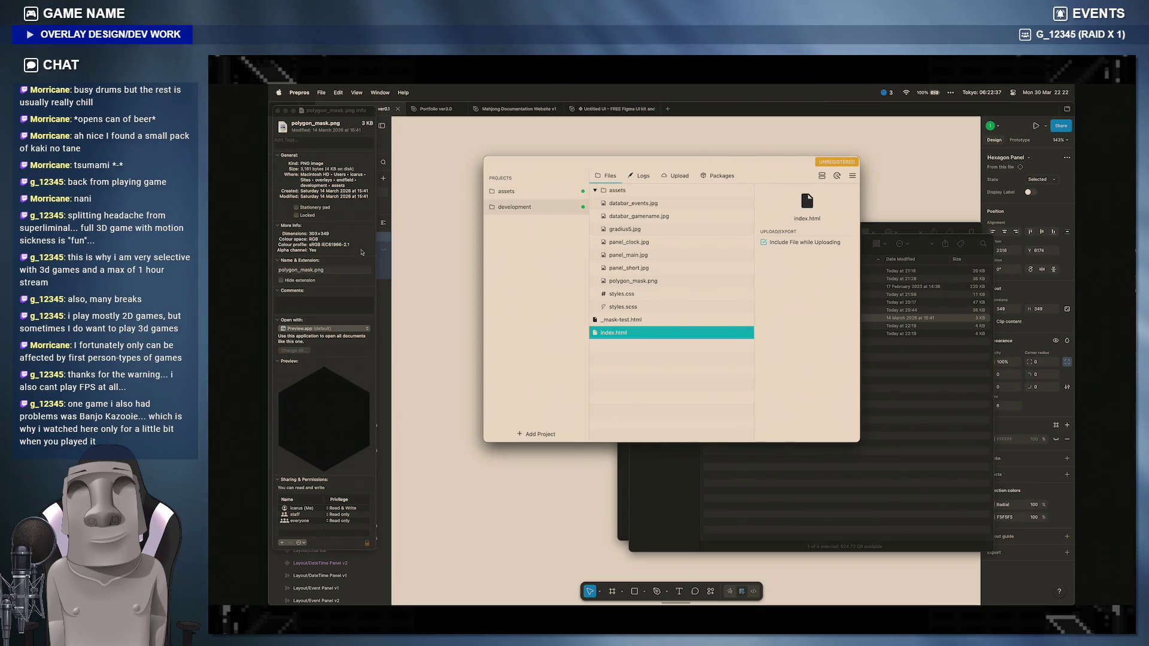
left_click(329, 365)
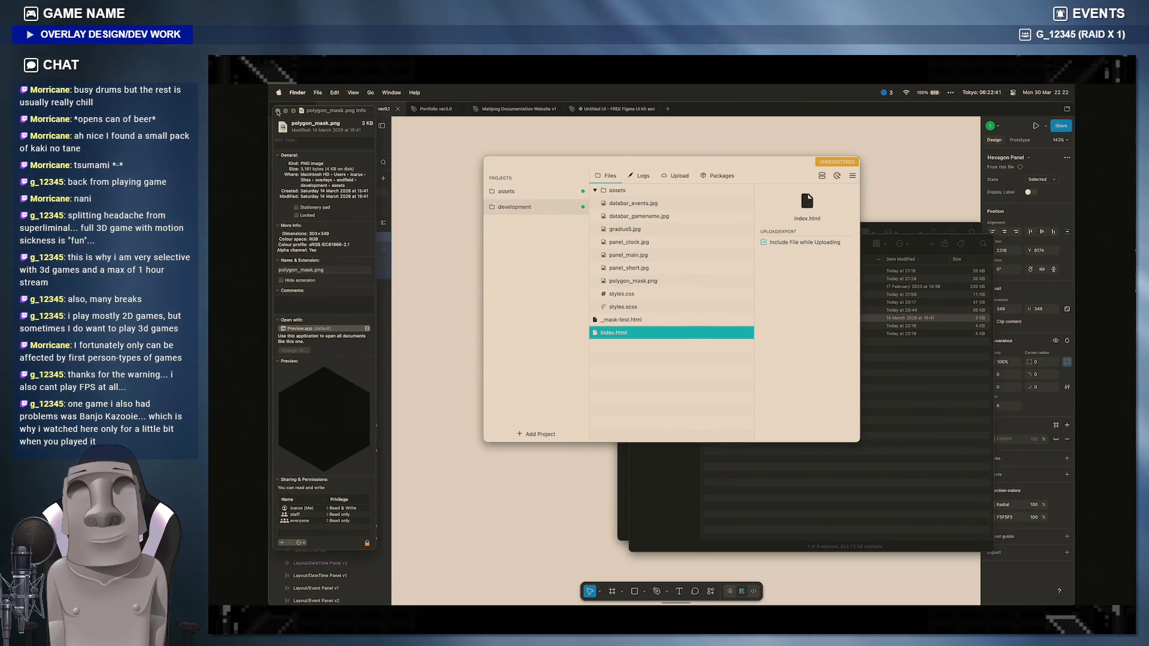
left_click(807, 404)
left_click(543, 422)
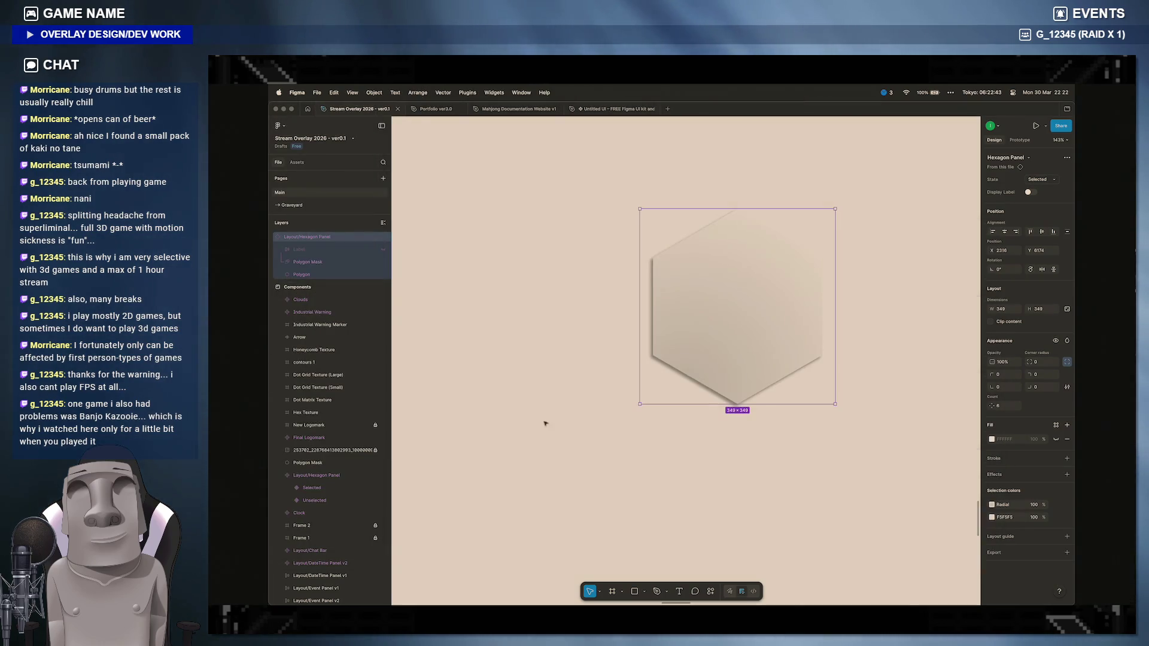
Step: Drag polygon_mask.png from Finder onto the canvas and position the black hexagon beside the Hexagon Panel
left_click(756, 319)
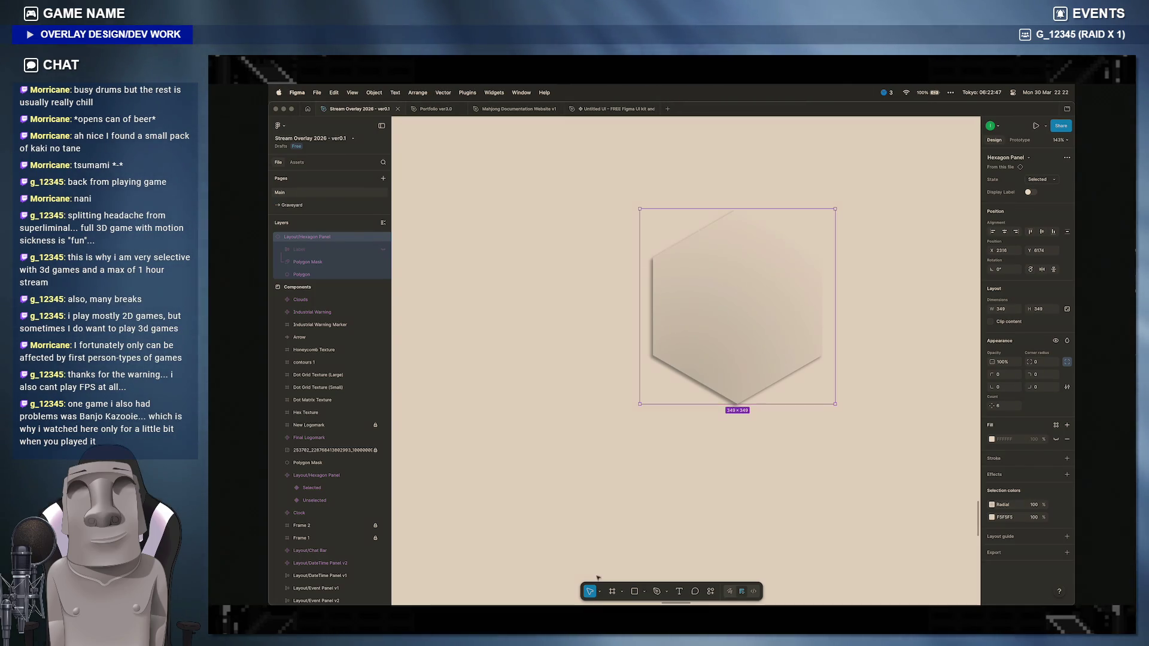
scroll(764, 433, "down", 3)
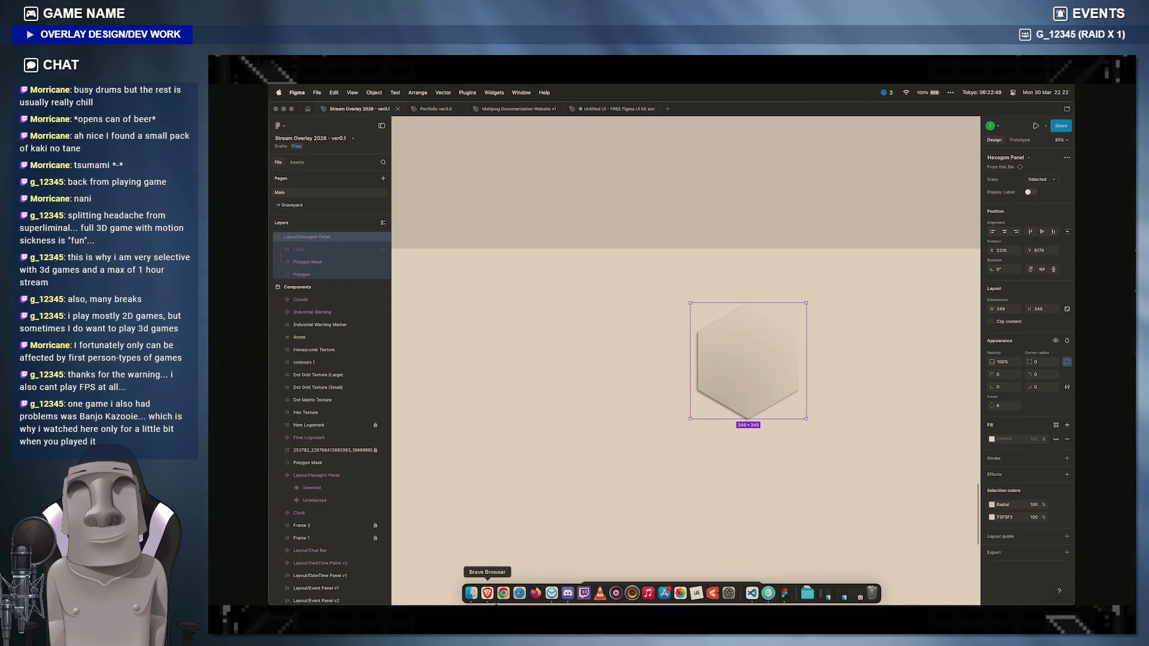
left_click(484, 588)
left_click_drag(757, 320, 584, 371)
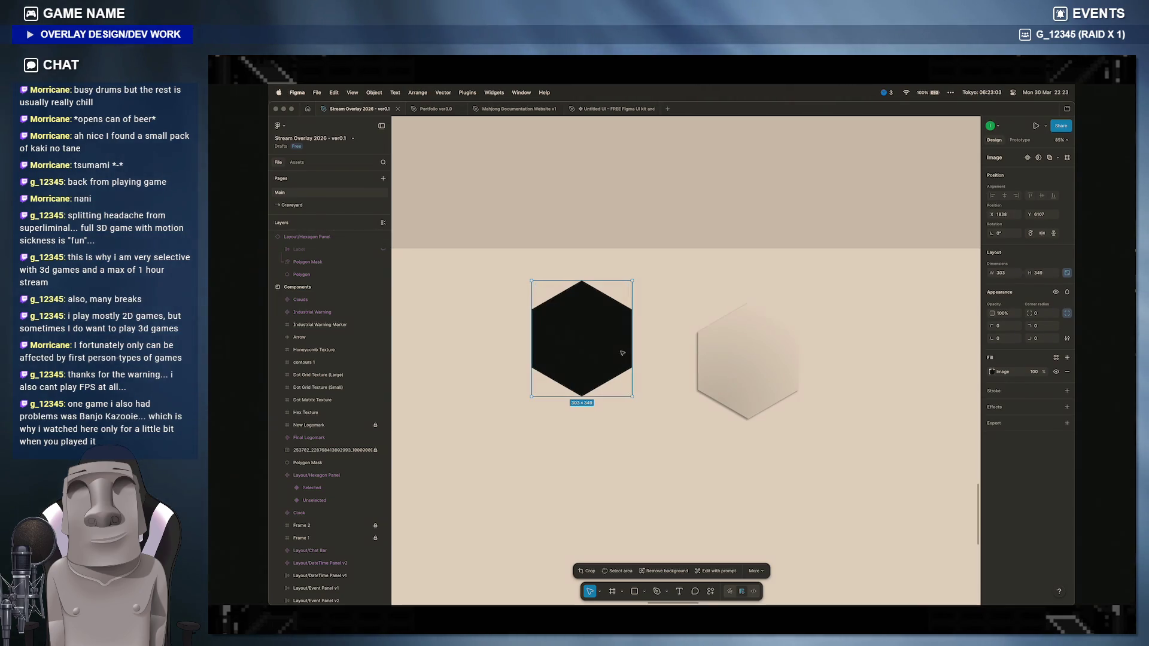
left_click_drag(623, 353, 642, 376)
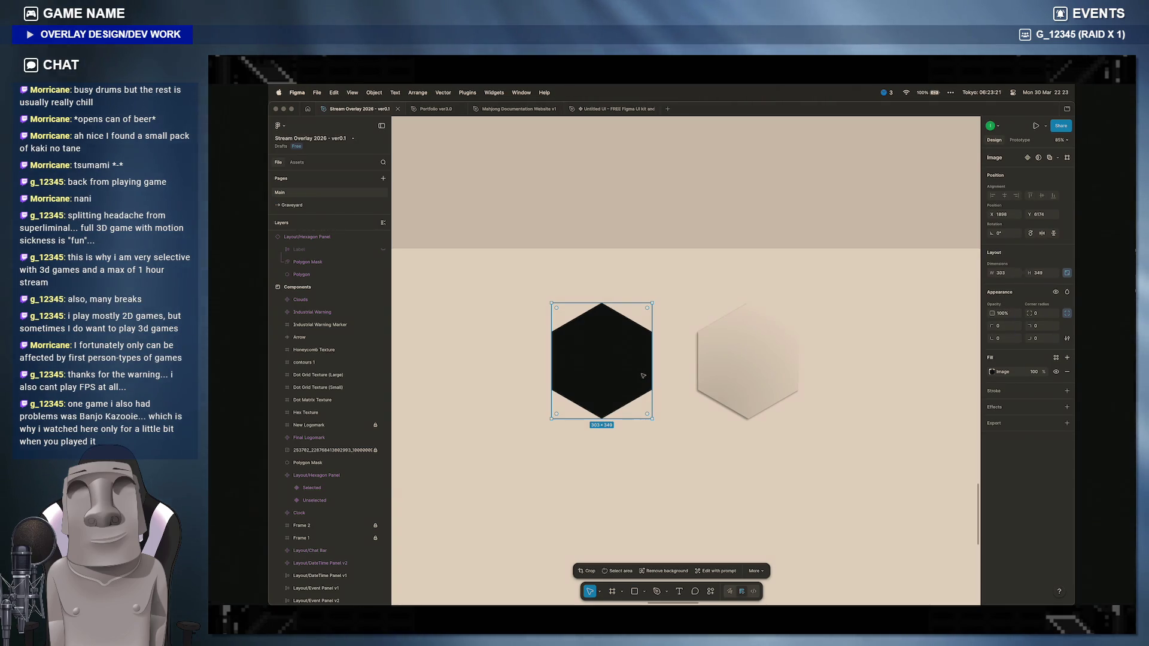
left_click(748, 360)
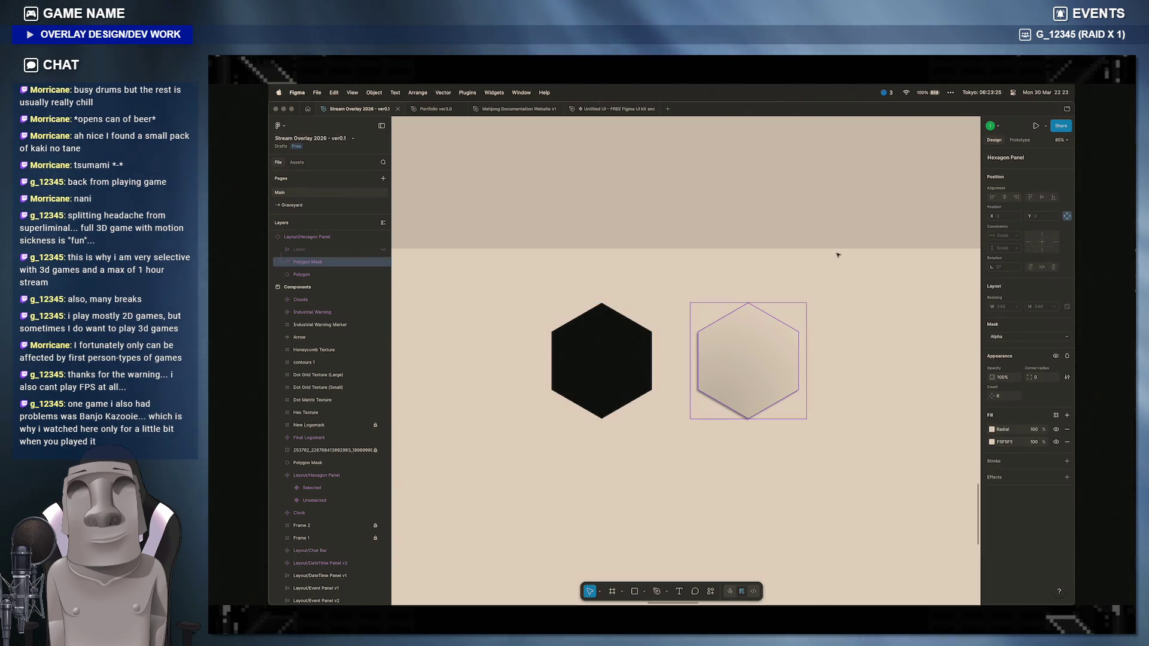
Step: Select the Hexagon Panel, collapse its child layers and add a 1x PNG export setting
left_click(829, 234)
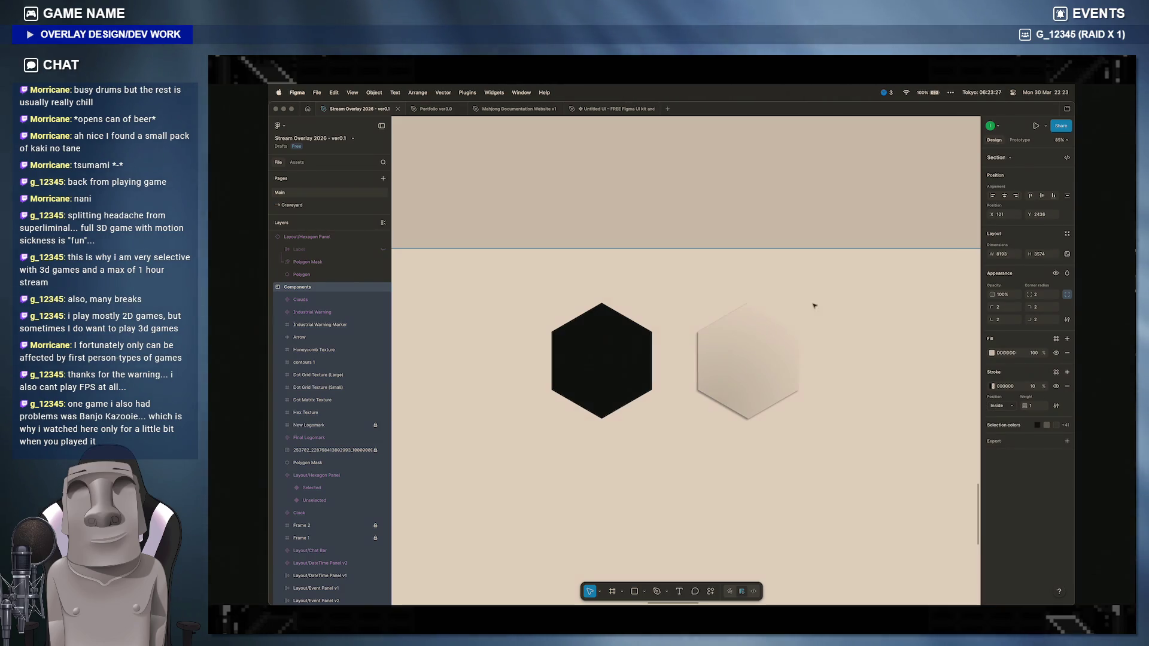
left_click(754, 360)
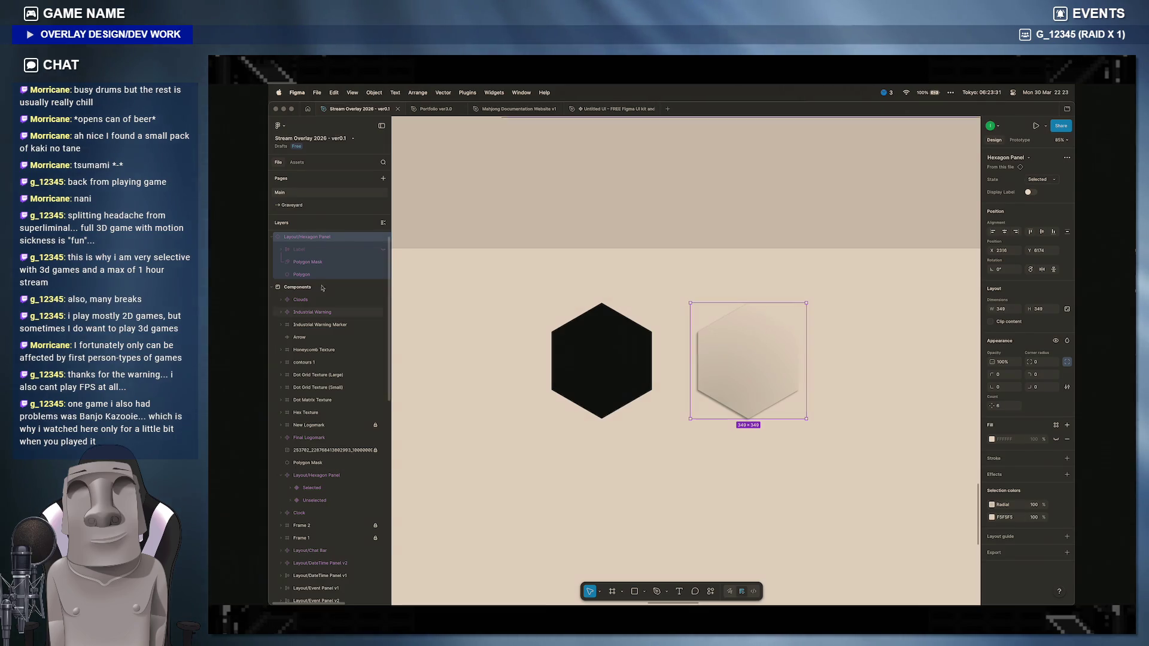
left_click(277, 236)
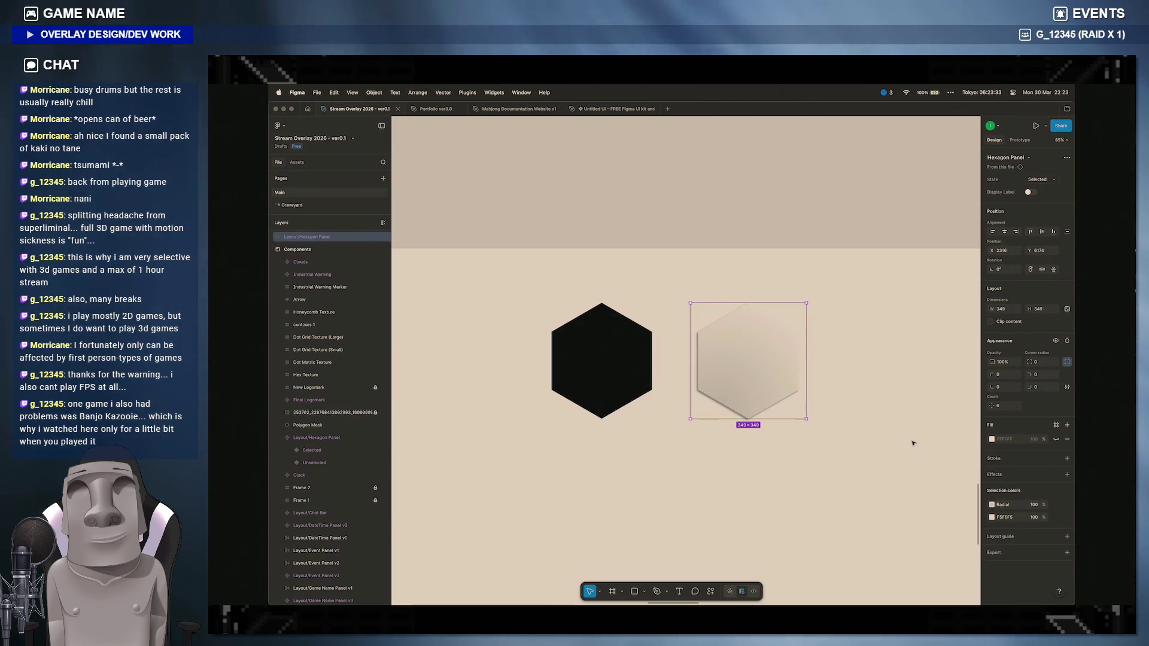
scroll(846, 473, "up", 5)
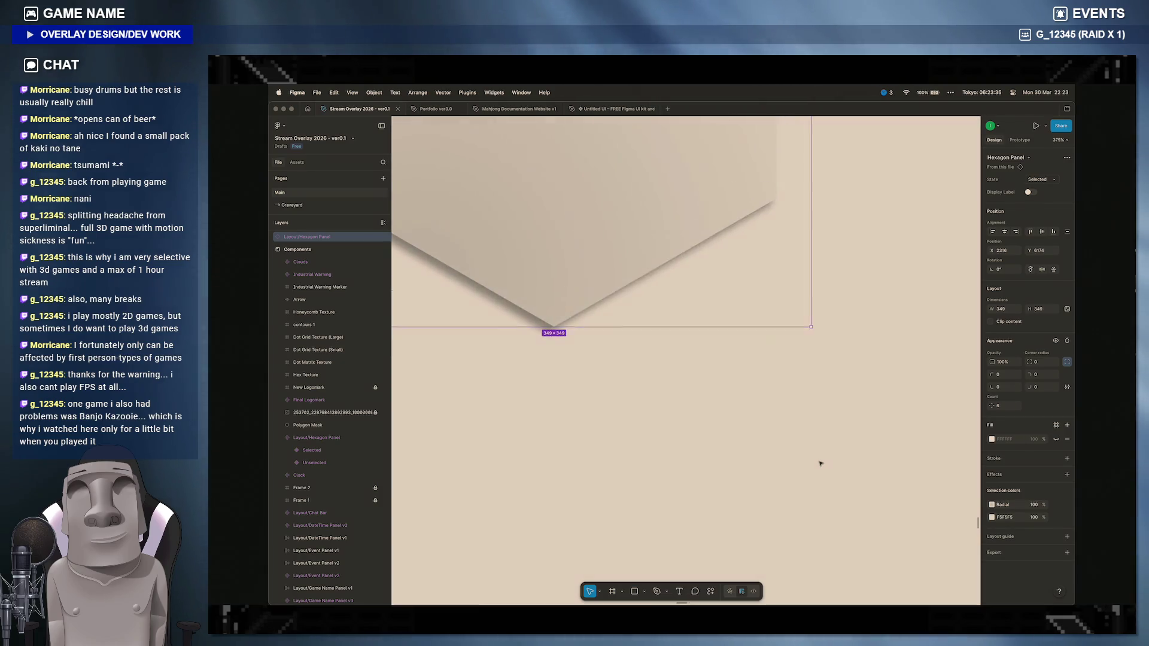
scroll(825, 467, "up", 5)
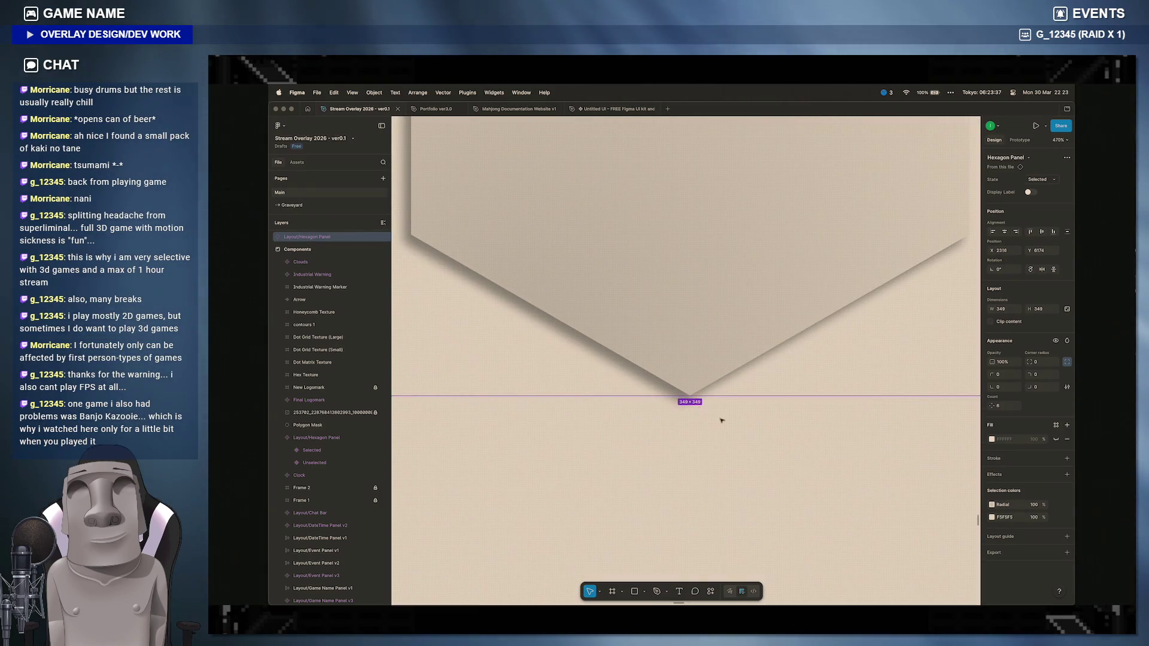
scroll(718, 417, "down", 8)
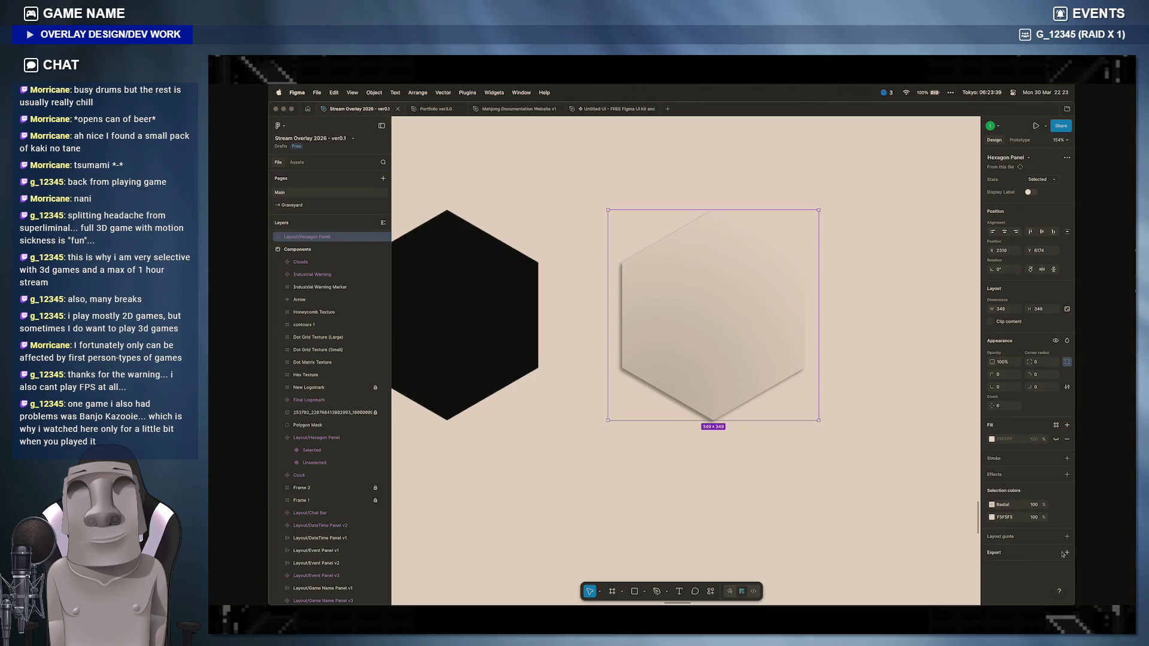
left_click(1067, 554)
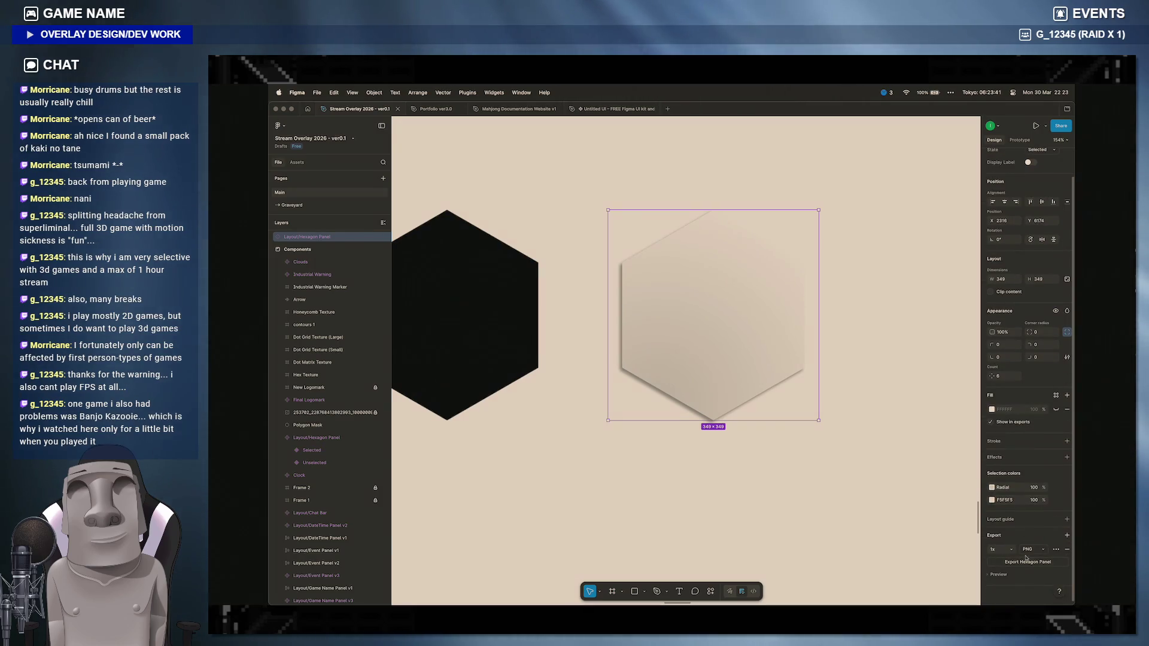
Step: Export the Hexagon Panel as a PNG into the assets folder and show that folder in Finder
left_click(1026, 563)
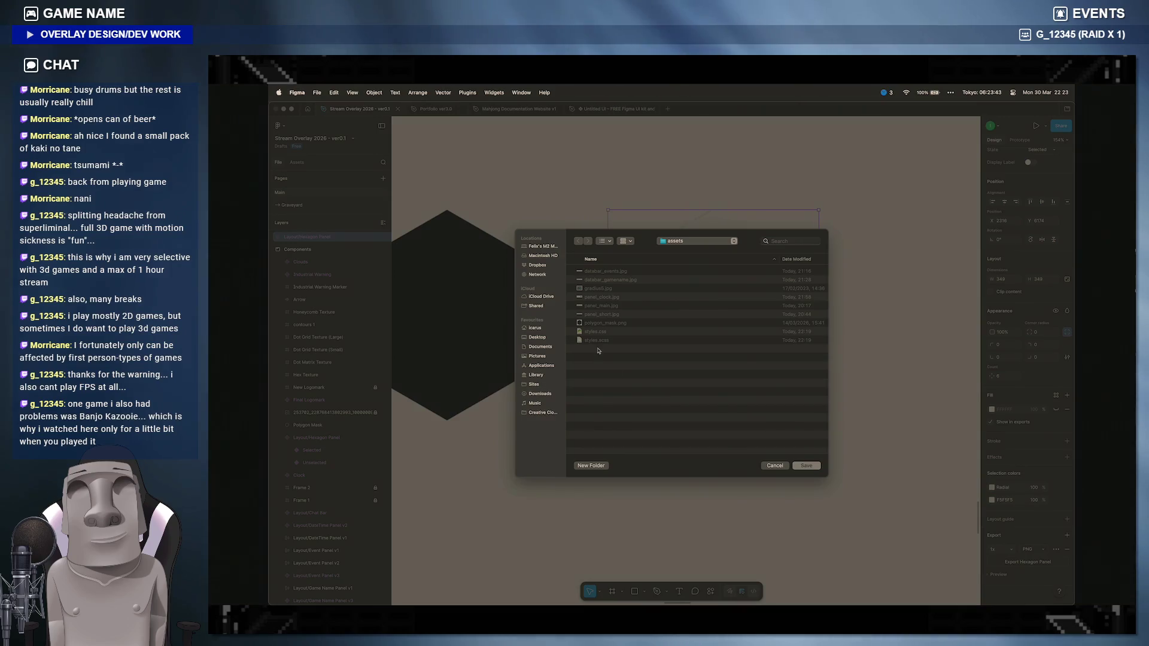
key("Return")
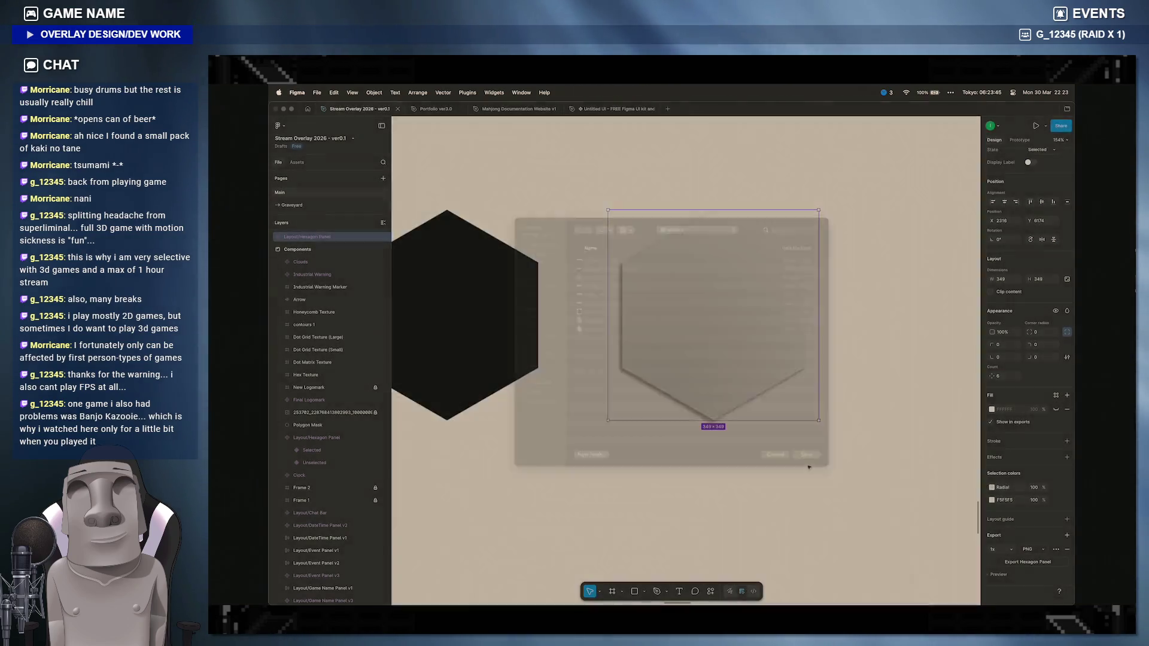
left_click(474, 600)
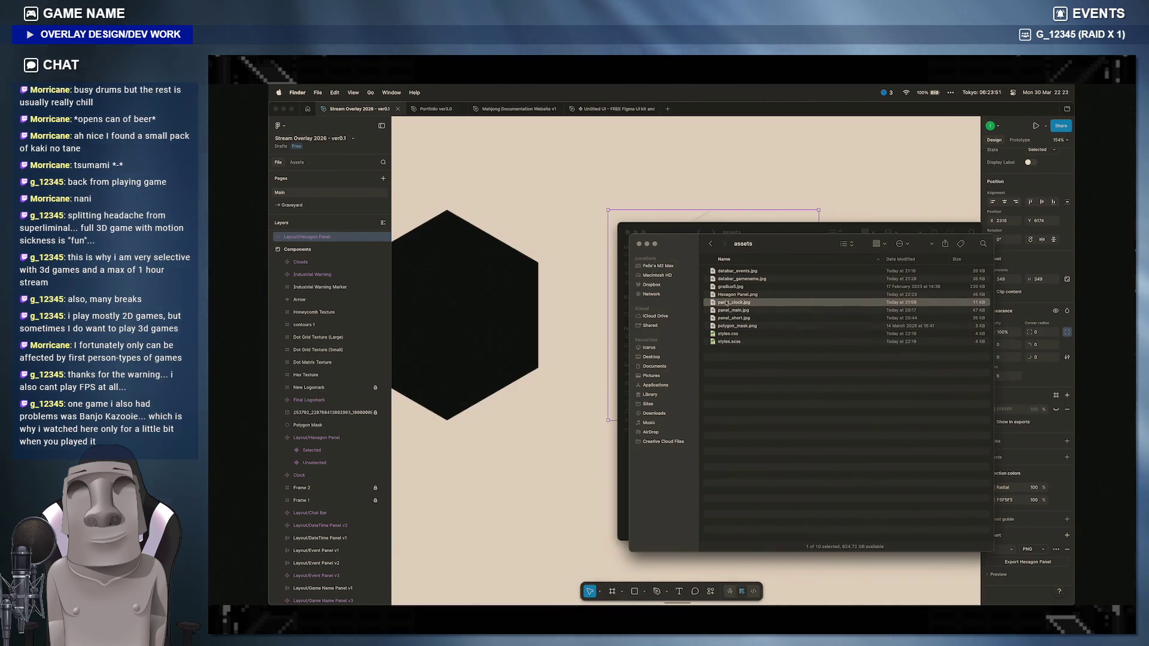
Step: Rename the export to polygon_panel.png, Quick Look it, then return to styles.scss in VS Code
left_click(744, 297)
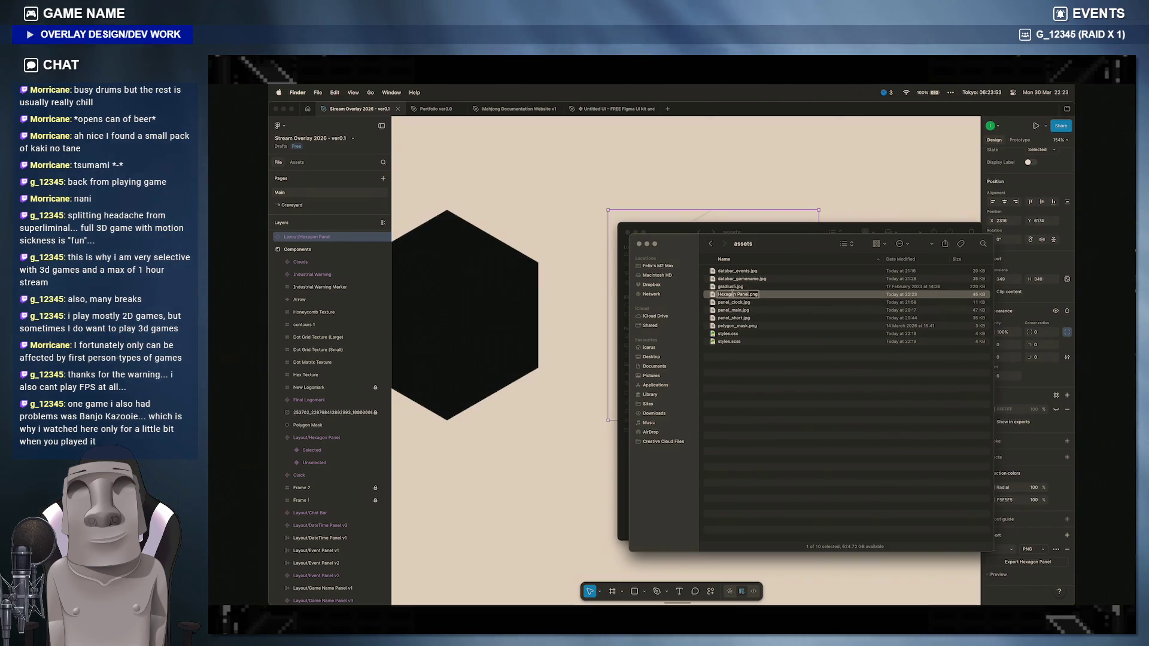
type("polygon")
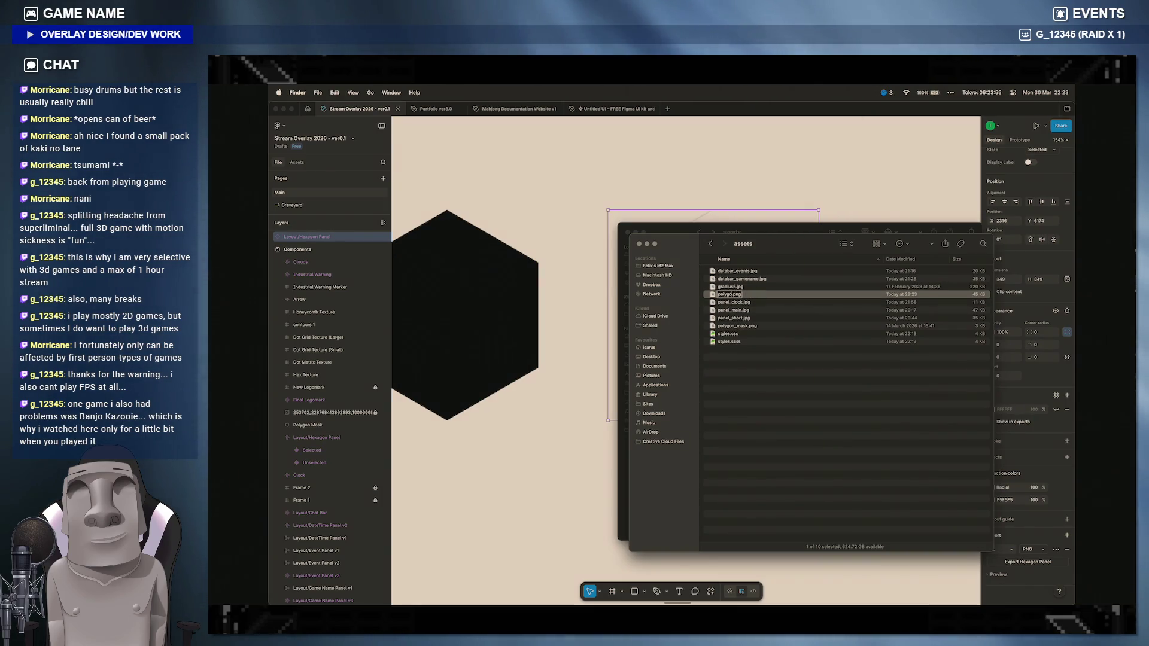
type("_panel")
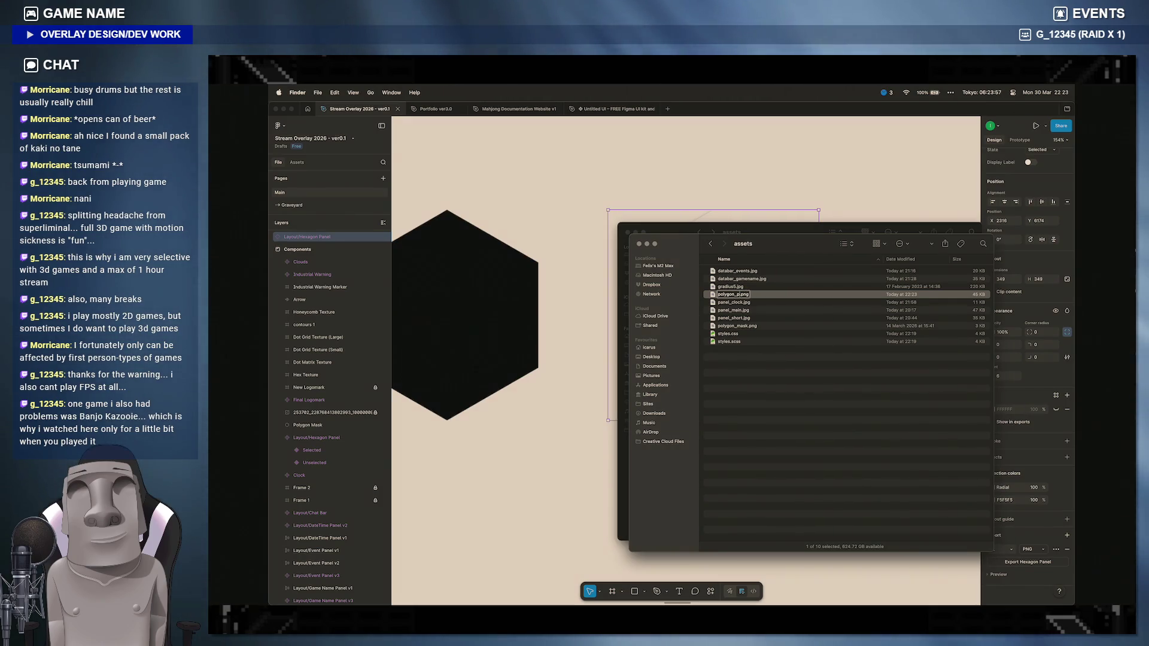
key("Return")
key("space")
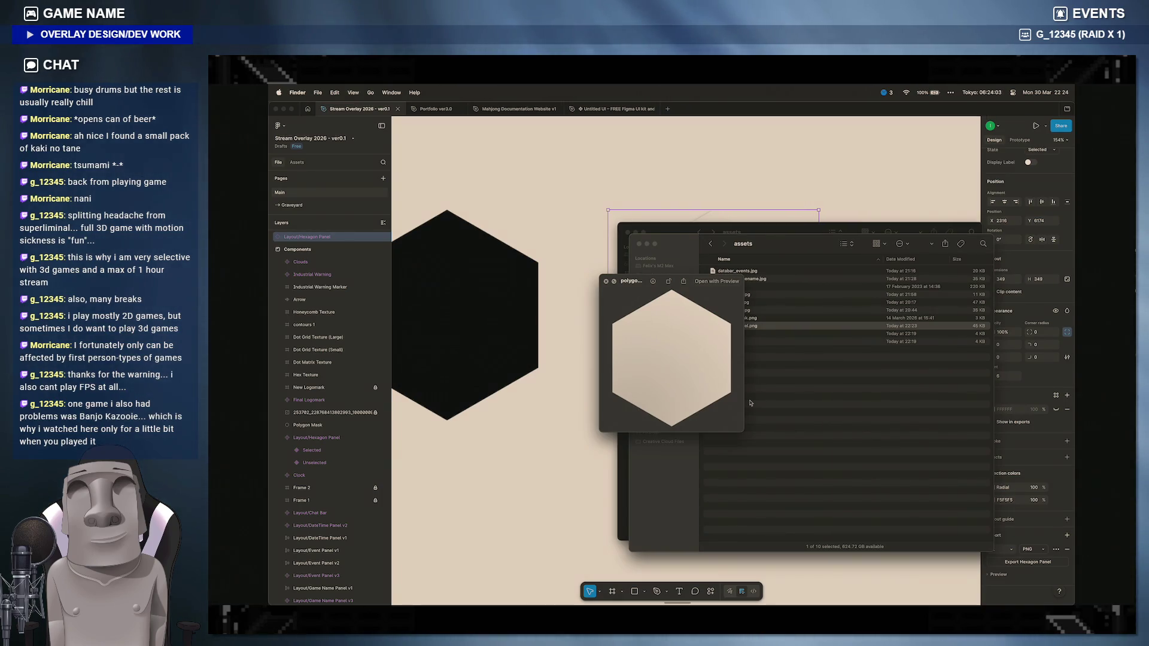
key("space")
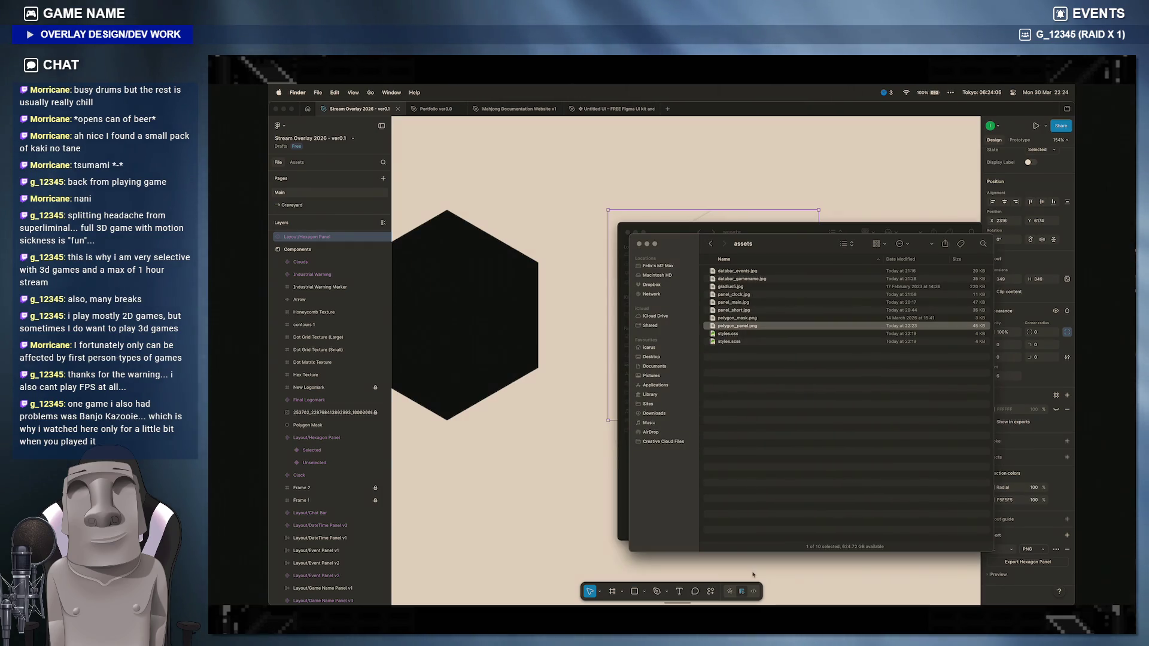
left_click(767, 602)
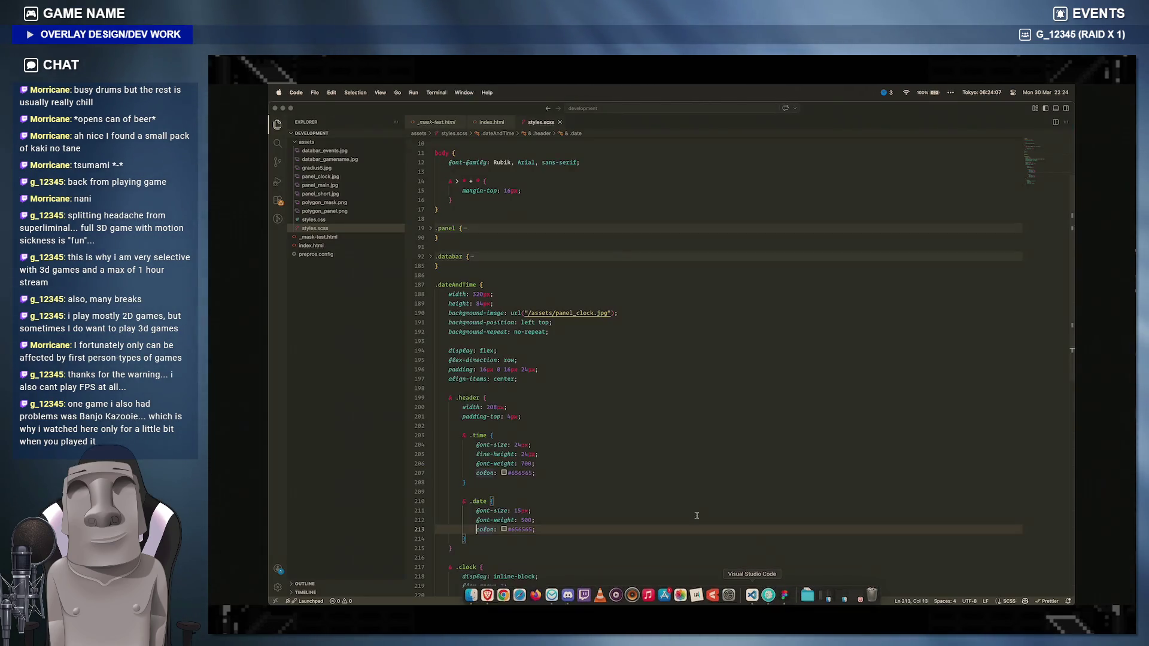
Step: Fold .dateAndTime and start a .polygon rule with a nested &.filled block at the file's end
left_click(432, 285)
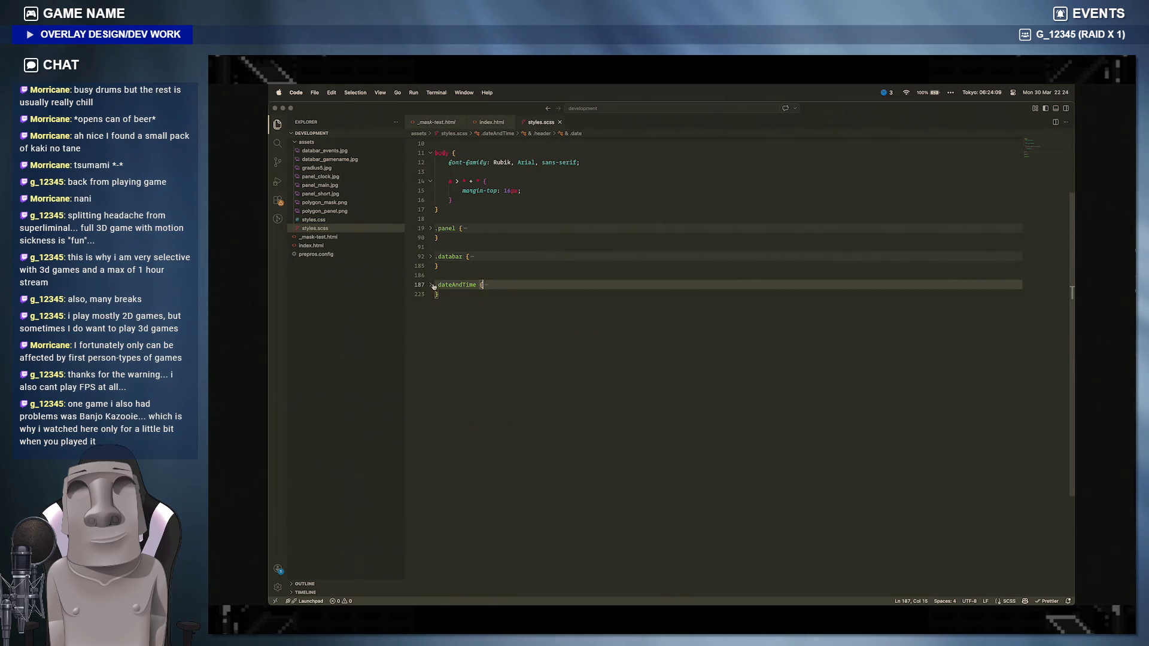
left_click(532, 309)
key("Return")
key("Return")
type(".polygon {")
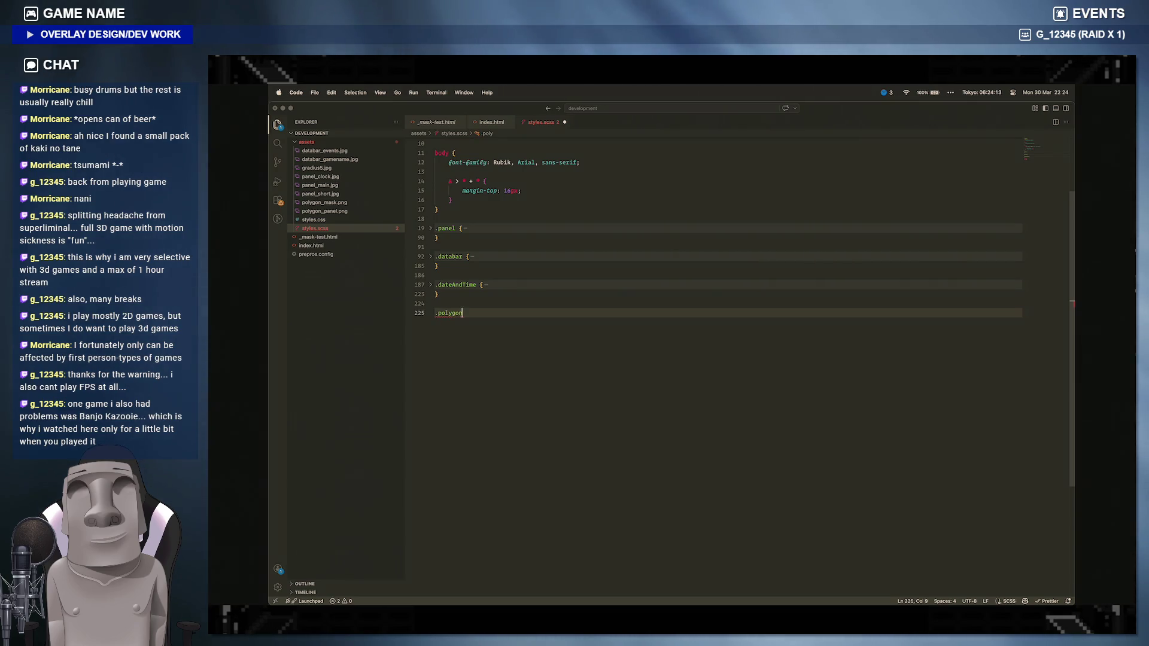
key("Return")
key("Return")
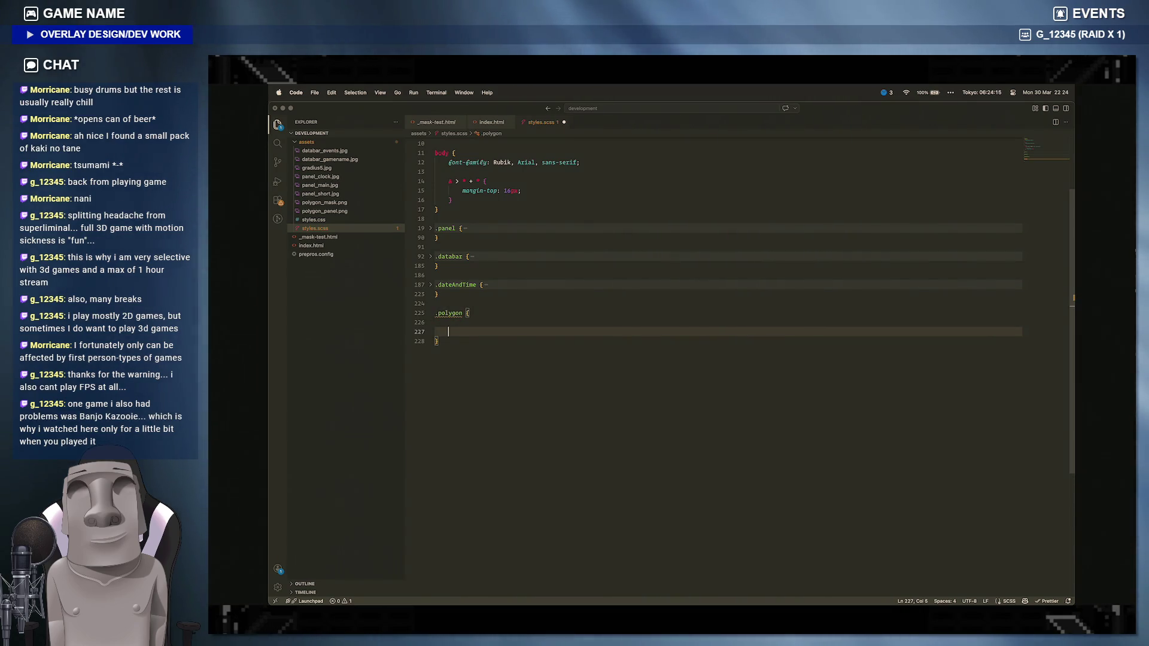
type("b ")
type("&.filled {")
key("Return")
type("background")
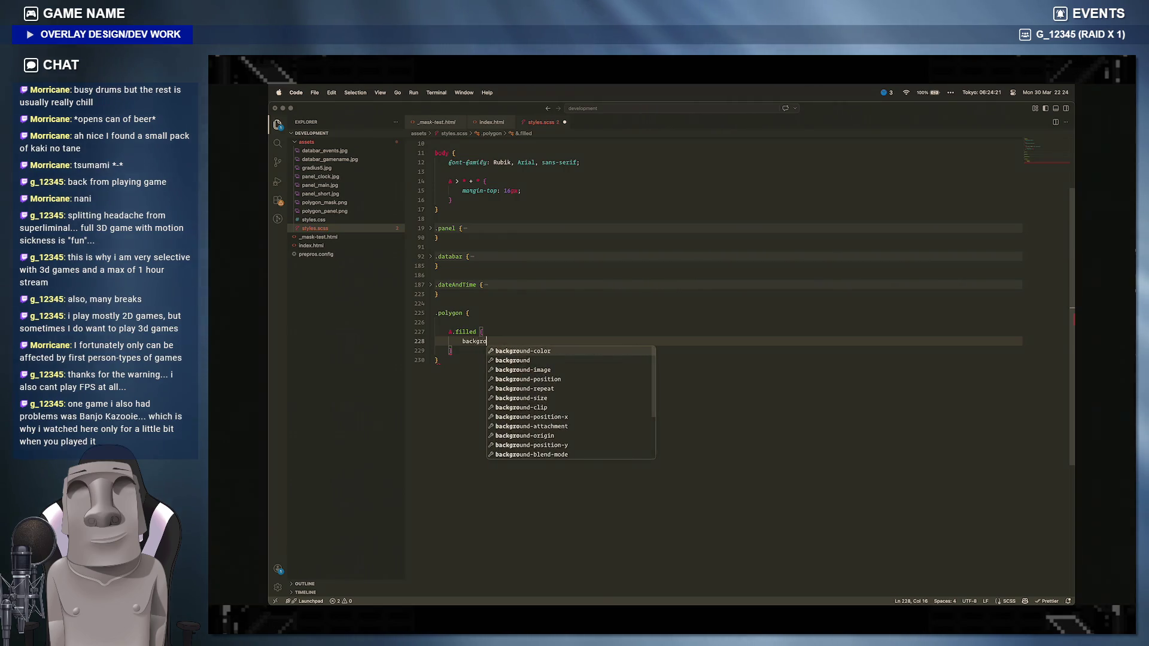
Step: Give &.filled background-image: url("/assets/polygon_panel.png") via autocomplete
key("Down")
key("Down")
key("Return")
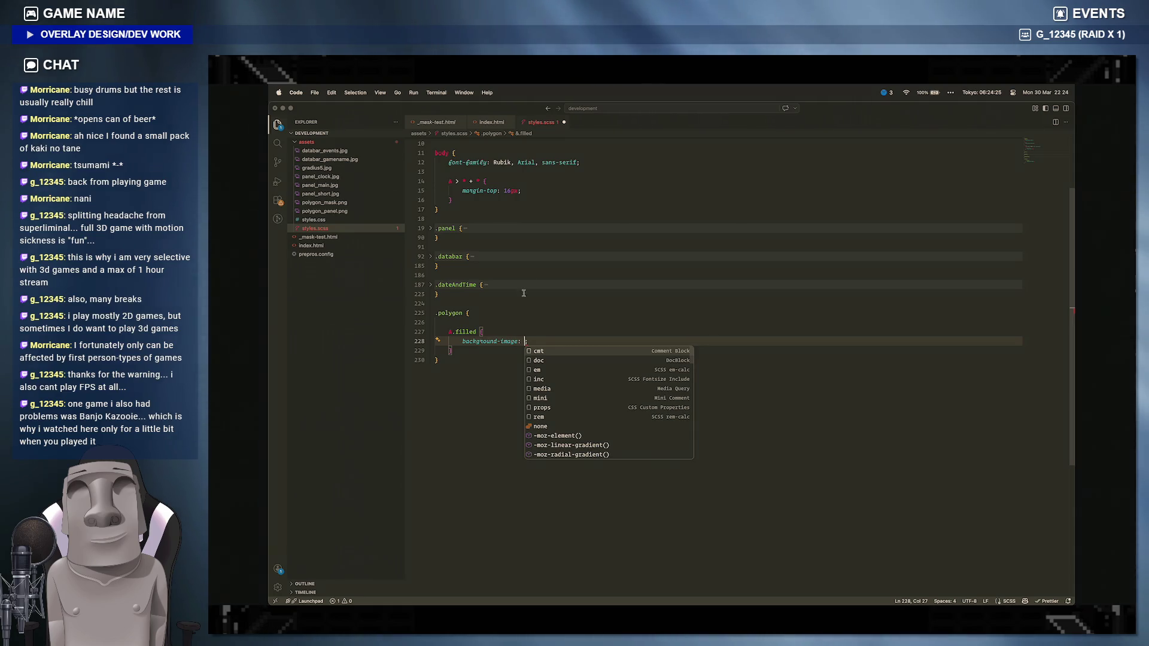
type("url(\"")
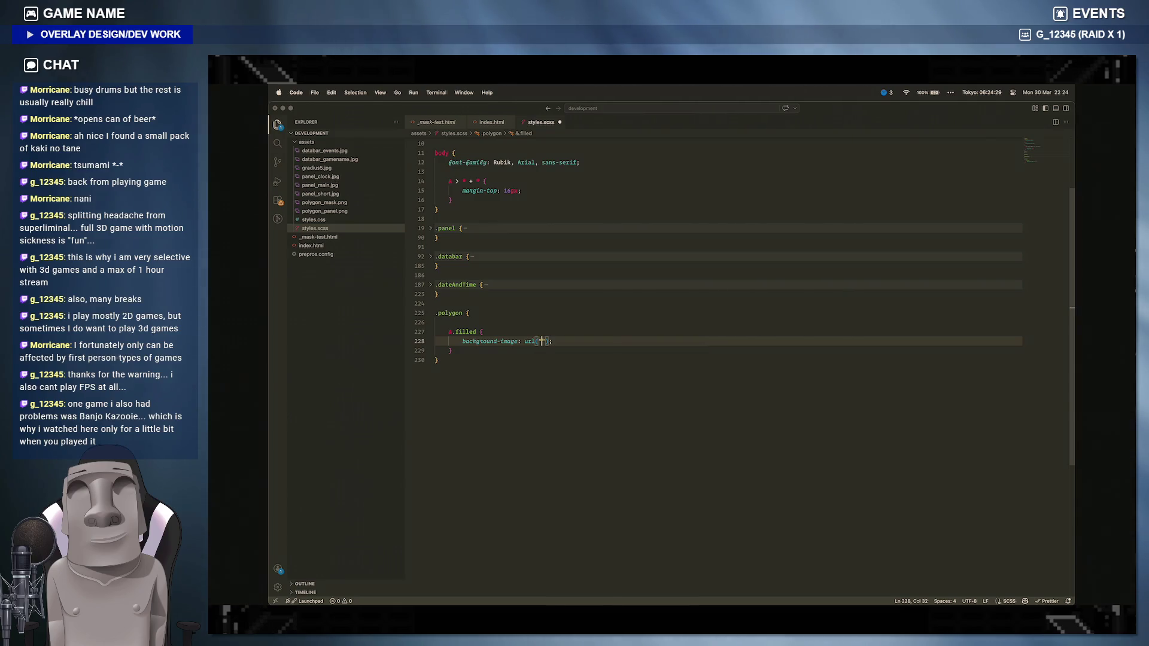
type(".")
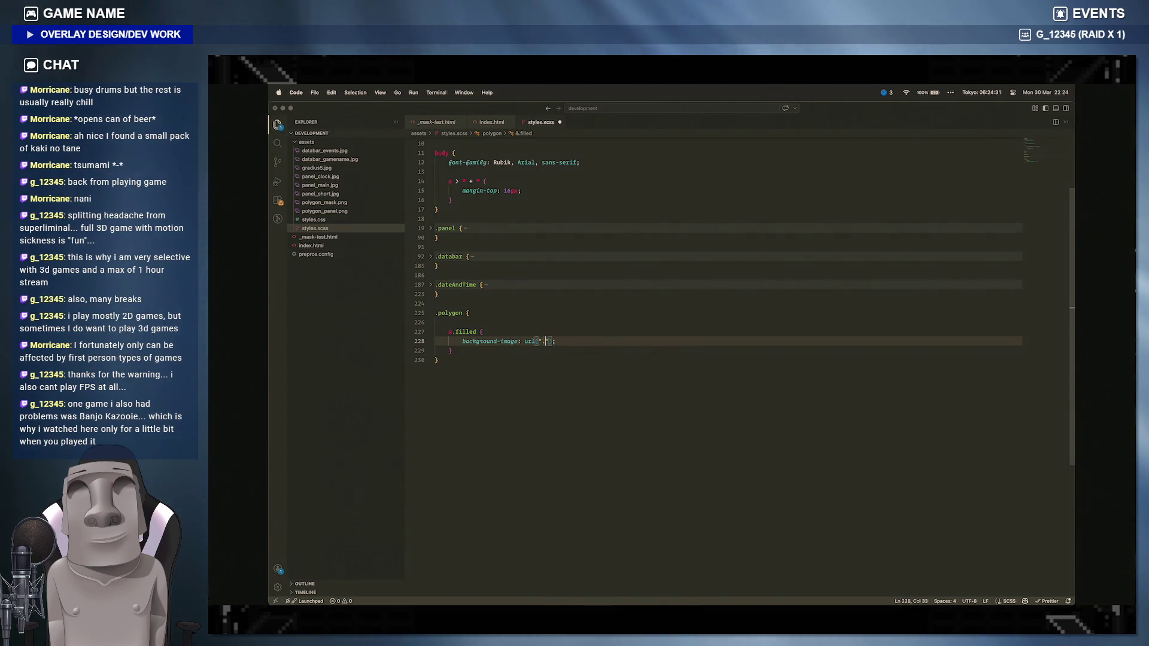
key("Down")
key("Return")
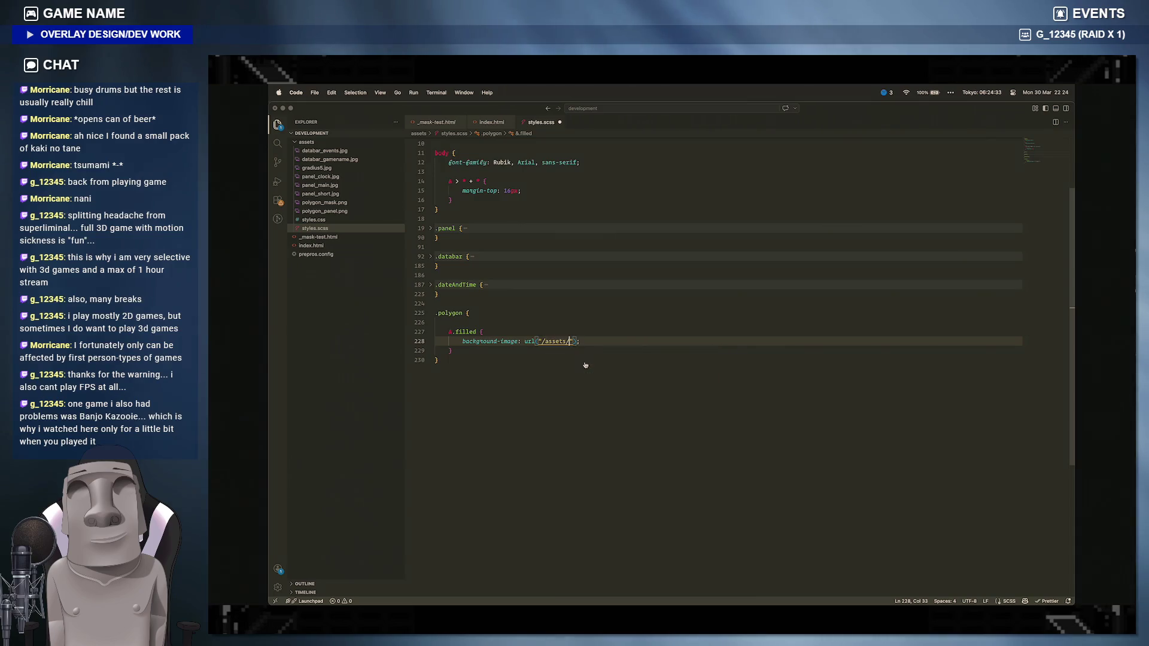
key("Down")
key("Down")
key("Down")
key("Down")
key("Return")
key("End")
key("Return")
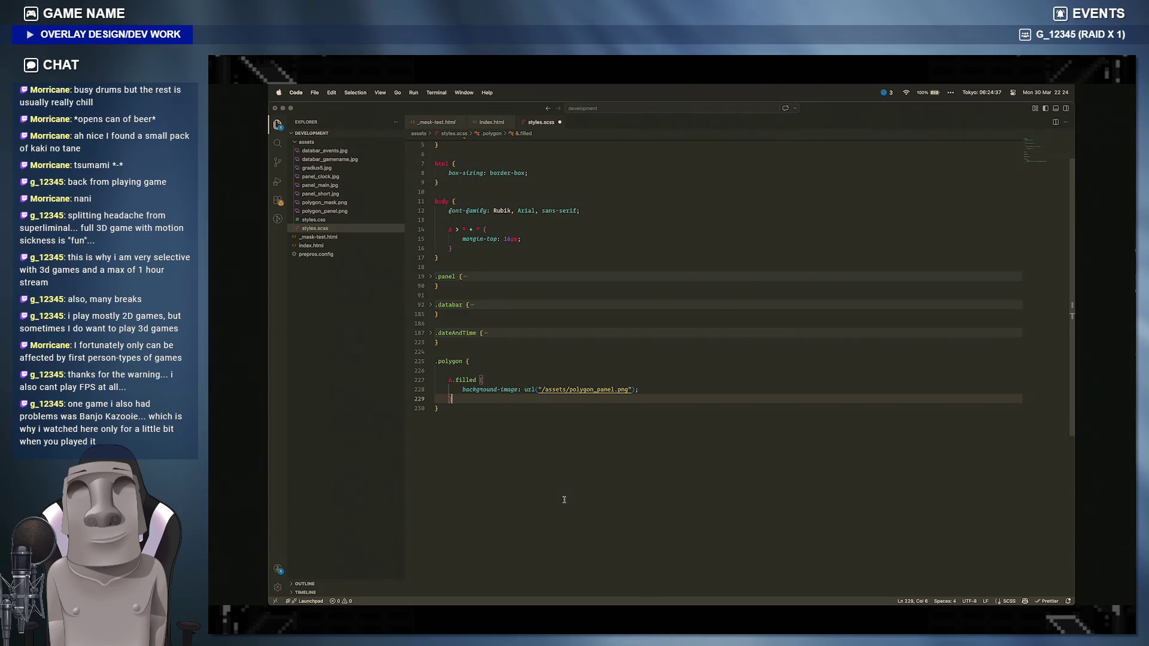
mouse_move(470, 600)
left_click(471, 592)
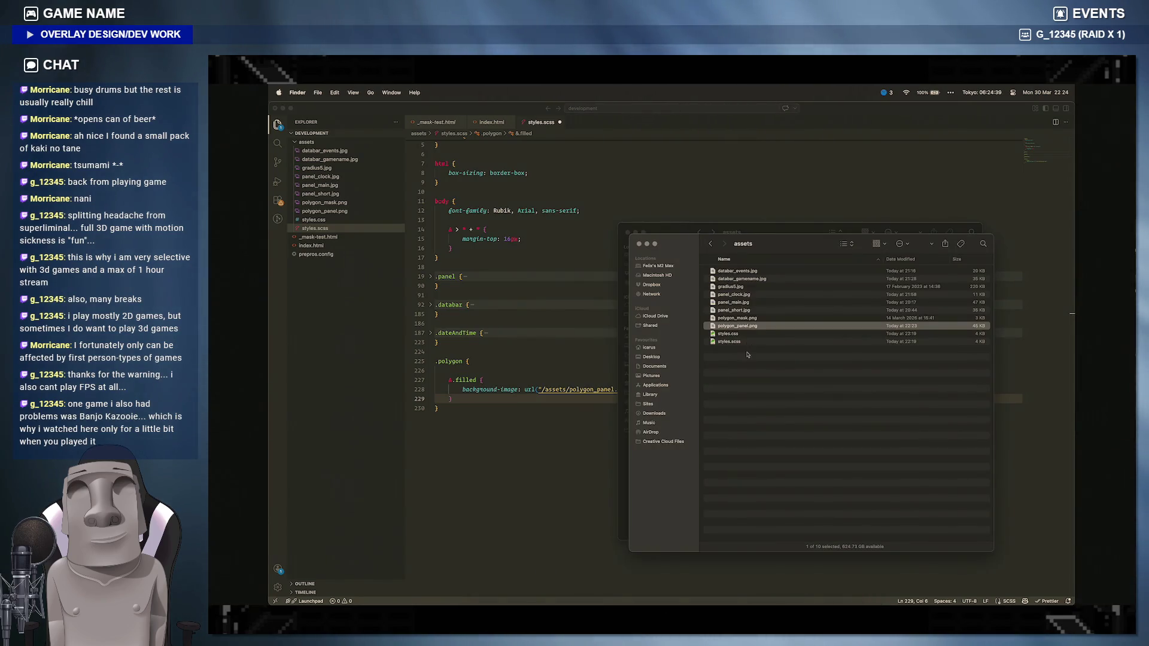
key("space")
key("space")
right_click(751, 327)
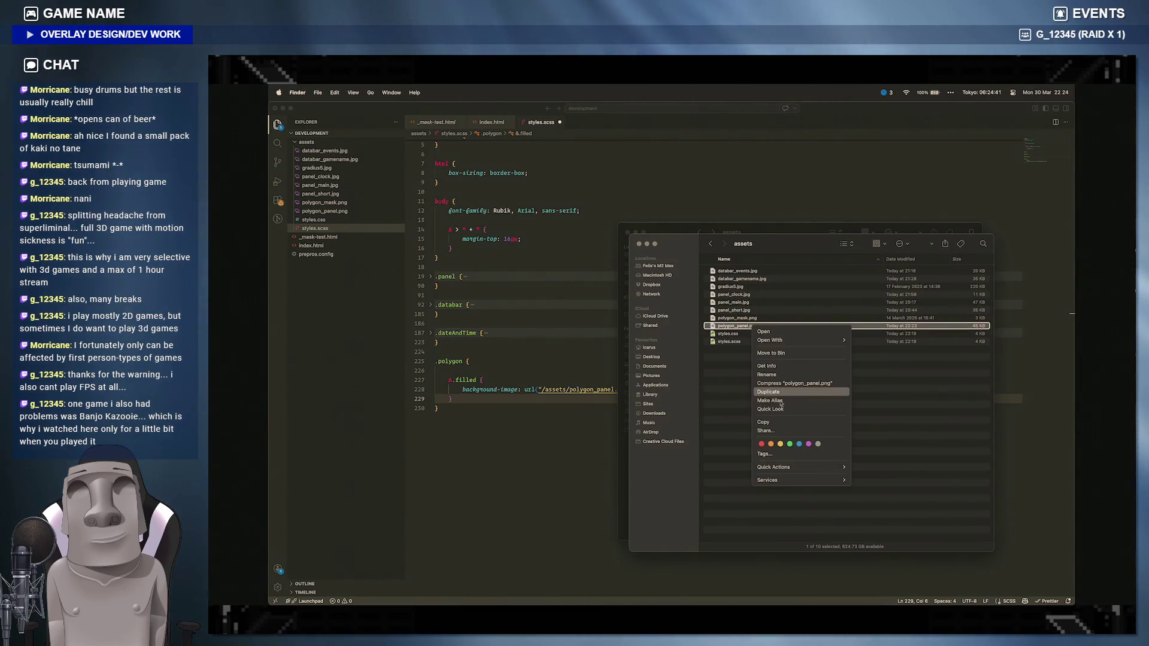
left_click(768, 365)
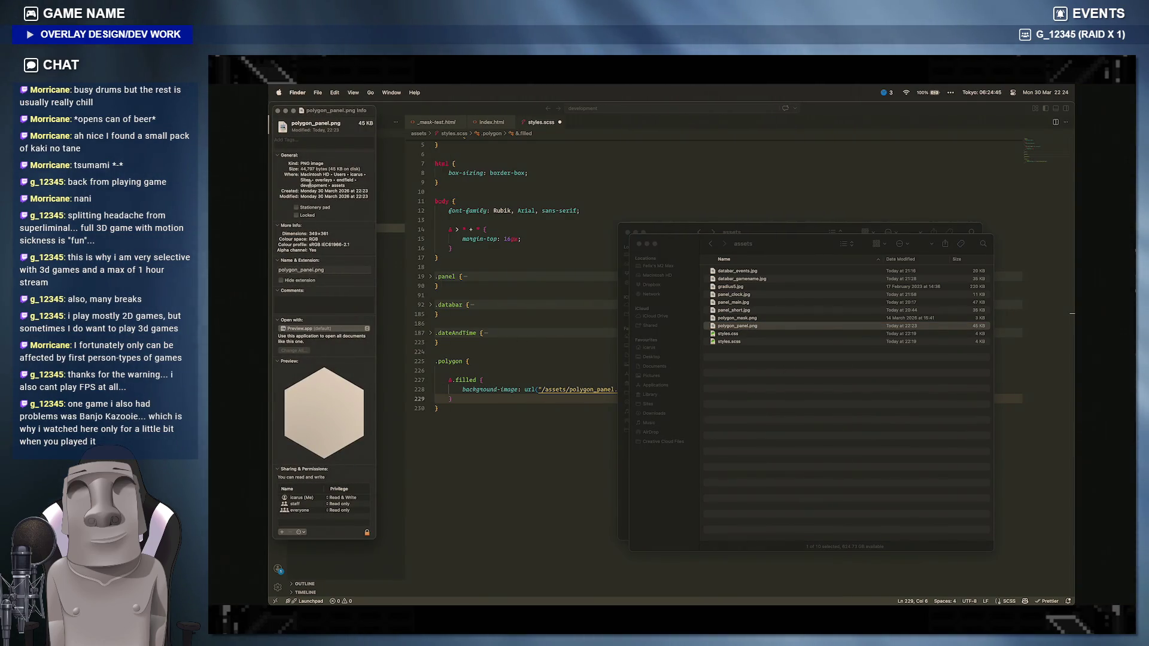
left_click(279, 111)
left_click(629, 231)
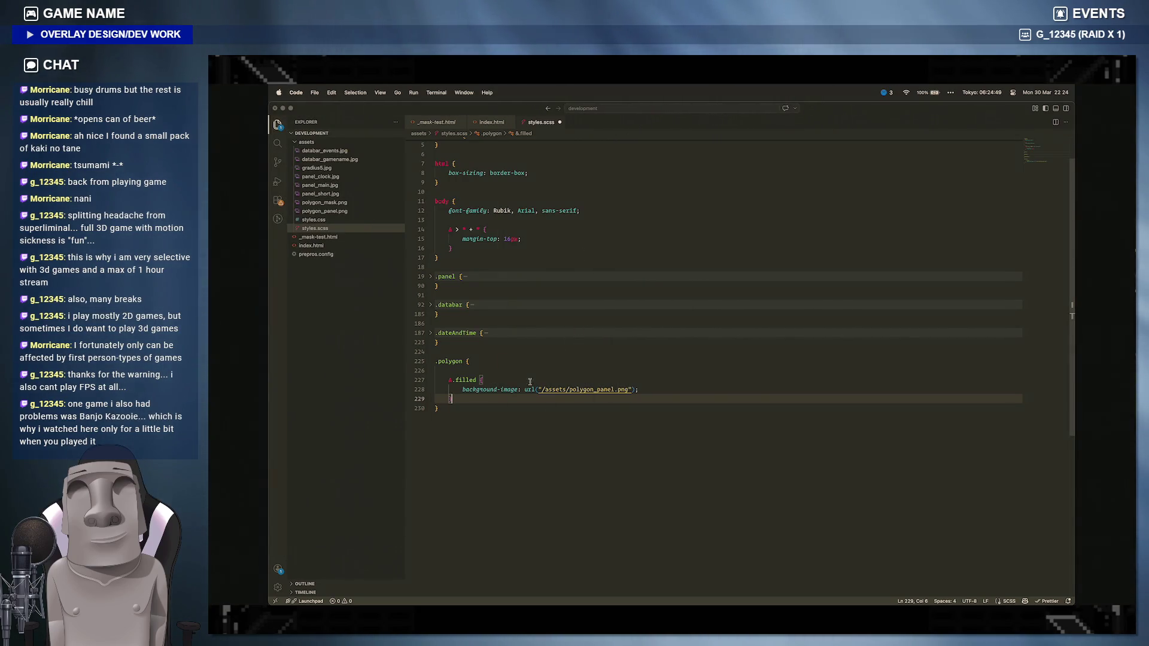
Step: Add width: 349px and height: 361px to the .filled rule
left_click(639, 389)
key("Return")
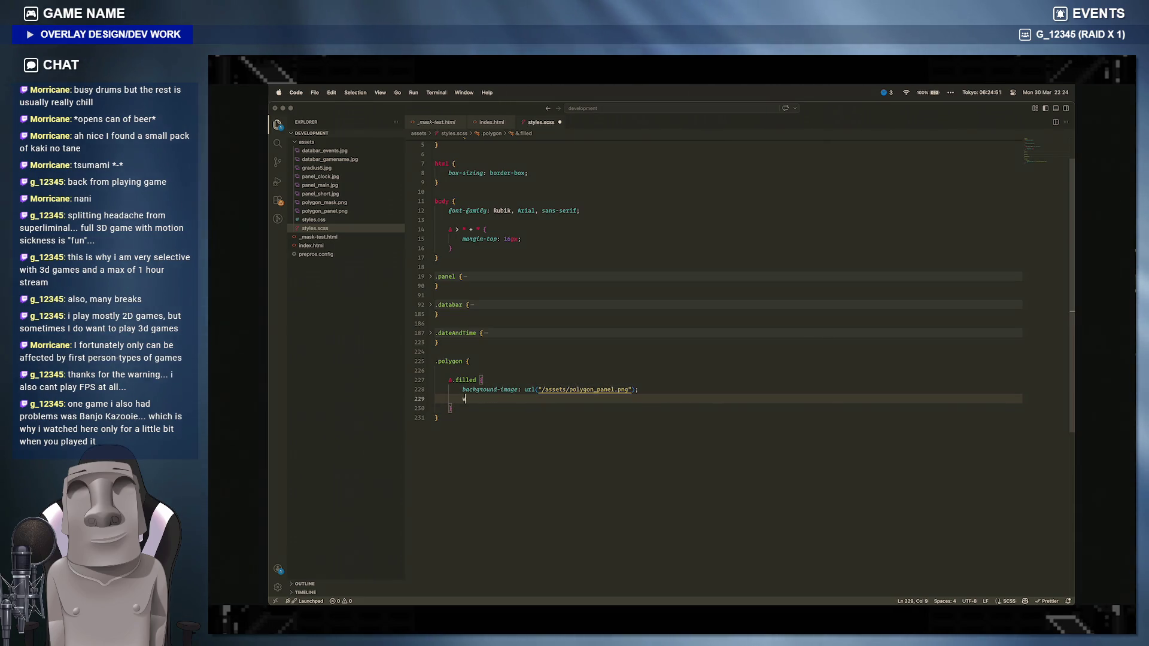
type("idth: ")
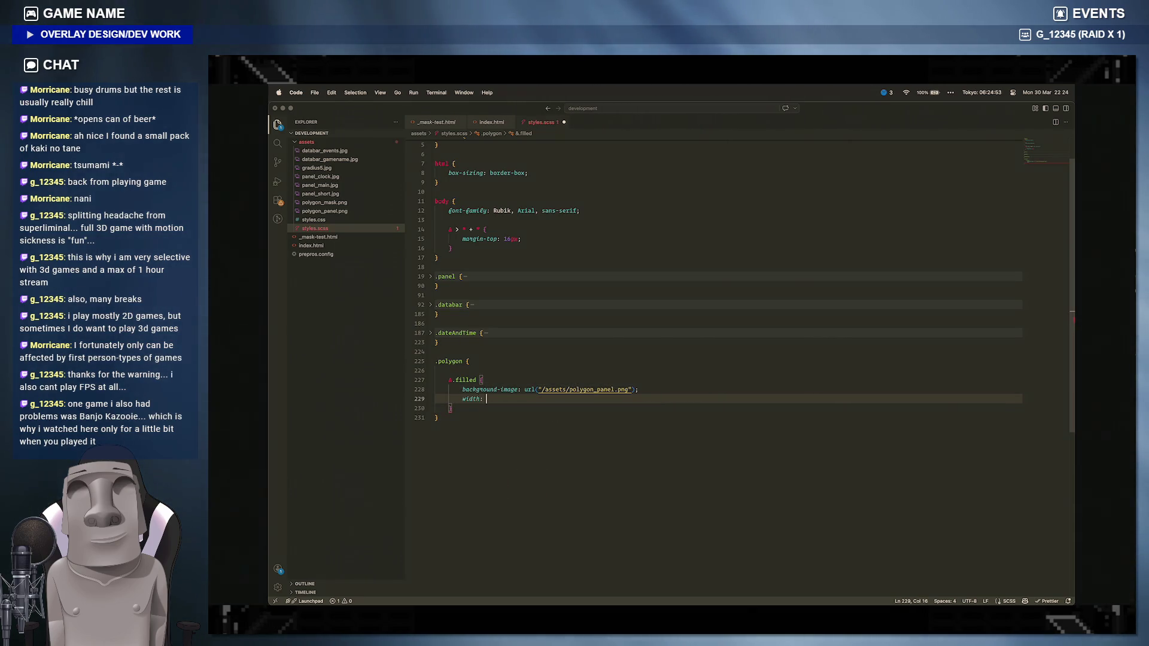
type("540px;")
key("Return")
type("height: ")
type("5")
type("60px;")
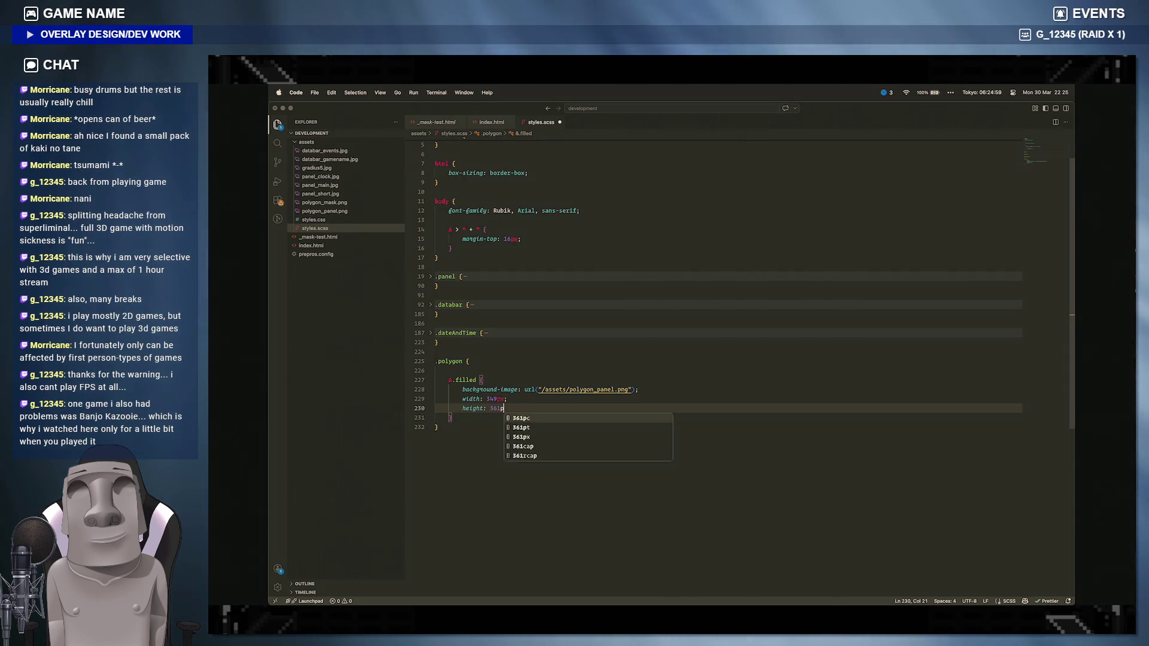
key("Return")
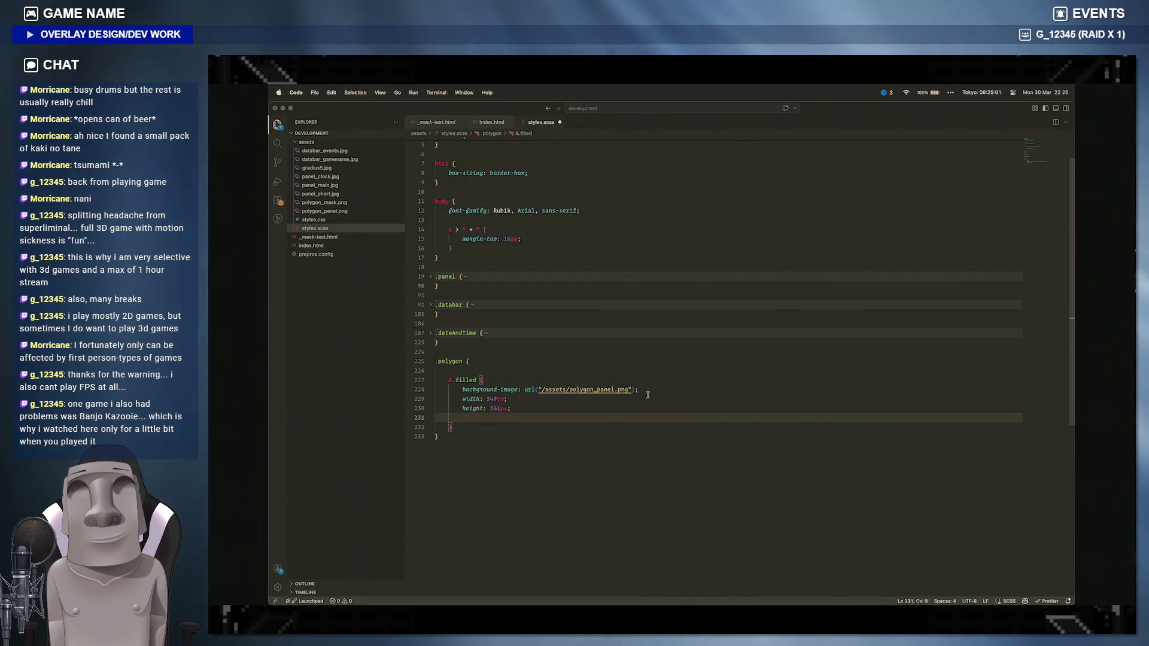
Step: Add background-position: center center and background-repeat: no-repeat below the background image
key("Up")
key("Up")
key("Up")
key("End")
key("Return")
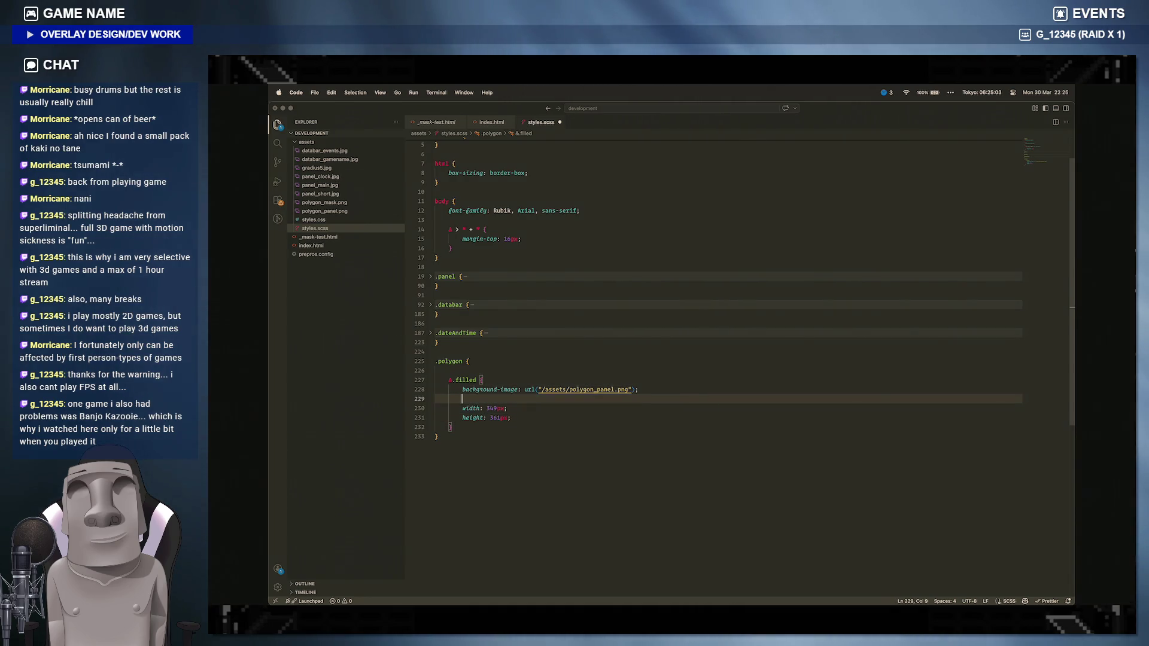
type("background")
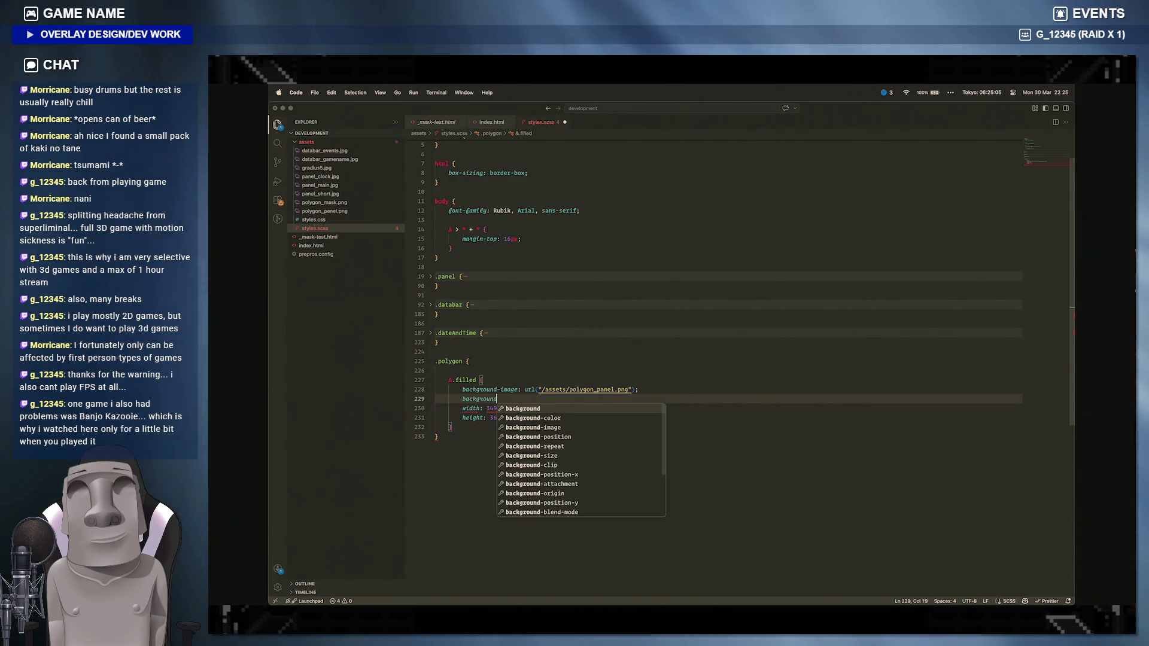
type("-po")
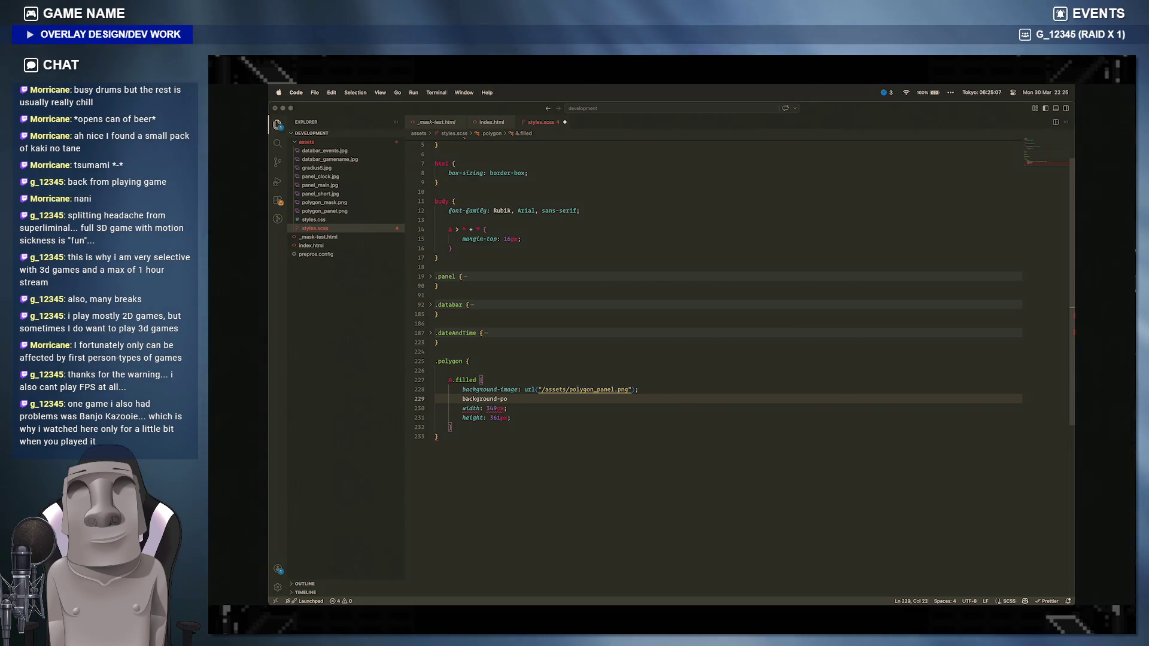
type("sition")
key("Tab")
type("centye")
key("BackSpace")
key("BackSpace")
type("er center")
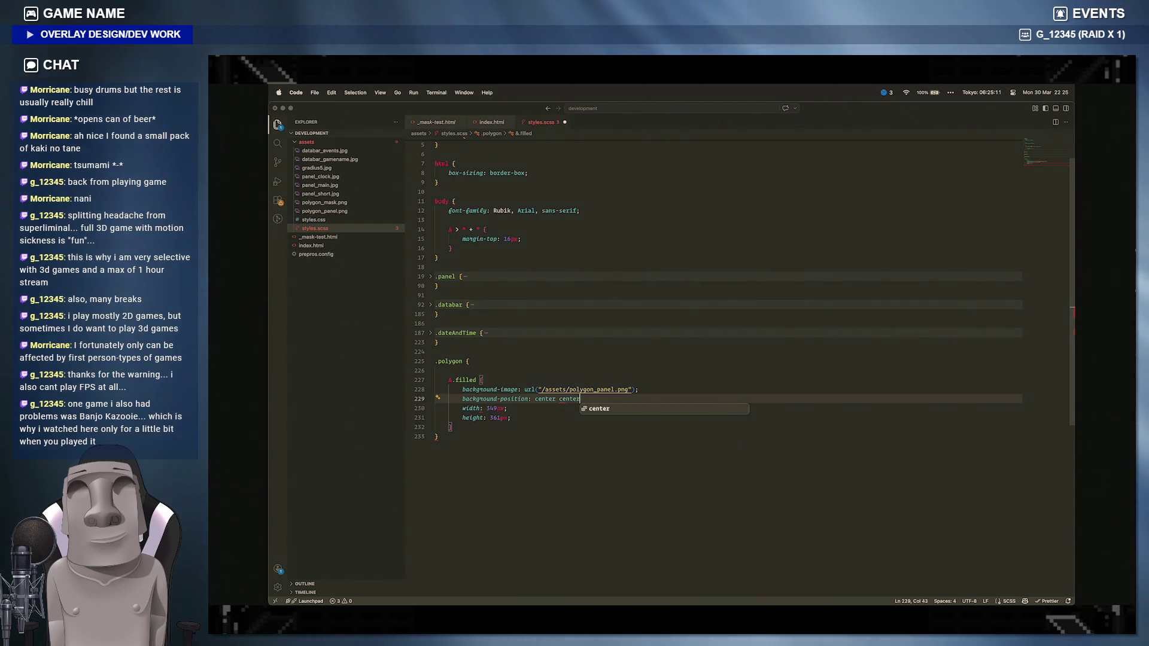
type(";")
key("Return")
type("bac")
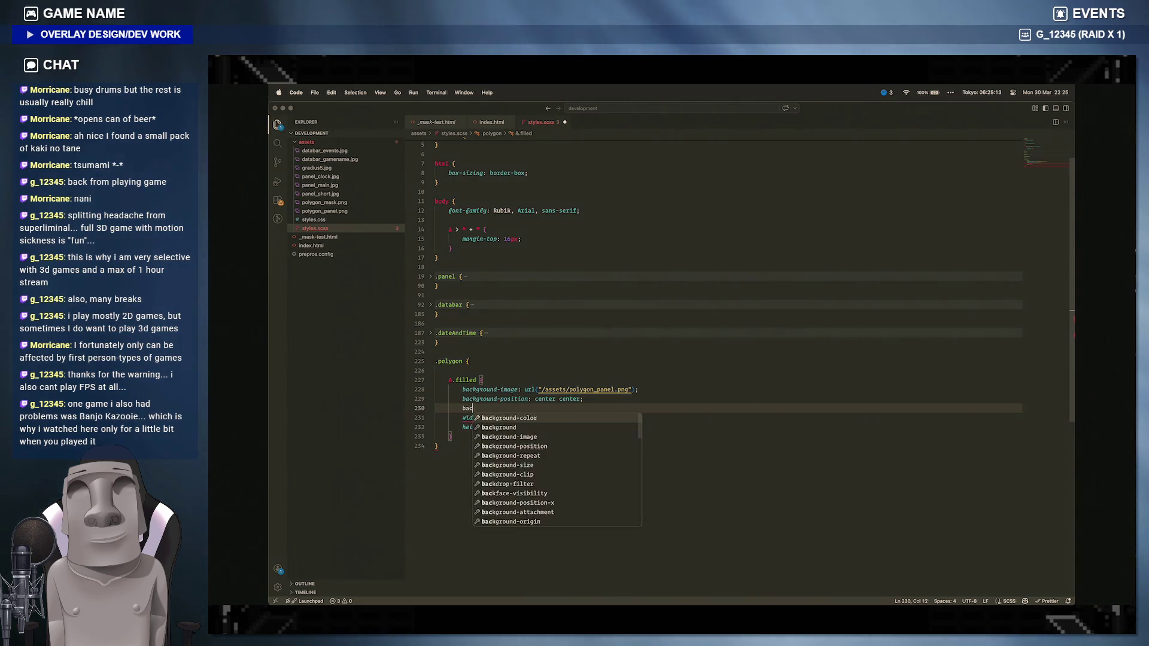
type("kground-rep")
key("Tab")
type("no")
key("Tab")
type(";")
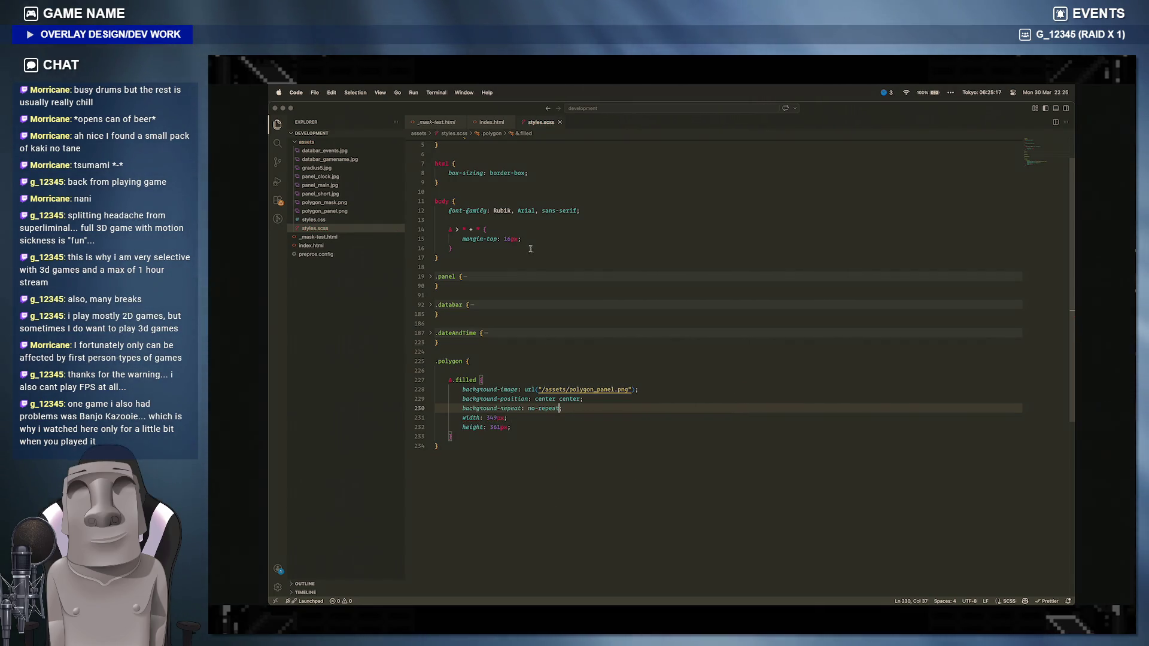
key("ctrl+Tab")
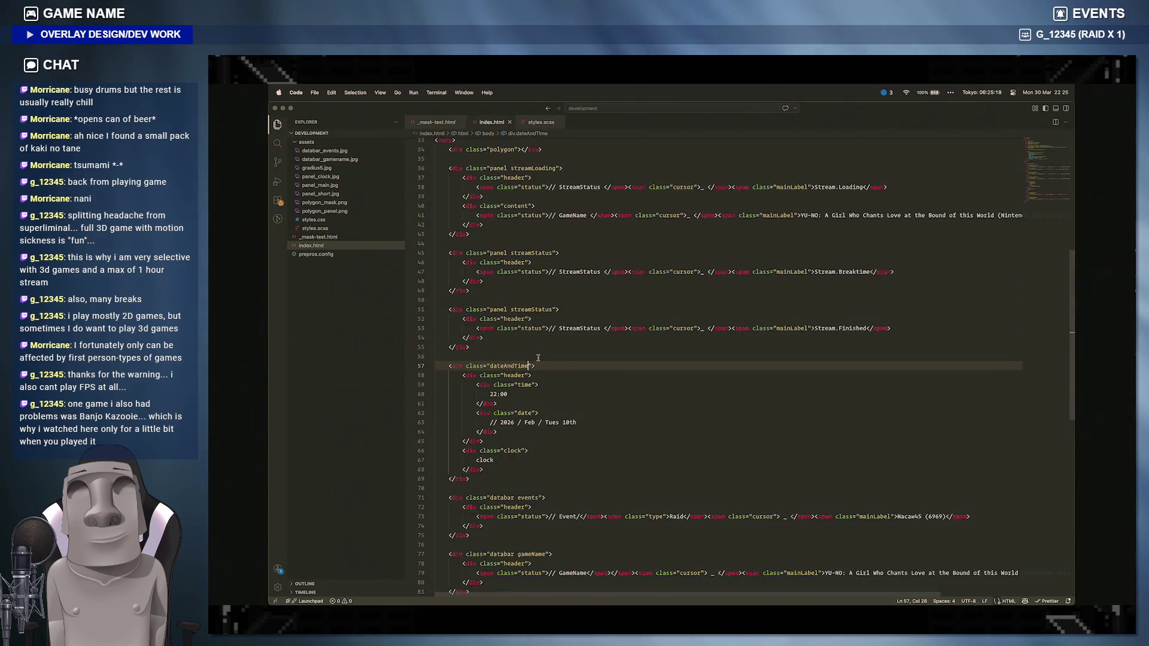
scroll(552, 452, "down", 5)
Step: Comment out the old polygon div and the inline polygon style block on lines 18–30
left_click(535, 446)
scroll(535, 498, "up", 10)
scroll(535, 497, "down", 3)
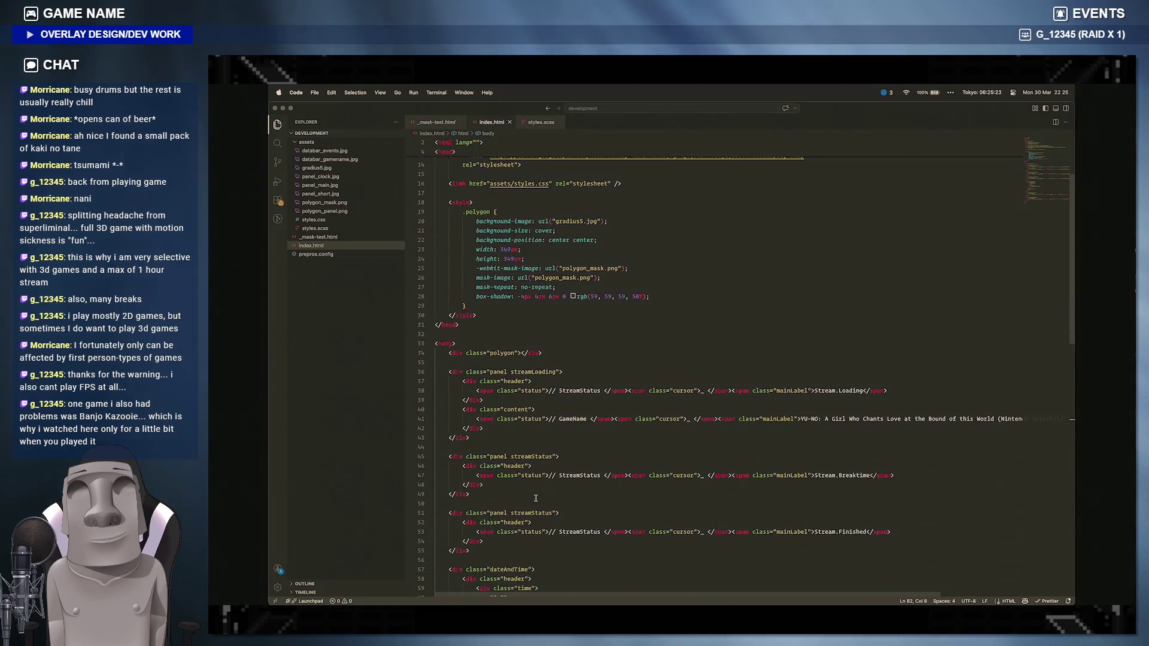
scroll(535, 448, "down", 2)
left_click(448, 320)
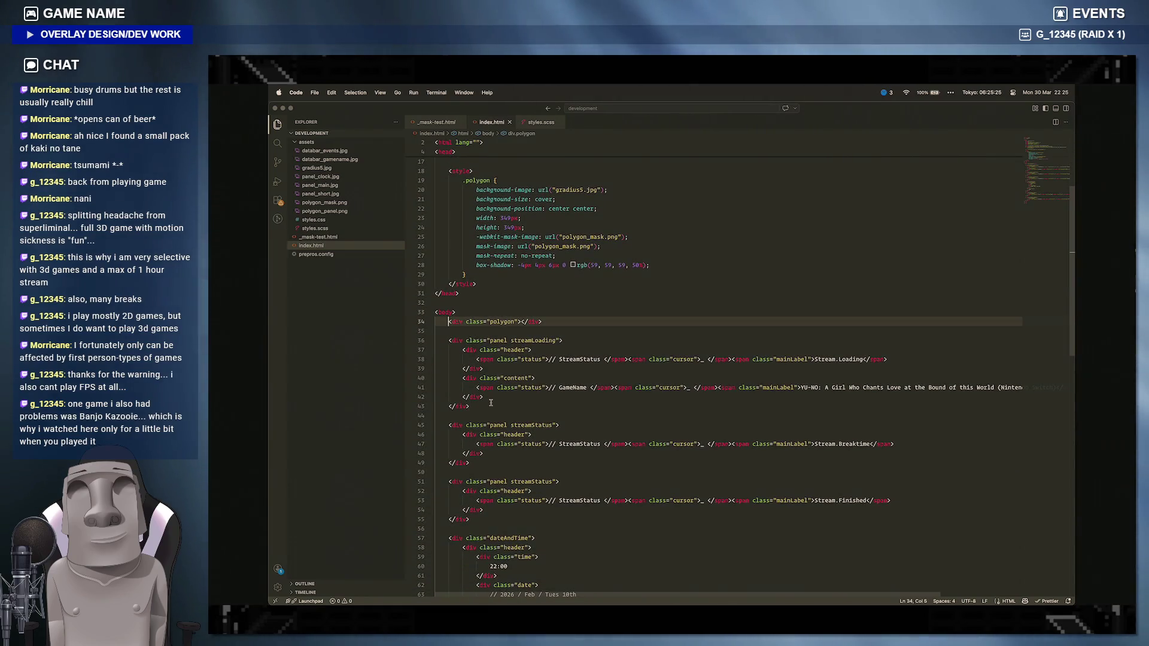
key("ctrl+slash")
key("End")
key("Return")
key("Return")
type("<")
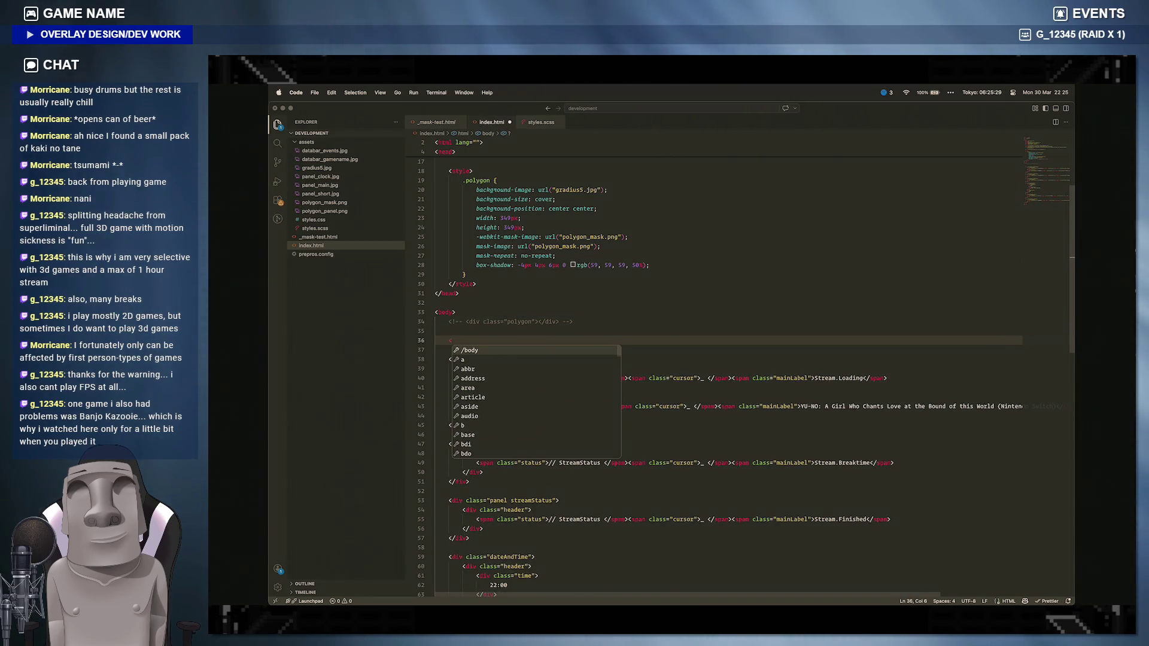
type("di")
key("Down")
key("Down")
key("Down")
key("Down")
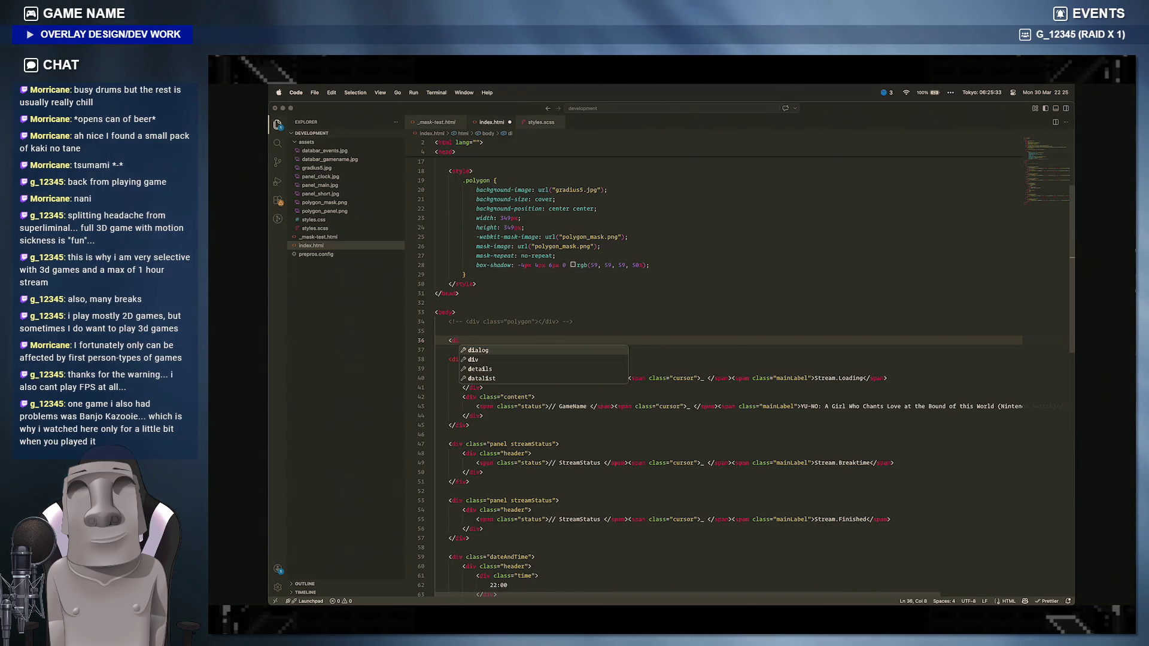
left_click(674, 264)
left_click_drag(478, 286, 448, 171)
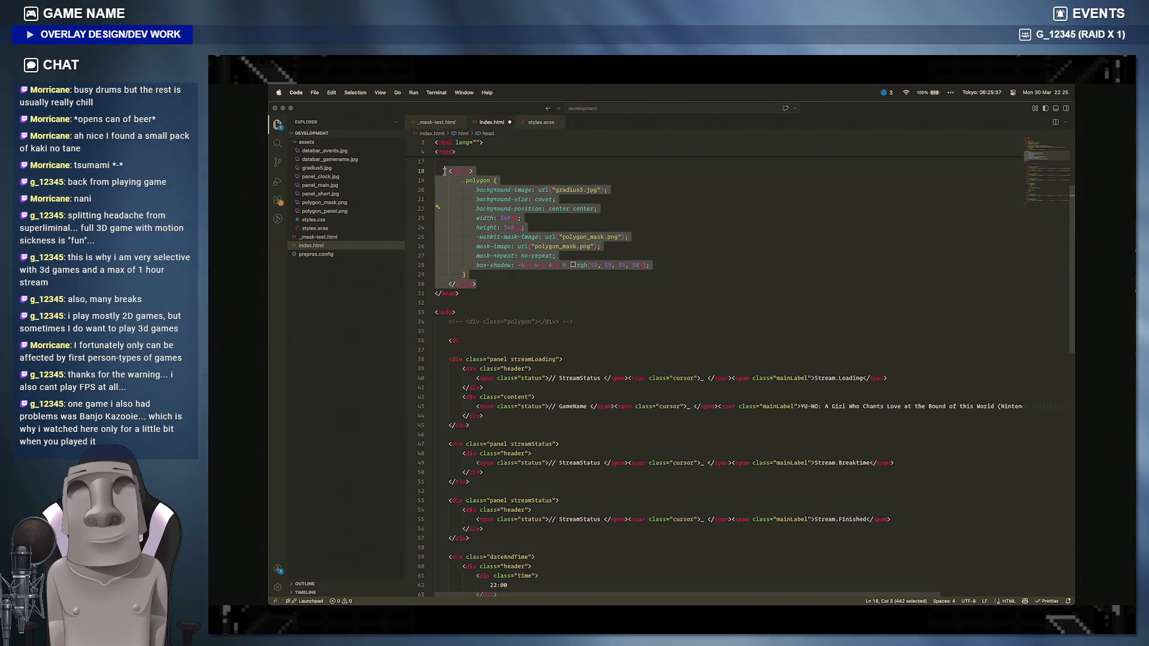
key("super+z")
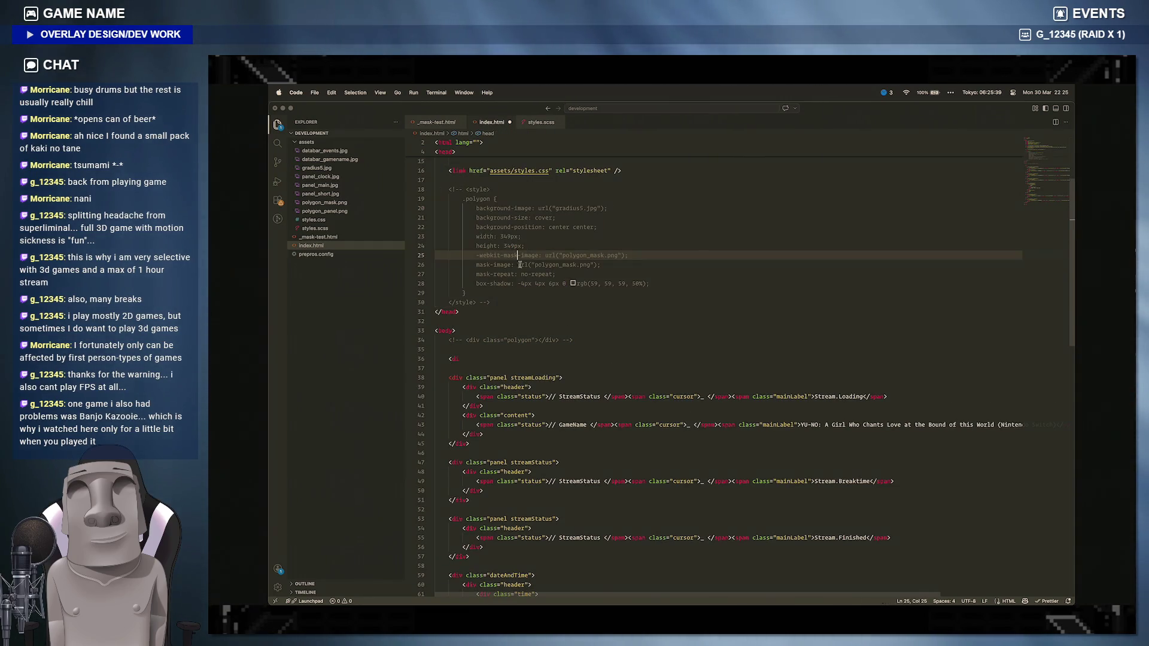
Step: Add an empty <div class="polygon filled"></div> in the body above the stream panels
left_click(521, 357)
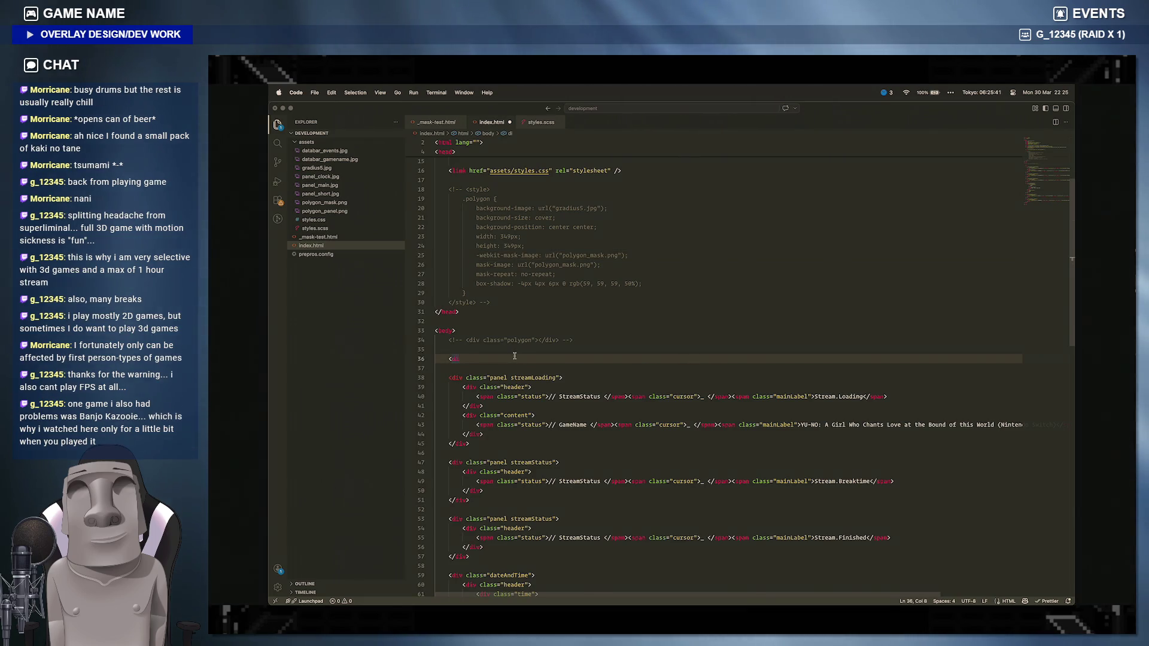
type("v class")
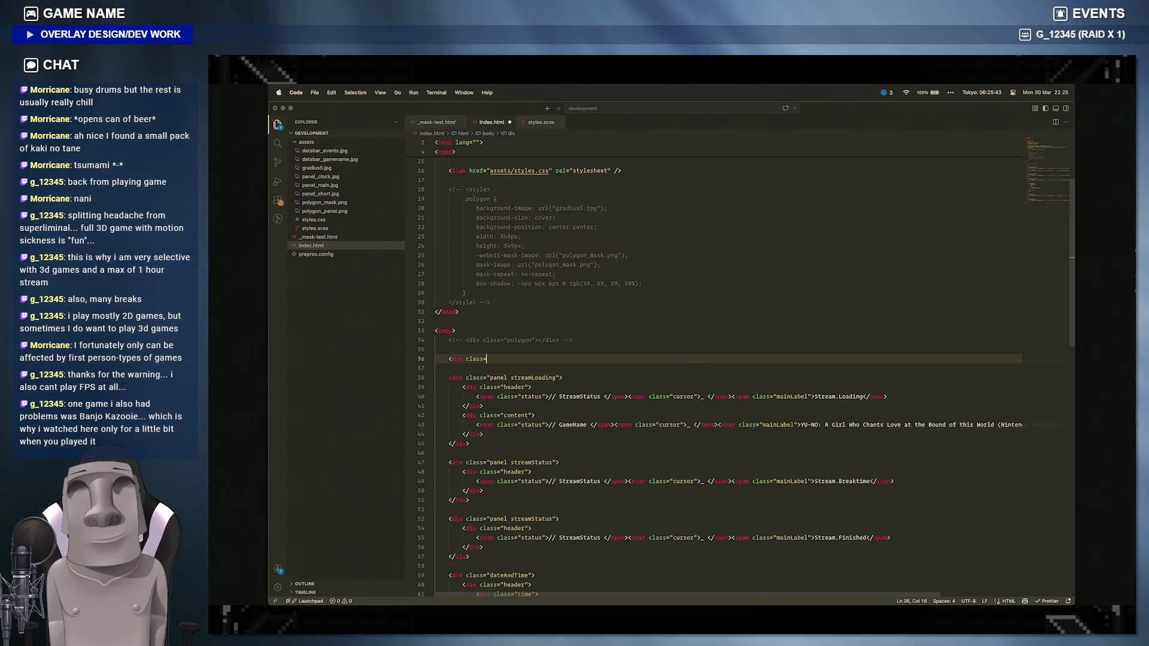
type("=\"")
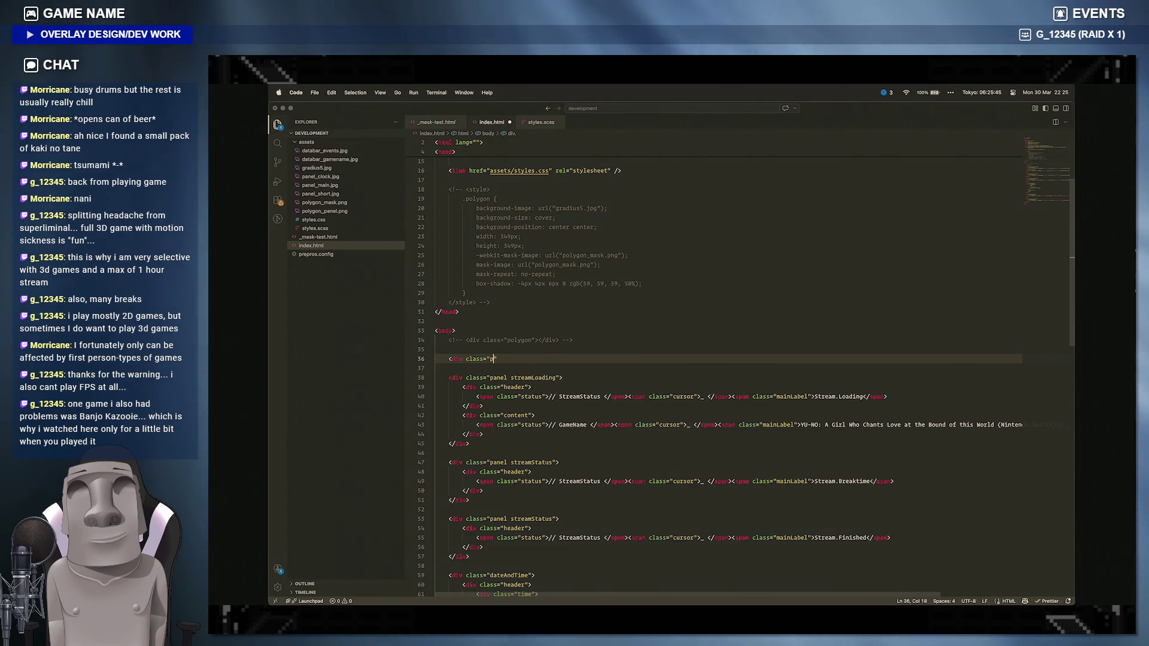
type("polygon")
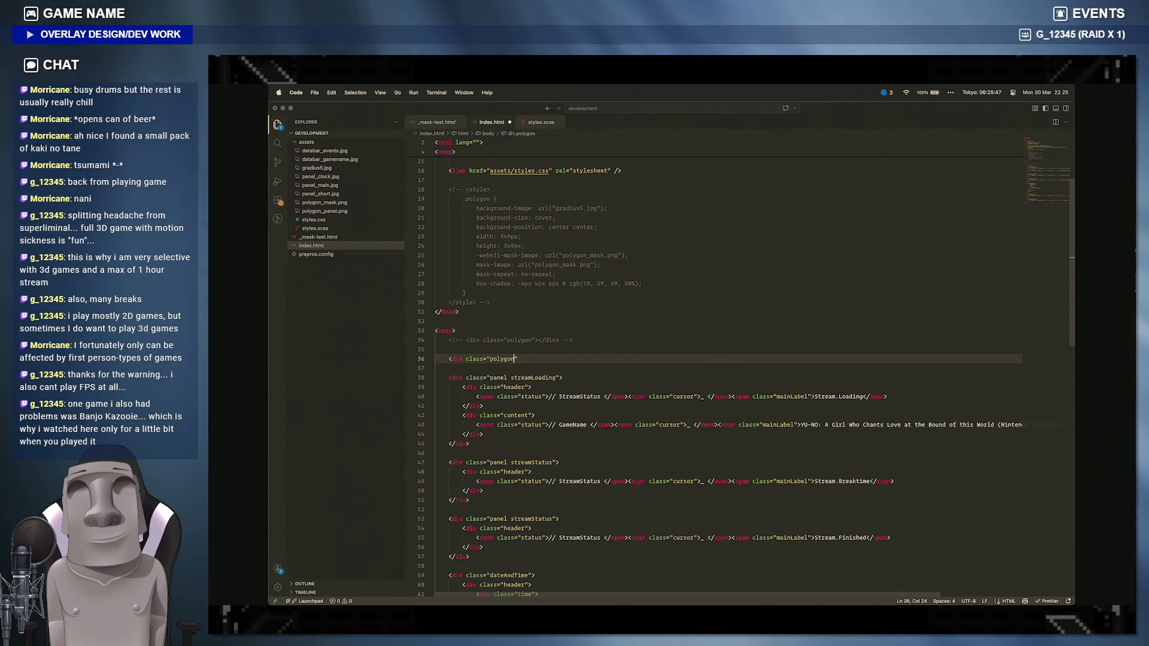
type("\">")
key("Return")
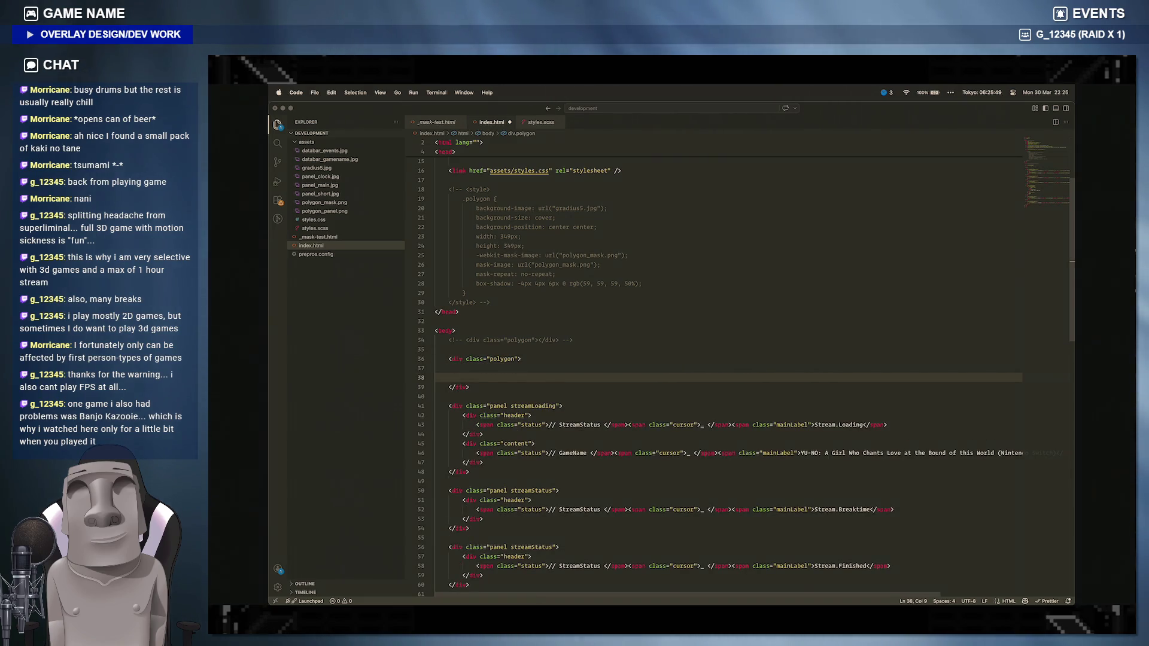
key("BackSpace")
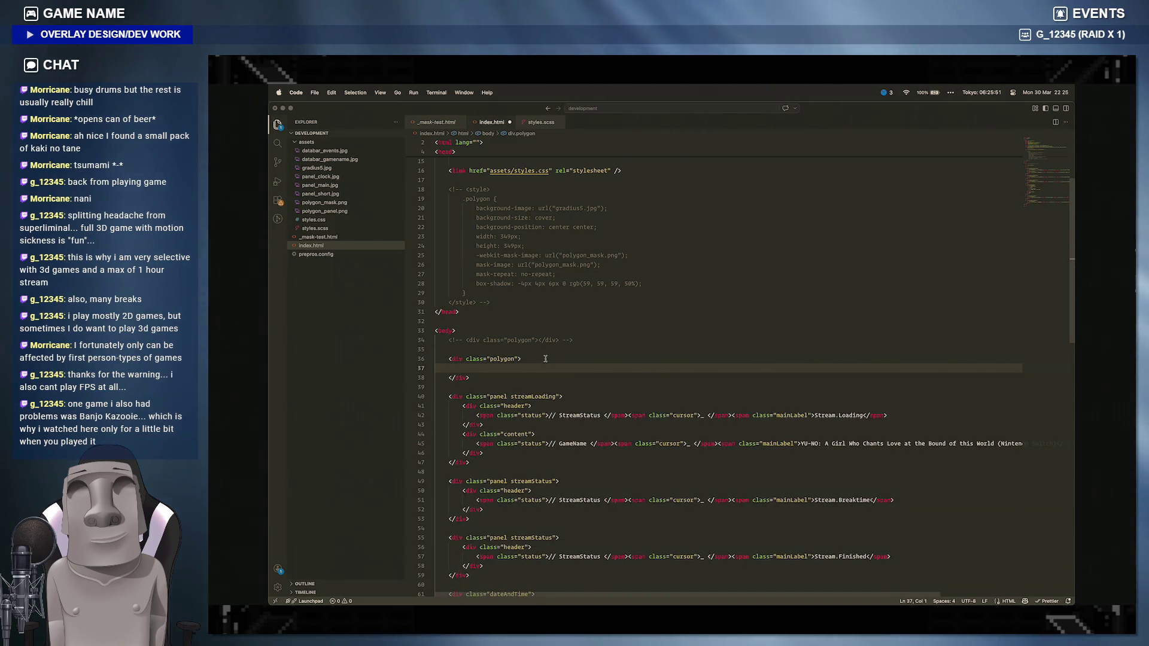
key("BackSpace")
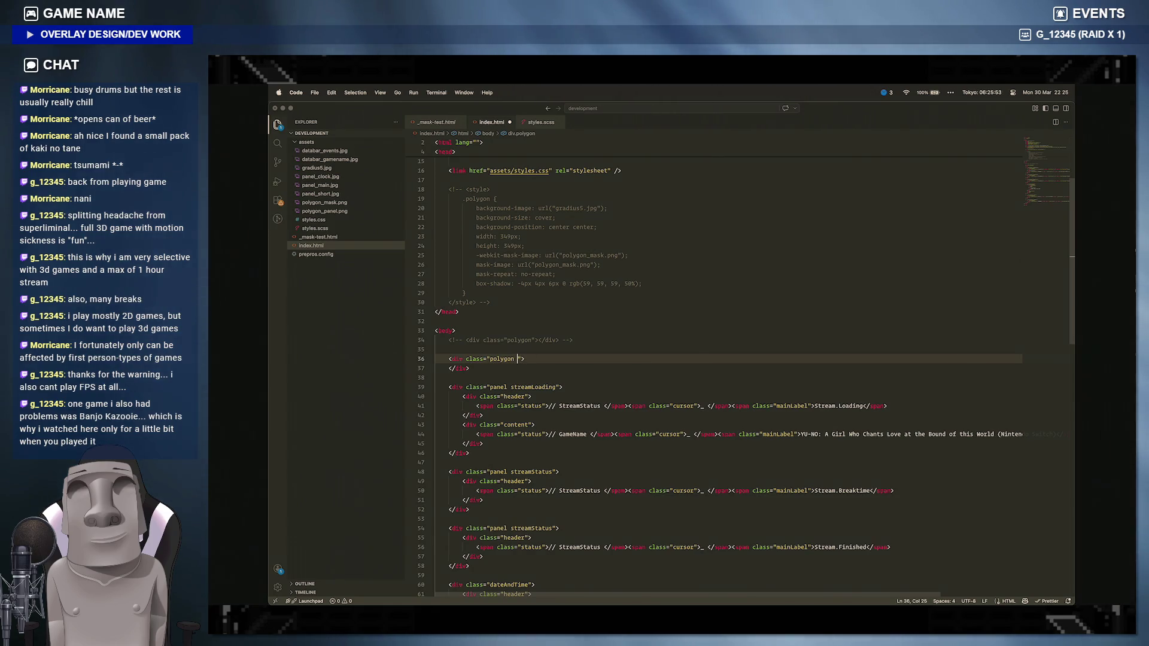
type("filled")
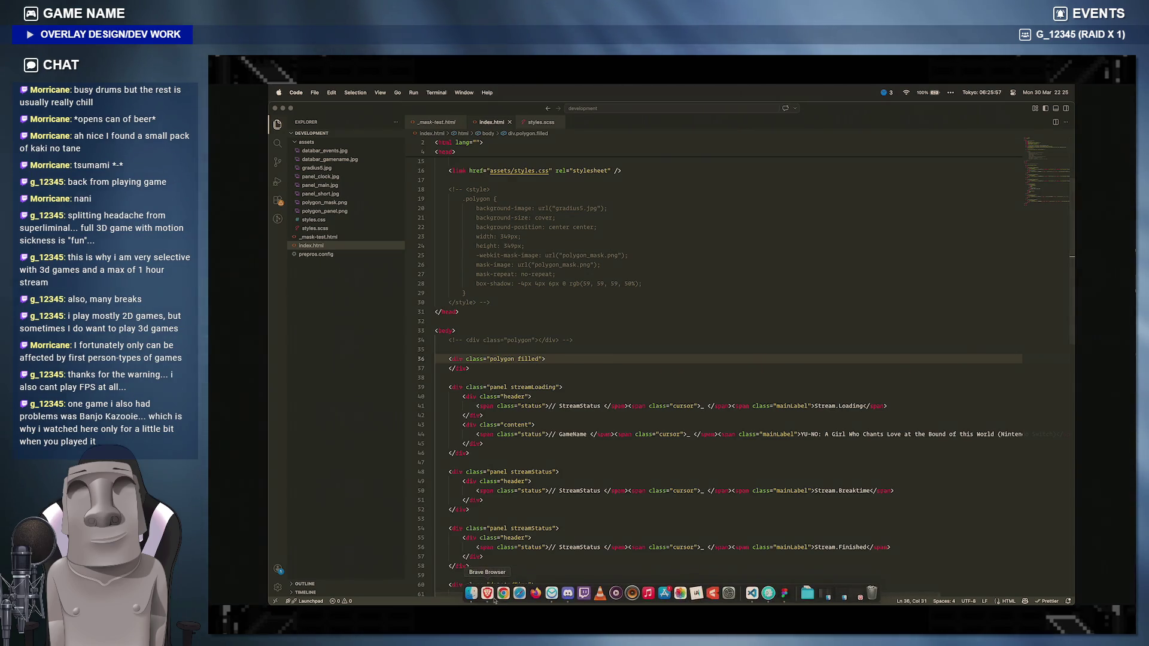
left_click(492, 593)
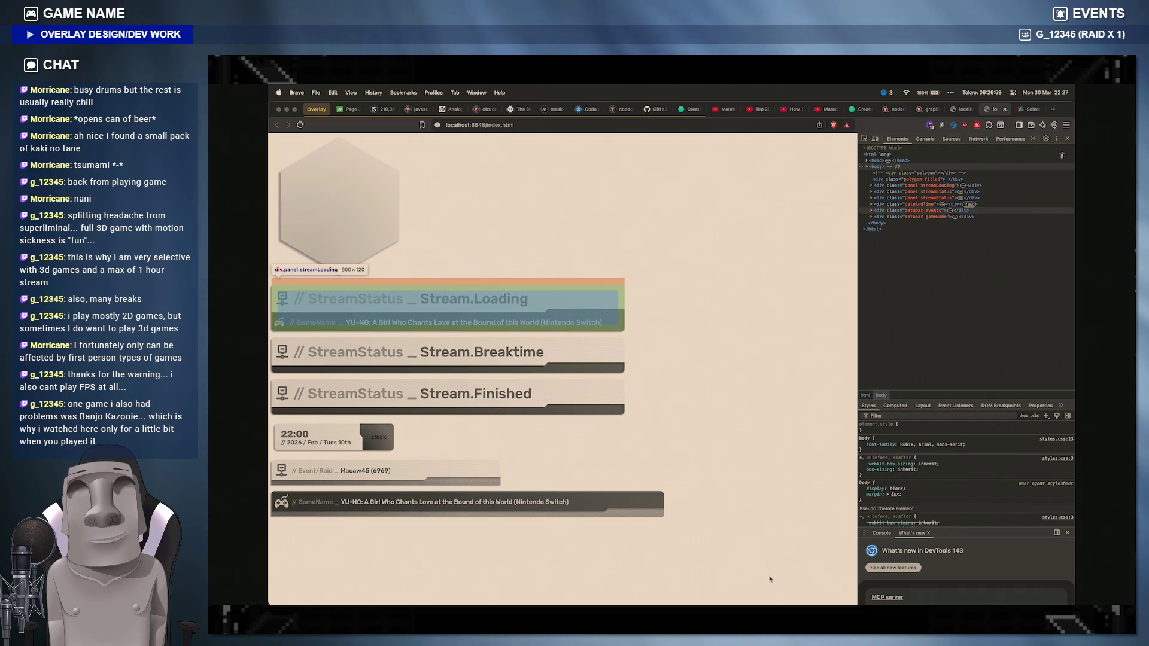
mouse_move(751, 594)
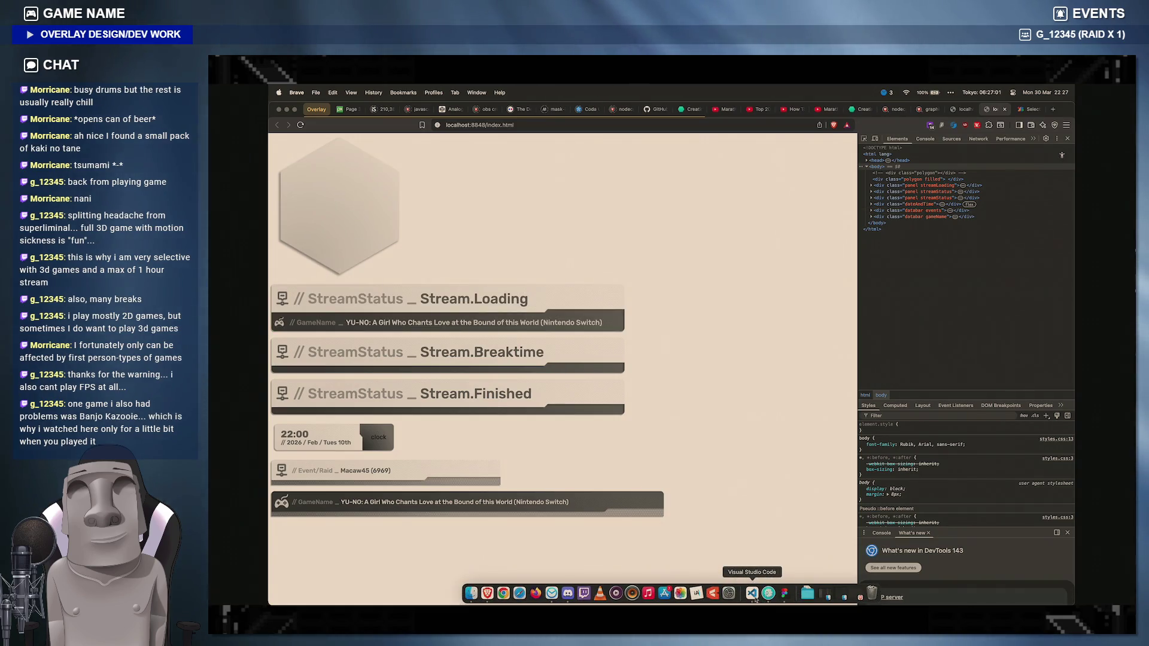
Step: After previewing the beige hexagon on localhost:8848/index.html with DevTools, bring Figma forward
left_click(767, 593)
Step: Select Frame 3, set its height to 361, and delete the old black hexagon image
left_click(794, 502)
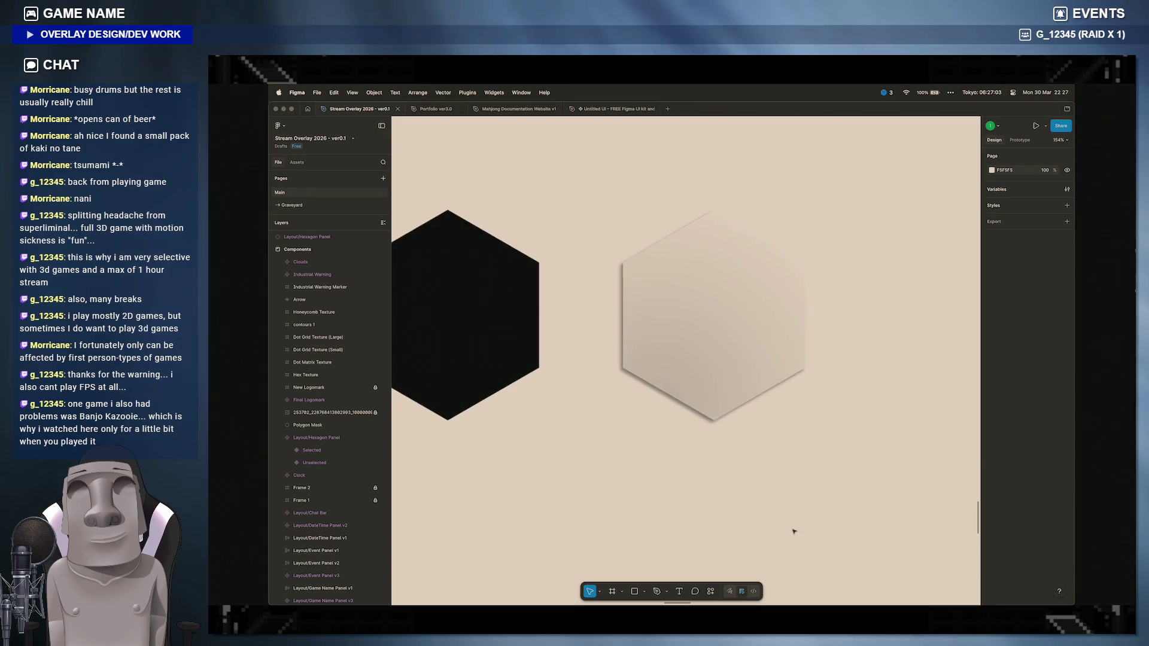
scroll(794, 531, "down", 3)
scroll(793, 532, "down", 3)
scroll(718, 404, "down", 3)
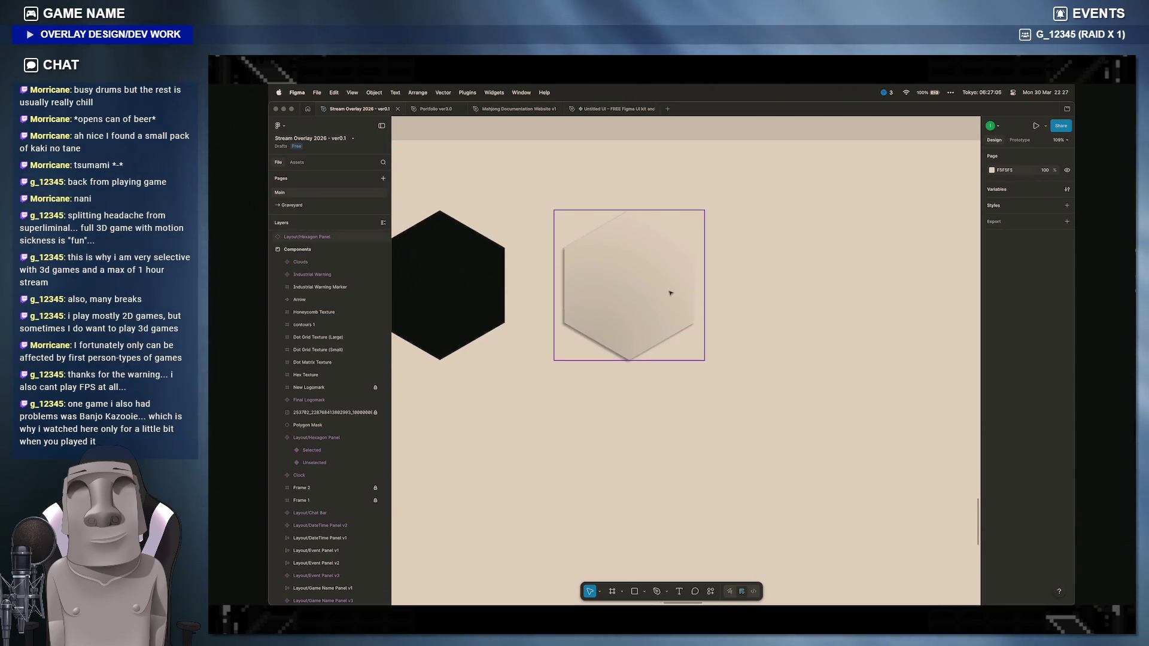
left_click(646, 297)
key("shift+Return")
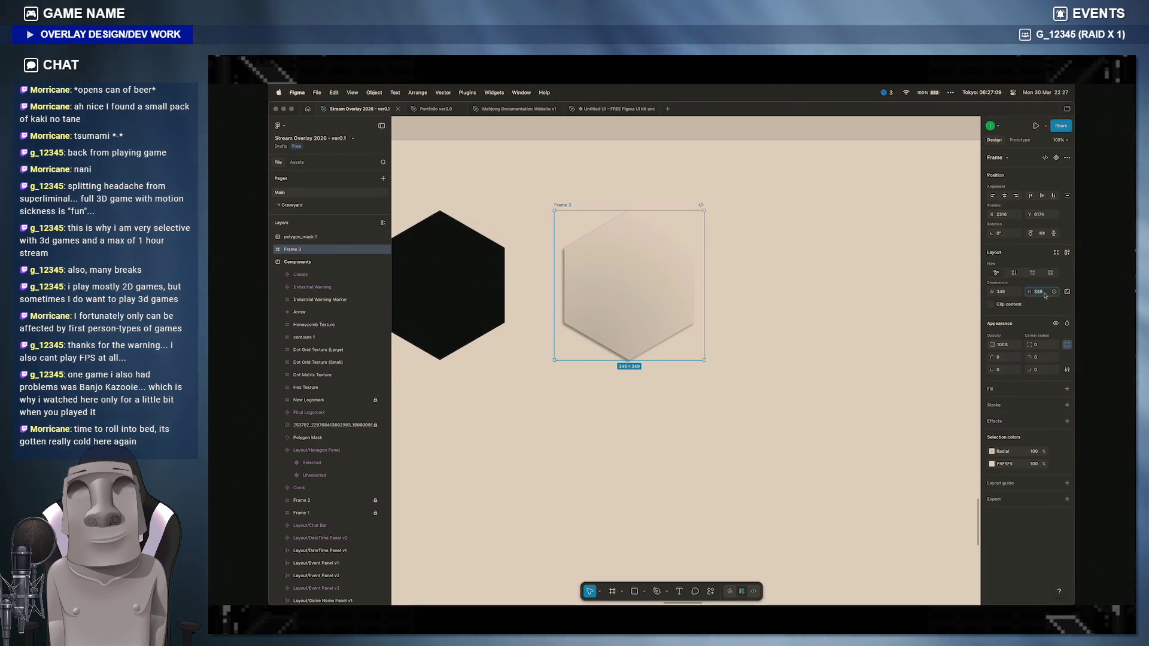
type("361")
key("Return")
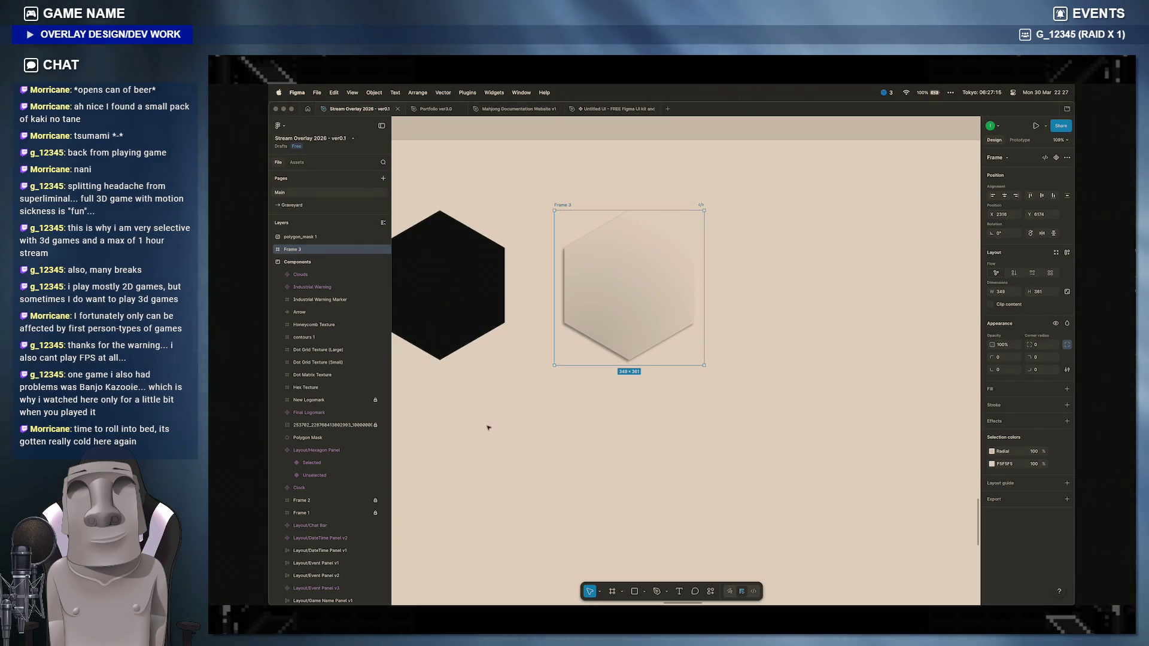
scroll(489, 427, "left", 3)
left_click(533, 320)
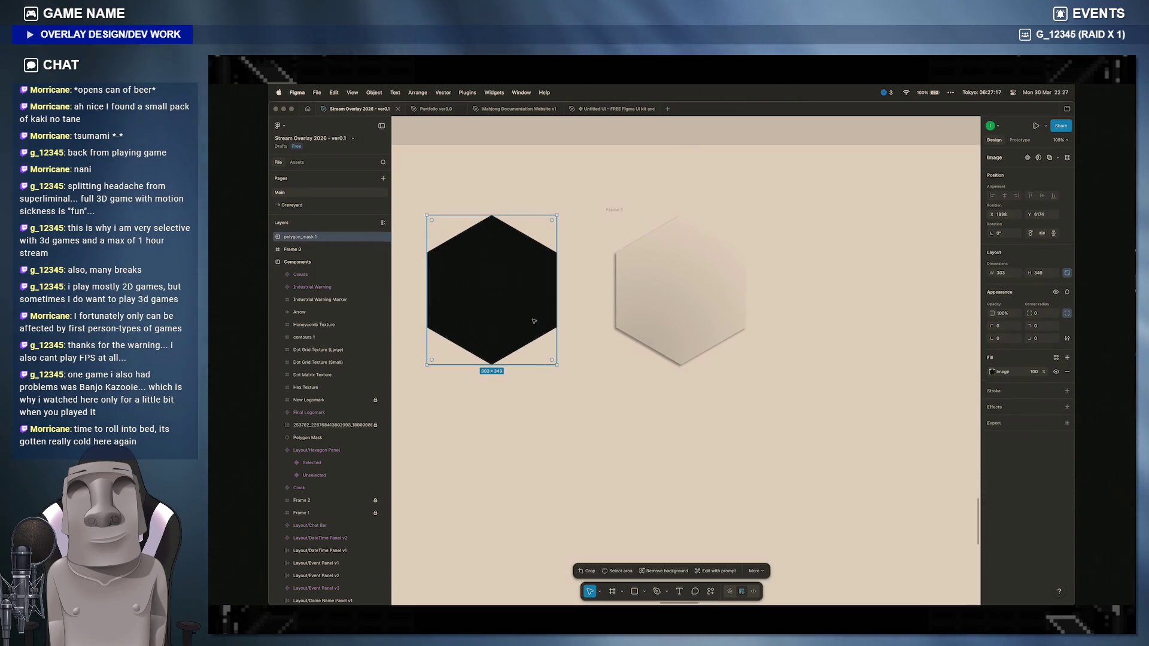
key("Delete")
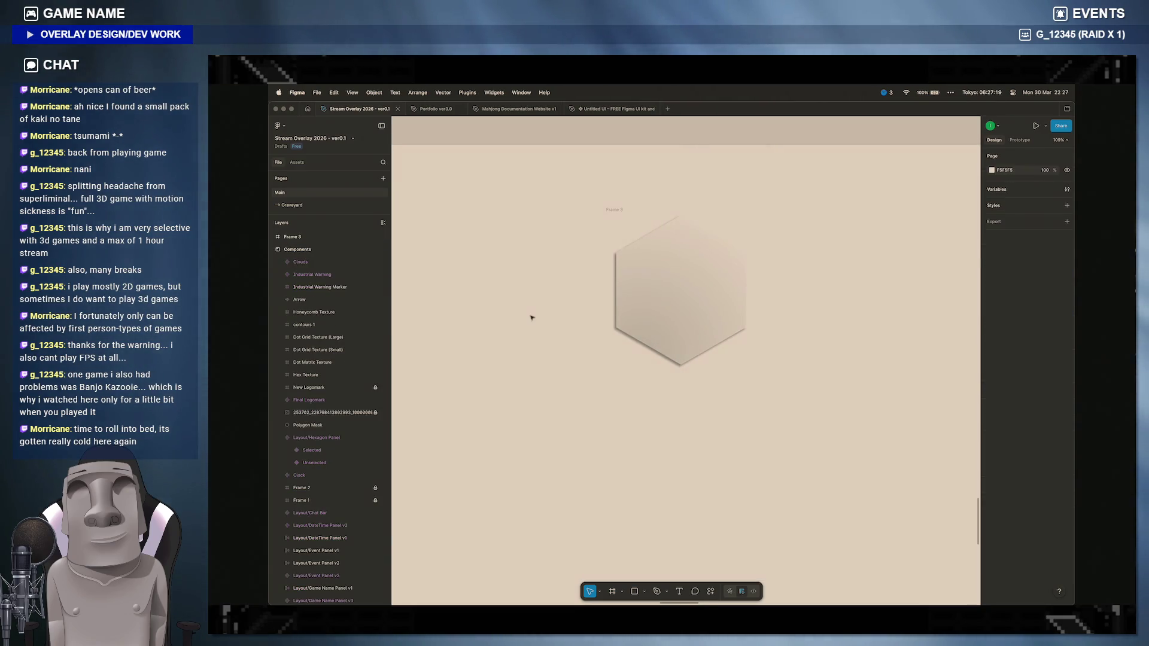
Step: Move the Polygon layer directly under Frame 3, rename it Polygon Mask, and start its PNG export
double_click(684, 294)
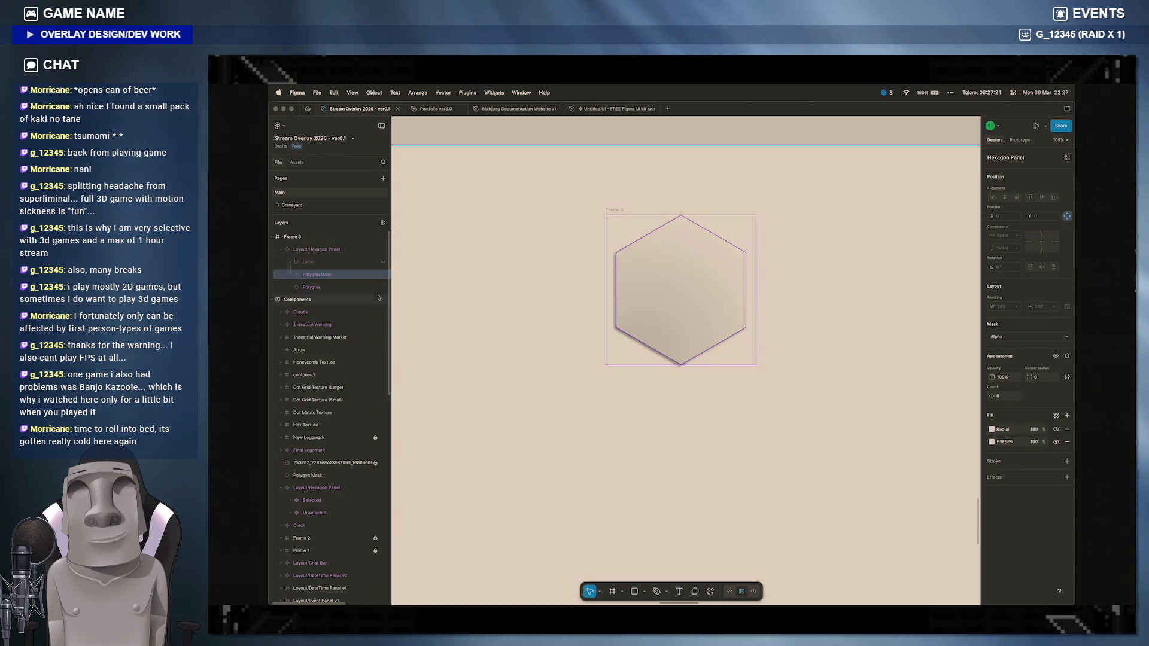
left_click(355, 287)
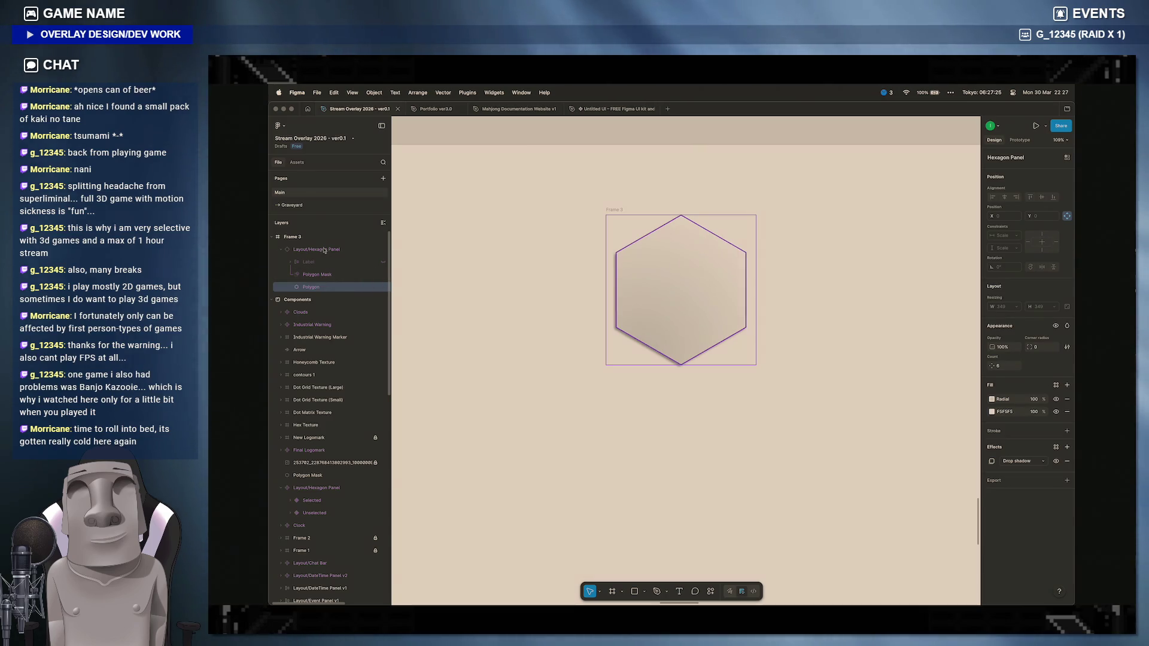
left_click_drag(324, 248, 324, 242)
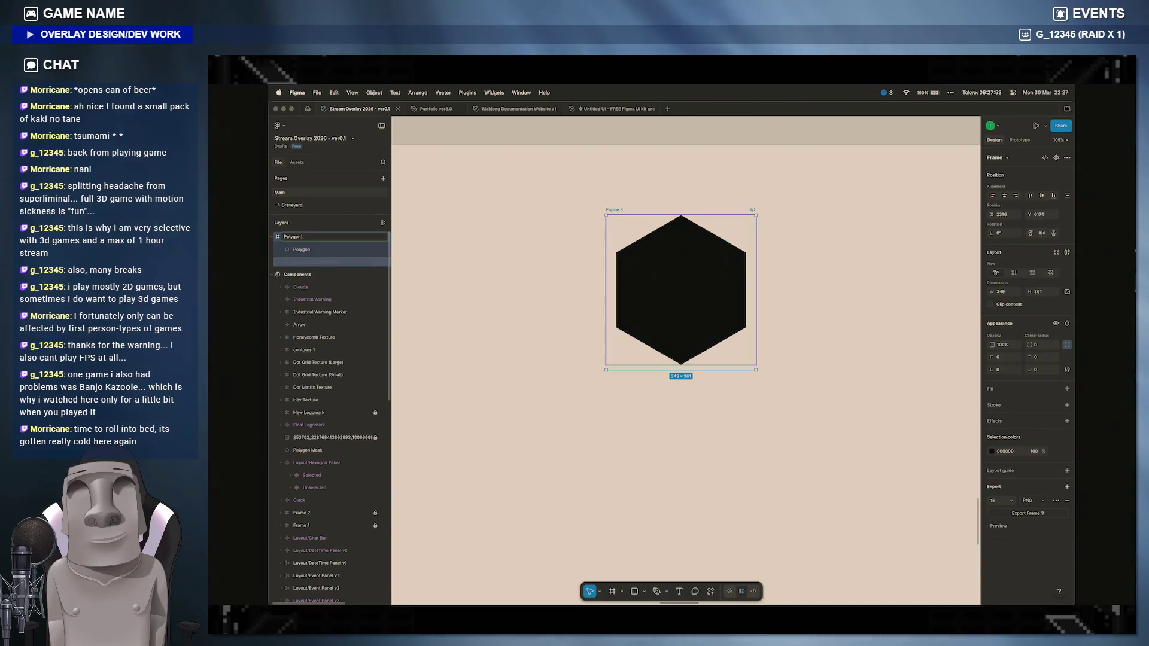
key("Return")
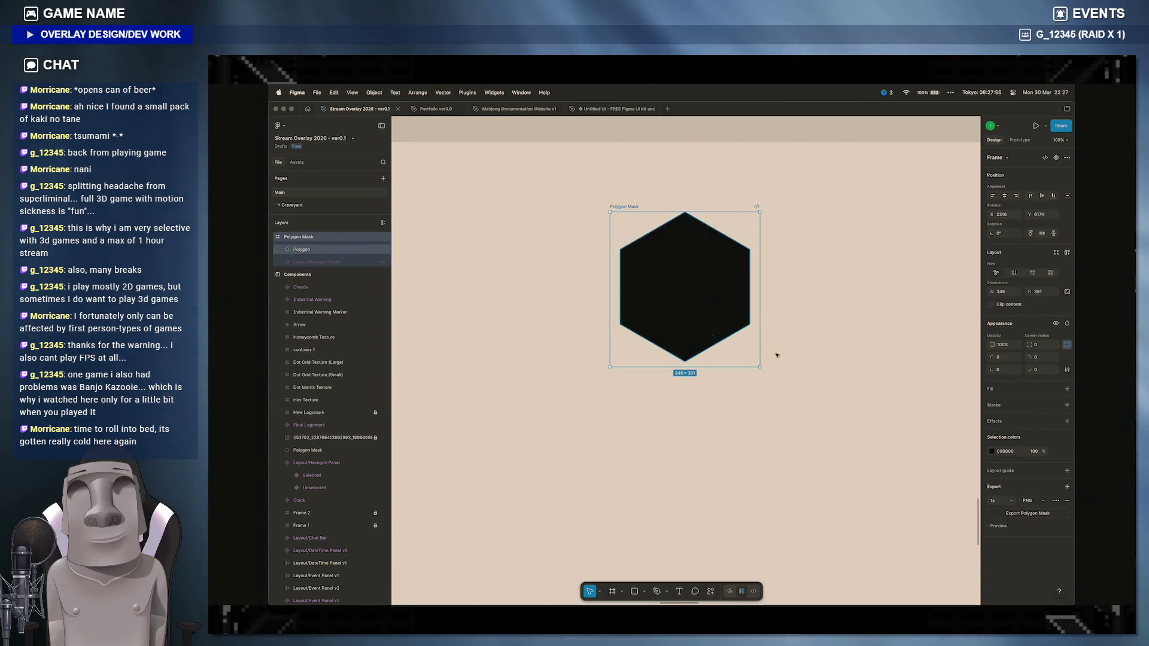
key("ctrl+shift+e")
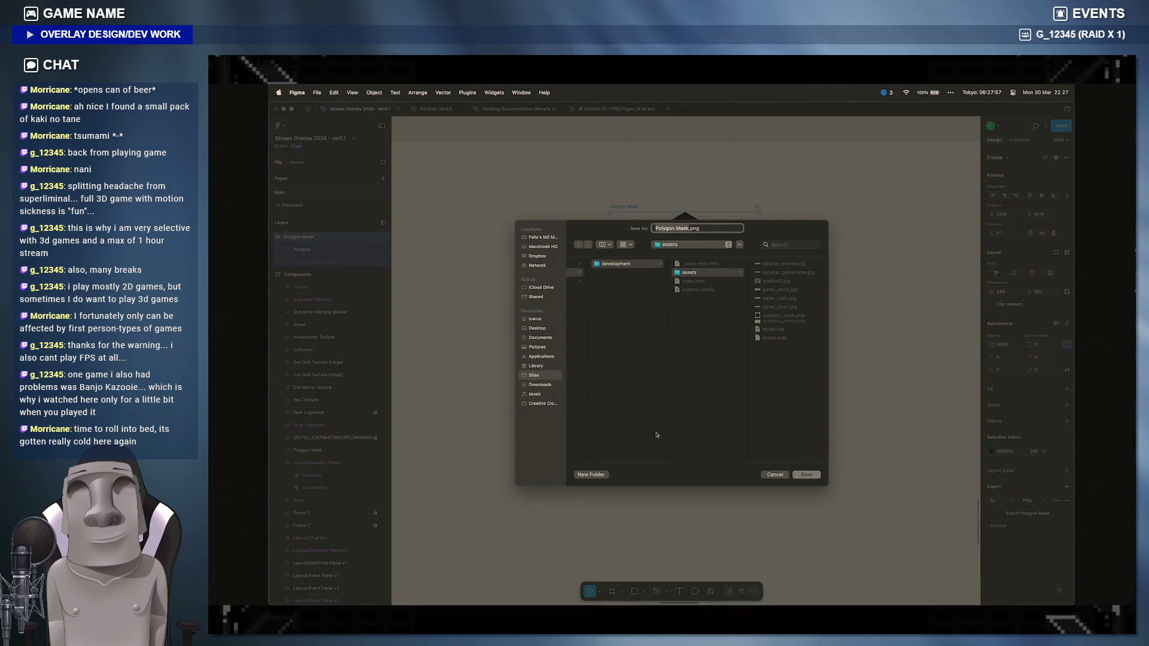
left_click(805, 474)
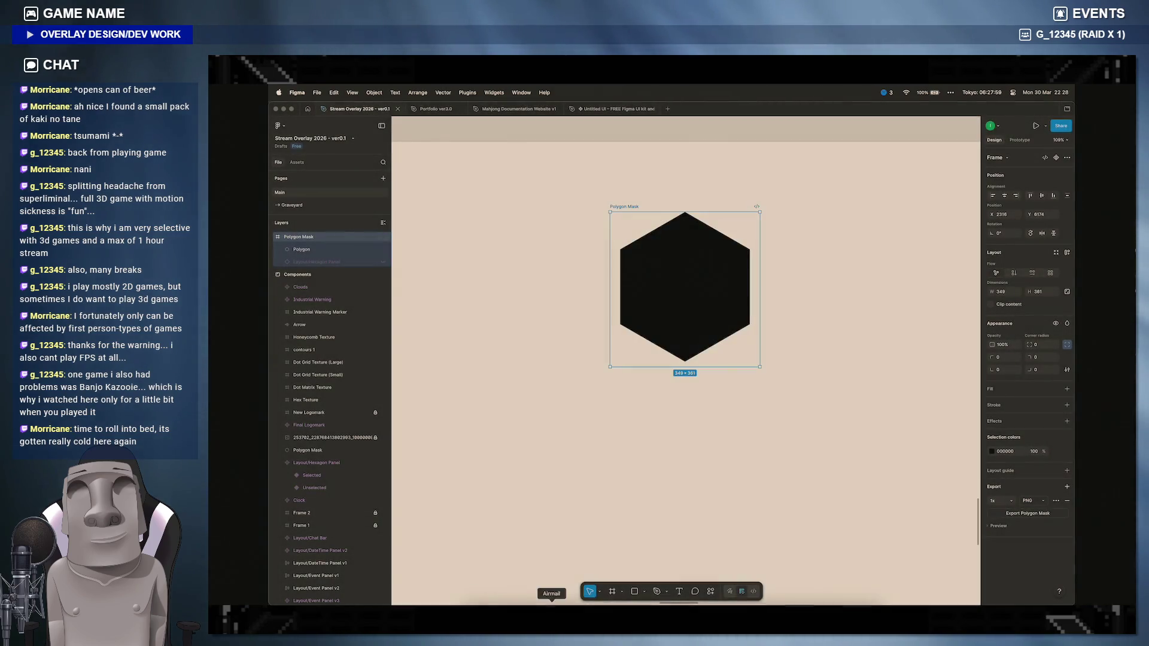
left_click(470, 592)
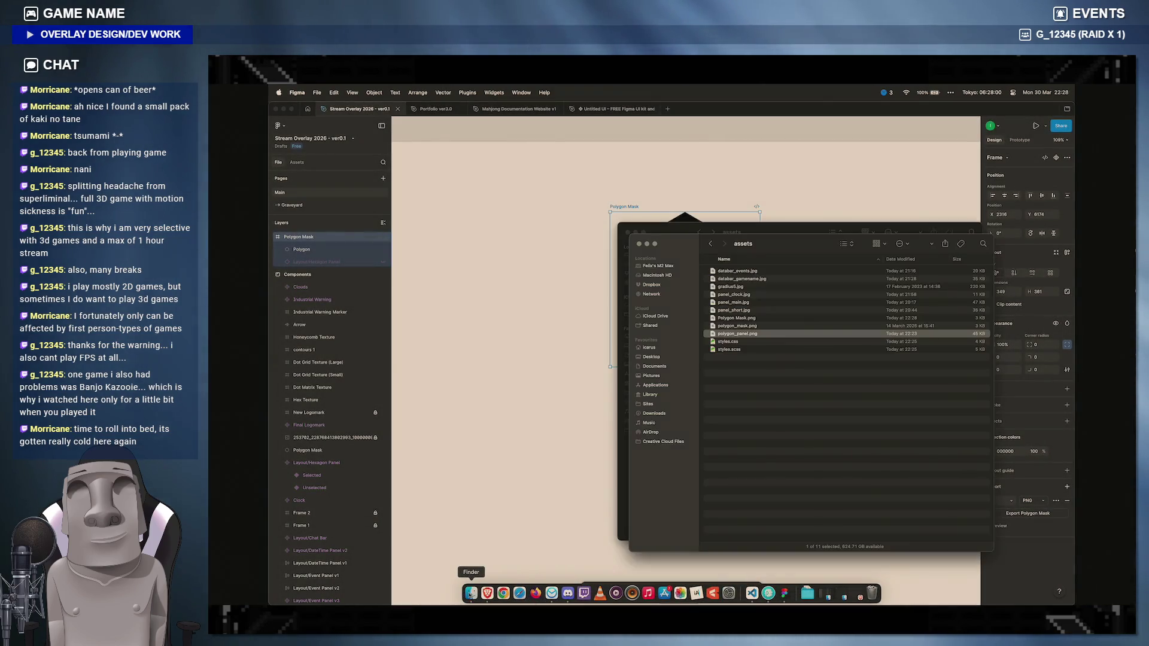
left_click(755, 326)
key("space")
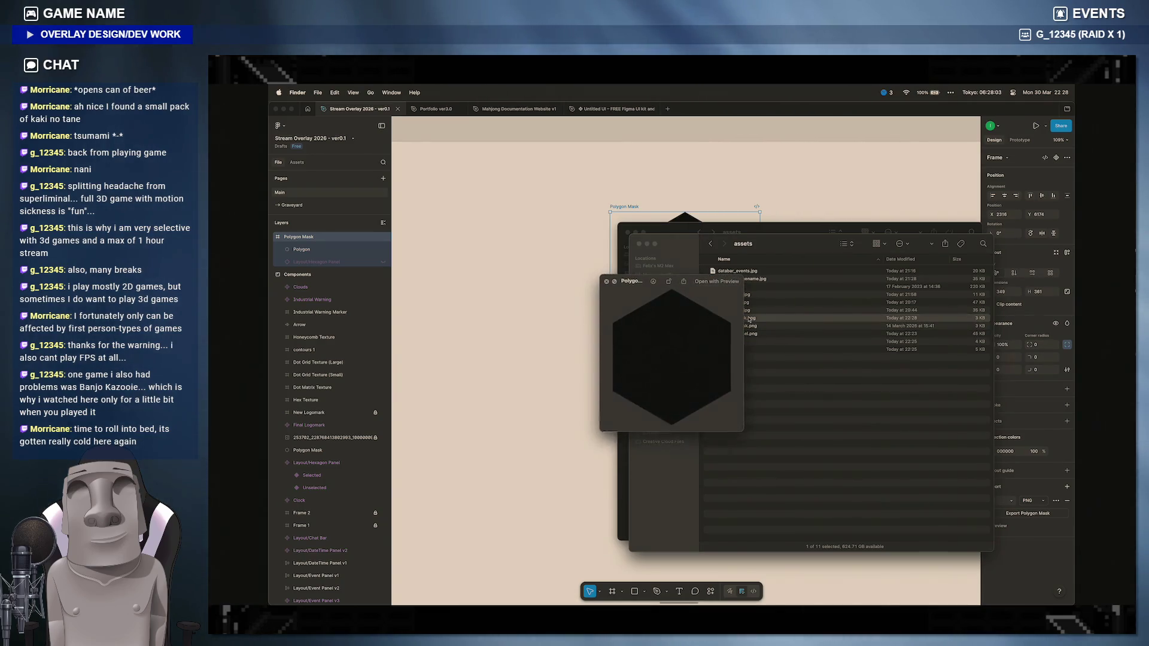
key("space")
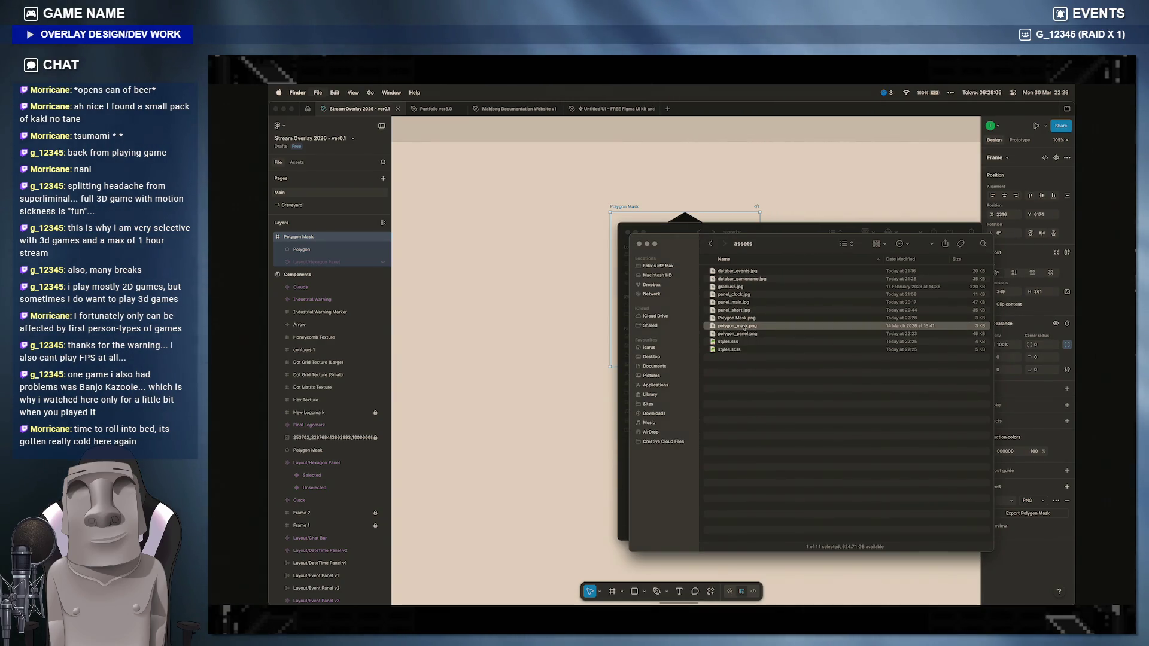
left_click(735, 318)
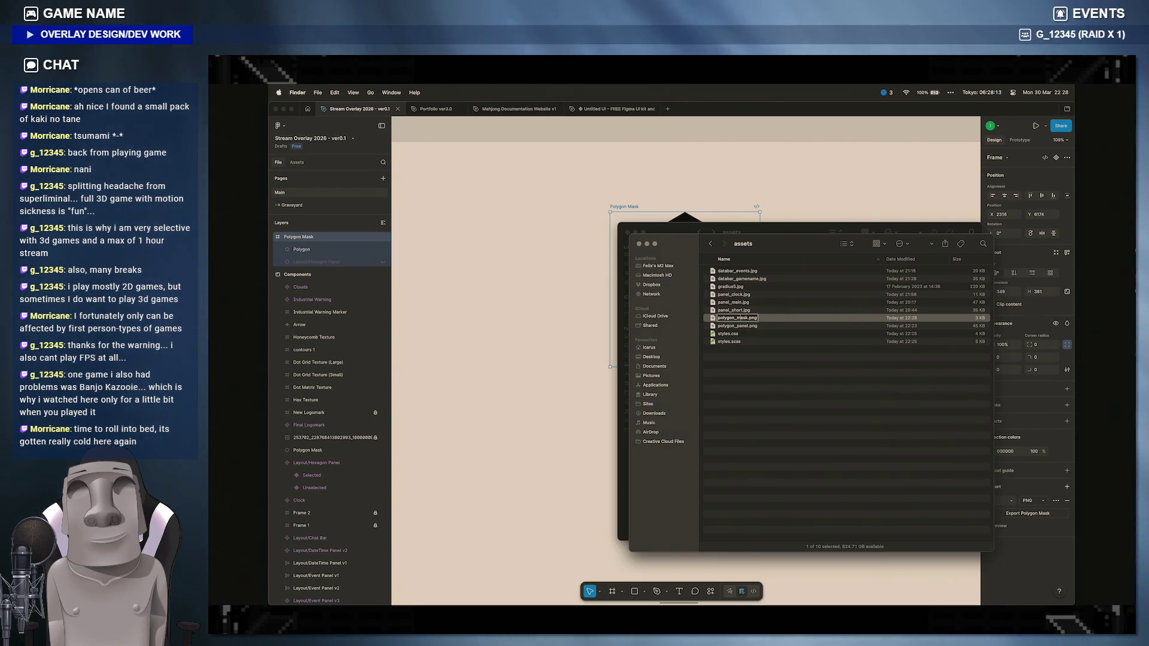
right_click(737, 326)
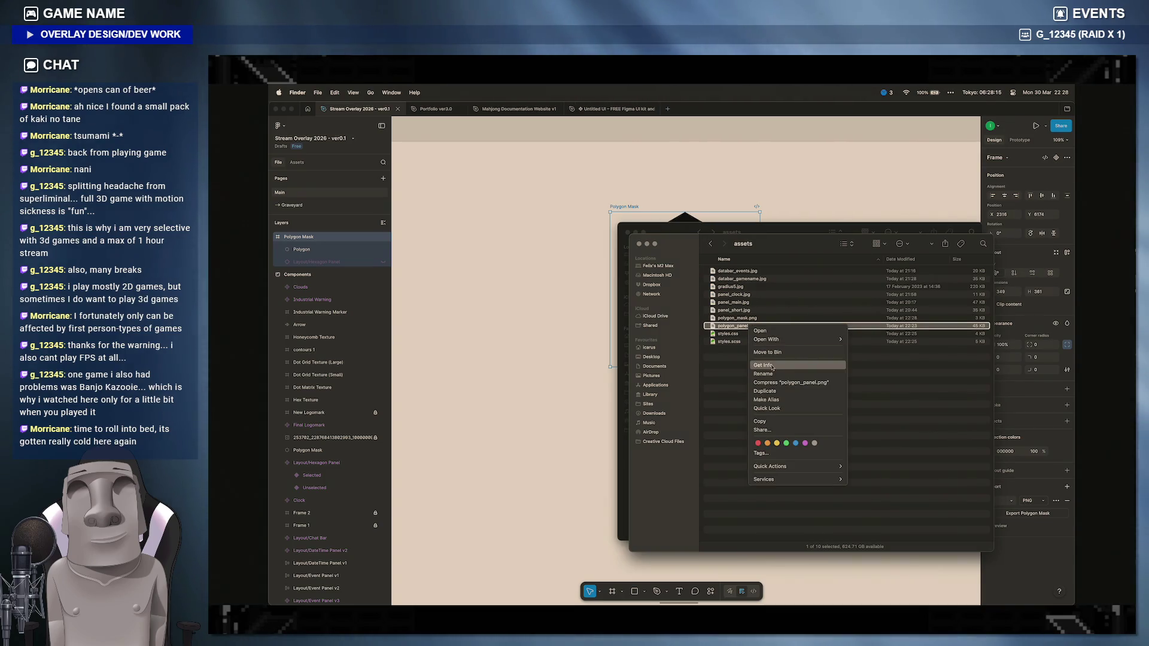
left_click(771, 366)
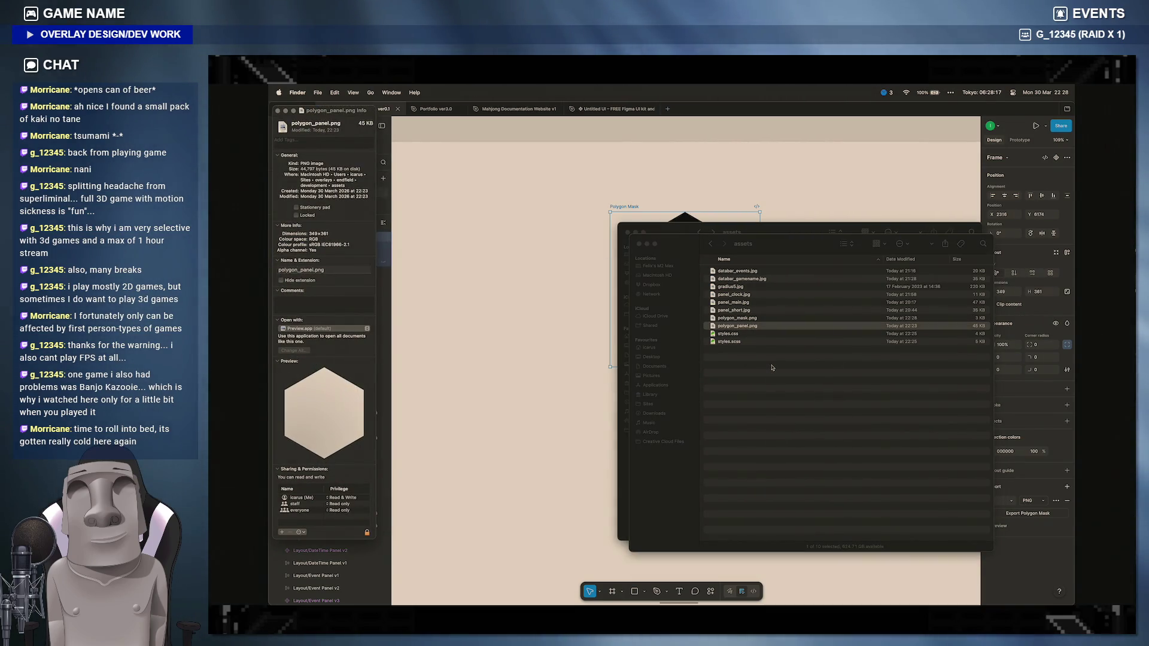
left_click(771, 366)
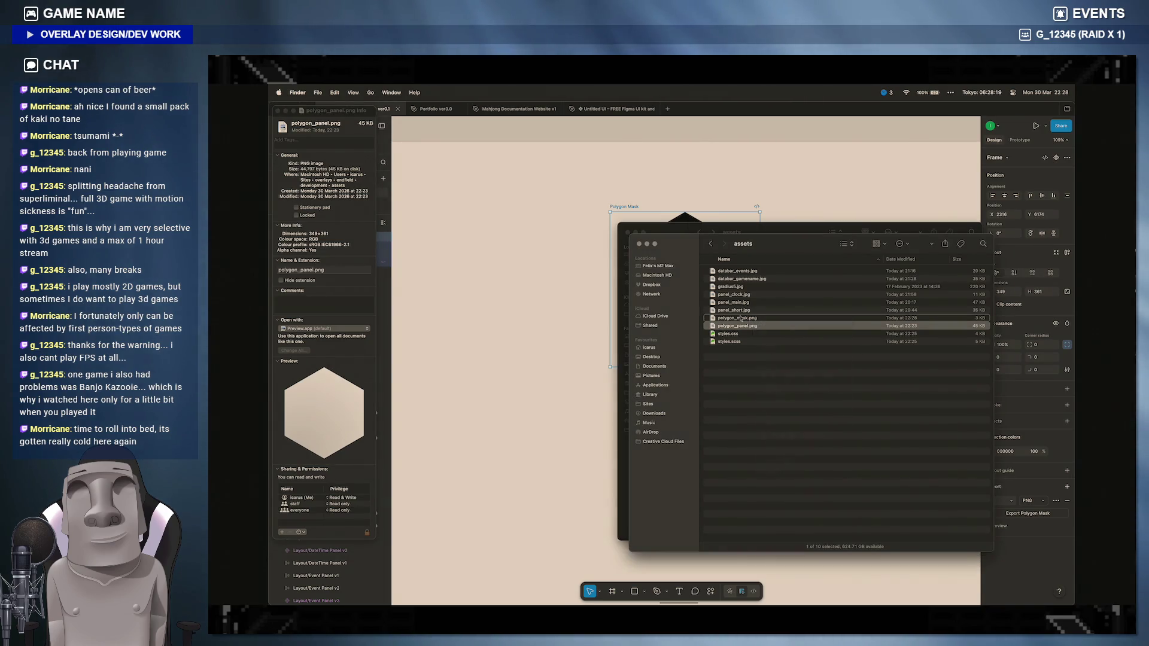
right_click(740, 317)
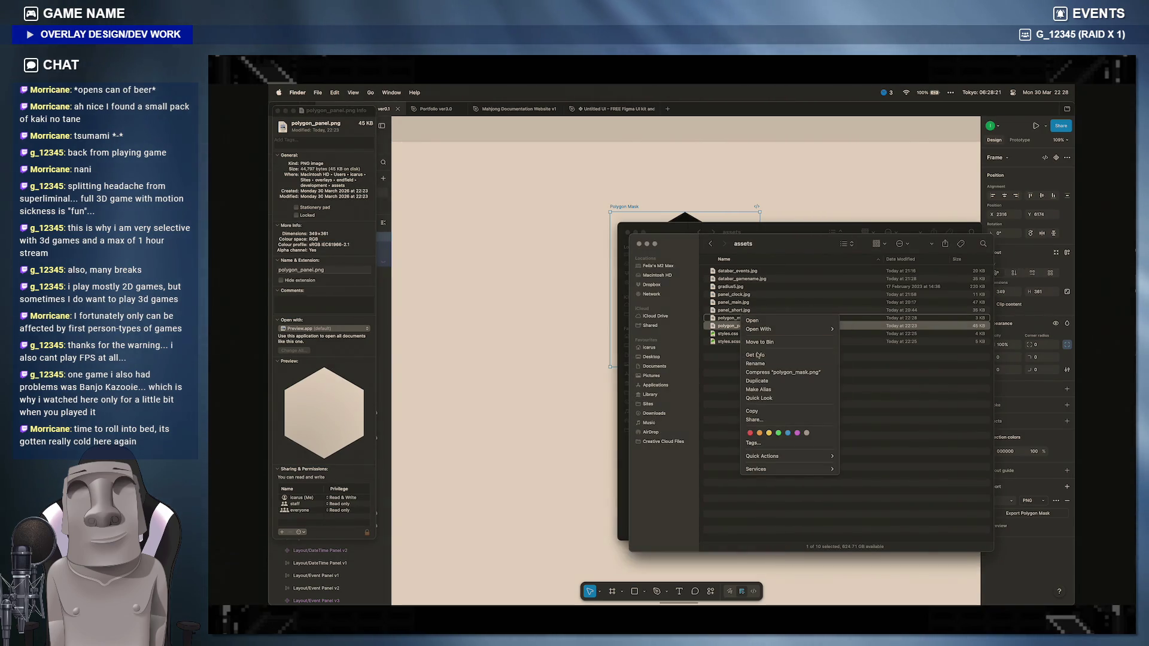
left_click(756, 356)
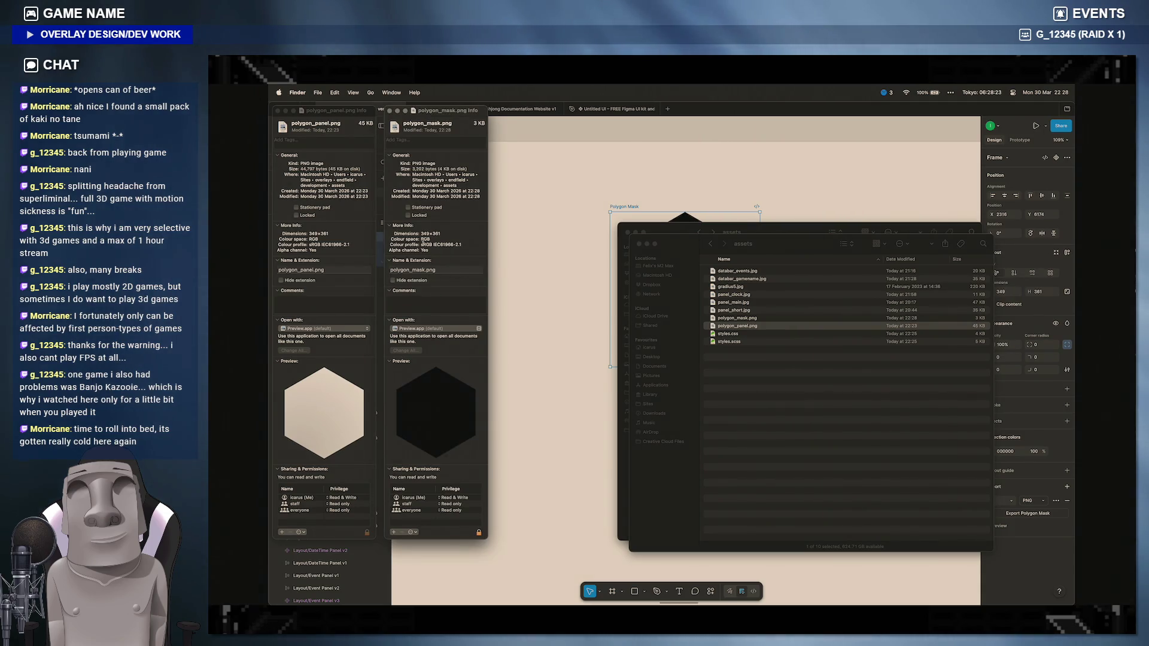
left_click(394, 110)
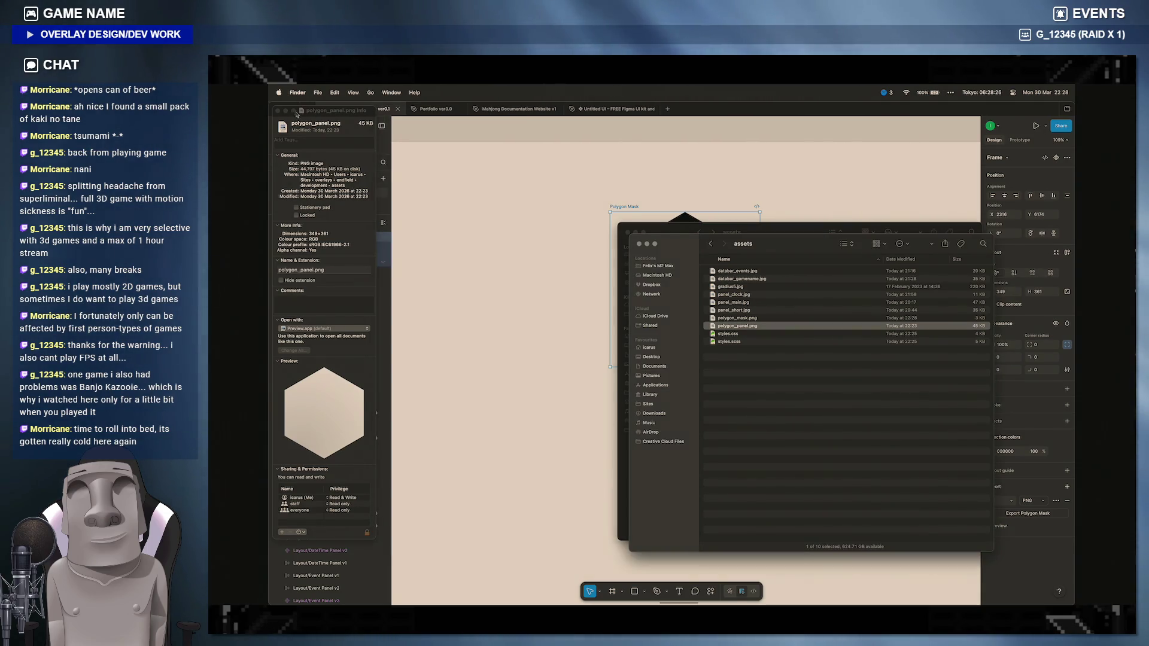
left_click(279, 112)
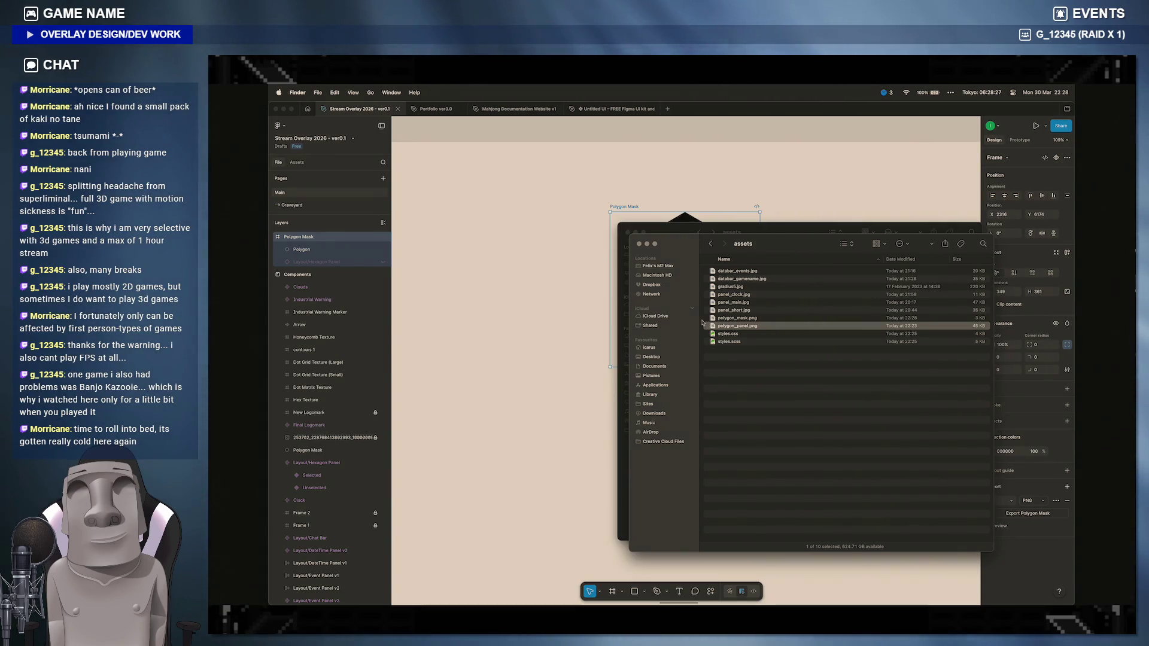
left_click(456, 318)
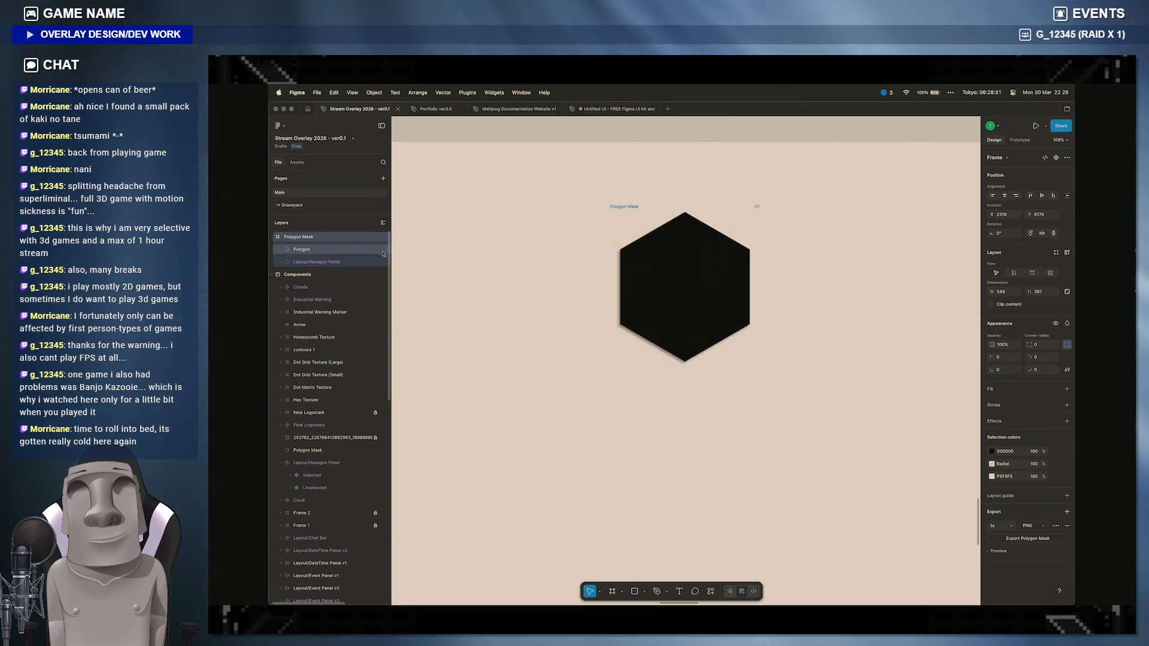
Step: Place the Hexagon Panel instance inside the Polygon Mask frame and switch it to the Unselected variant
left_click_drag(382, 263, 663, 282)
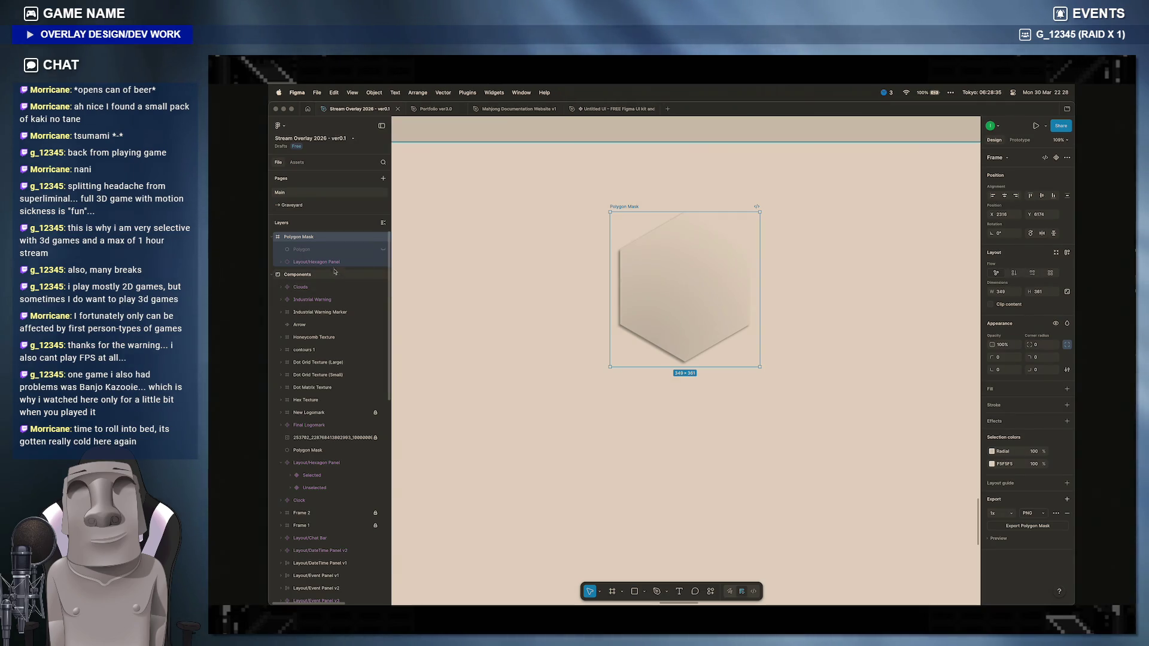
left_click(334, 261)
right_click(334, 265)
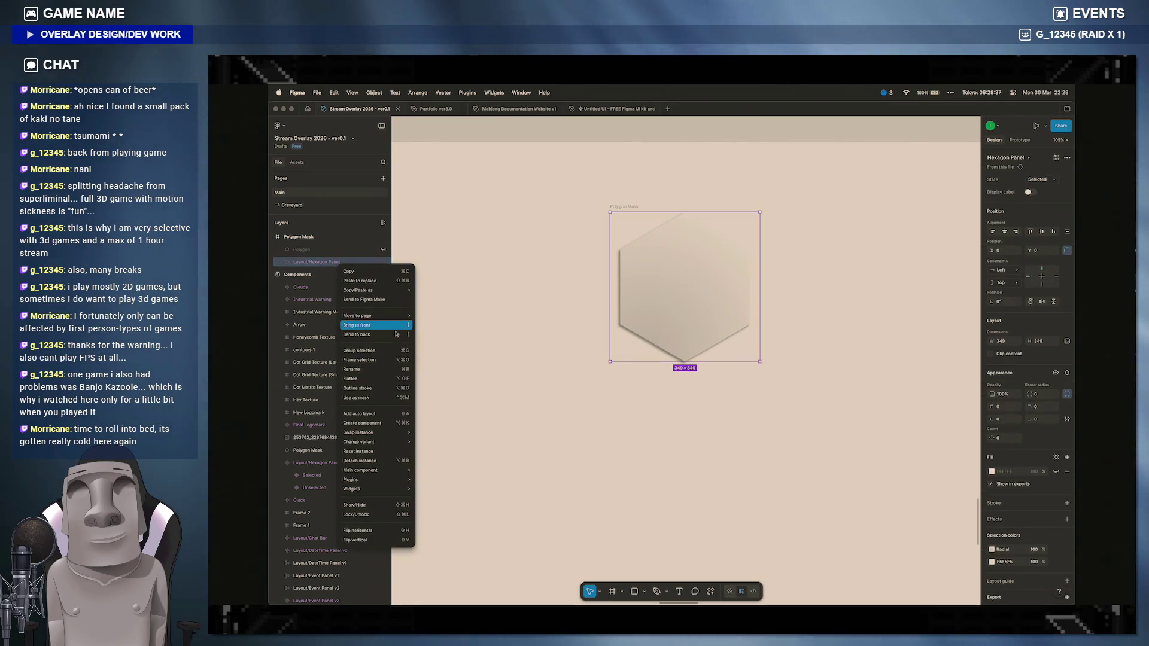
mouse_move(457, 441)
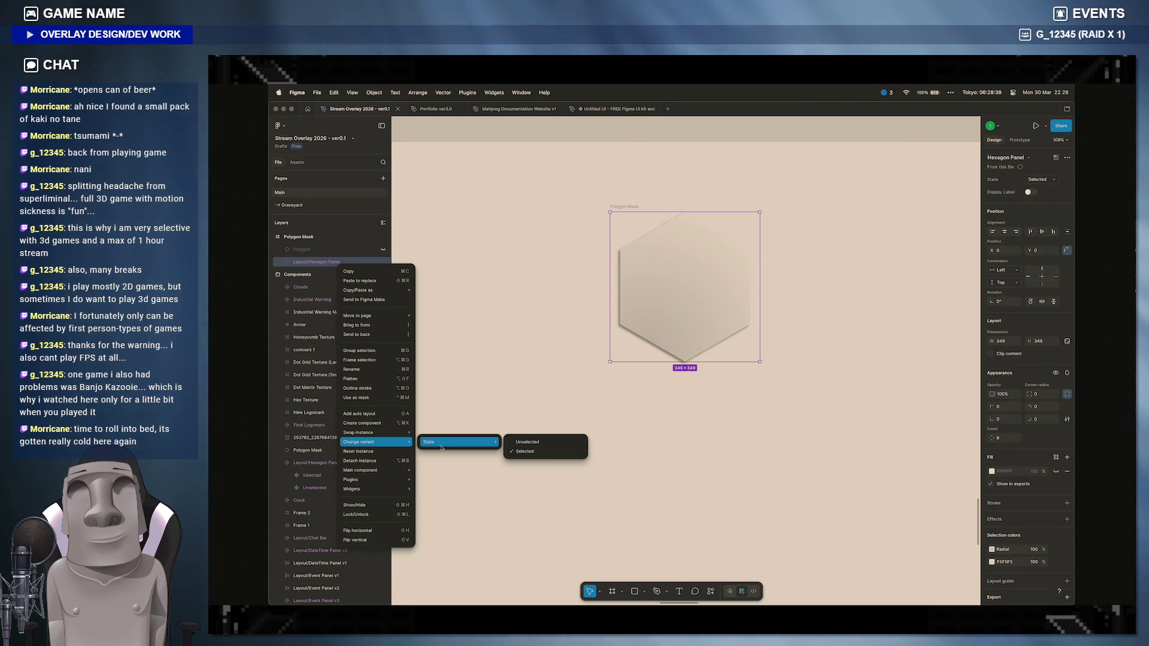
left_click(521, 445)
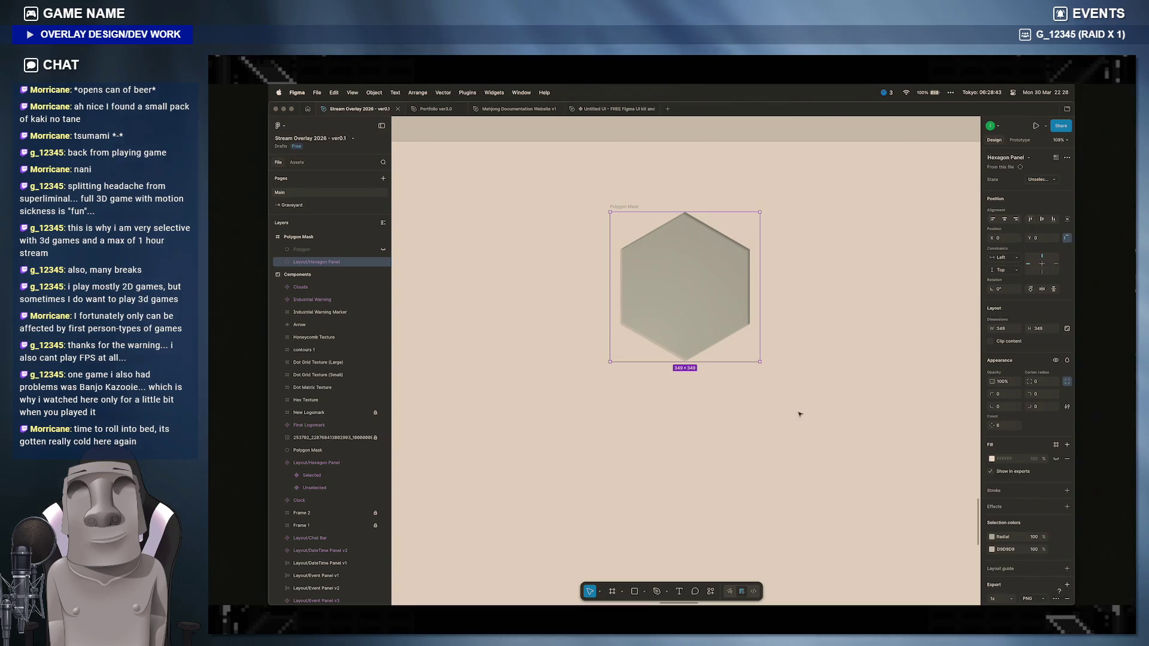
Step: Rename the frame to Polygon With Mask, correcting the lowercase 'mask'
left_click(317, 239)
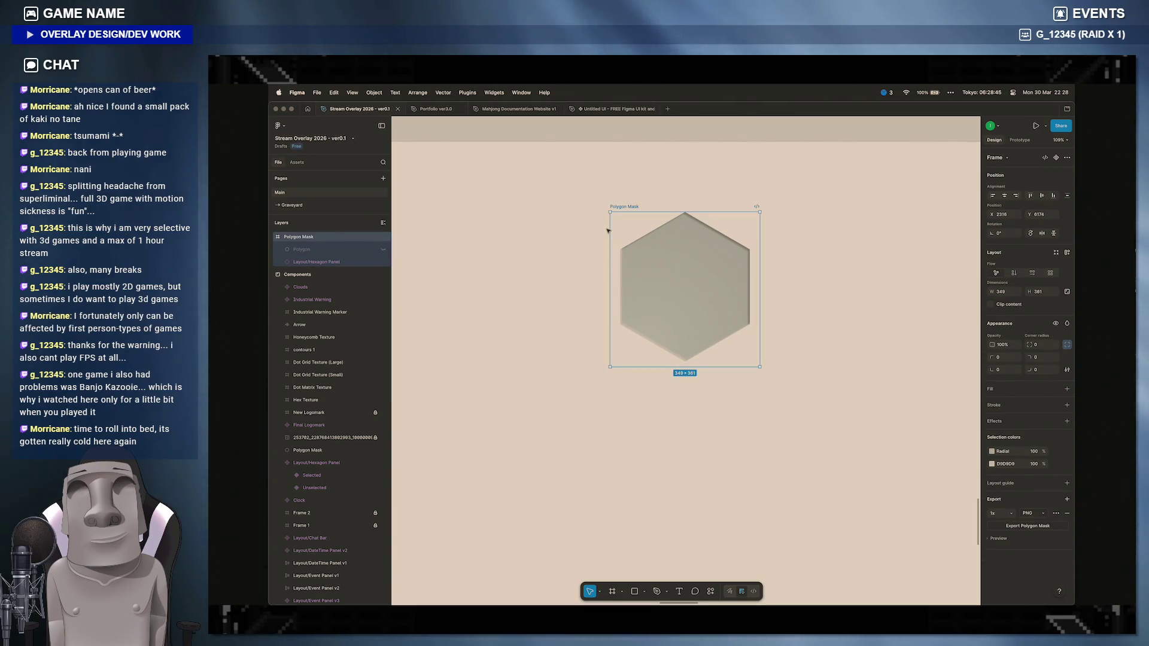
type("Polygon")
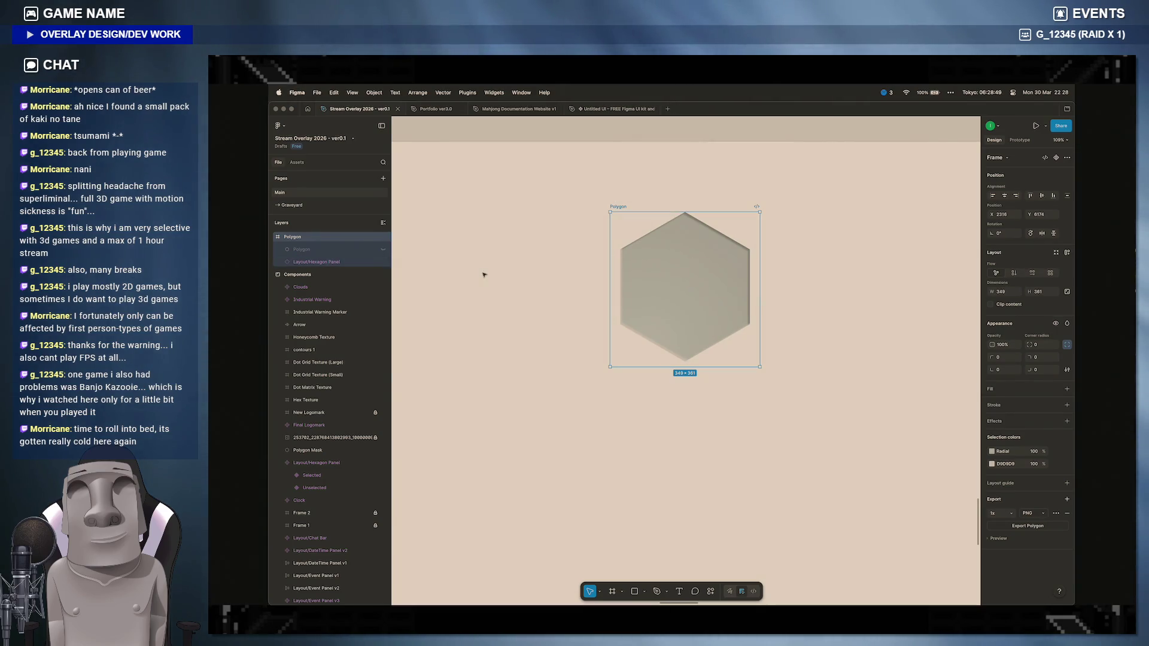
double_click(293, 237)
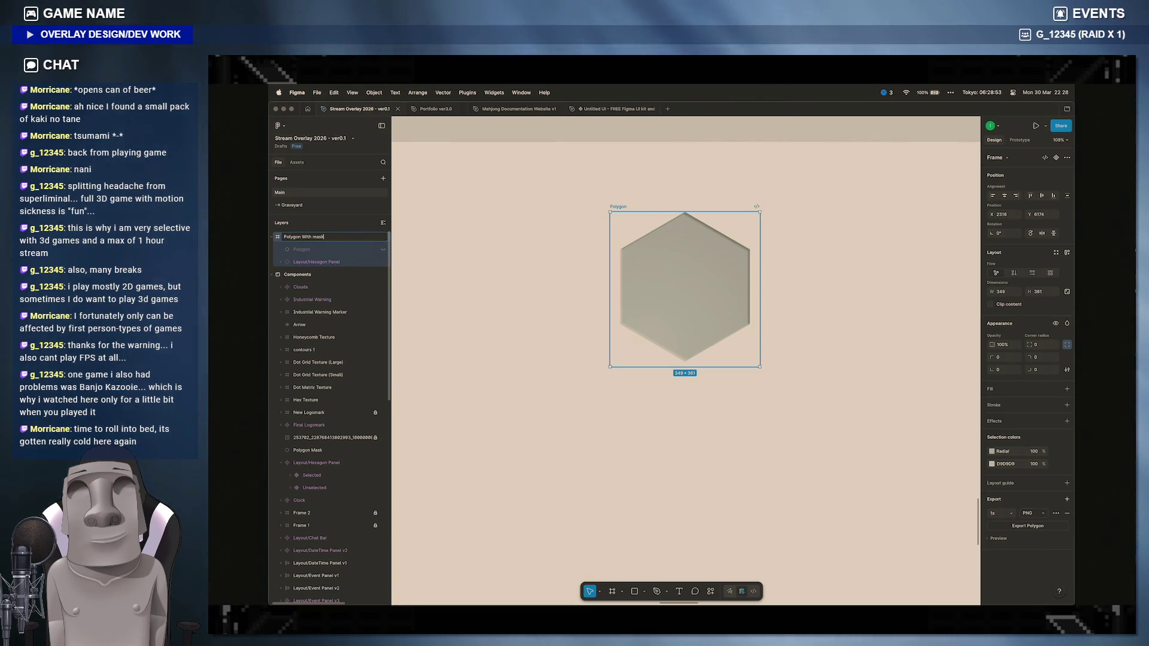
key("Return")
double_click(306, 237)
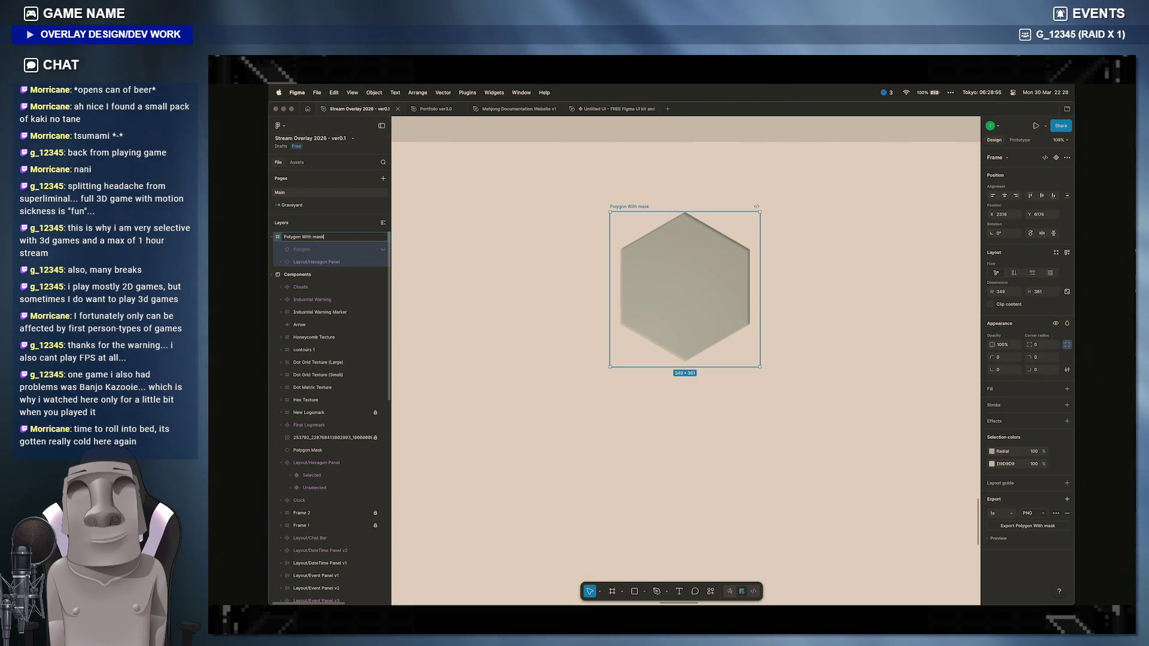
key("BackSpace")
key("BackSpace")
key("BackSpace")
type("Mask")
key("Return")
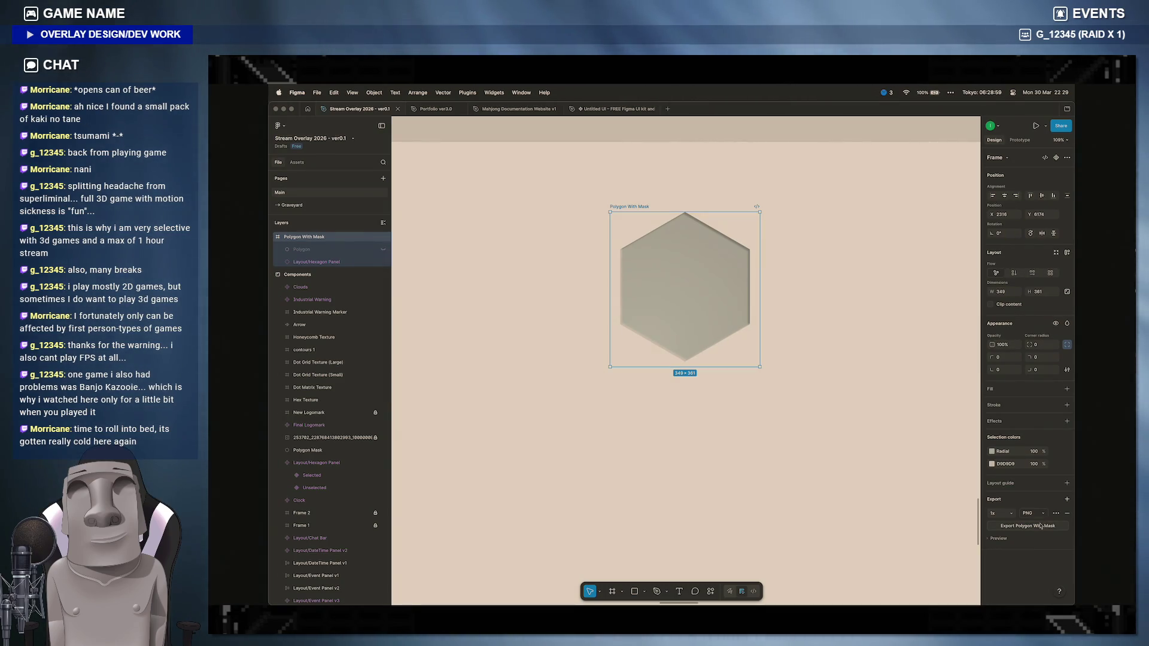
Step: Export Polygon With Mask as a PNG into the assets folder and switch to the browser
key("super+shift+e")
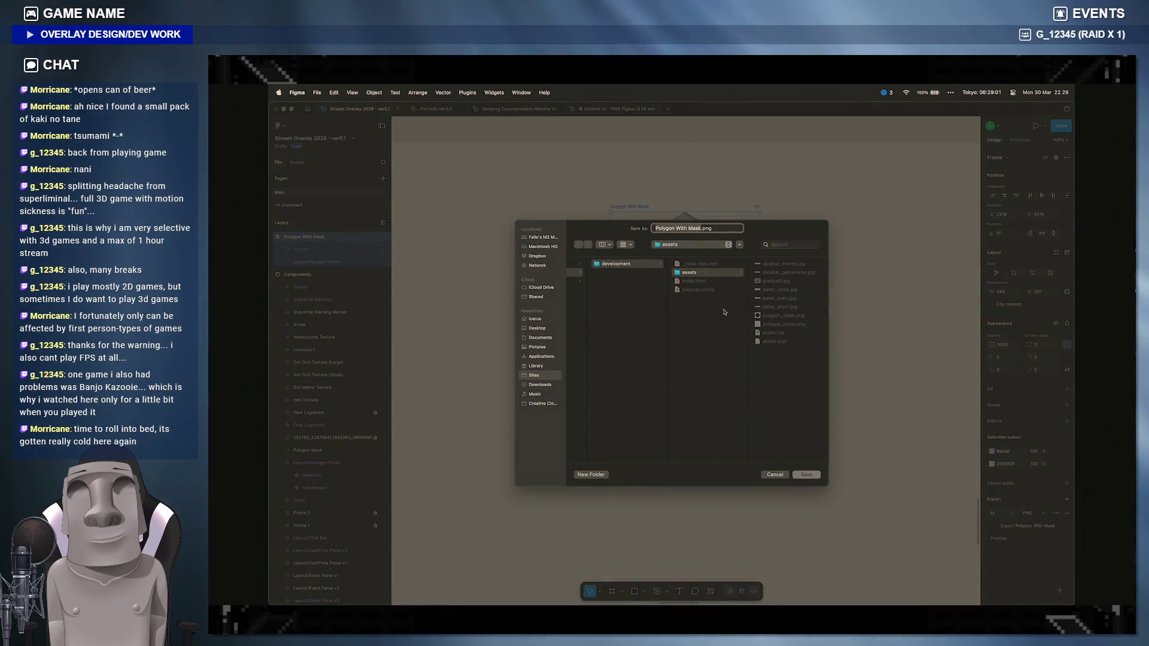
left_click(806, 475)
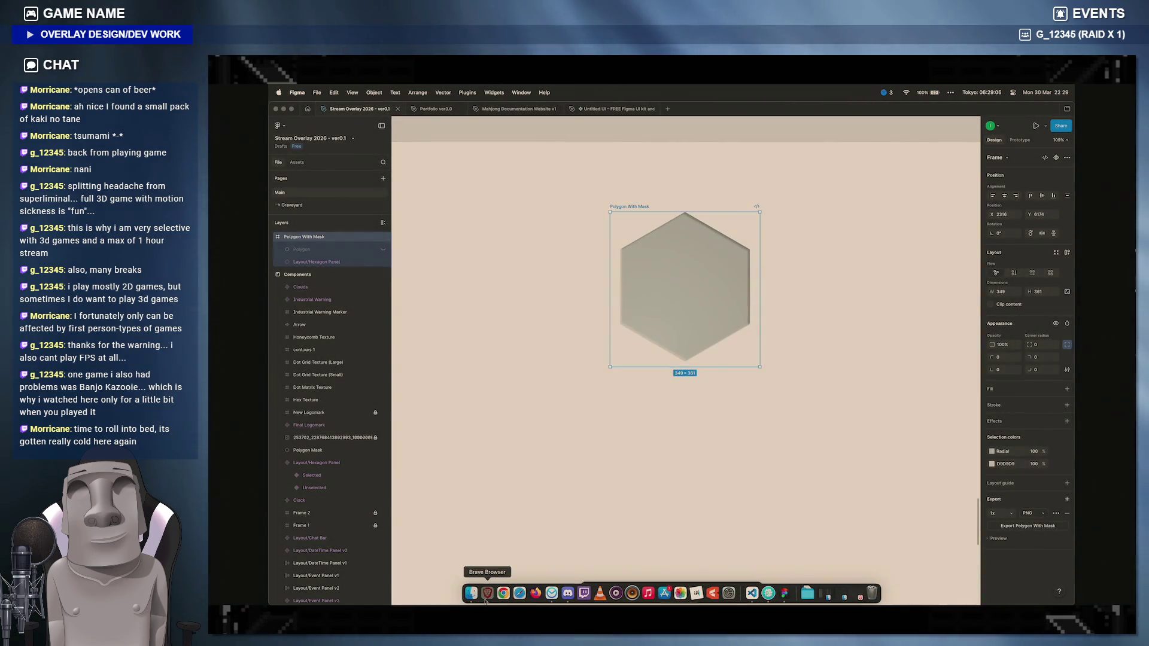
left_click(488, 593)
Step: Check the new PNG in Finder, then load the thestudio-uk.com mask-test page in a new tab
left_click(471, 592)
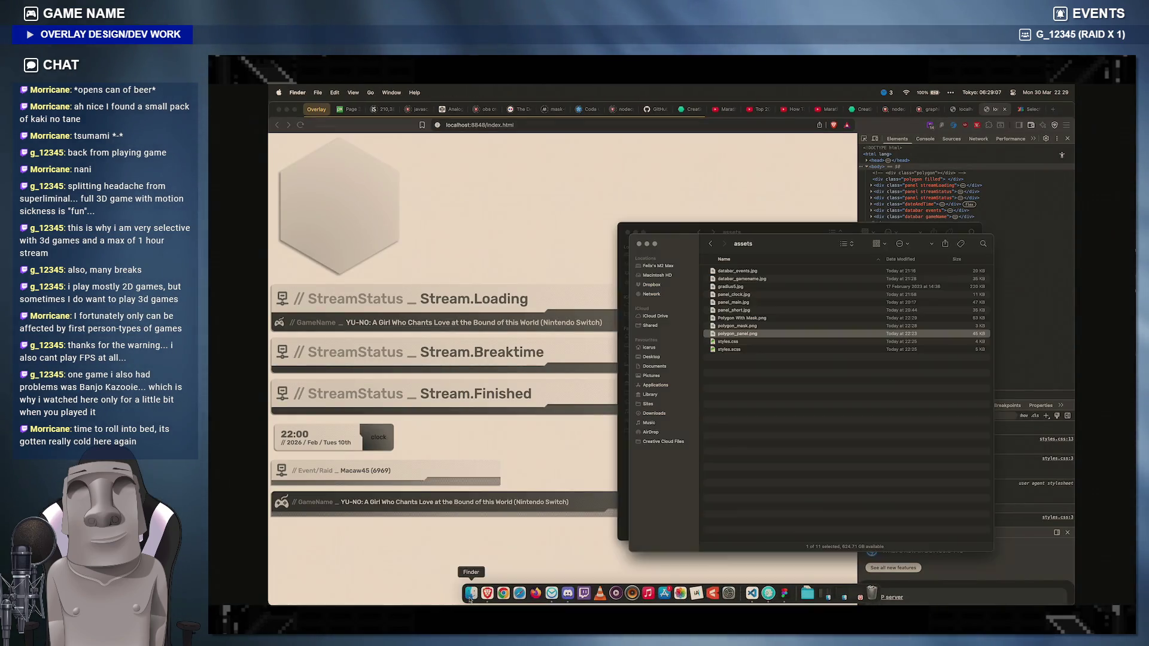
left_click(747, 319)
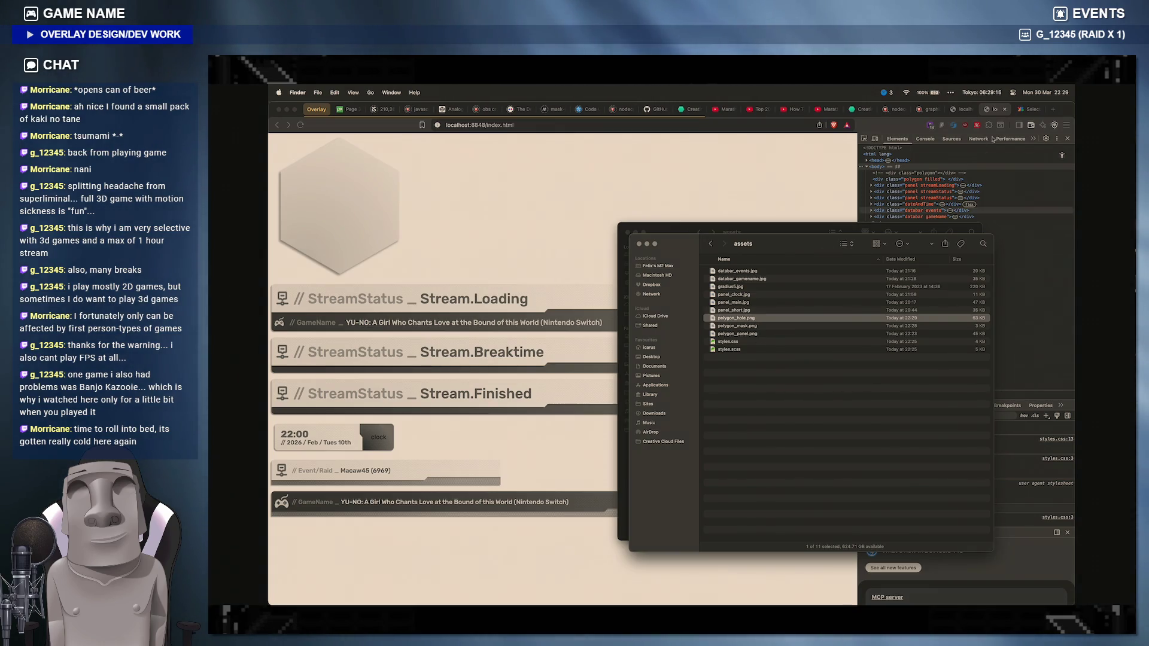
left_click(1052, 110)
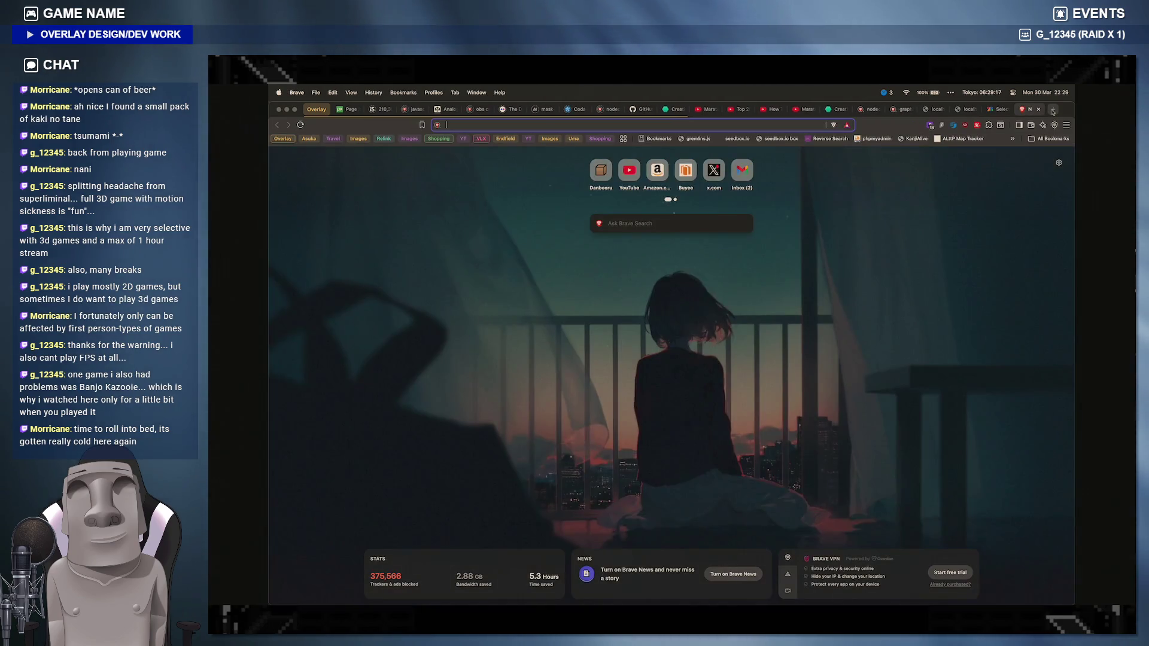
type("thi")
key("BackSpace")
type("e")
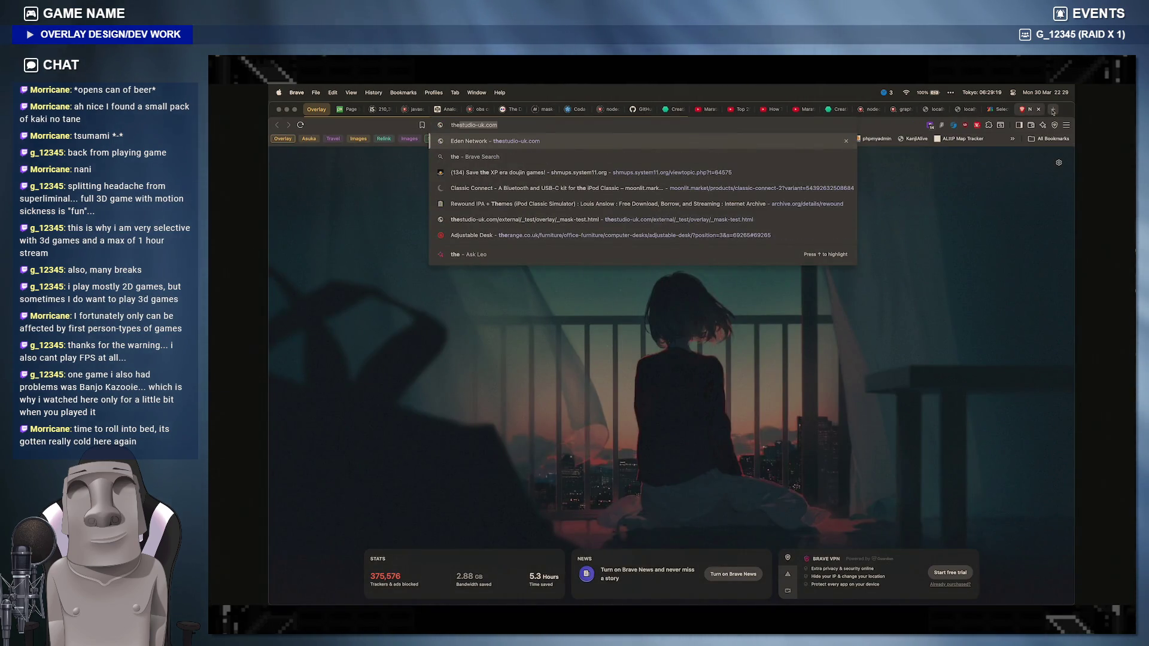
type("studio")
key("Down")
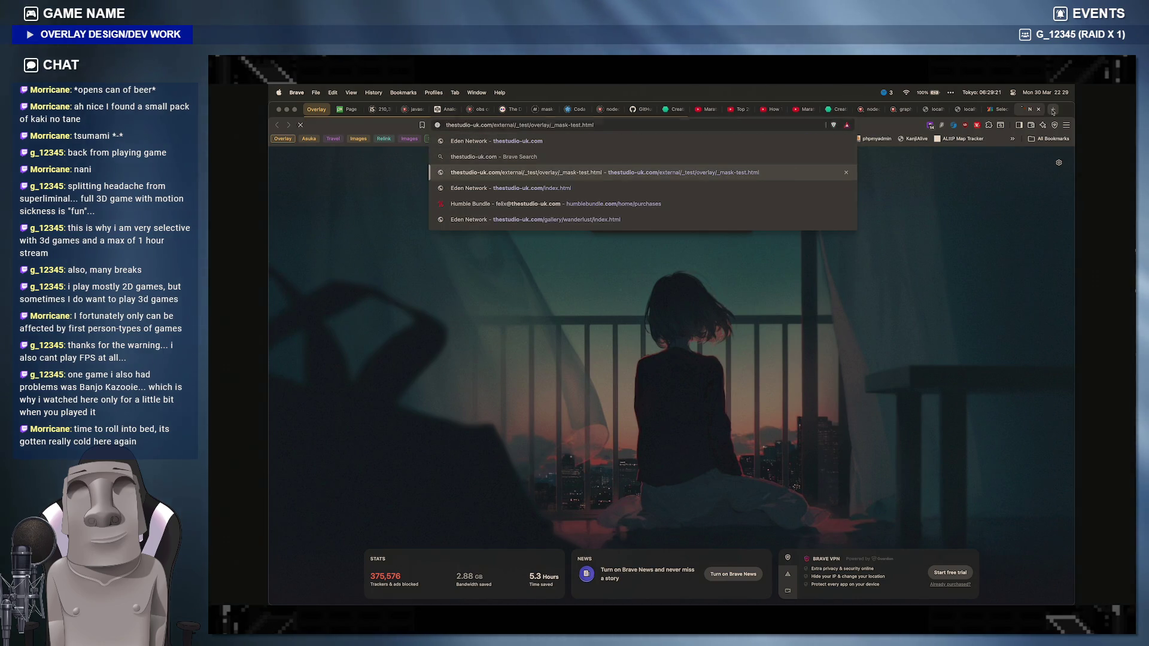
key("Return")
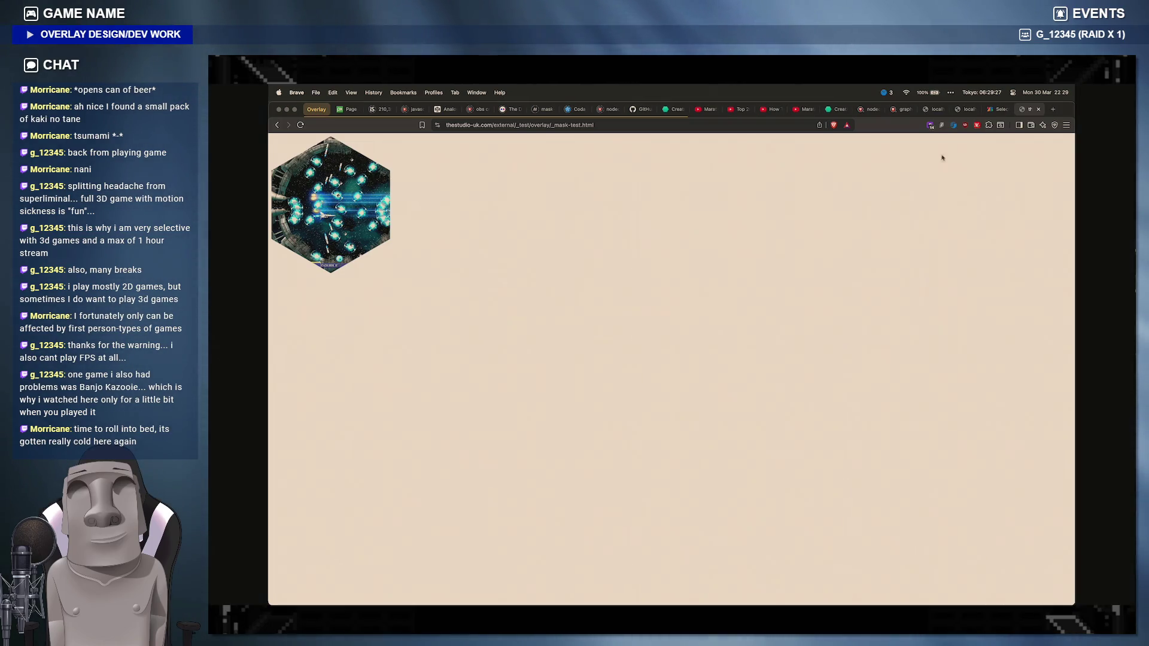
Step: Close a spare local tab and return to the localhost overlay tab
left_click(941, 112)
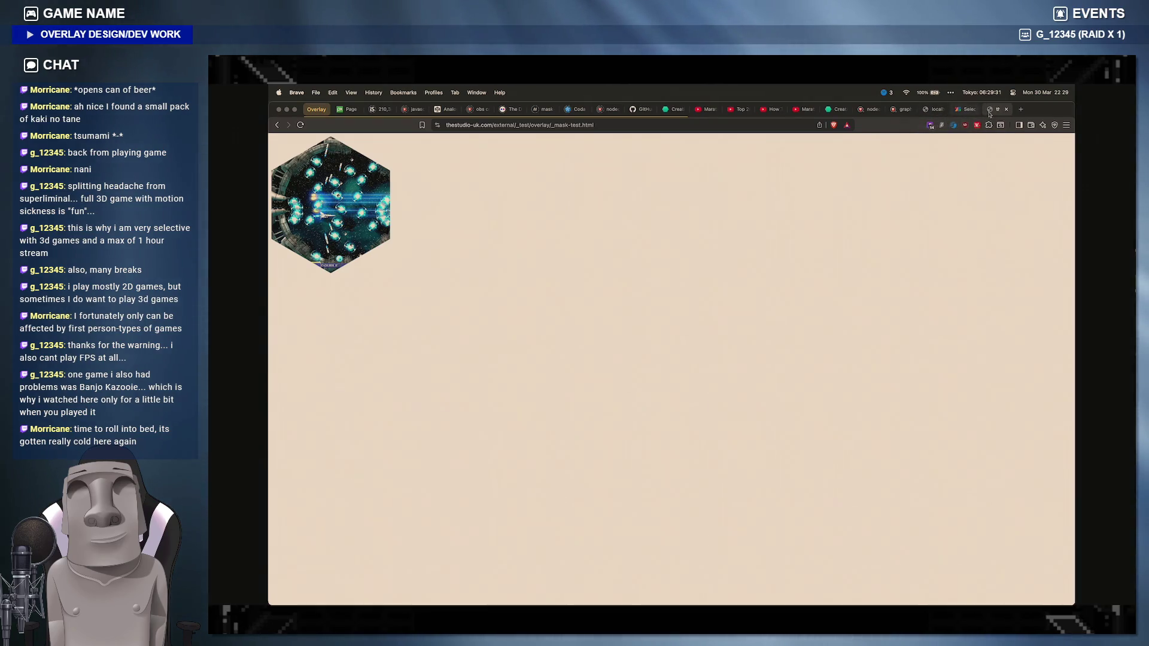
left_click(966, 111)
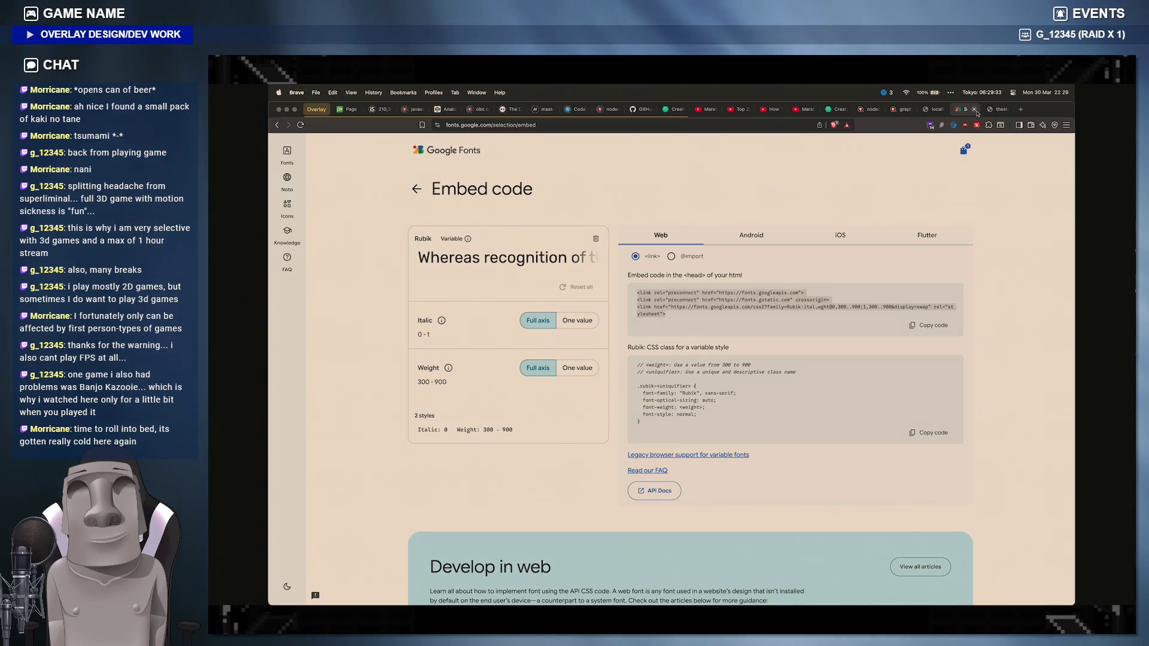
left_click(975, 110)
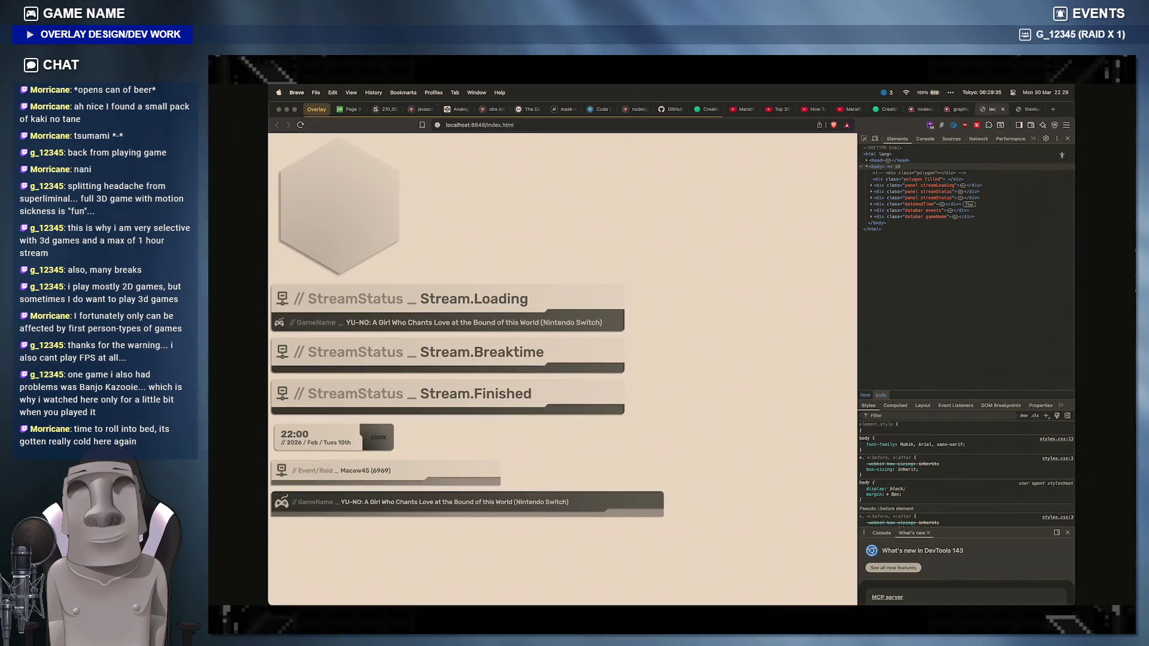
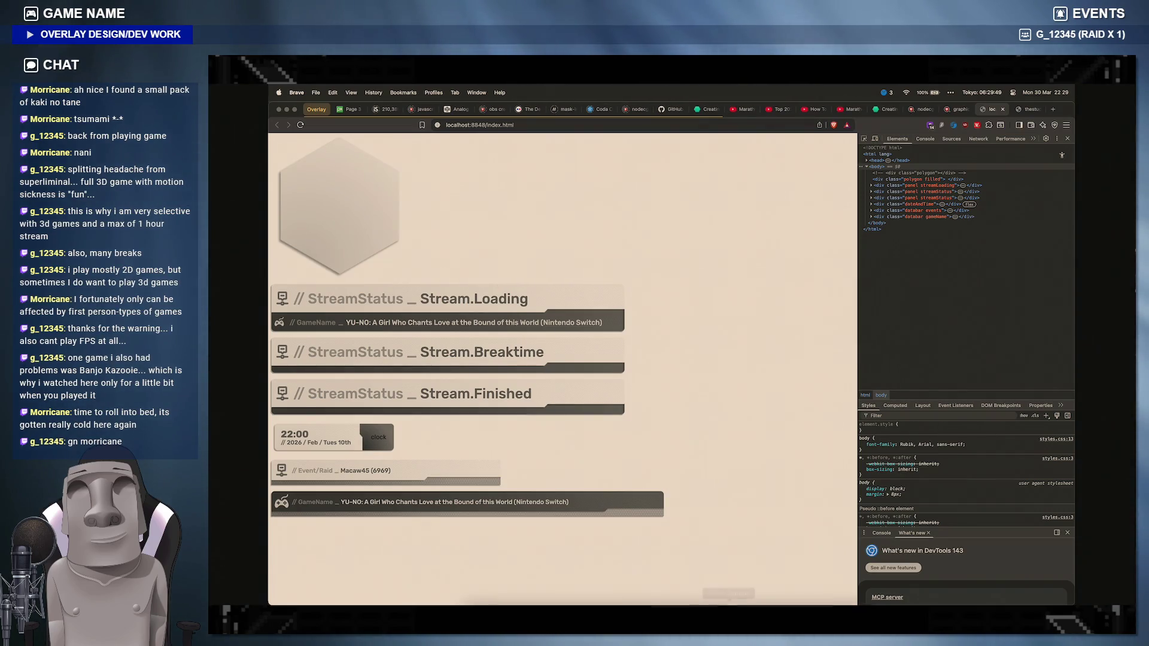
Step: Duplicate the polygon filled div above itself in index.html and rename its class to hole
left_click(751, 593)
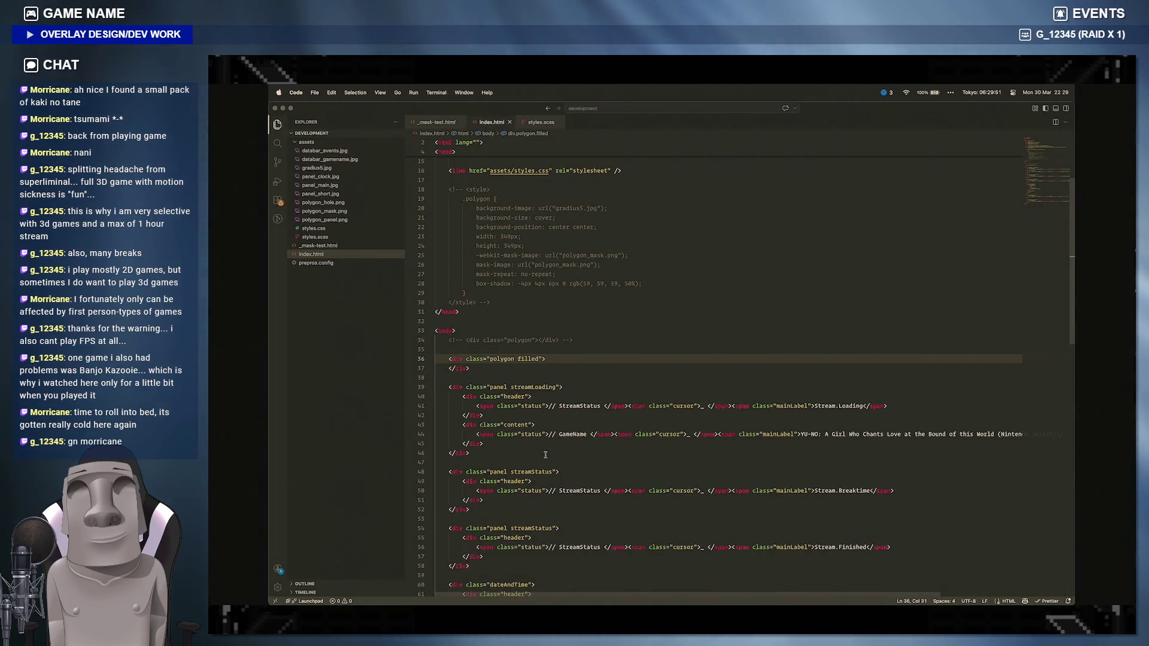
left_click_drag(471, 368, 447, 360)
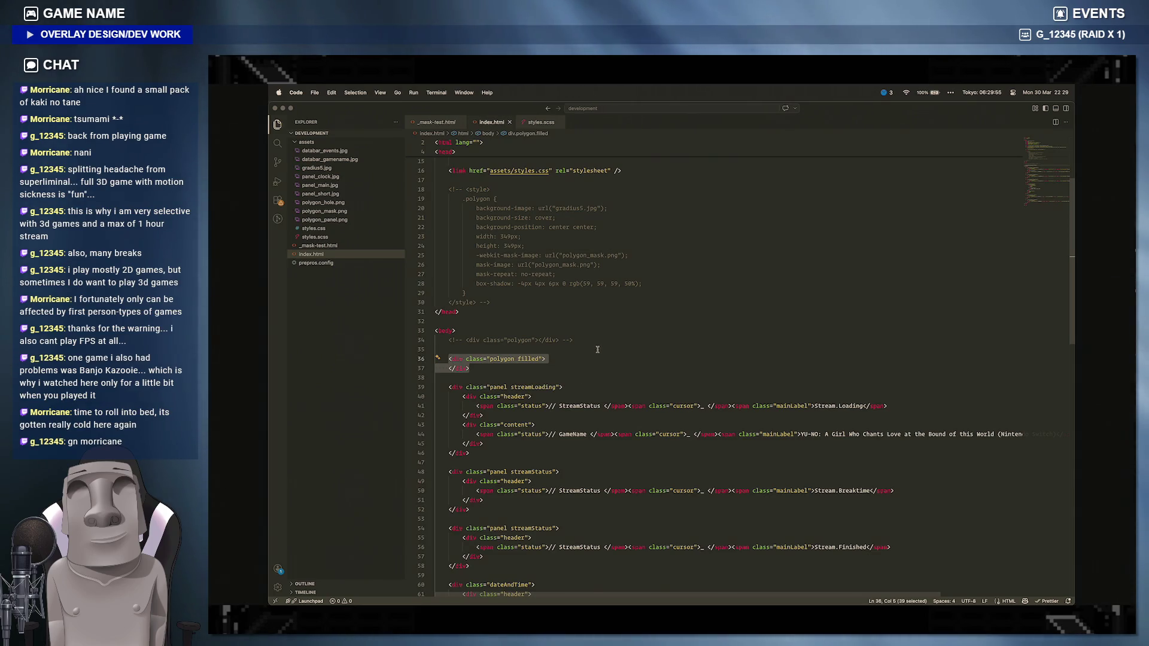
key("Up")
key("Return")
key("Return")
type("<div class=\"polygon filled\">     </div>")
double_click(530, 359)
type("hole")
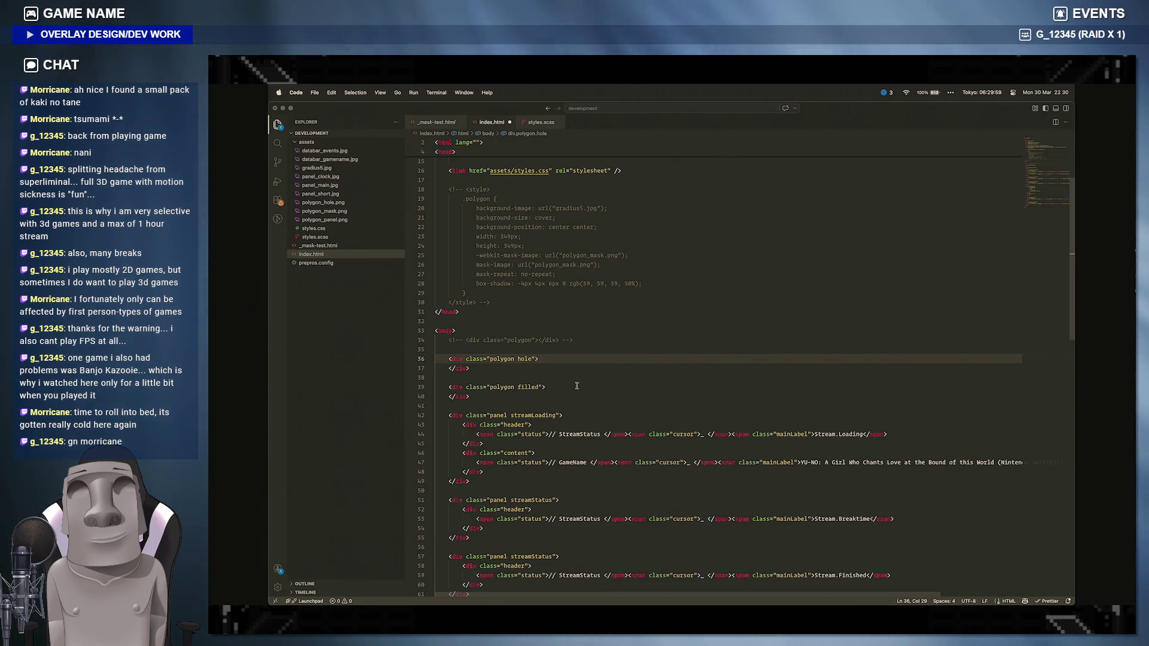
Step: Duplicate the &.filled rule in styles.scss as &.hole using polygon_hole.png, then preview in the browser
left_click(540, 122)
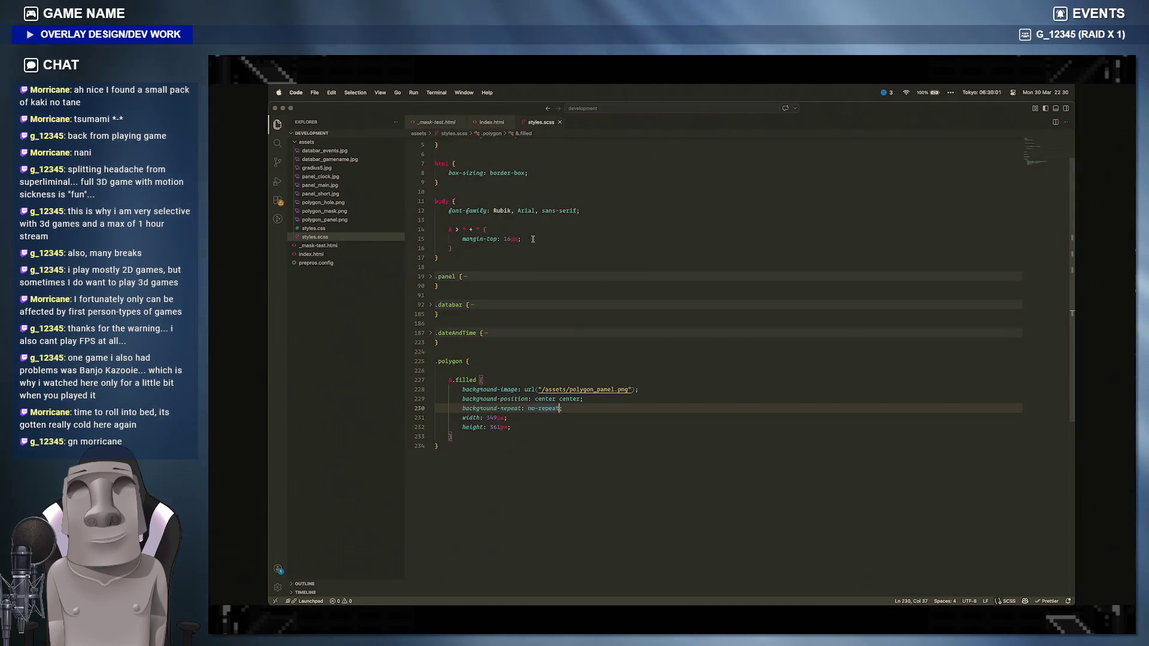
left_click_drag(514, 429, 450, 386)
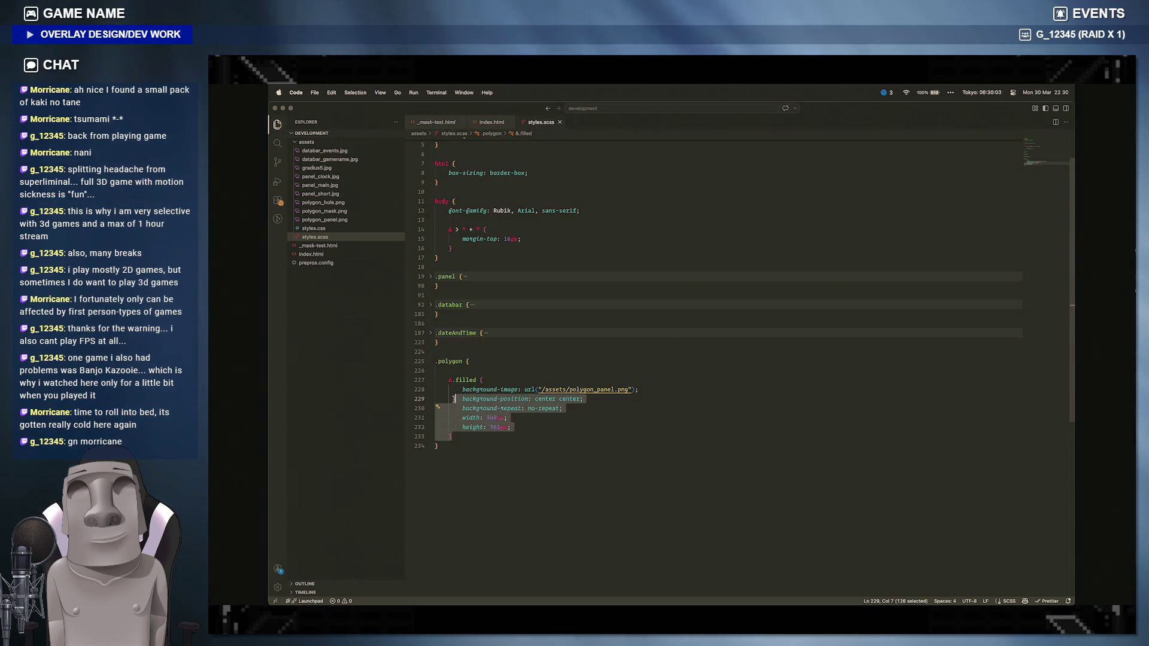
key("ctrl+c")
left_click(492, 368)
key("Return")
key("ctrl+v")
double_click(467, 380)
type("hole")
double_click(619, 390)
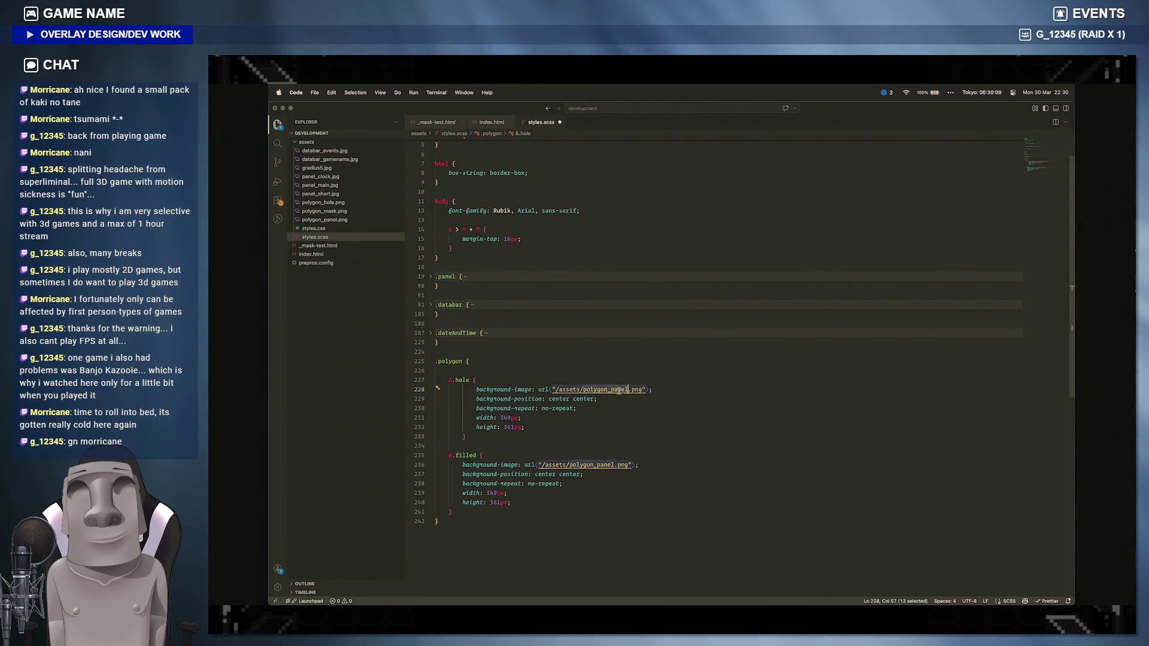
type("hole")
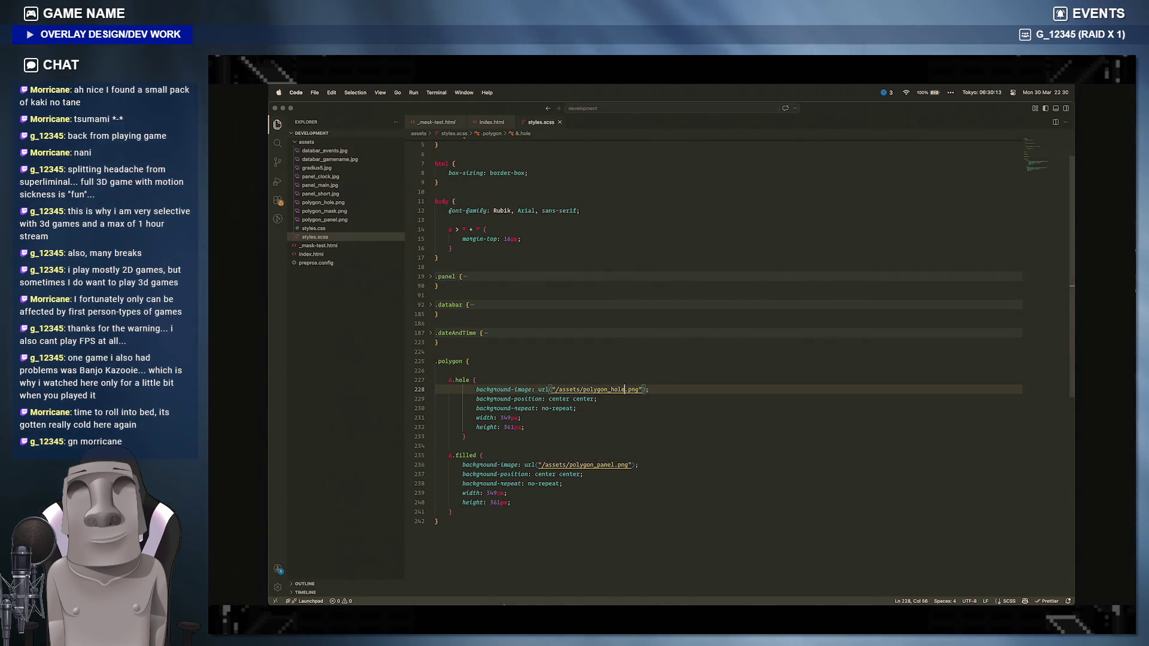
left_click(508, 593)
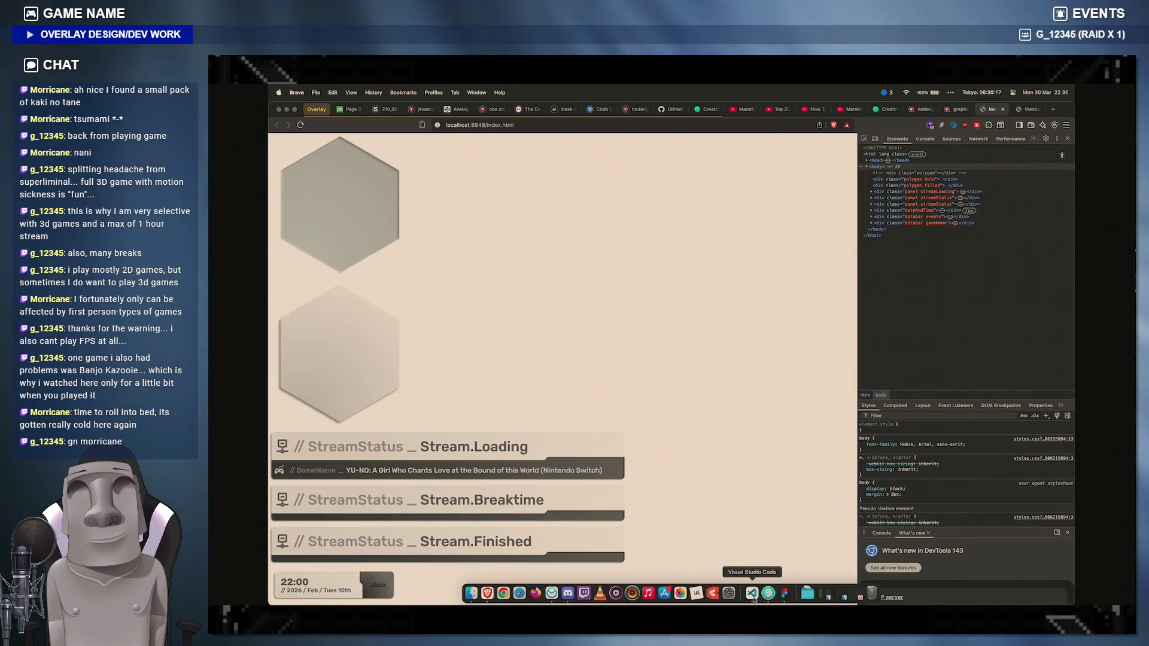
Step: Bring up the Figma design and inspect the Finished frame with its hexagon grid, selecting and clearing an icon
left_click(752, 593)
left_click(502, 592)
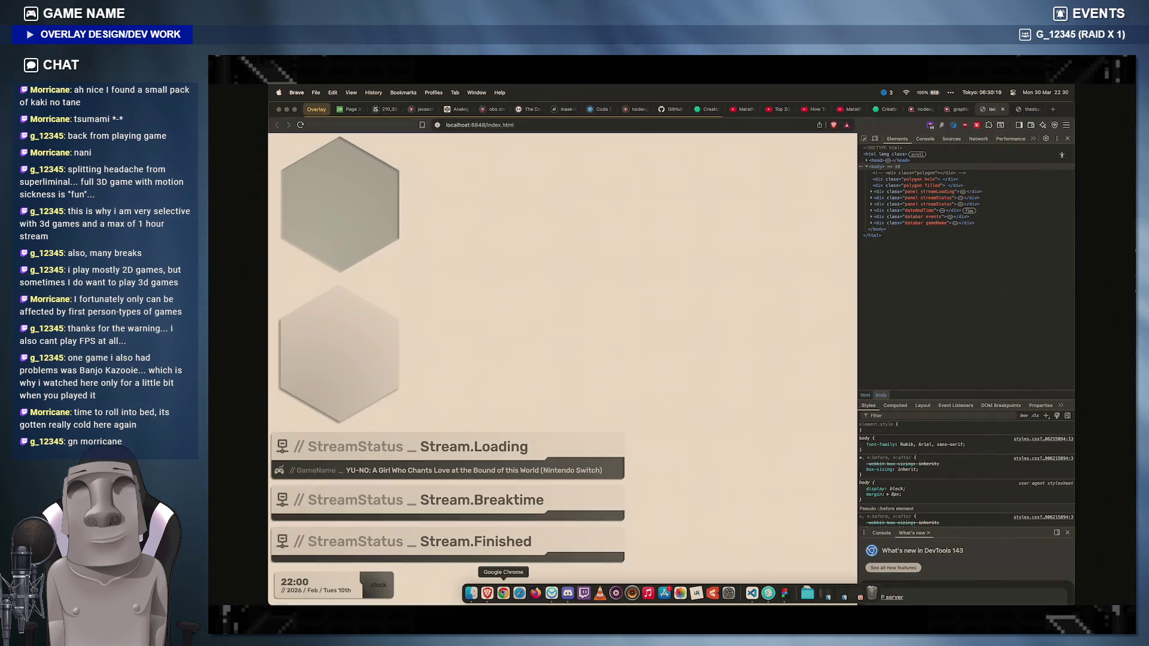
left_click(784, 593)
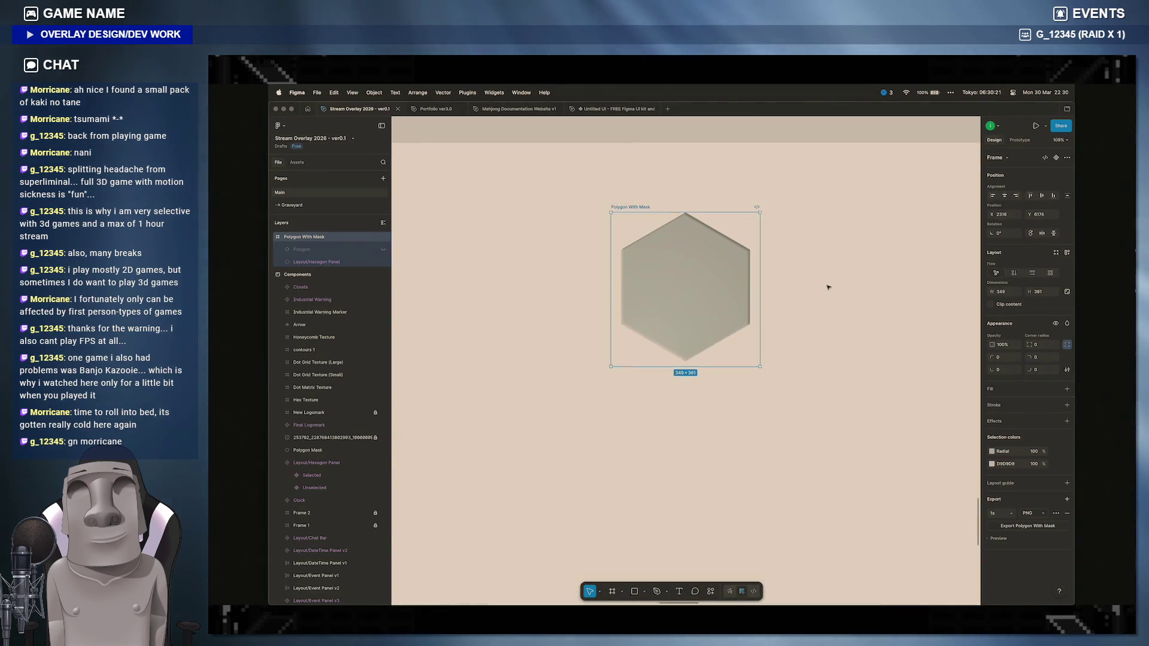
scroll(794, 359, "down", 5)
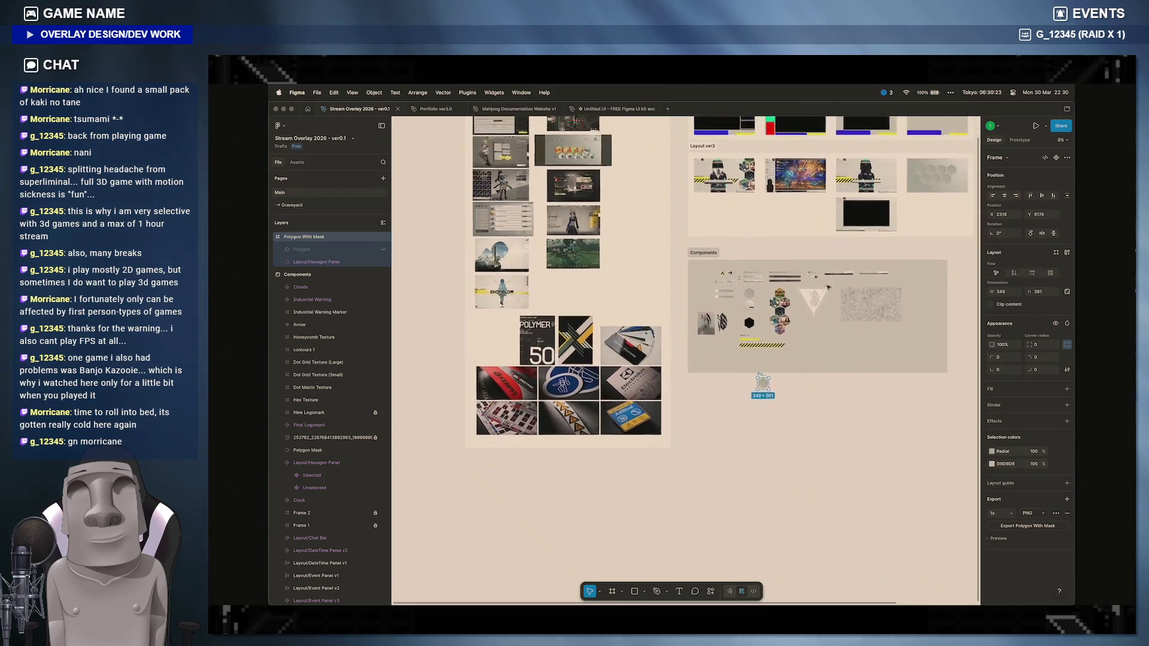
scroll(794, 360, "up", 3)
scroll(828, 287, "up", 3)
scroll(828, 287, "up", 3)
scroll(718, 359, "up", 4)
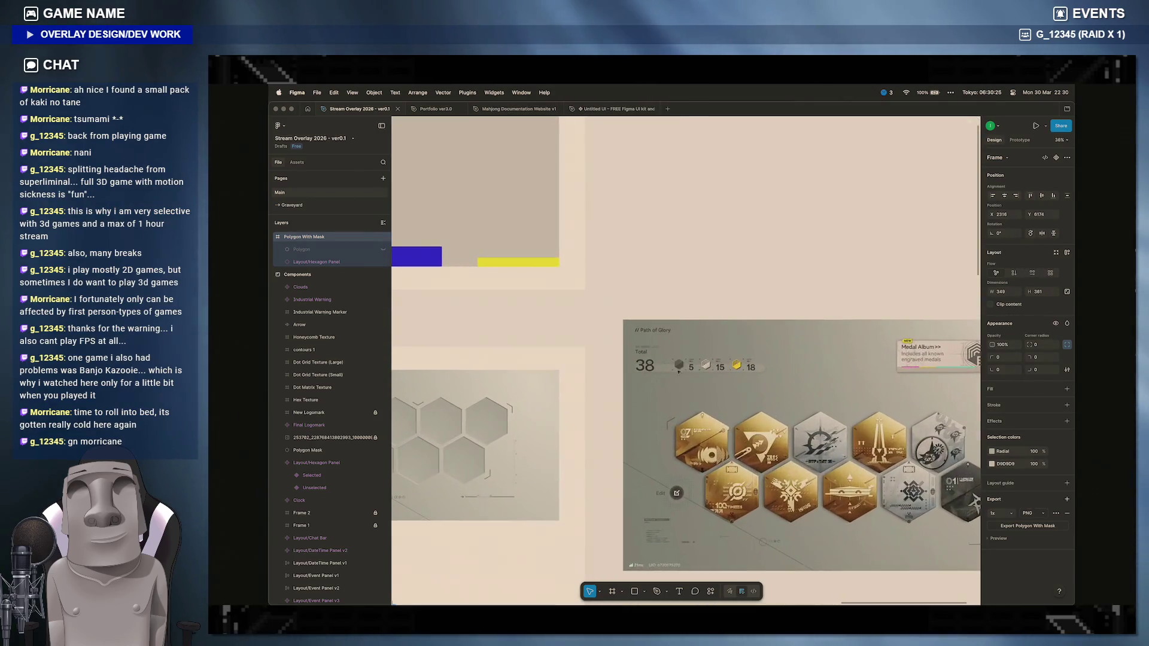
scroll(717, 359, "down", 4)
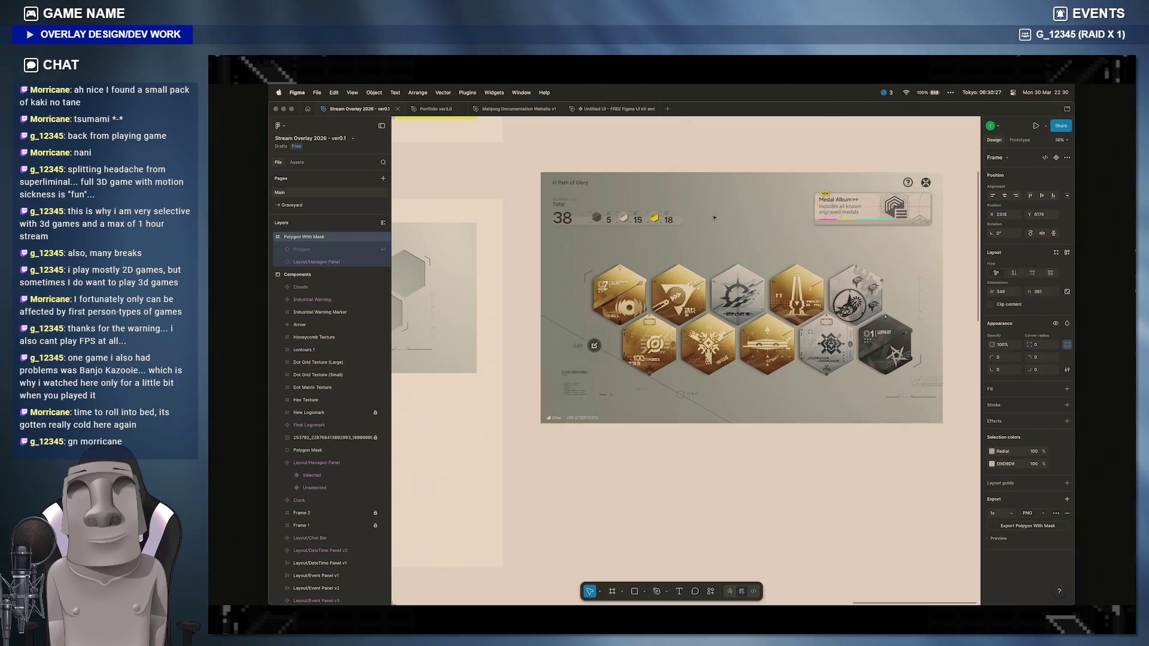
left_click(660, 243)
scroll(660, 243, "left", 4)
left_click(620, 278)
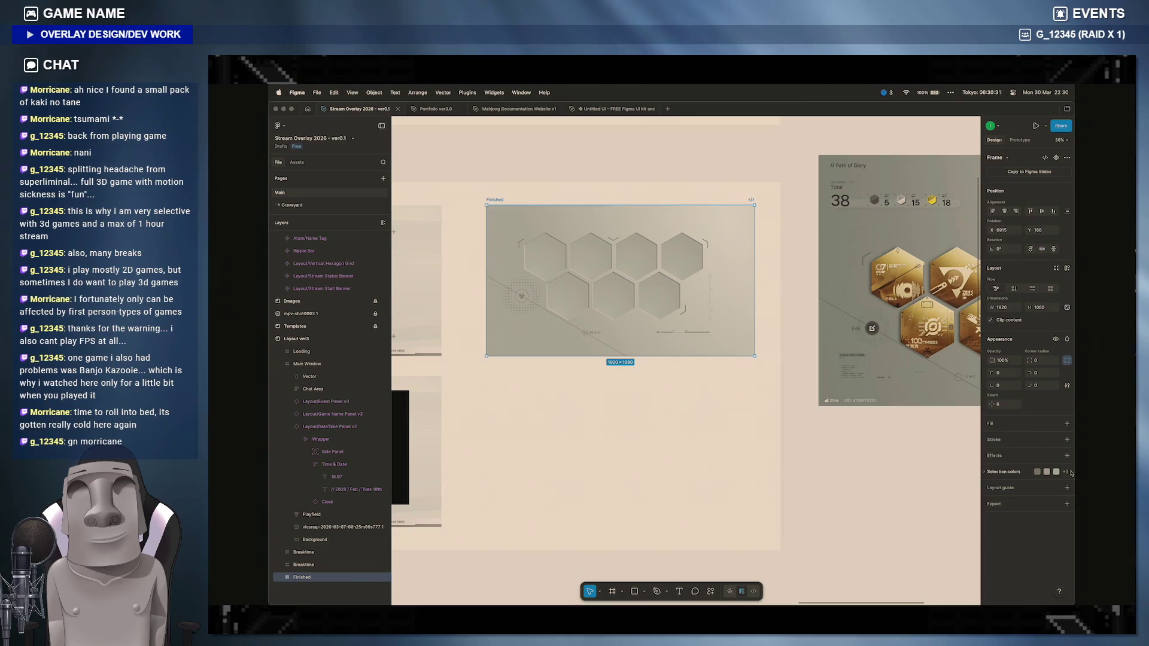
double_click(524, 296)
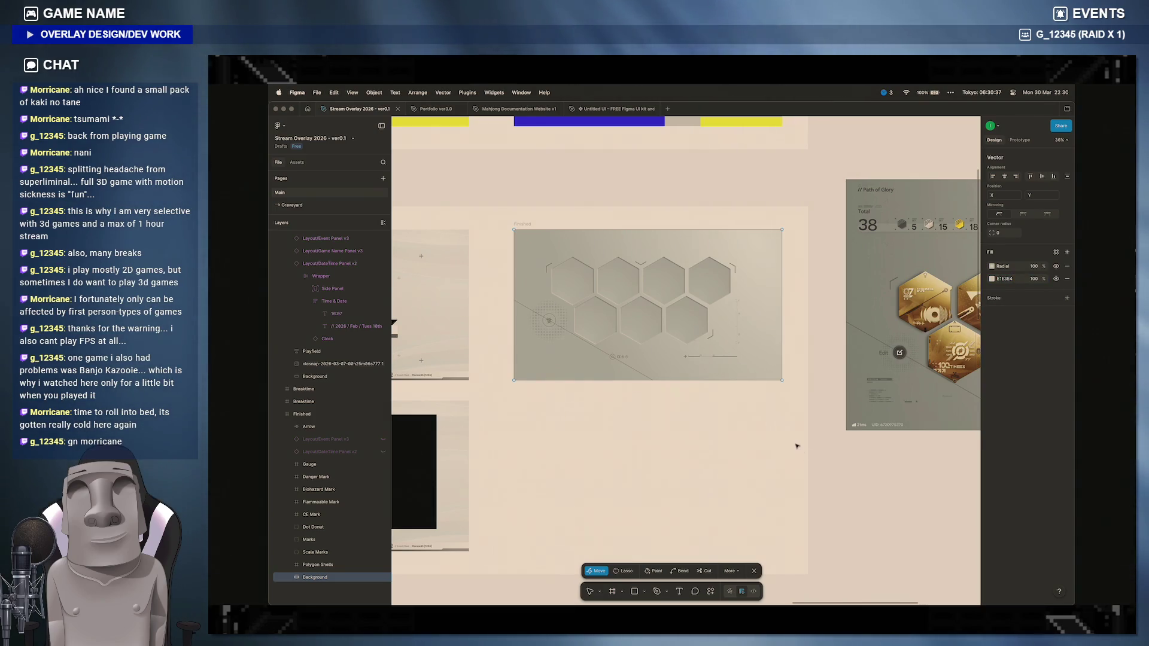
key("Escape")
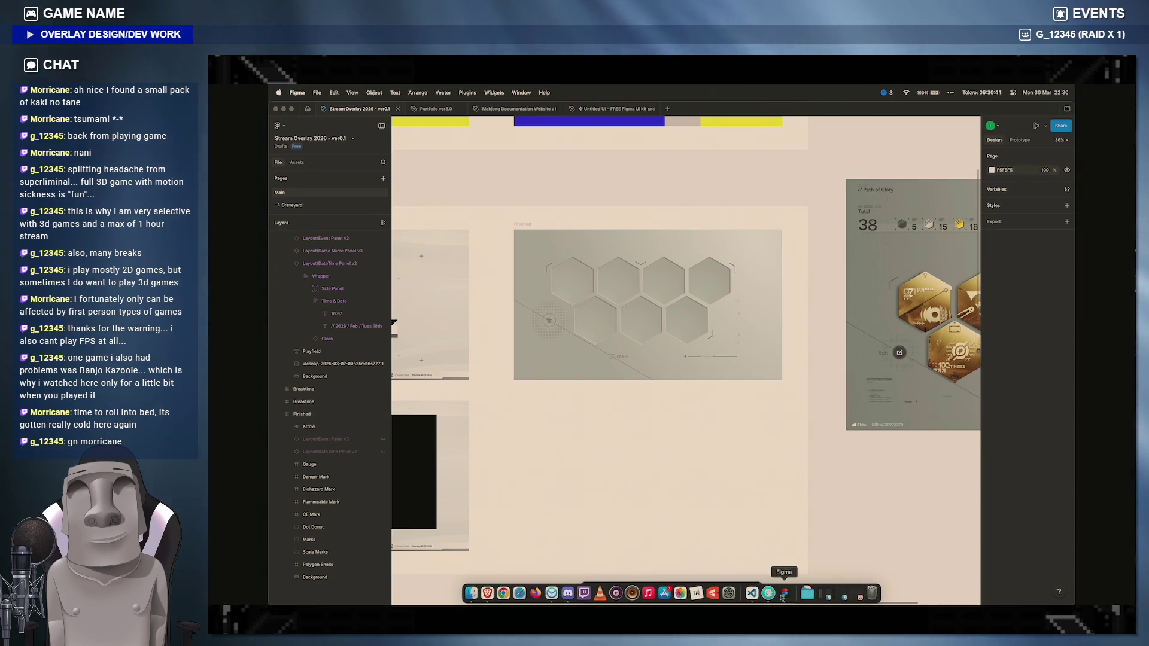
Step: Add background-color: #E1E3E4 to the body rule in styles.scss, save, and preview in Brave
left_click(751, 593)
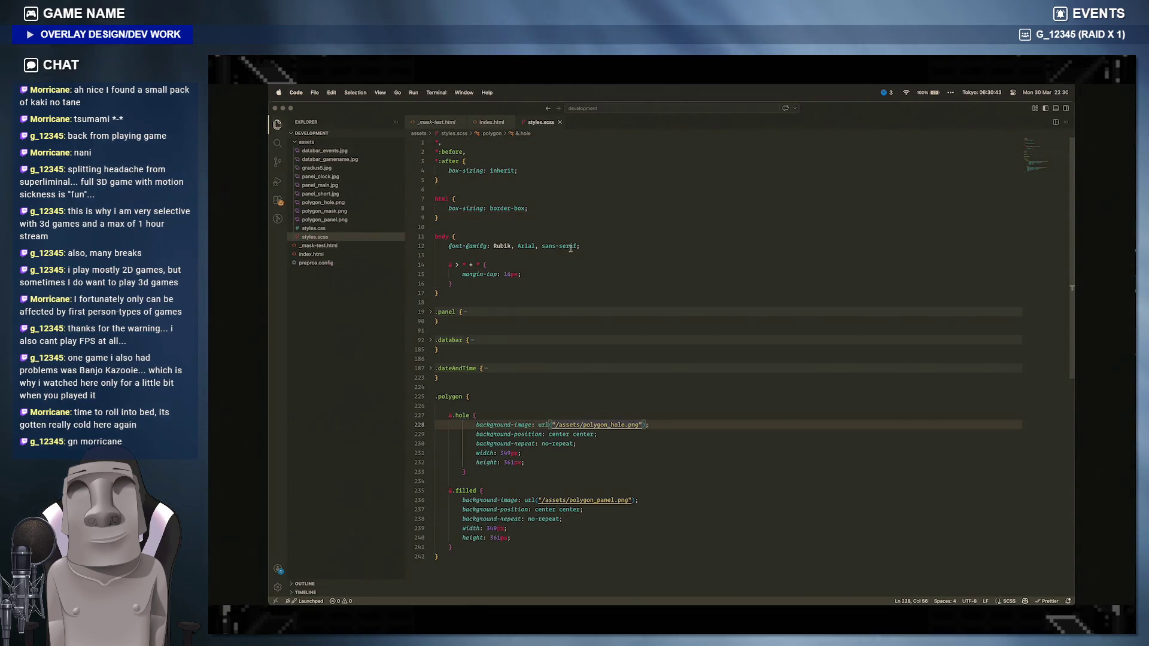
left_click(584, 246)
key("Return")
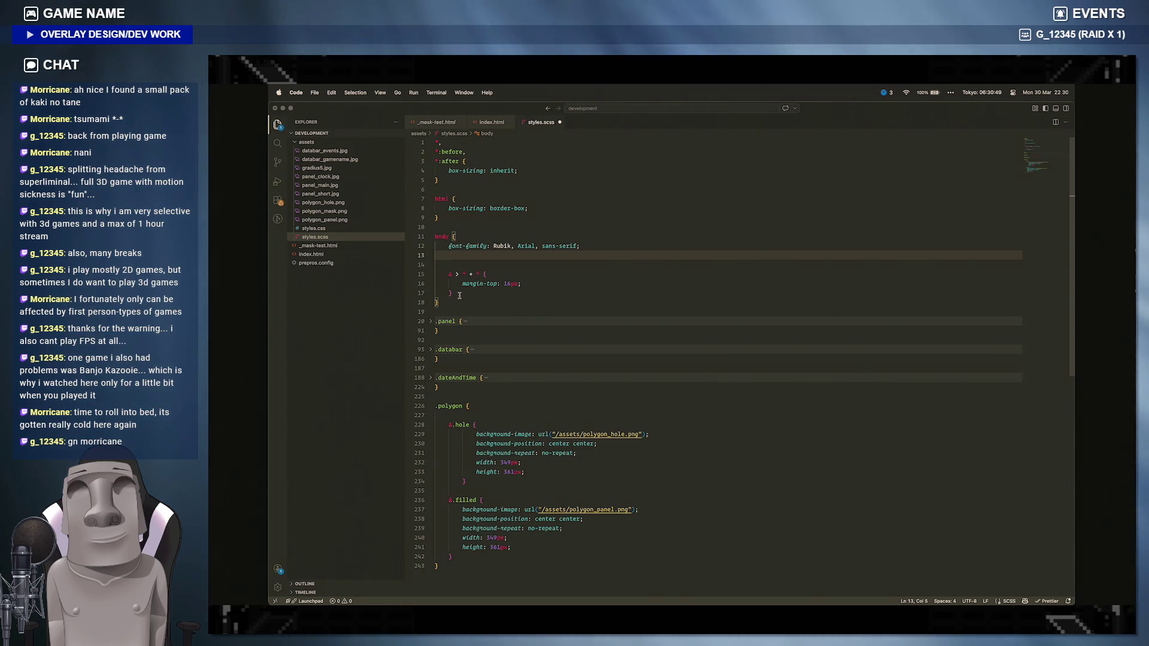
type("background-")
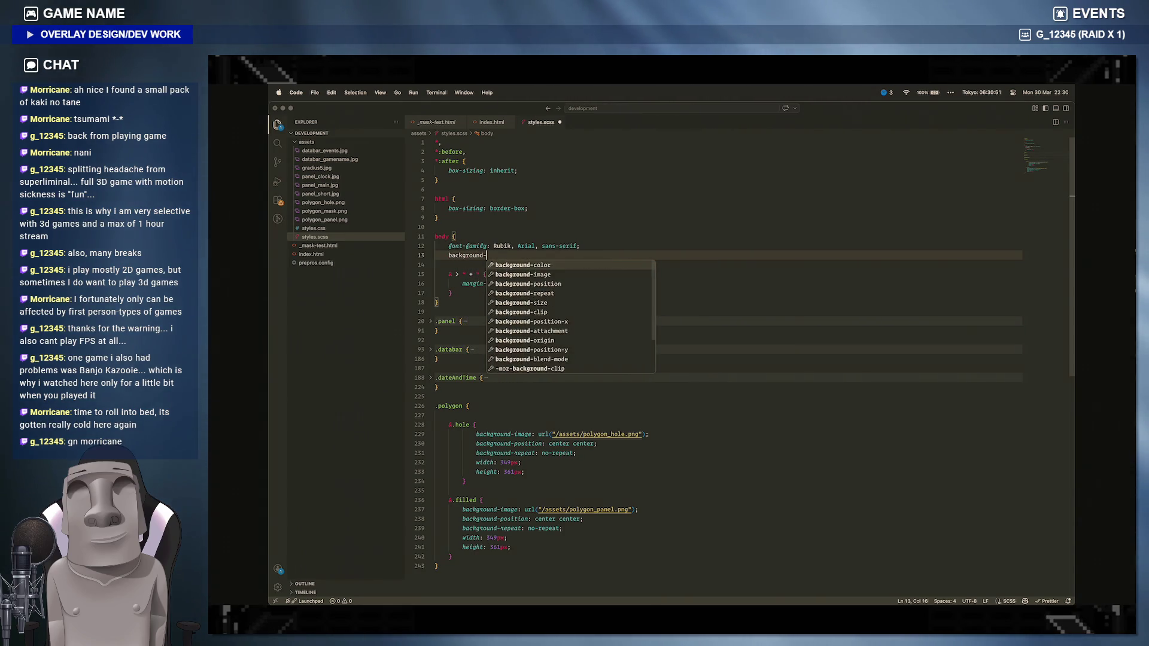
type("color: E1E3E4")
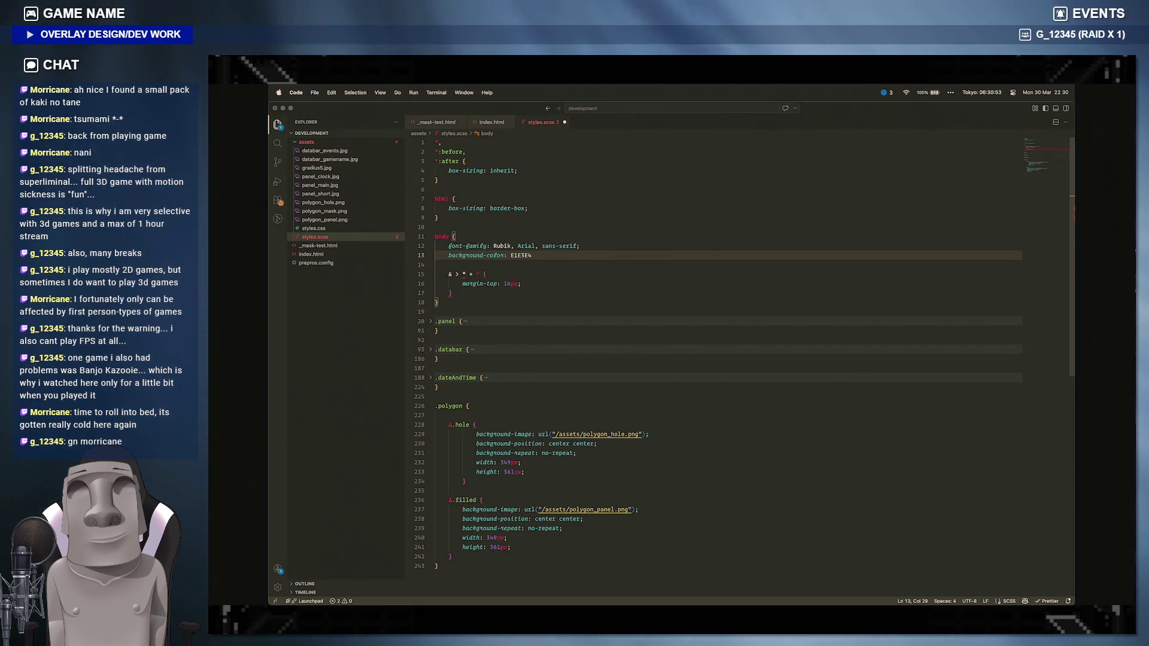
key("alt+Left")
type("#")
key("End")
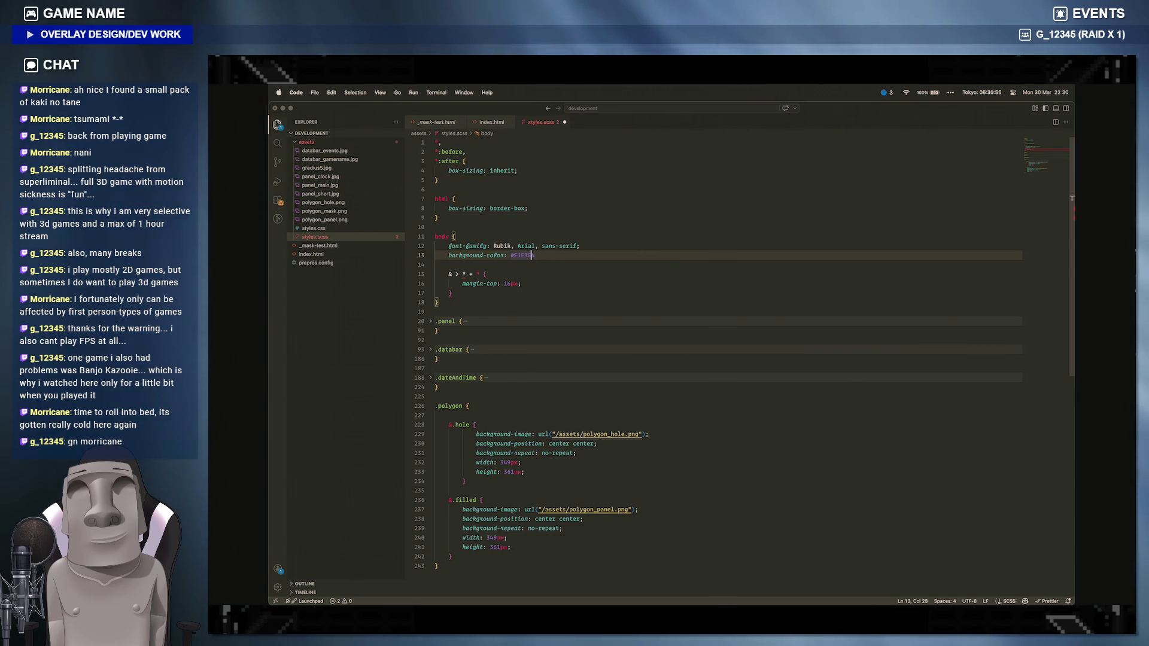
type(";")
key("super+s")
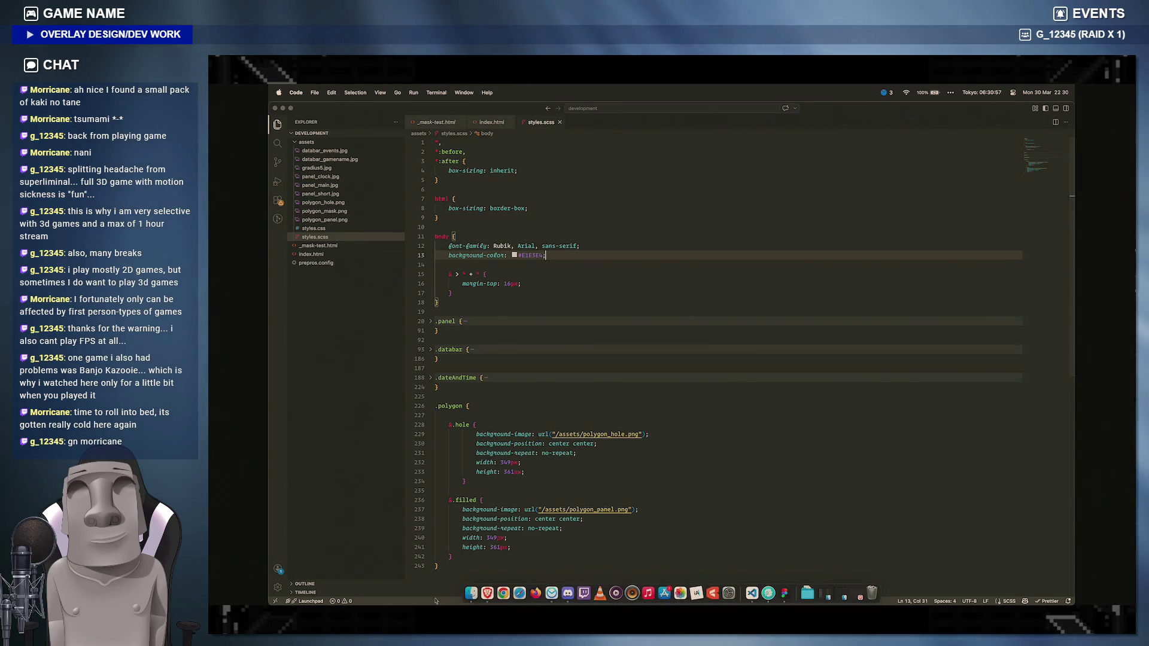
left_click(486, 593)
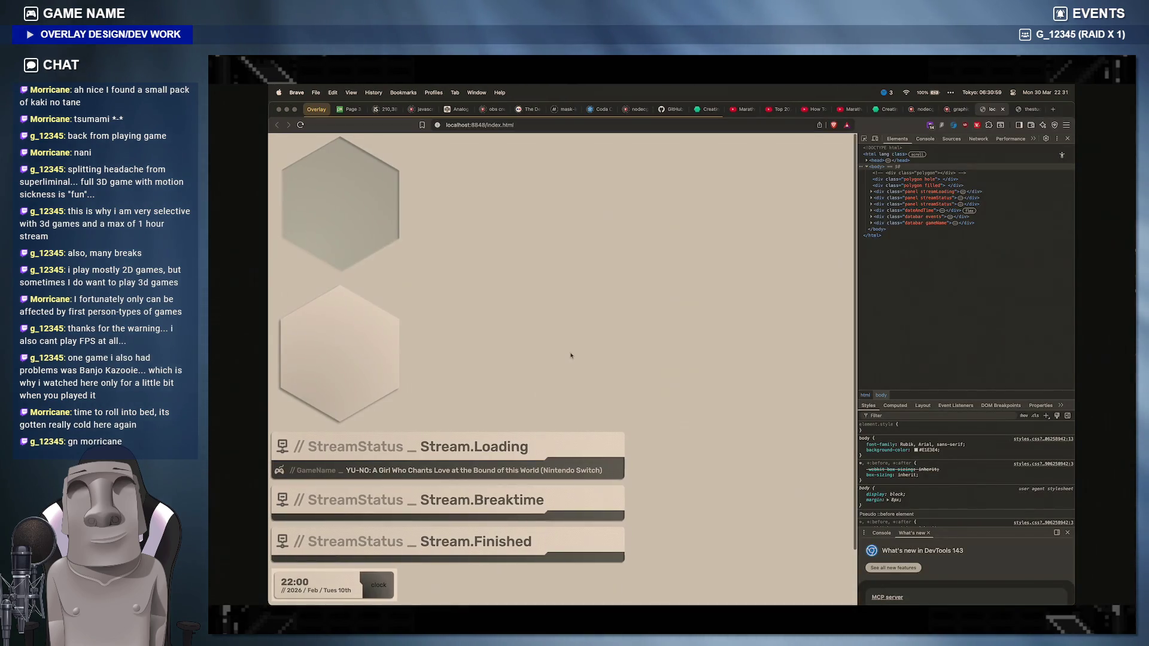
scroll(571, 355, "down", 2)
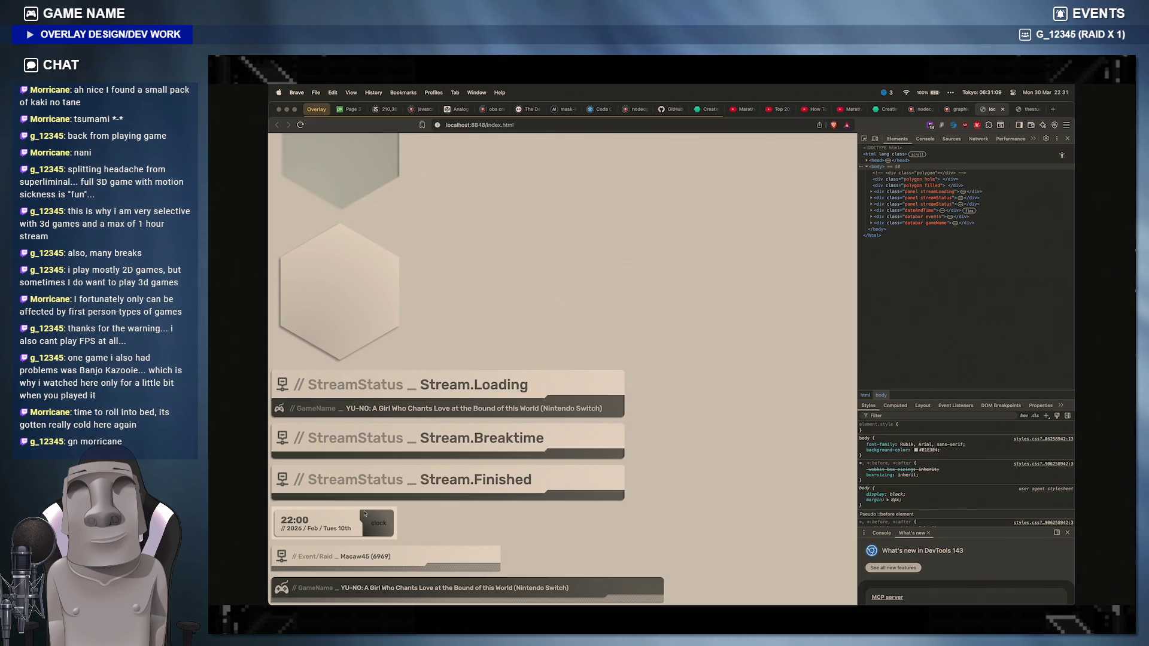
mouse_move(751, 593)
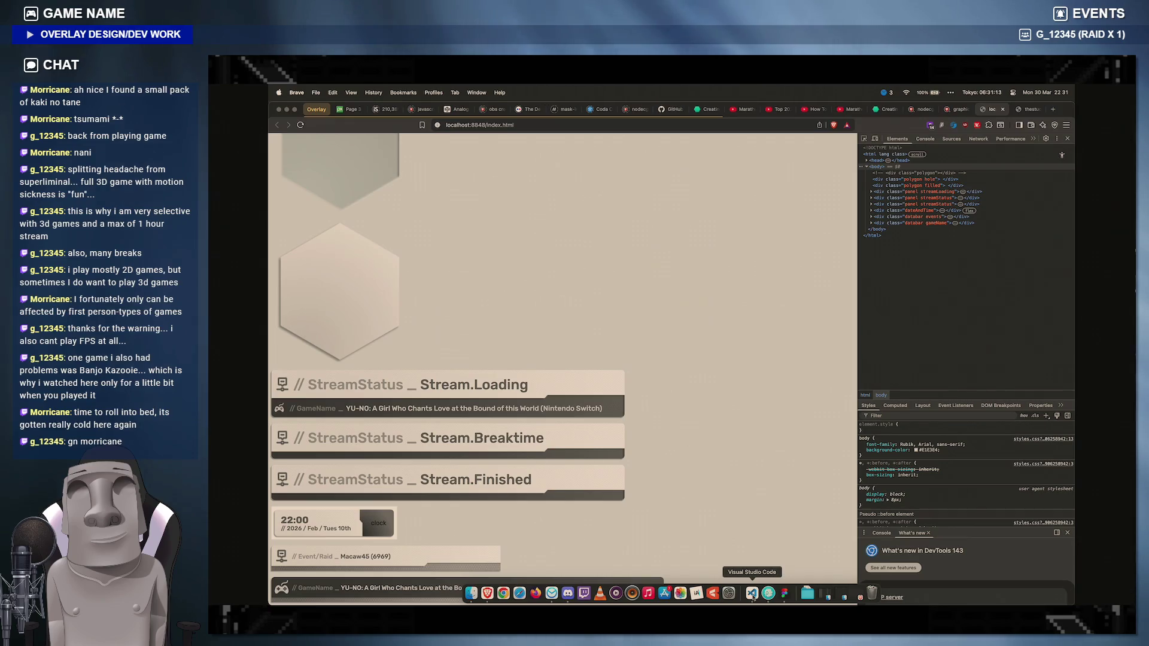
left_click(767, 592)
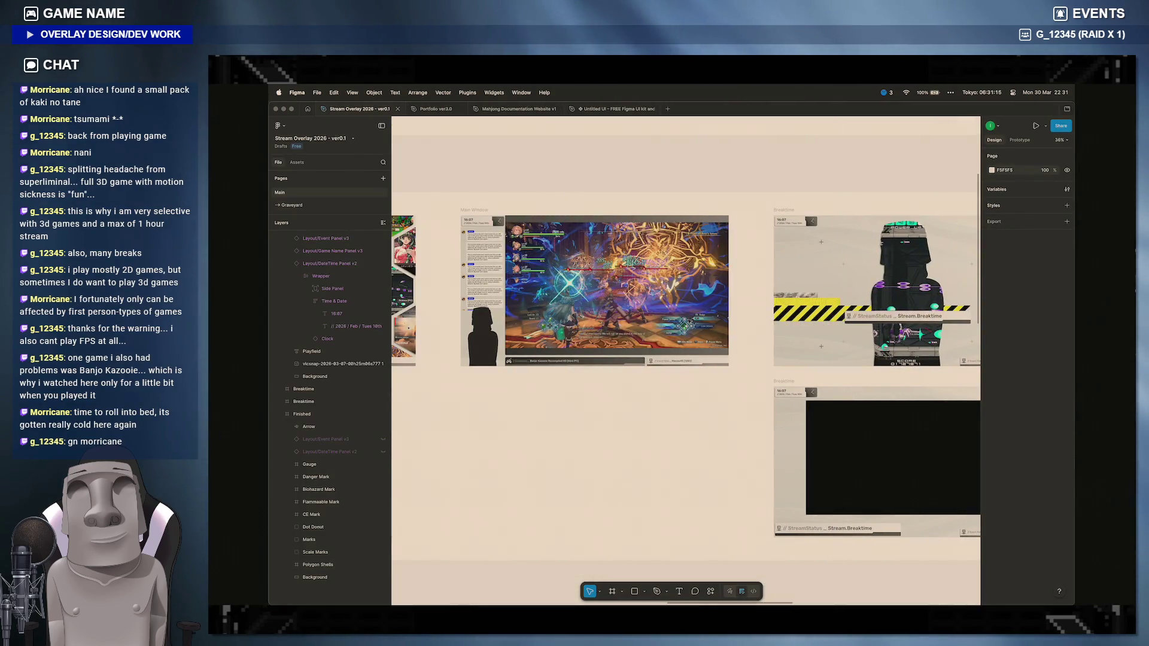
scroll(770, 390, "up", 5)
scroll(770, 390, "up", 5)
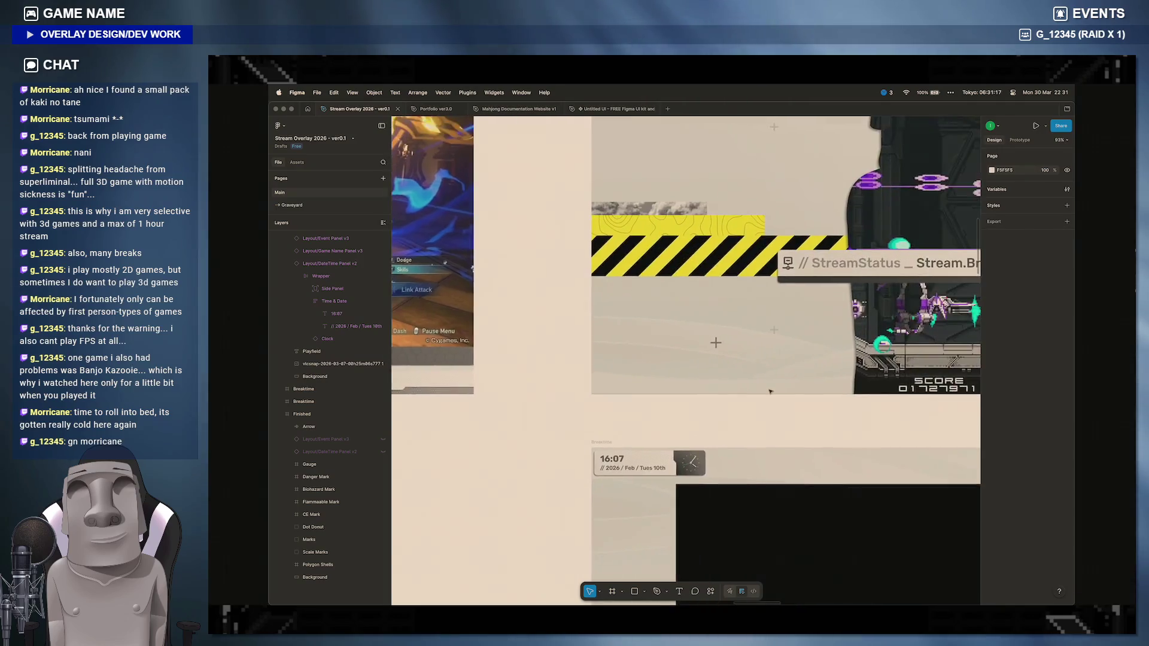
scroll(771, 390, "up", 5)
scroll(718, 360, "up", 3)
Step: Select the DateTime Panel v2 component, Alt-drag a copy above the frame, and start exporting it
left_click(642, 305)
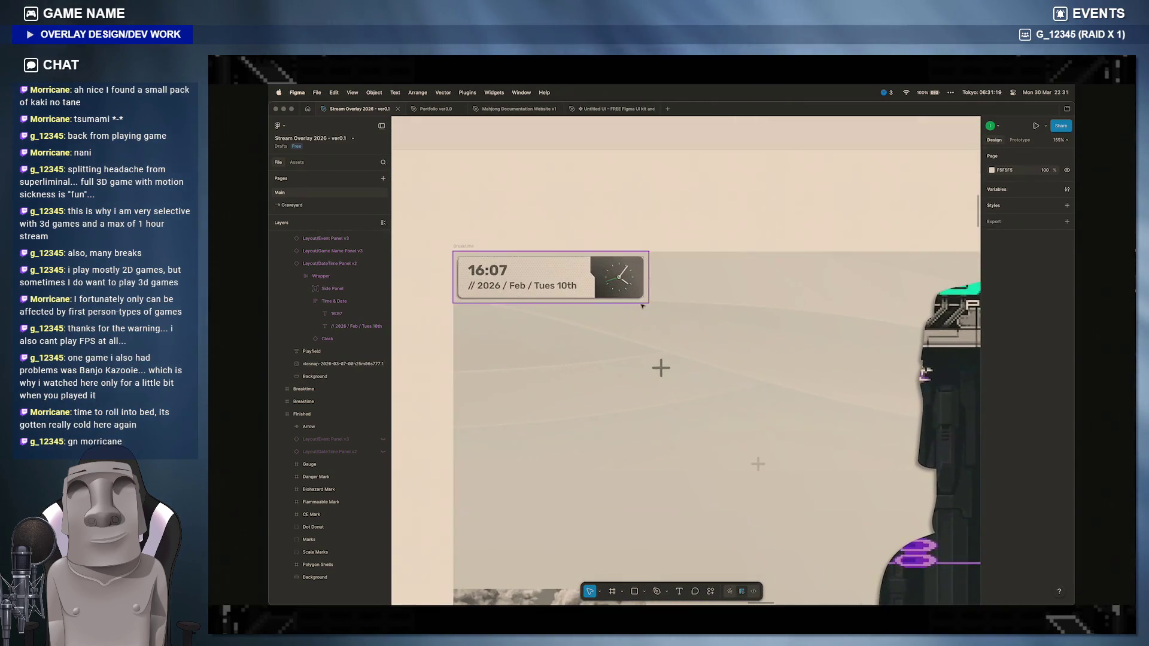
scroll(643, 305, "up", 2)
left_click(616, 369)
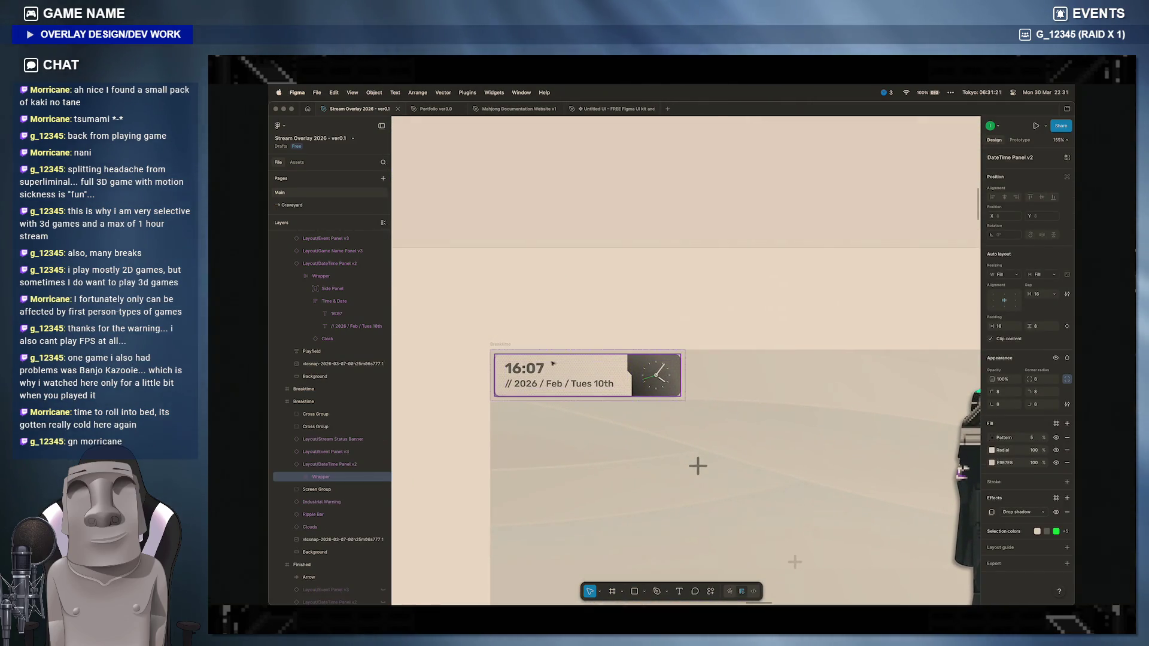
left_click(330, 464)
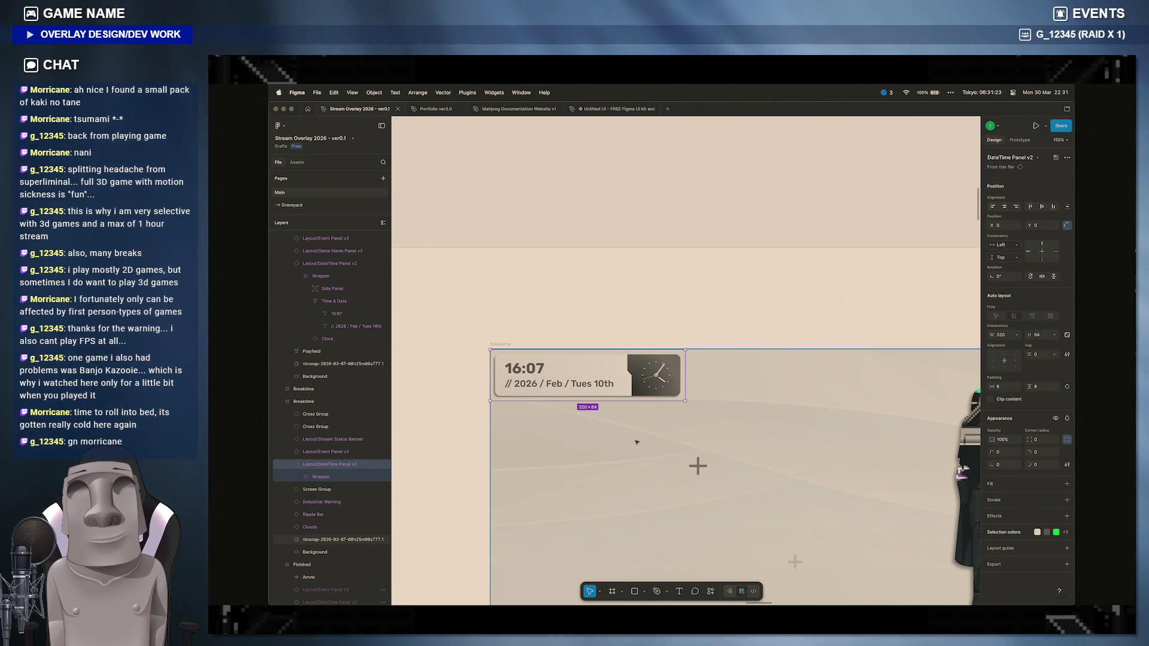
left_click(292, 464)
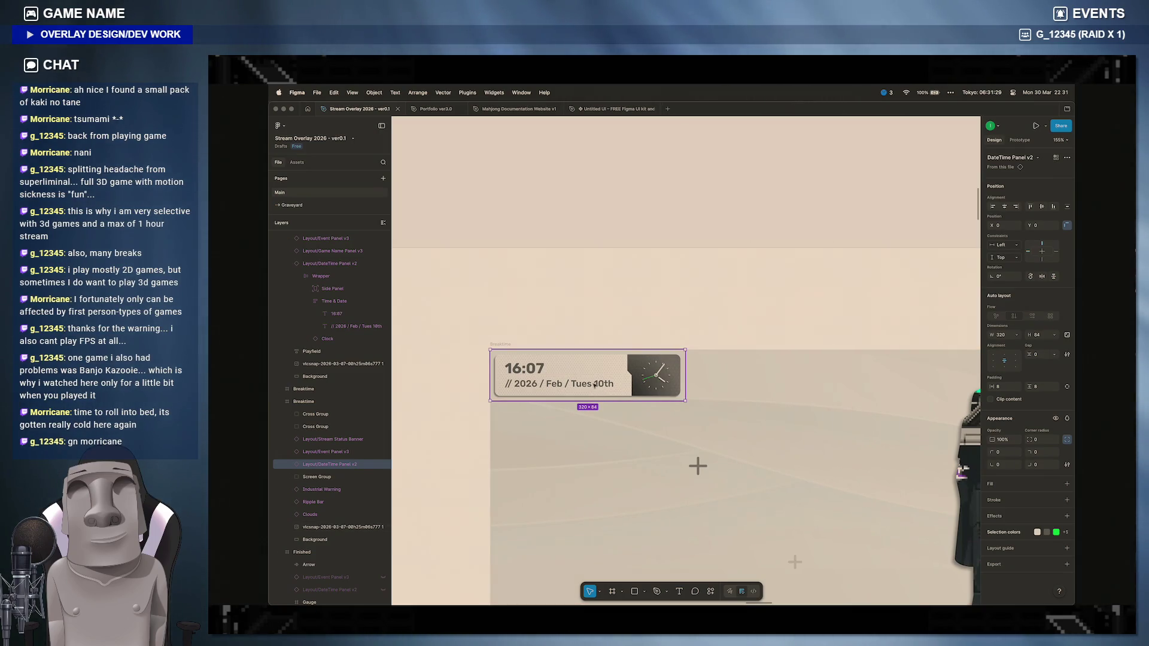
left_click_drag(604, 364, 651, 190, "alt")
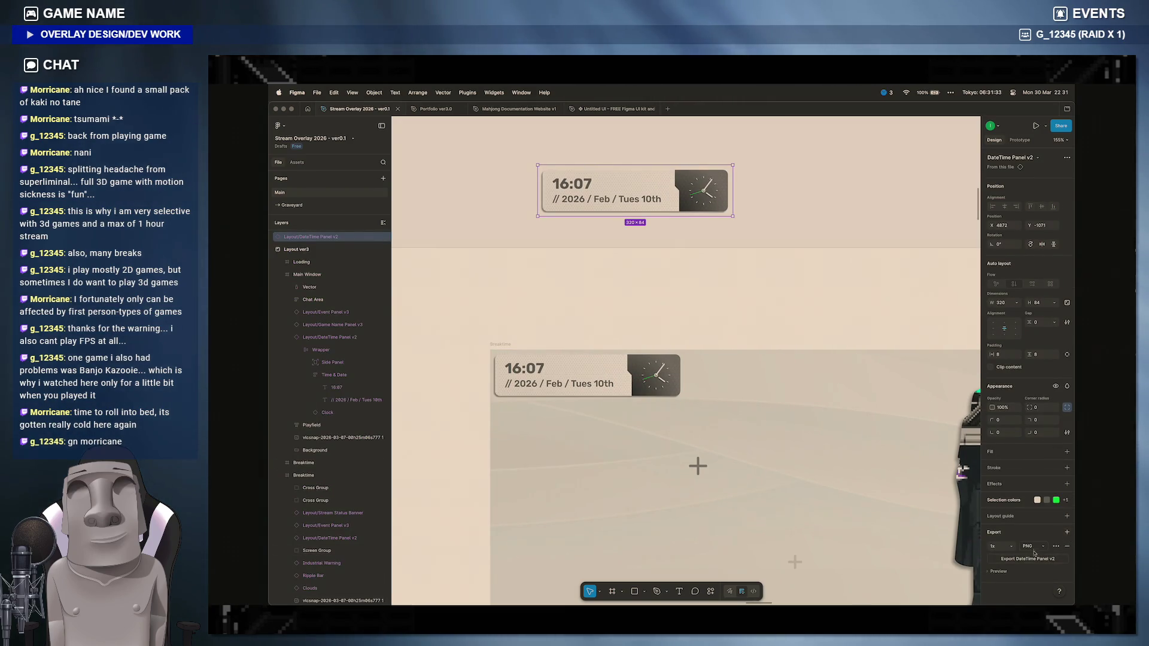
left_click(1027, 559)
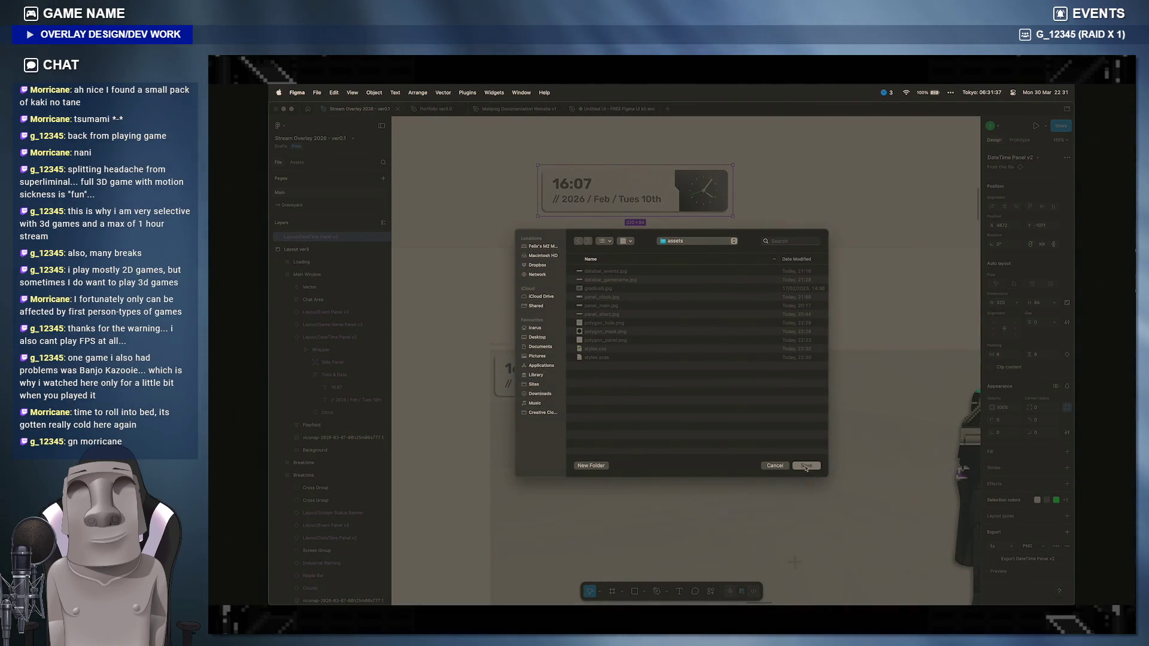
Step: Cancel the export and hide the Time & Date and Clock layers in the copied card
left_click(777, 467)
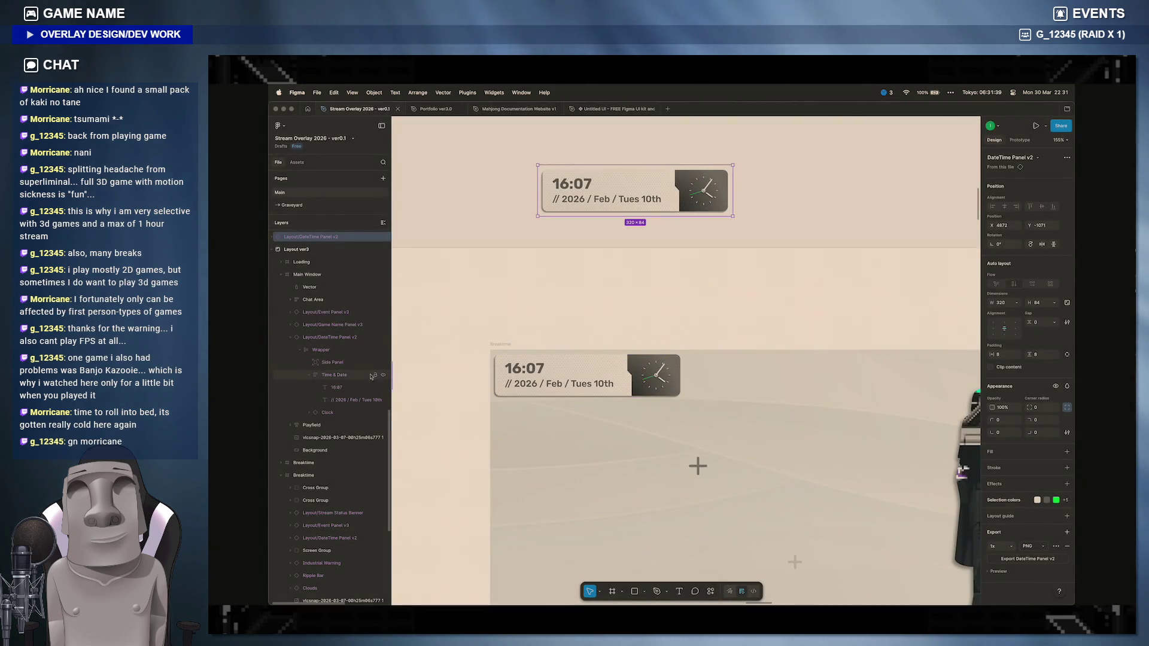
left_click(313, 374)
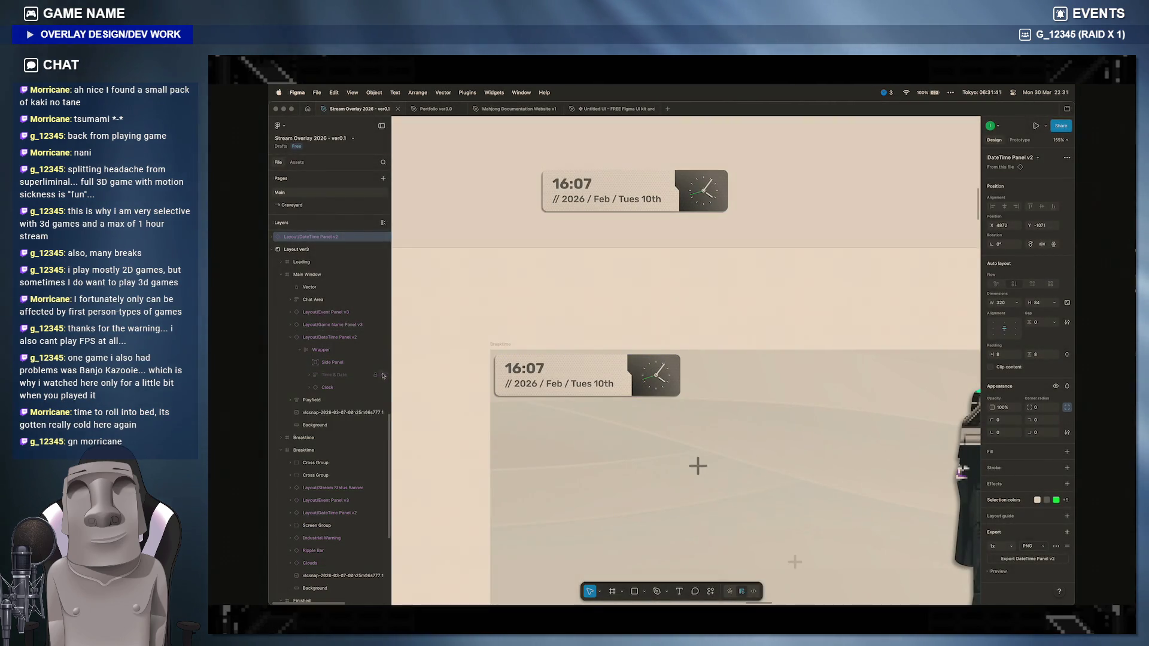
left_click(577, 183)
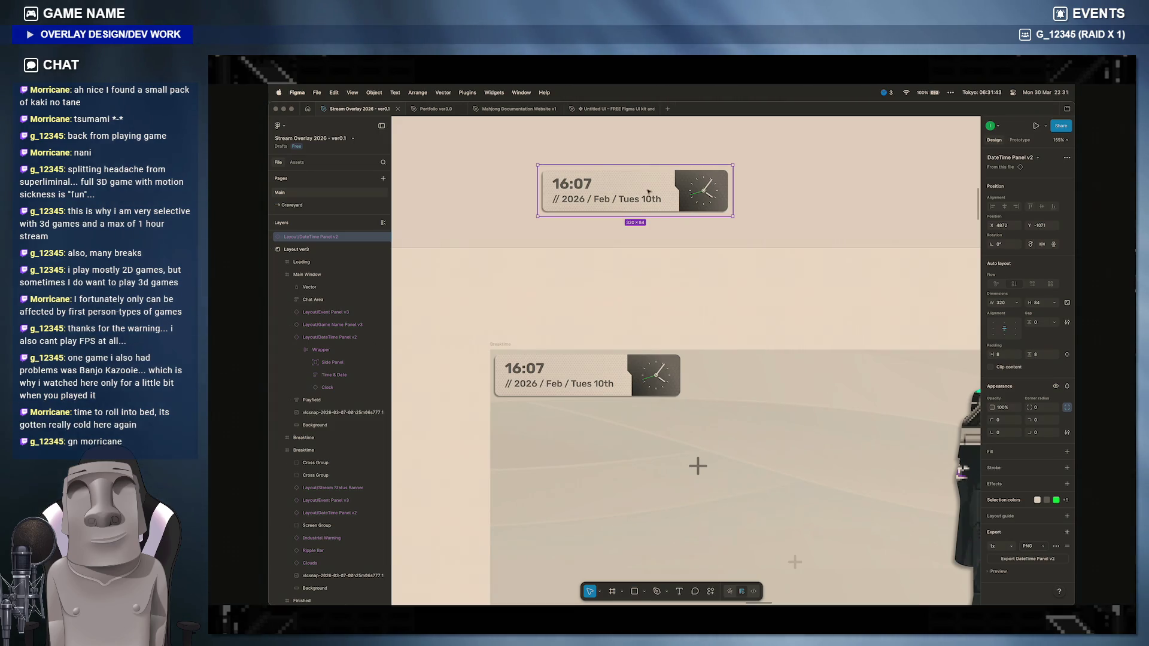
key("Return")
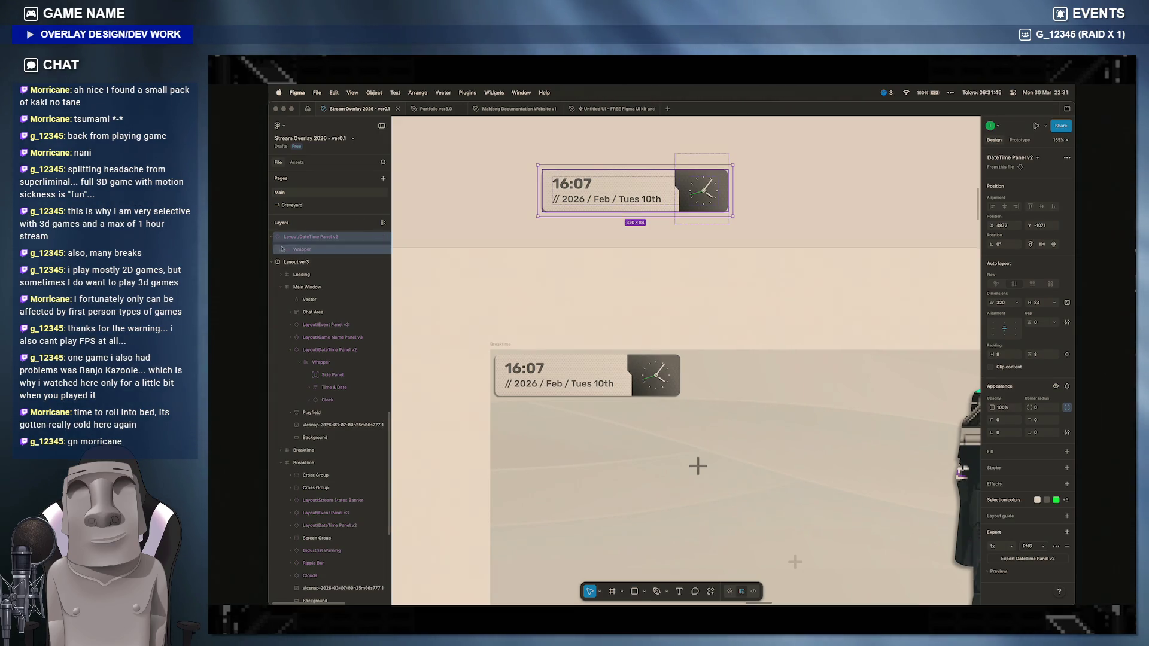
left_click(280, 248)
left_click(384, 274)
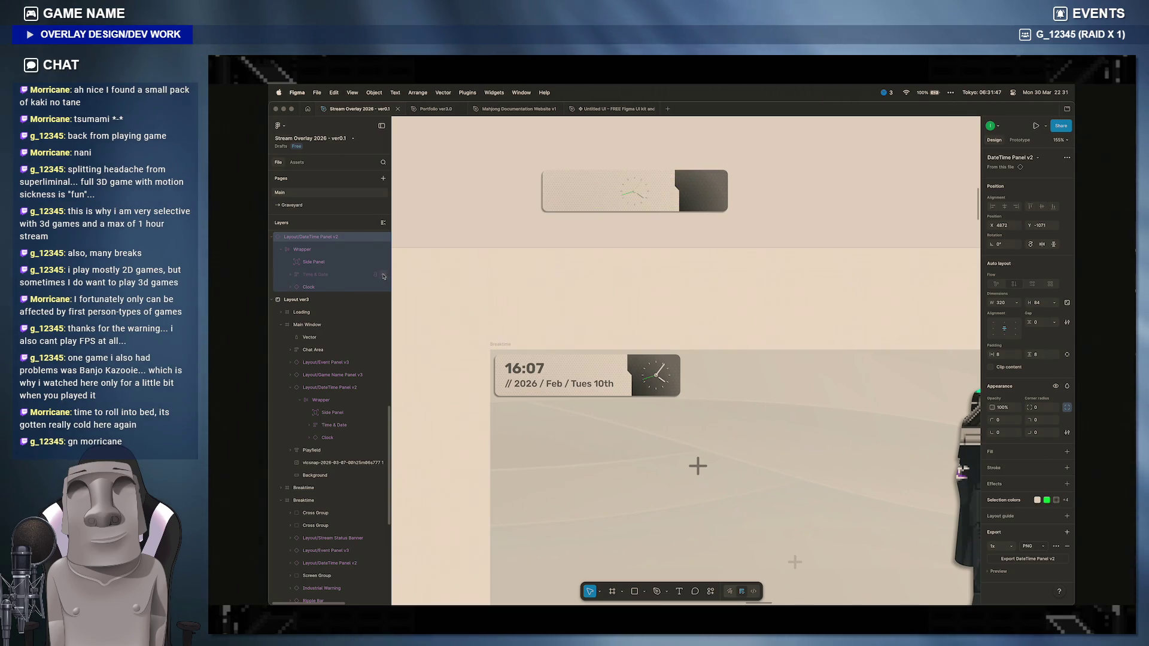
left_click(383, 274)
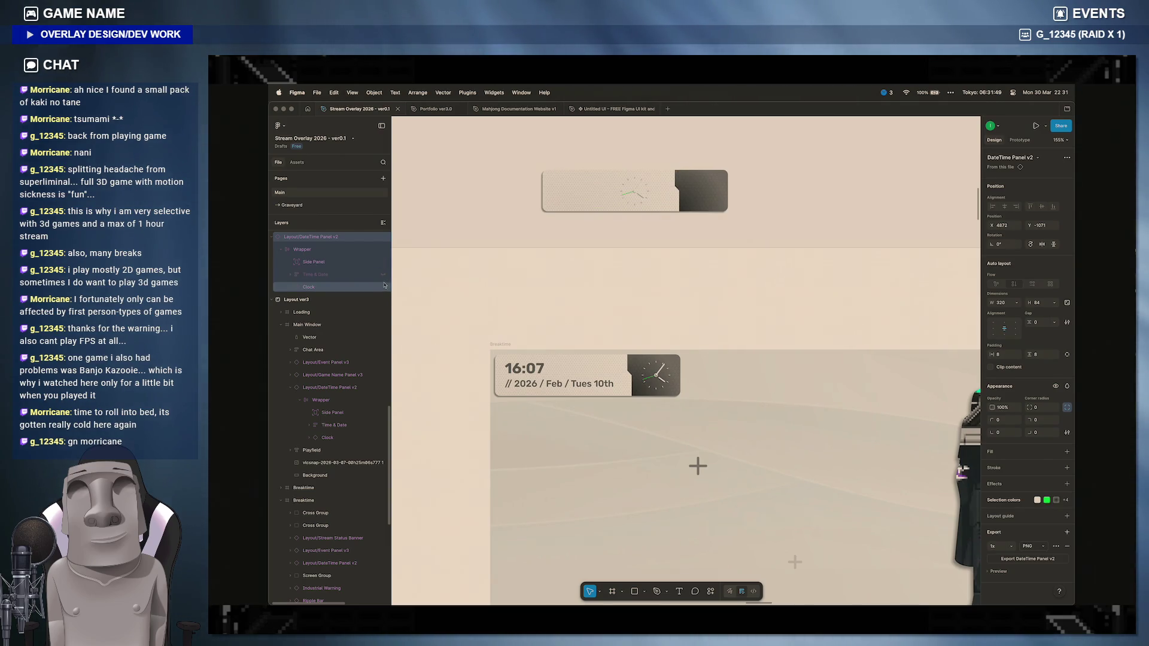
left_click(384, 287)
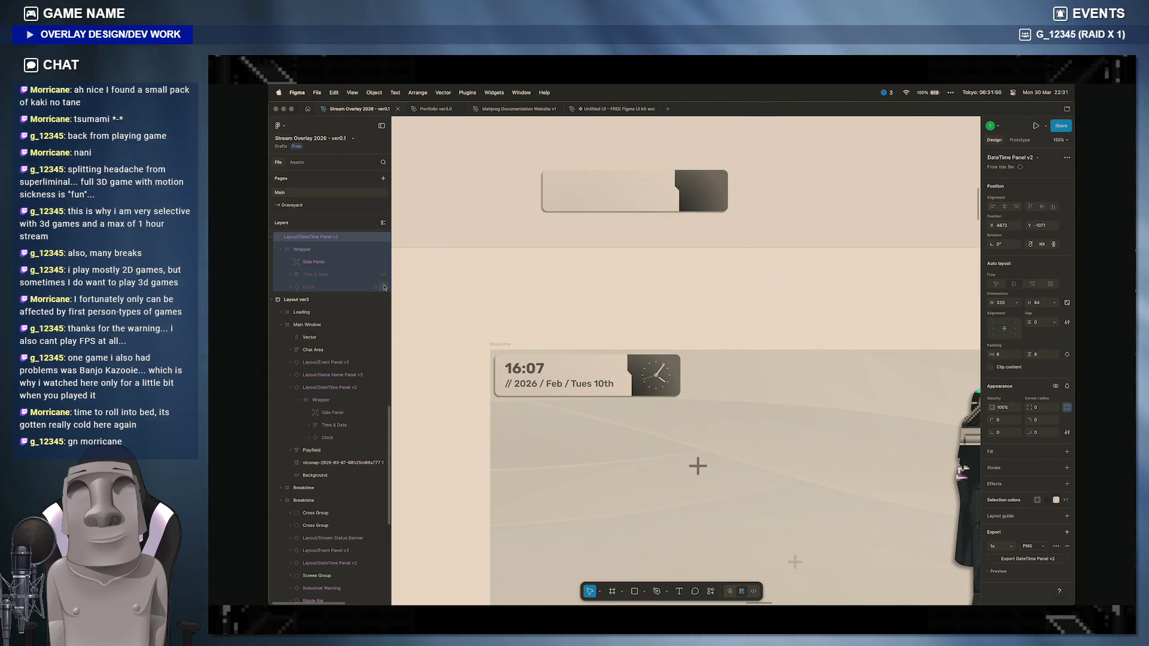
Step: Export the bare DateTime Panel v2 card as a PNG into the assets folder and show it in Finder
left_click(1035, 558)
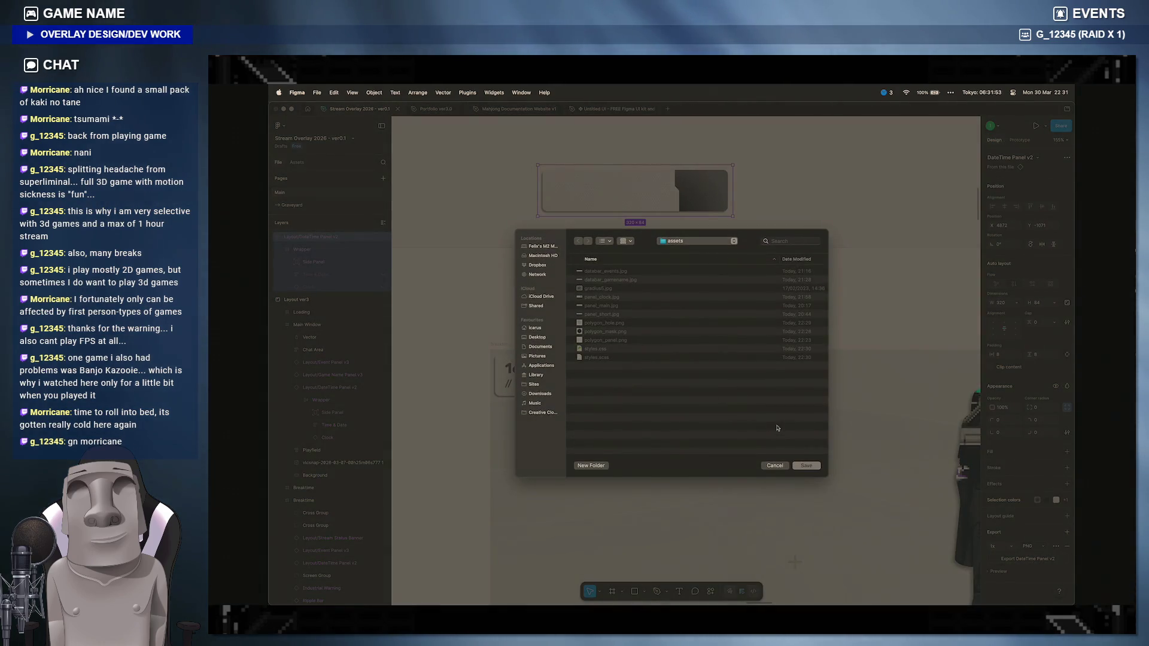
left_click(803, 466)
left_click(503, 592)
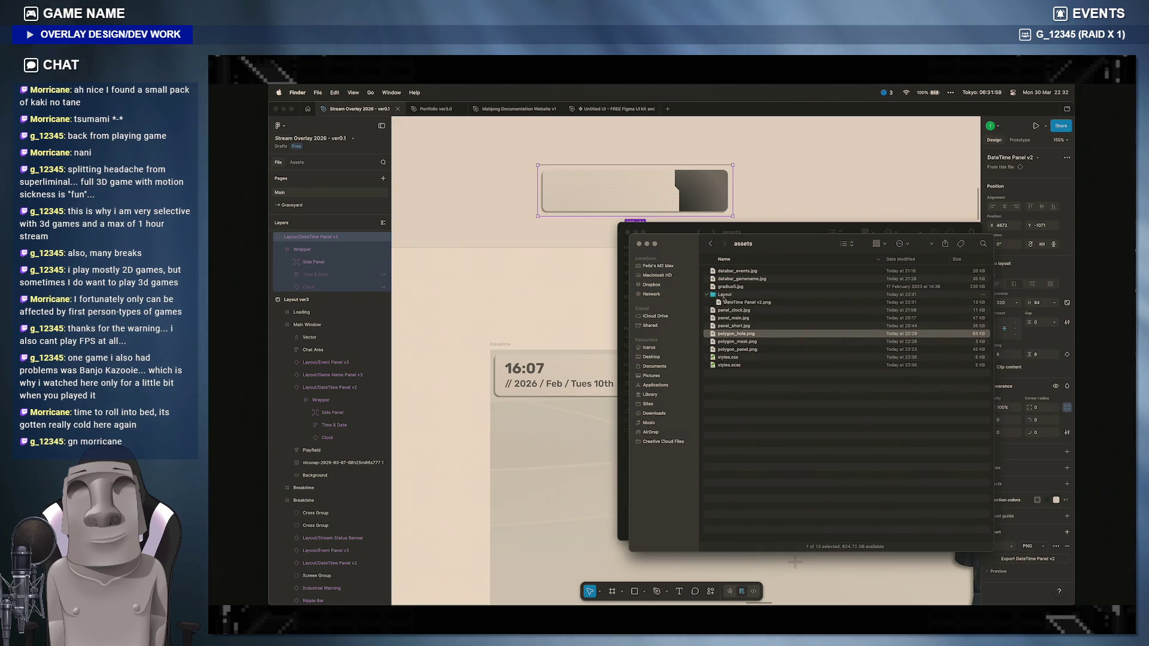
Step: Delete the Layout folder and the old panel_clock.jpg from assets after a quick preview
left_click(731, 303)
key("super+BackSpace")
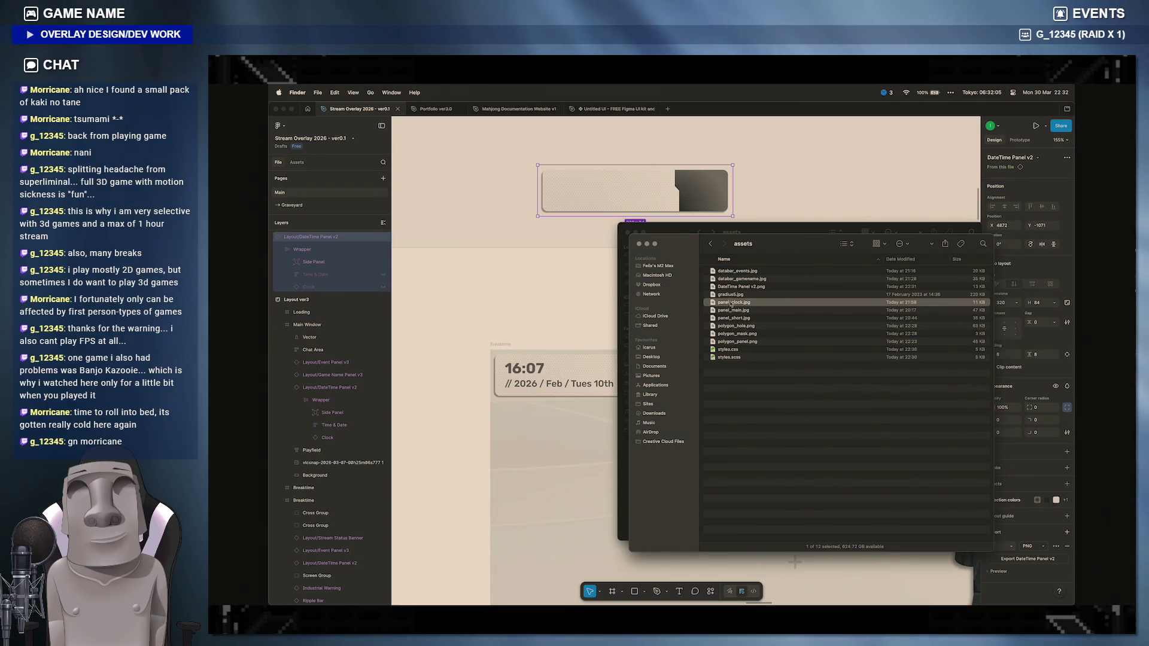
key("Return")
key("space")
key("space")
left_click(738, 303)
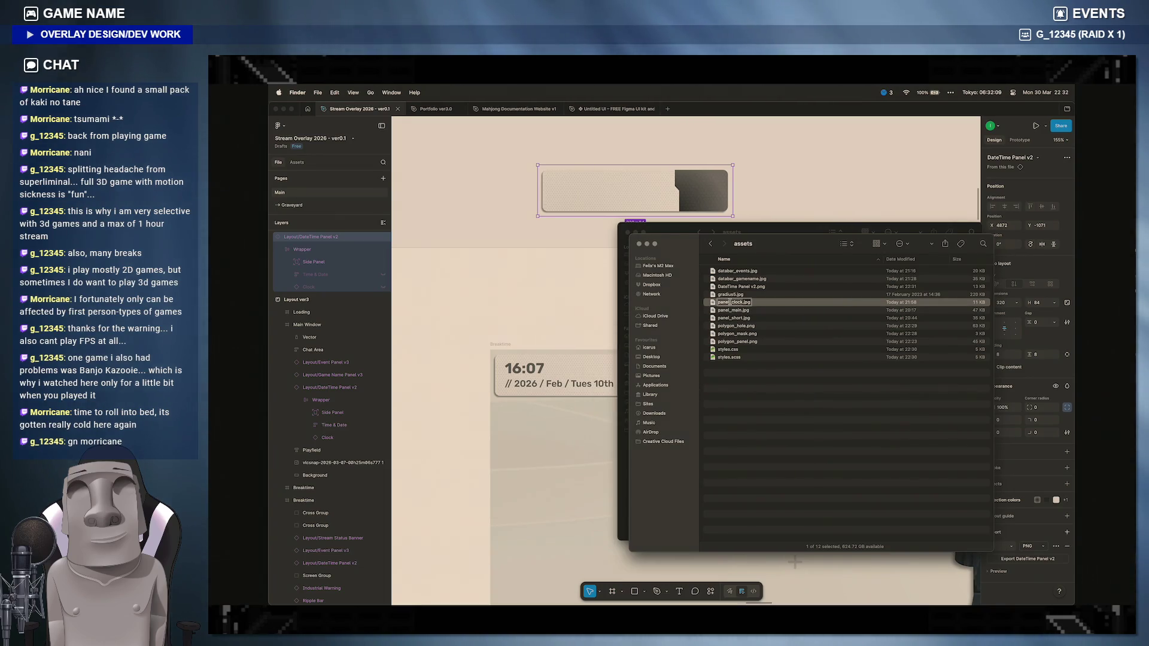
key("super+BackSpace")
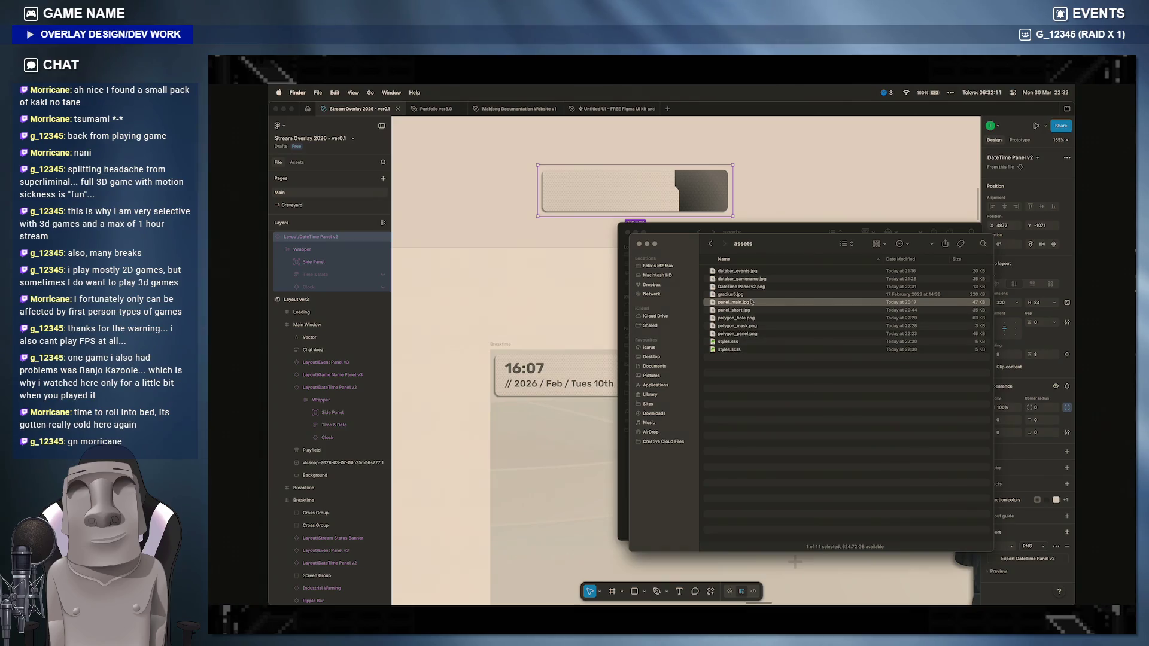
Step: Rename the exported DateTime Panel v2.png to panel_clock.png and return to the editor
left_click(745, 287)
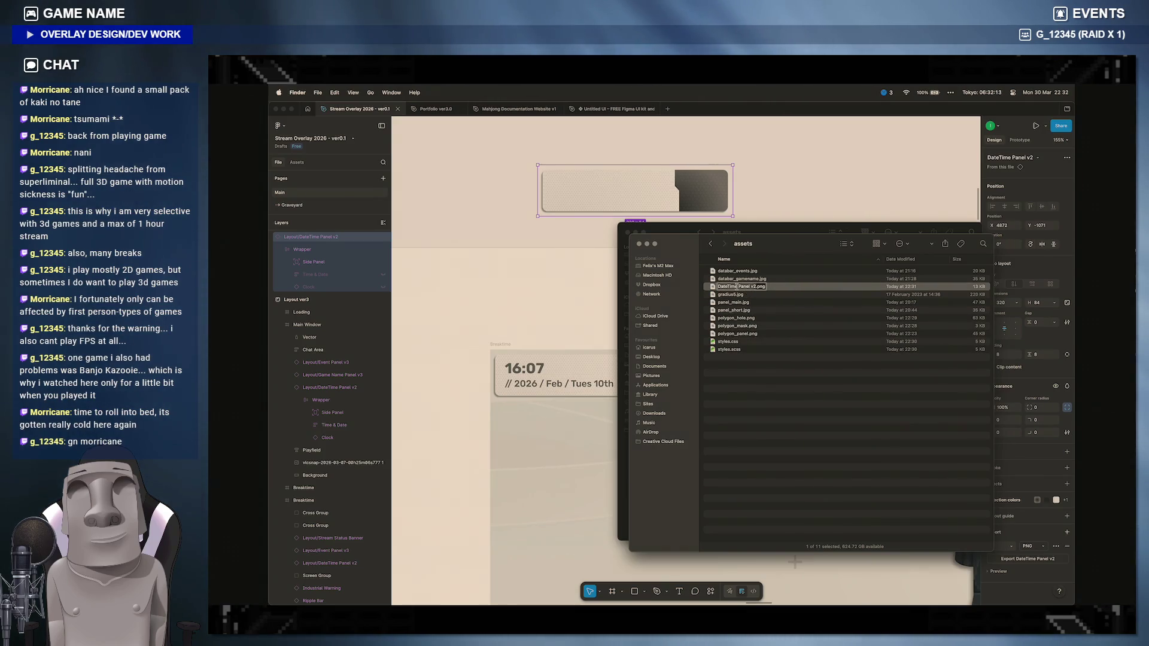
key("super+BackSpace")
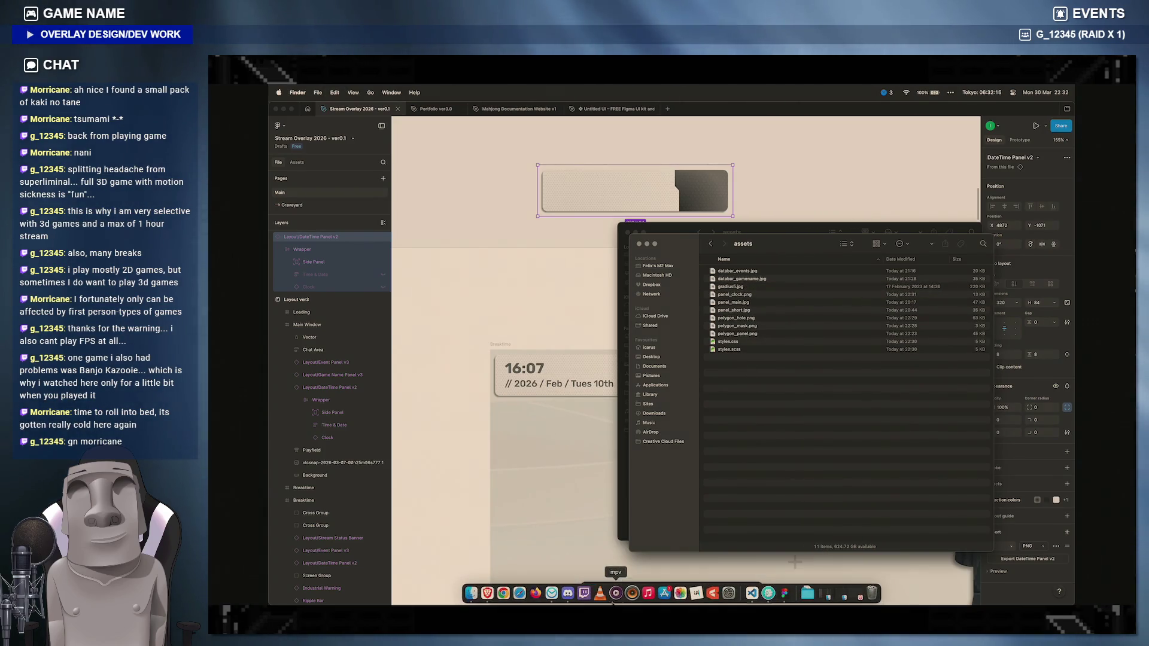
left_click(751, 592)
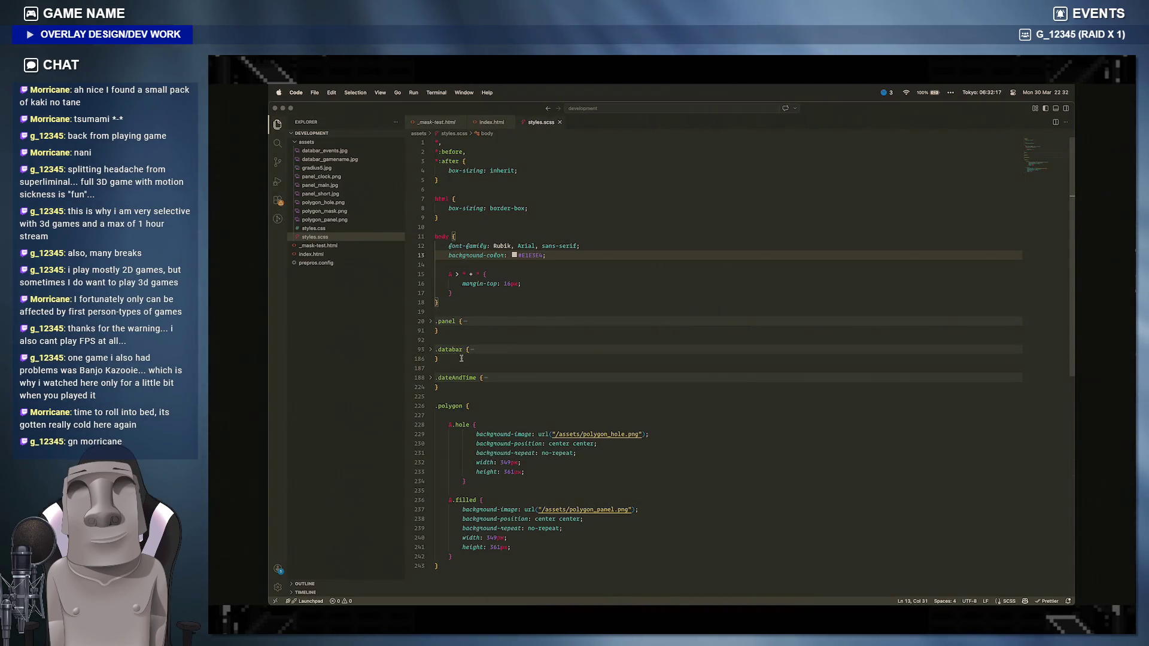
Step: Point the .dateAndTime background-image at panel_clock.png instead of jpg, then check the .hole rule and preview
left_click(485, 377)
left_click(599, 406)
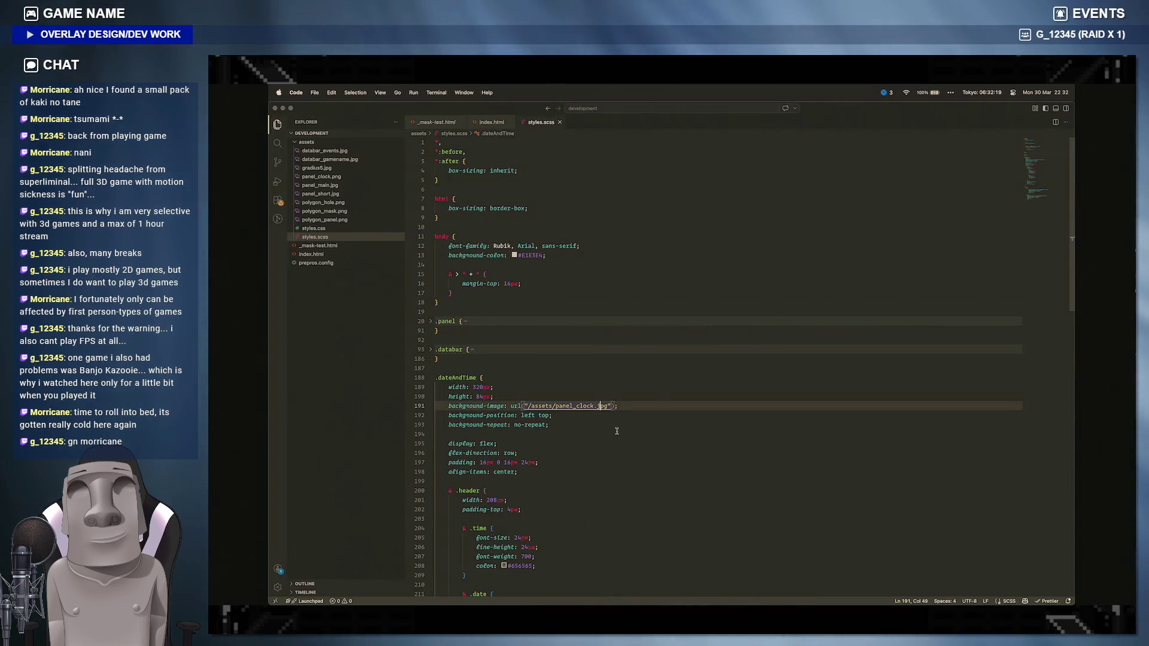
type("p")
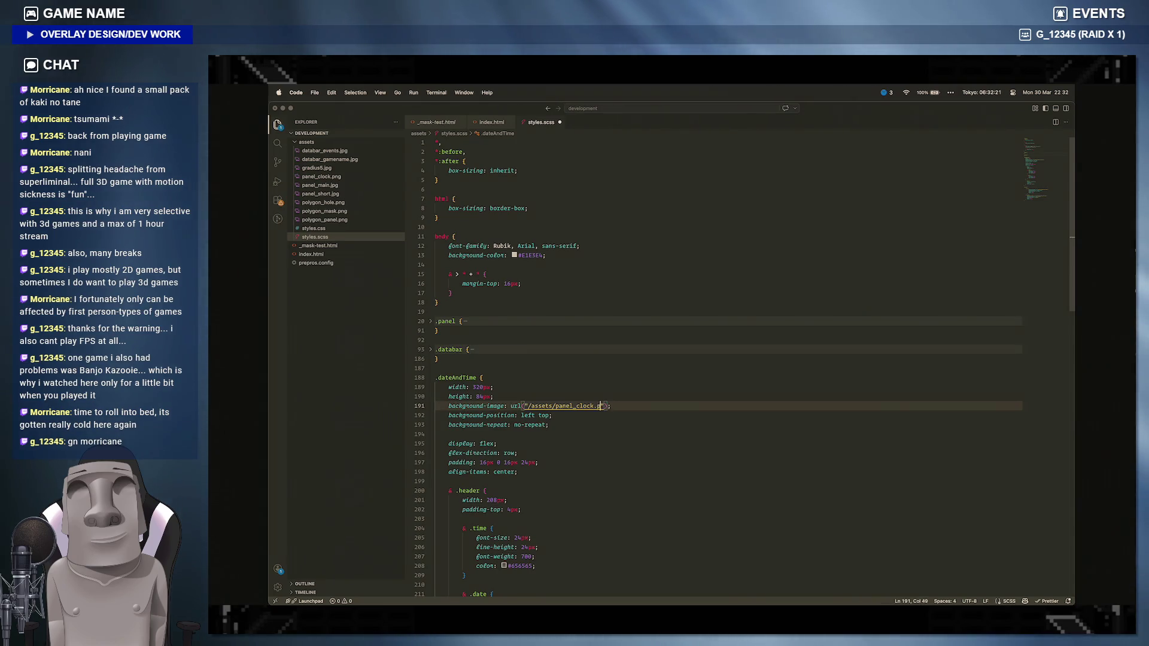
type("ng")
scroll(651, 492, "down", 5)
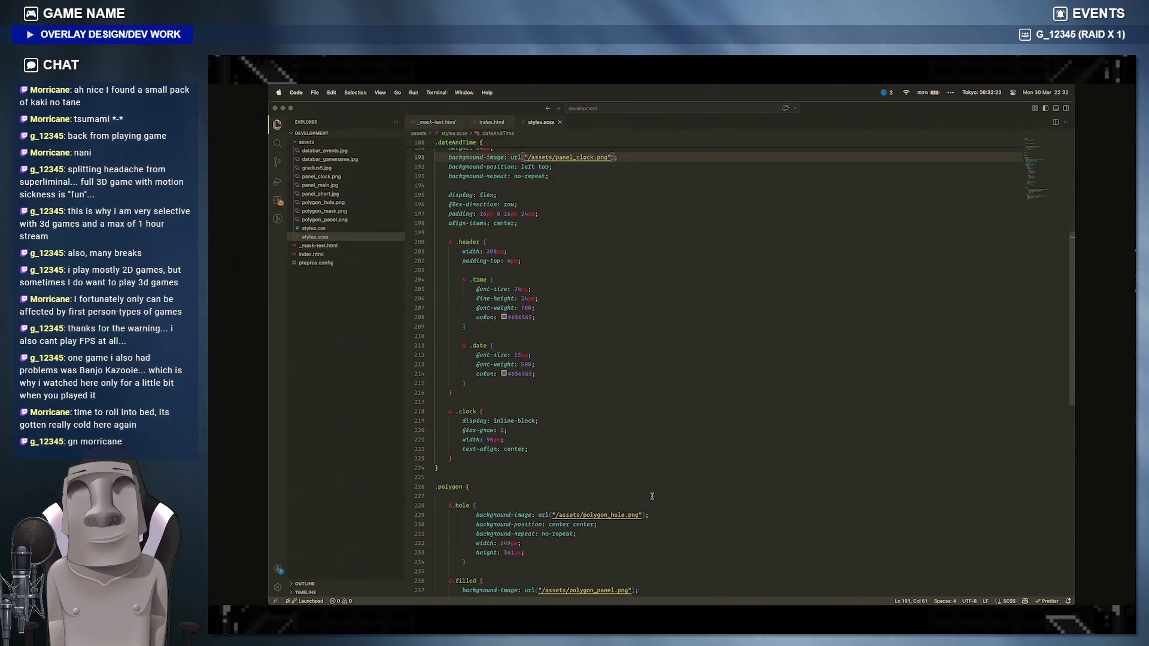
scroll(628, 404, "up", 3)
left_click(432, 301)
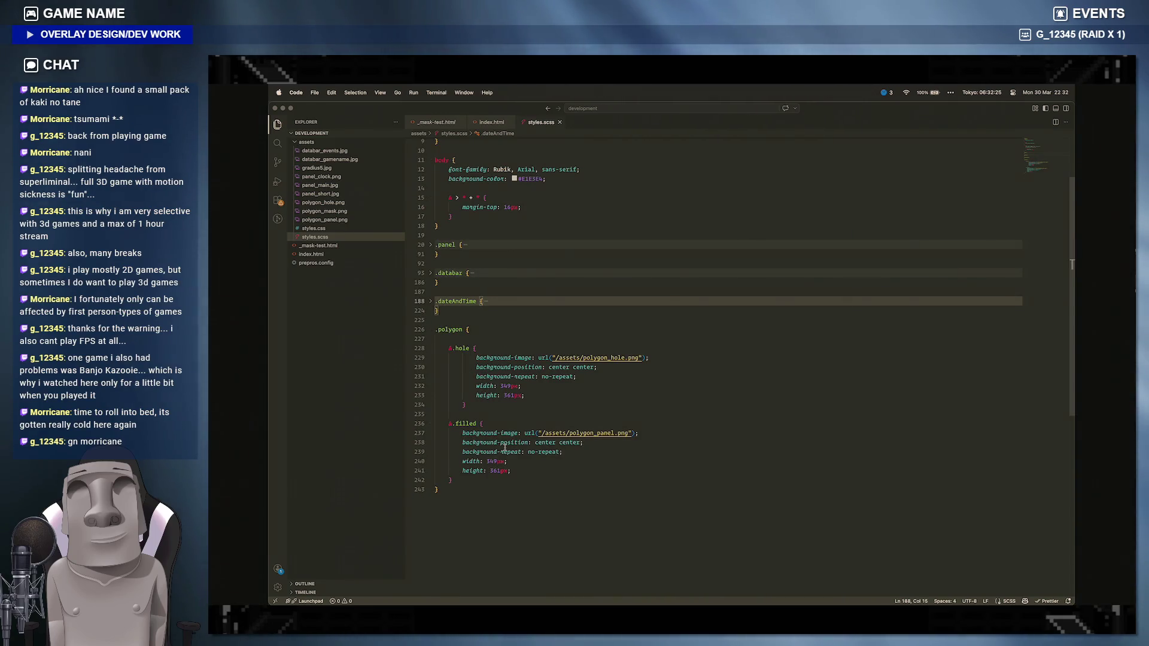
left_click(528, 505)
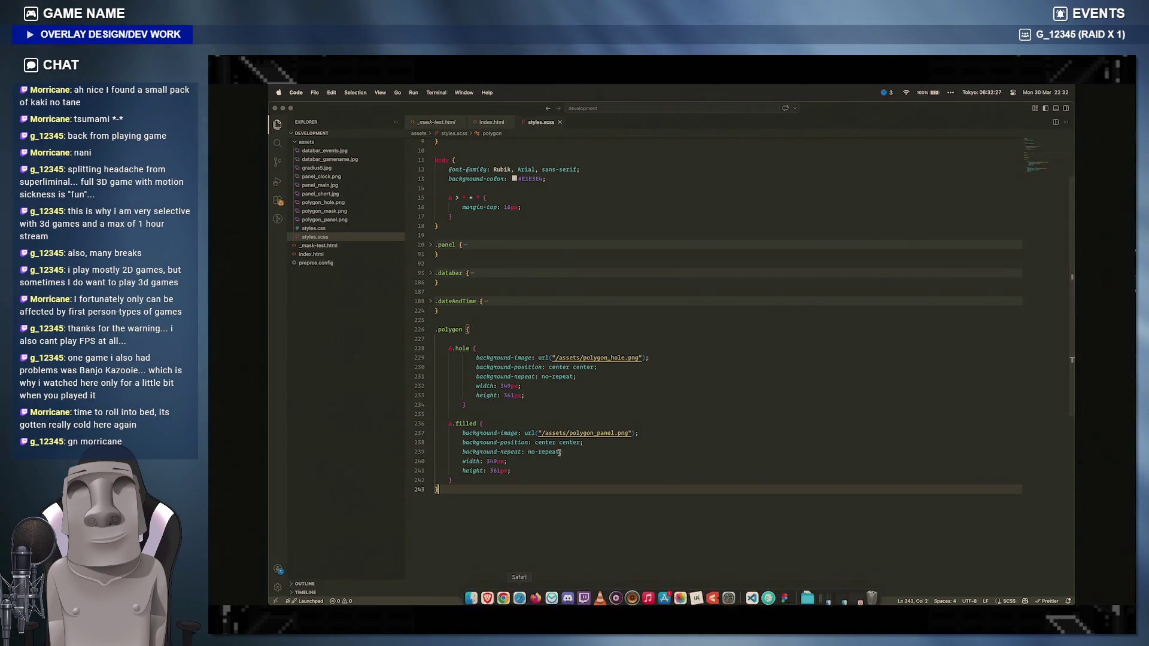
left_click_drag(451, 406, 462, 357)
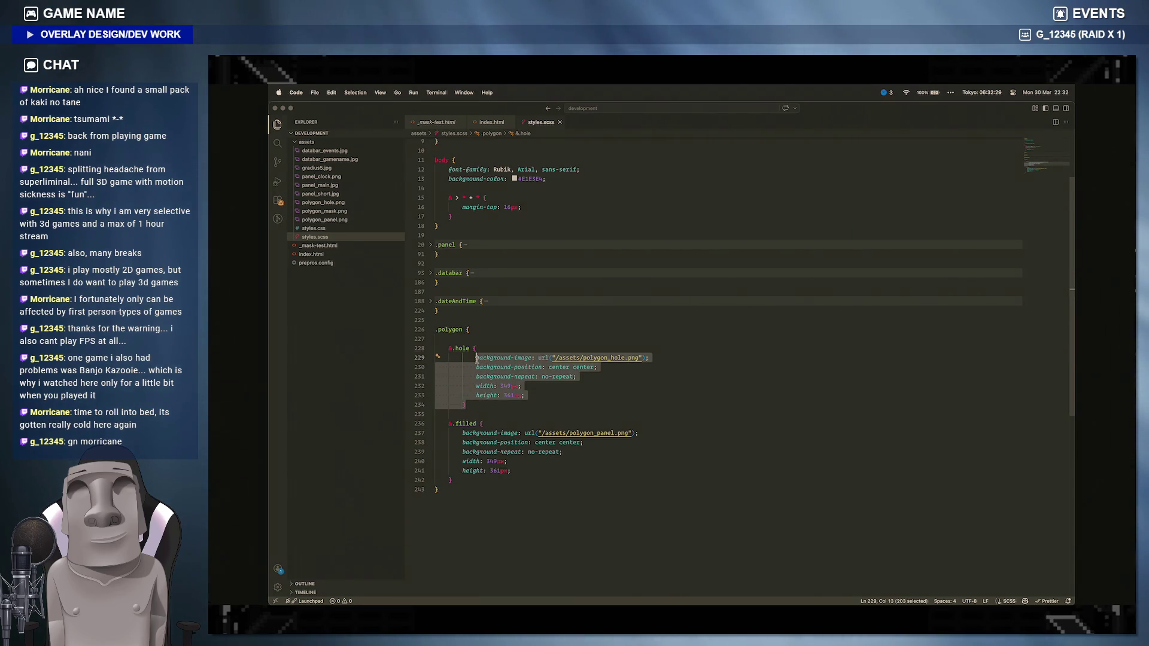
left_click(466, 404)
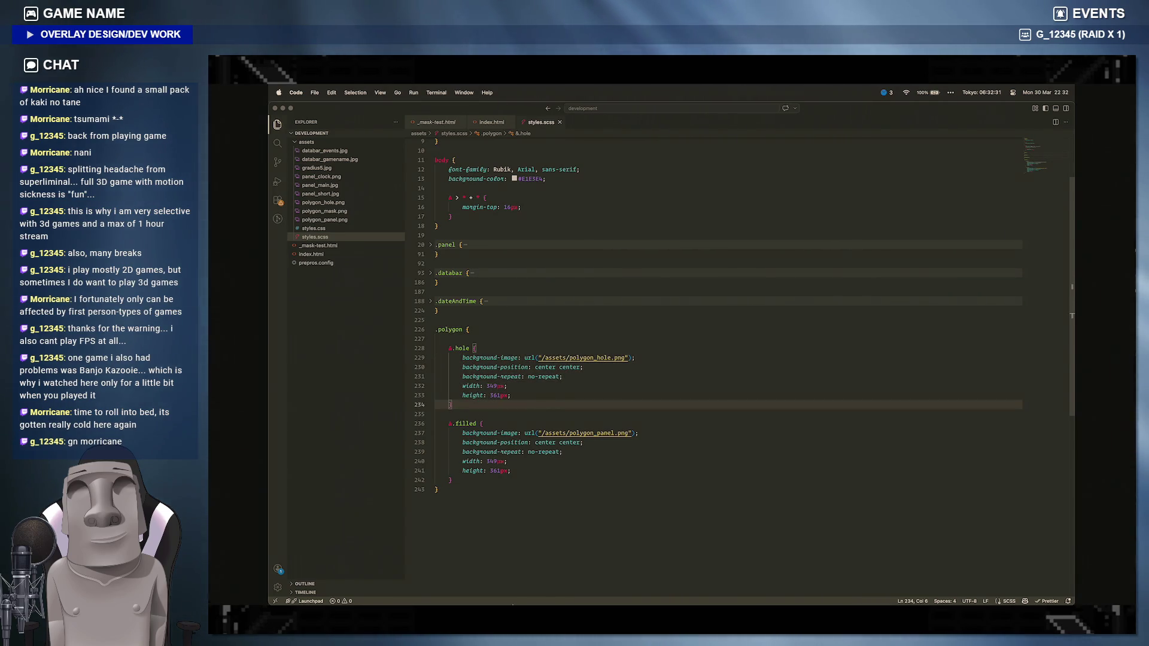
left_click(487, 593)
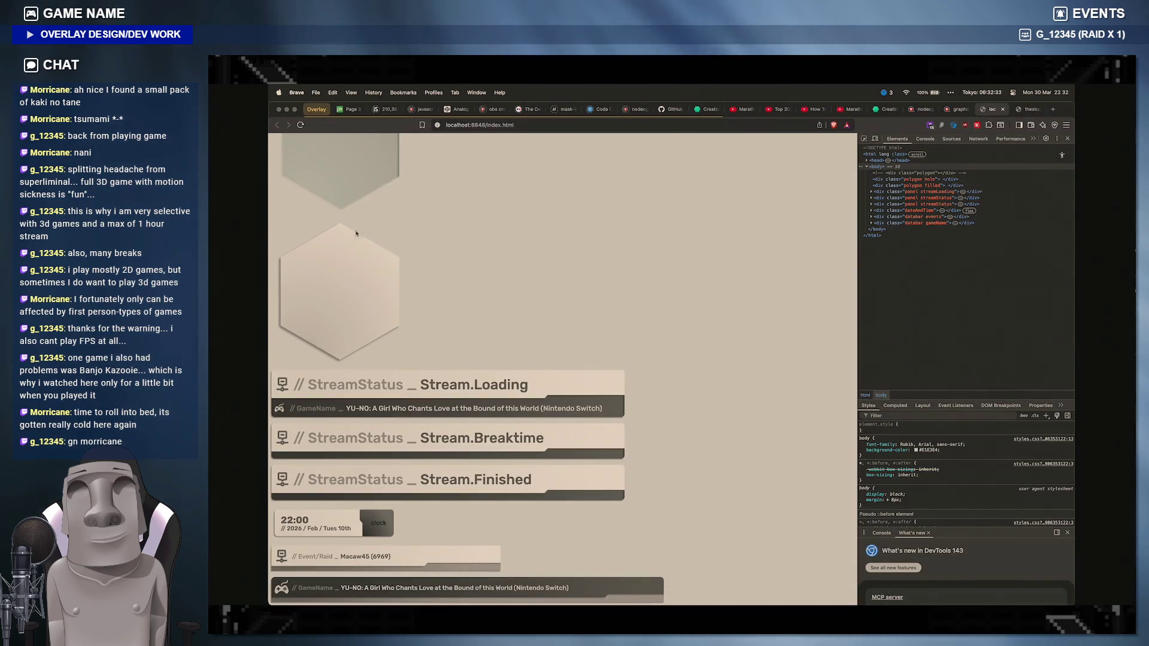
scroll(429, 256, "up", 4)
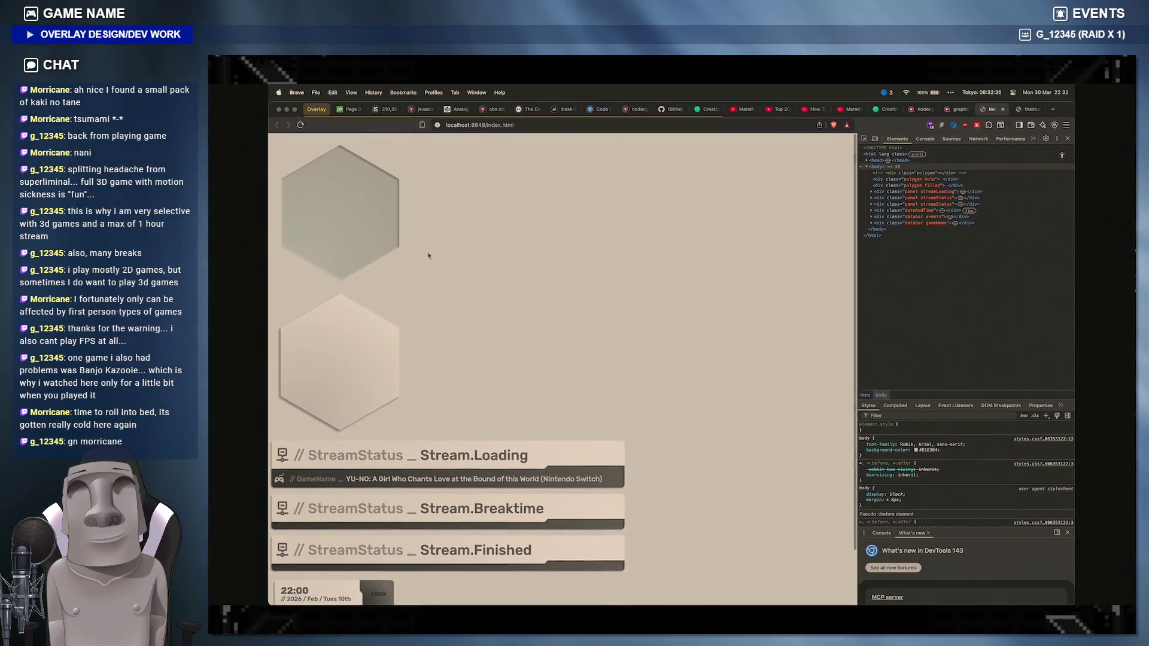
scroll(428, 256, "down", 3)
scroll(430, 256, "up", 2)
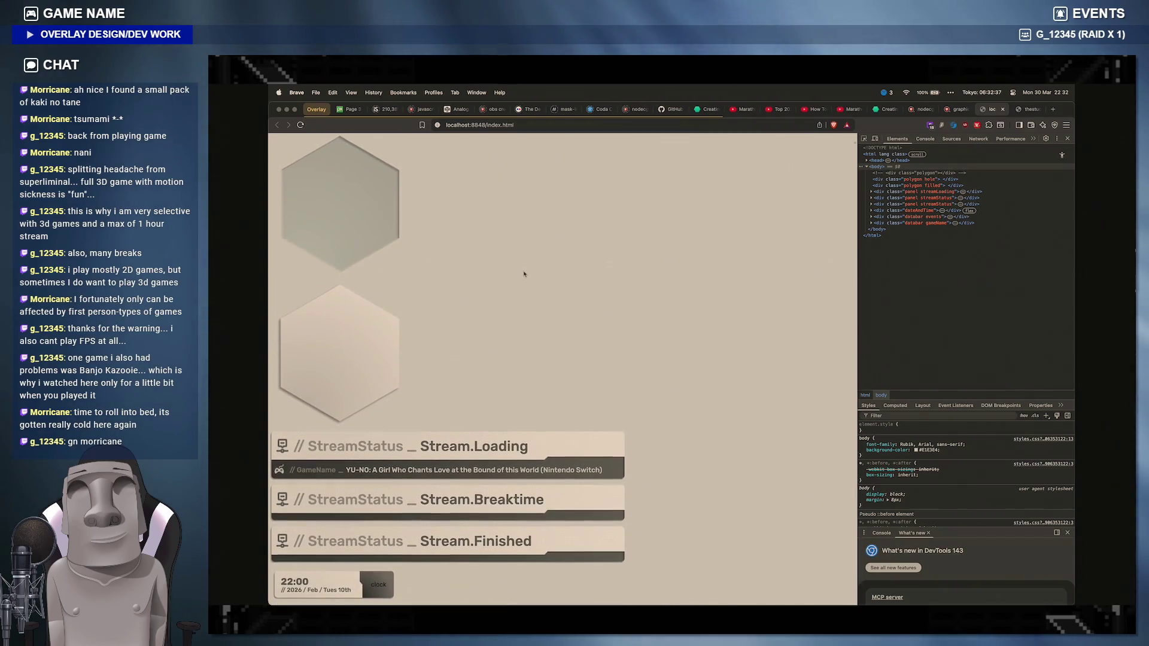
scroll(524, 272, "down", 3)
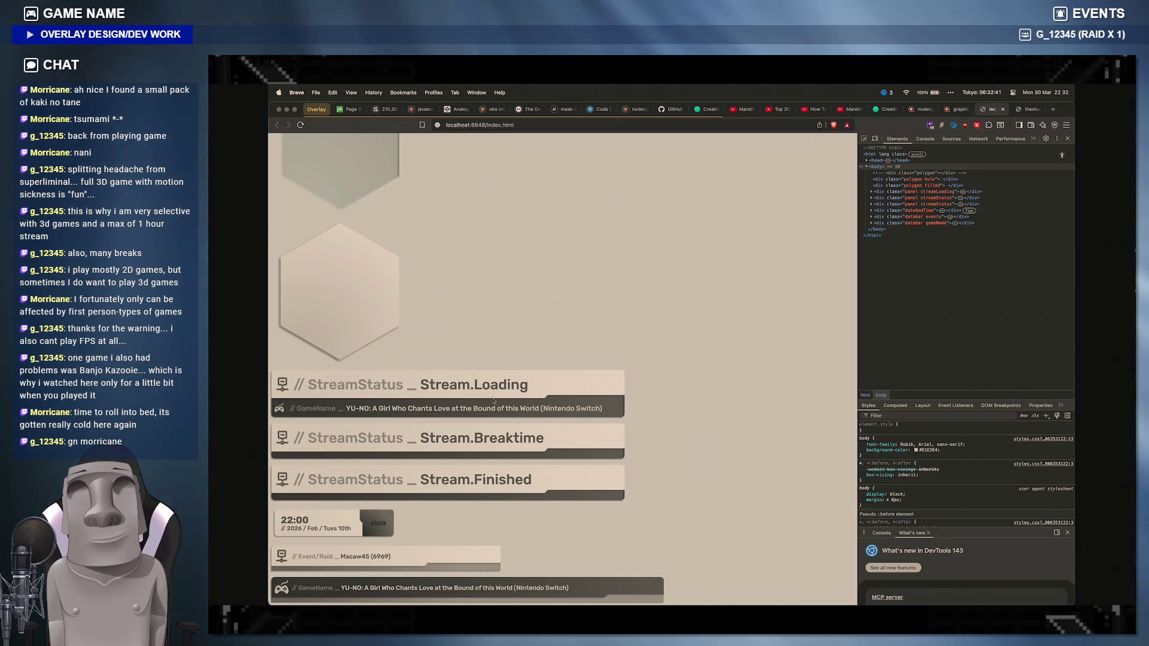
scroll(492, 409, "up", 4)
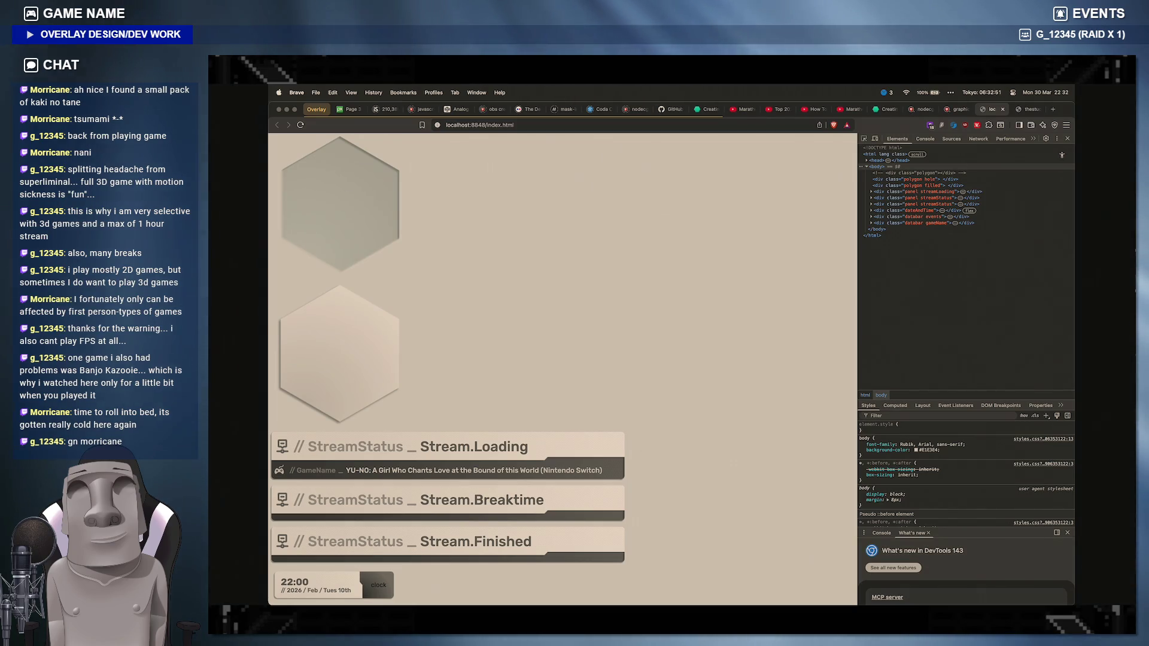
Step: Return to the stylesheet in Visual Studio Code after reviewing the Brave preview
left_click(748, 596)
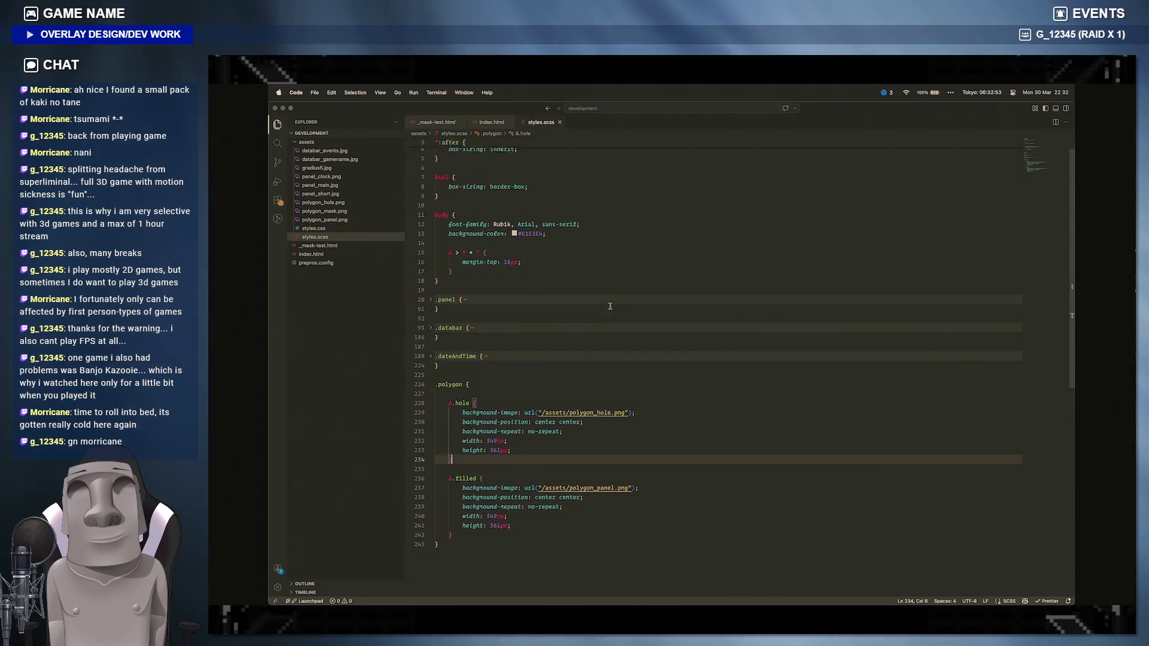
scroll(609, 306, "up", 1)
scroll(609, 306, "down", 3)
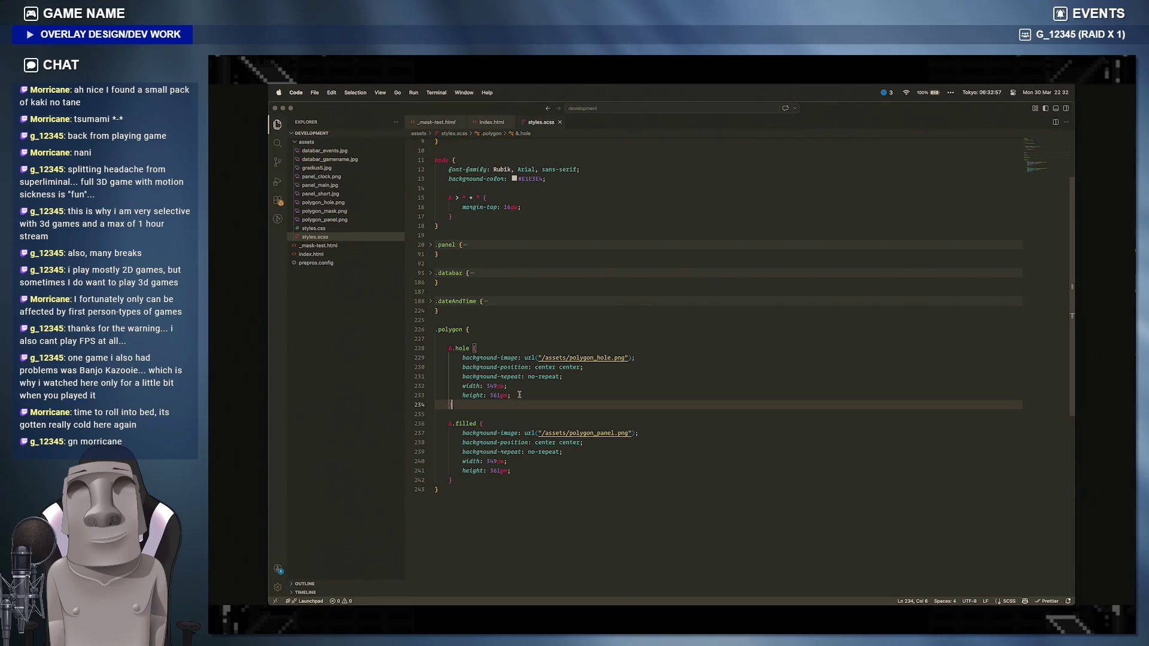
Step: Cut the background-position, repeat, width and height lines from &.hole into .polygon and outdent them
left_click_drag(509, 396, 464, 368)
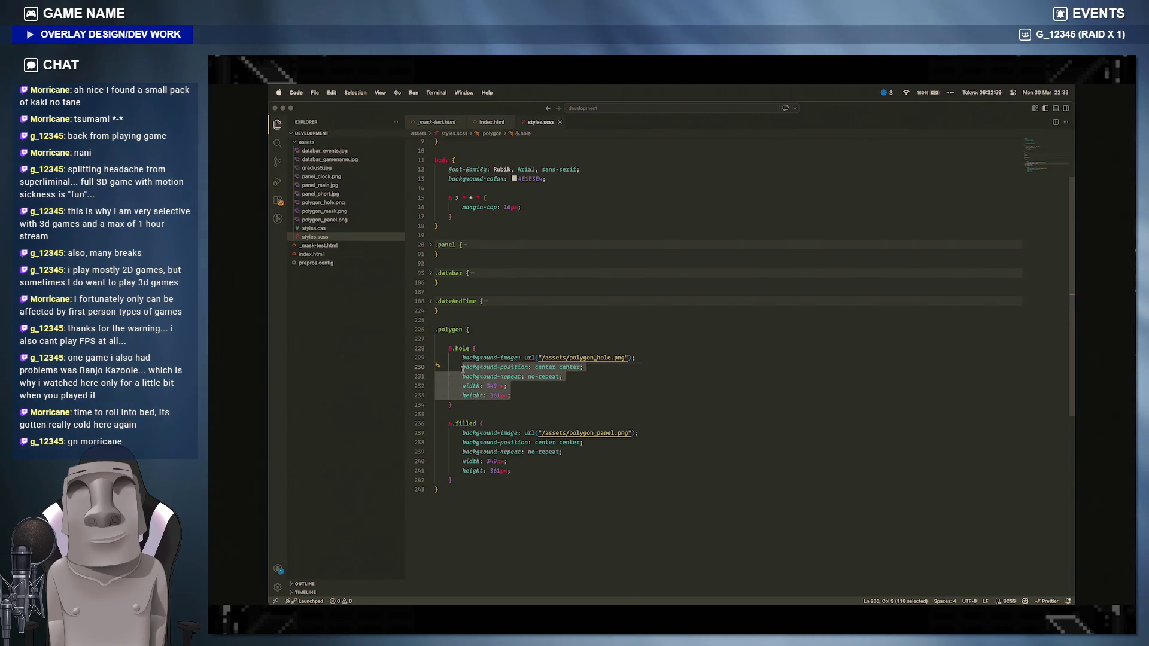
key("BackSpace")
key("ctrl+shift+k")
key("Up")
key("Up")
key("Up")
key("End")
key("Return")
type("background-position: center center;         background-repeat: no-repeat;         width: 349px;         height: 361px;")
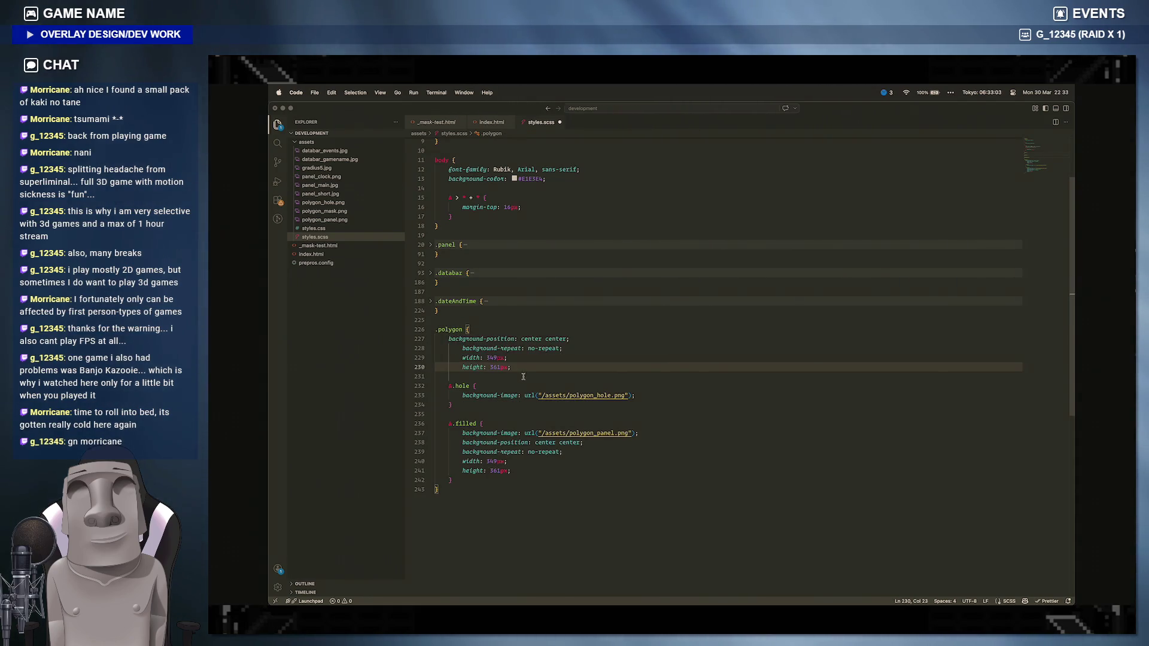
left_click_drag(512, 367, 462, 348)
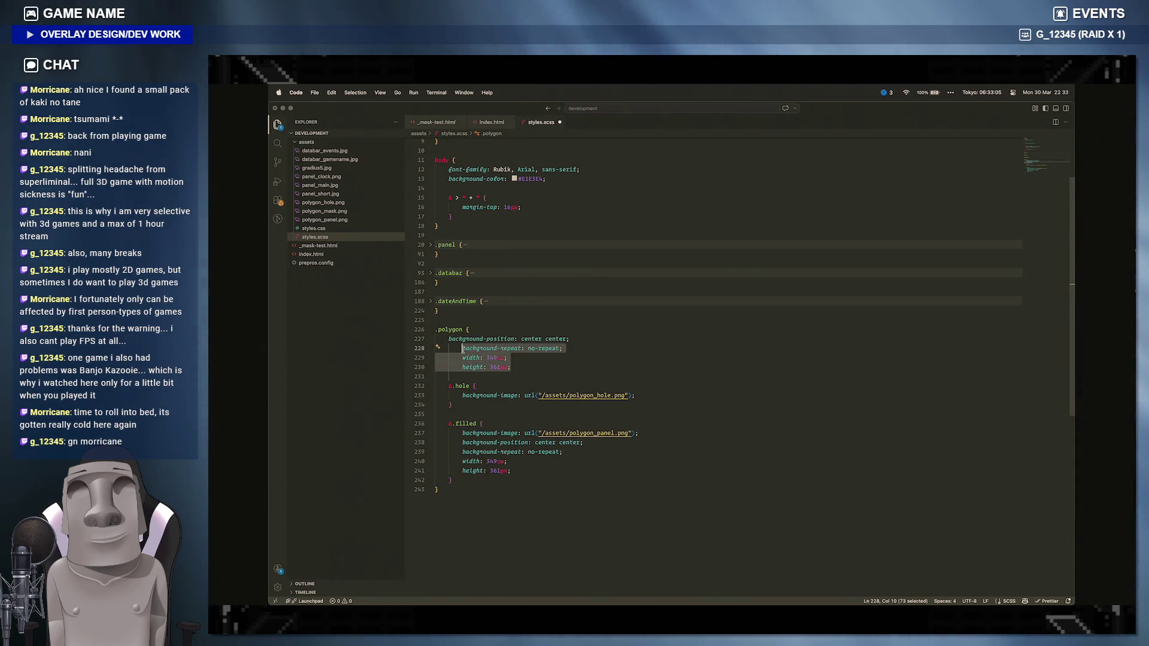
key("shift+Tab")
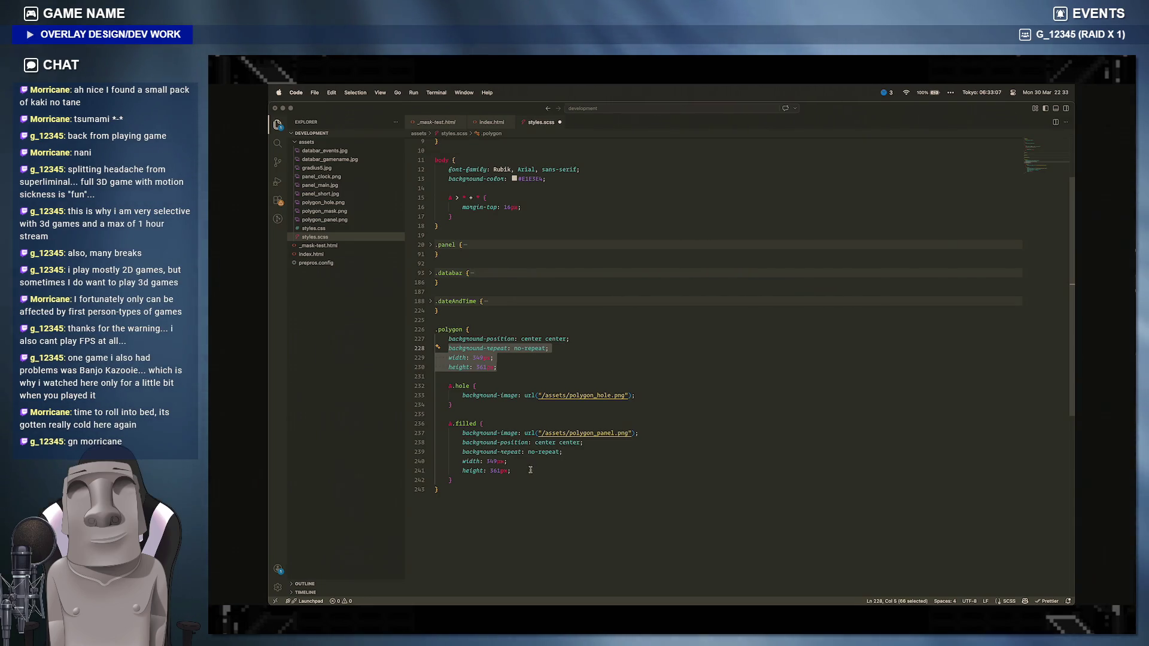
Step: Delete the duplicate shared rules from &.filled and add blank lines after .polygon's height
left_click_drag(530, 471, 449, 441)
key("Delete")
key("BackSpace")
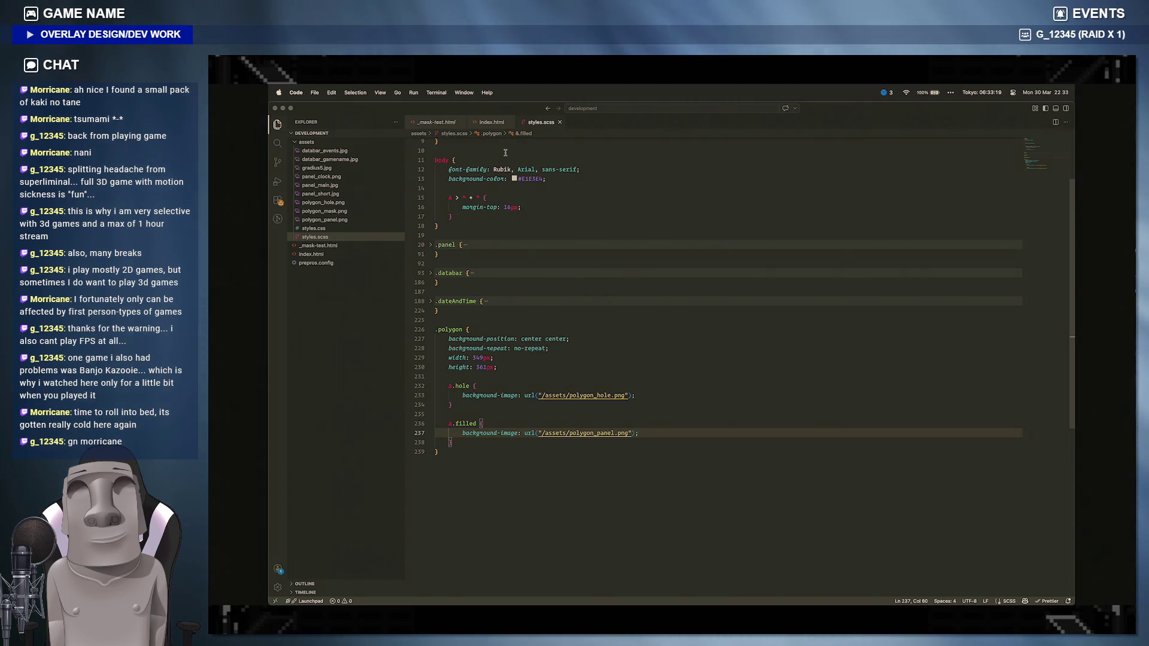
mouse_move(492, 122)
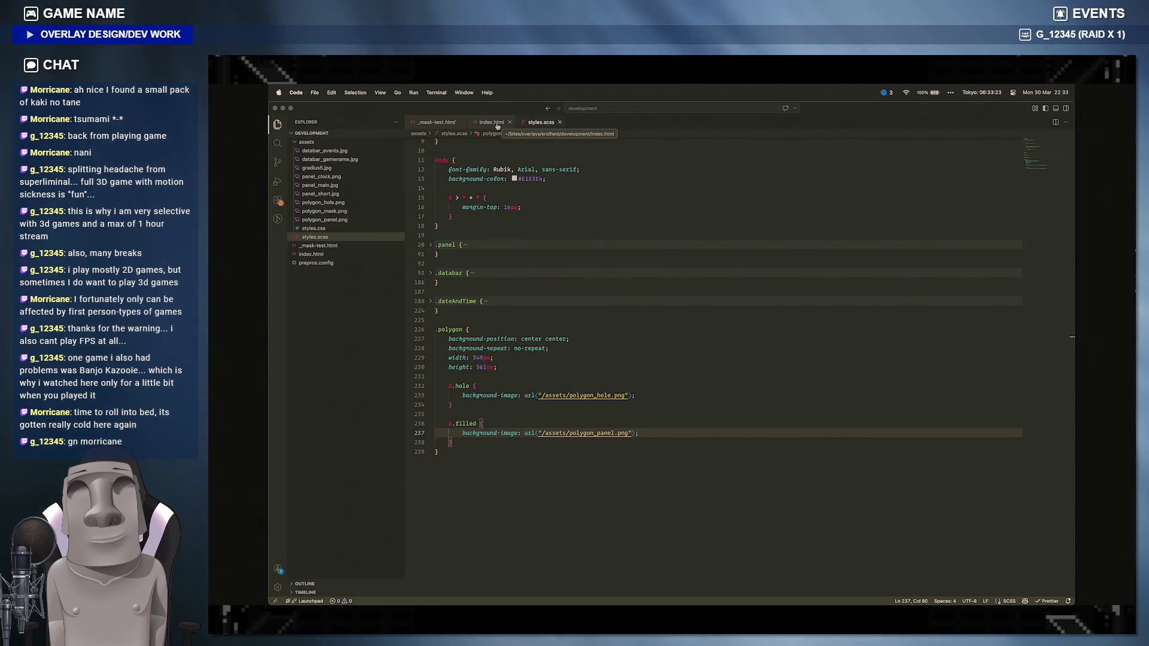
left_click(499, 367)
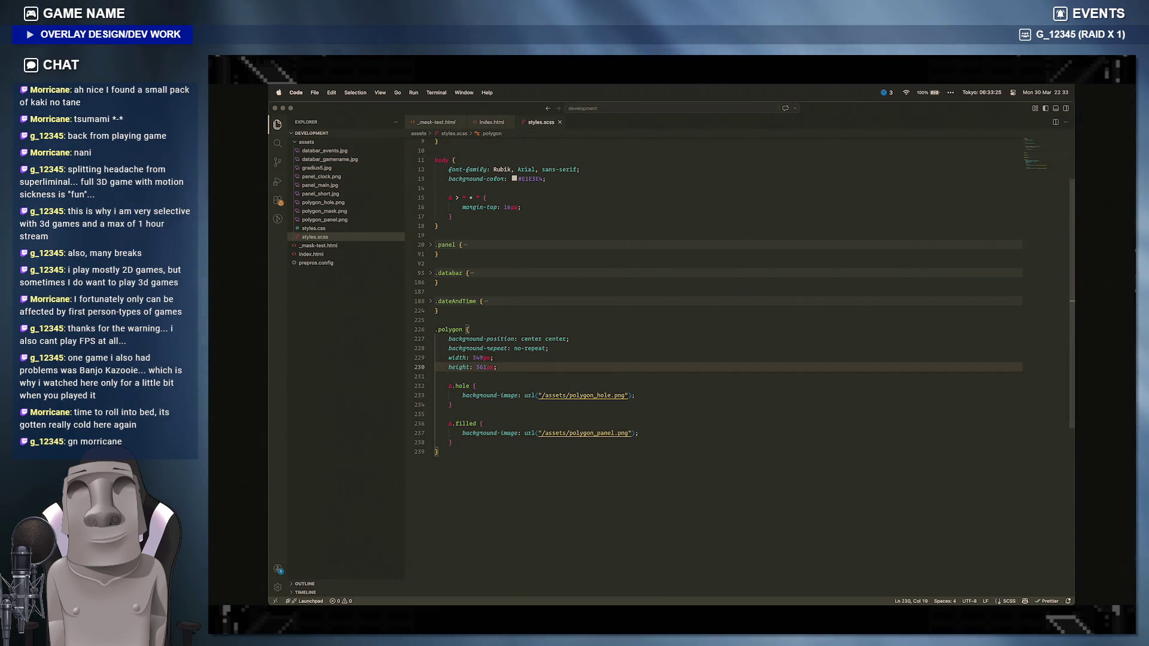
key("Return")
key("Return")
type("&:")
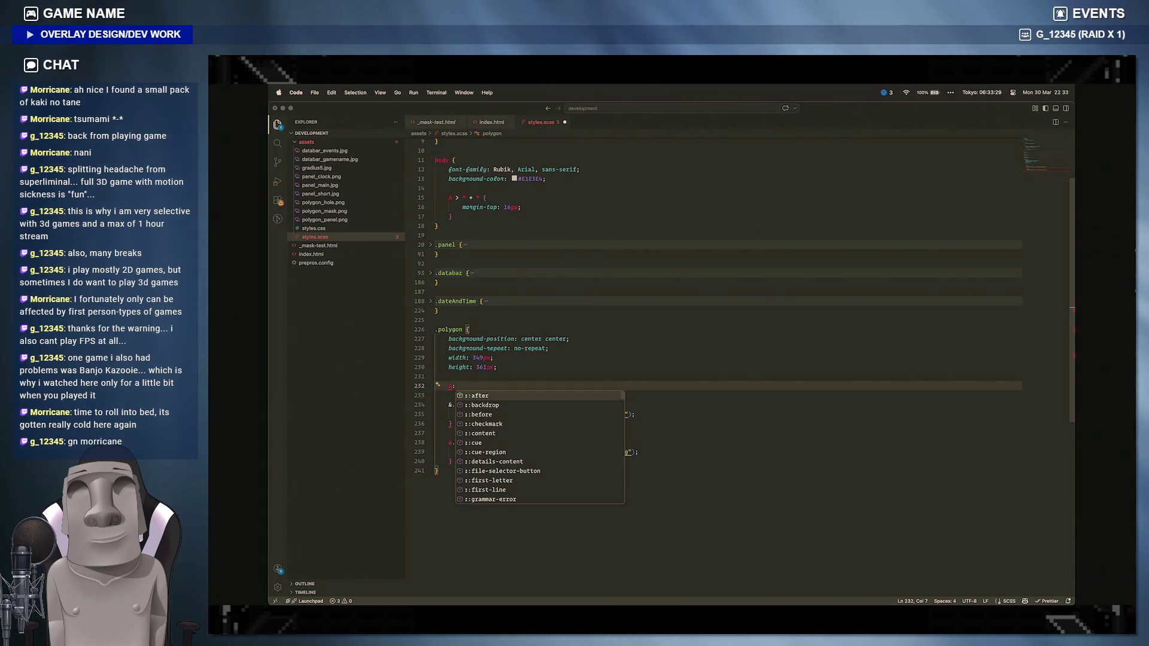
Step: Add an &::before block inside .polygon and make room for position: relative above it
key("Down")
key("Down")
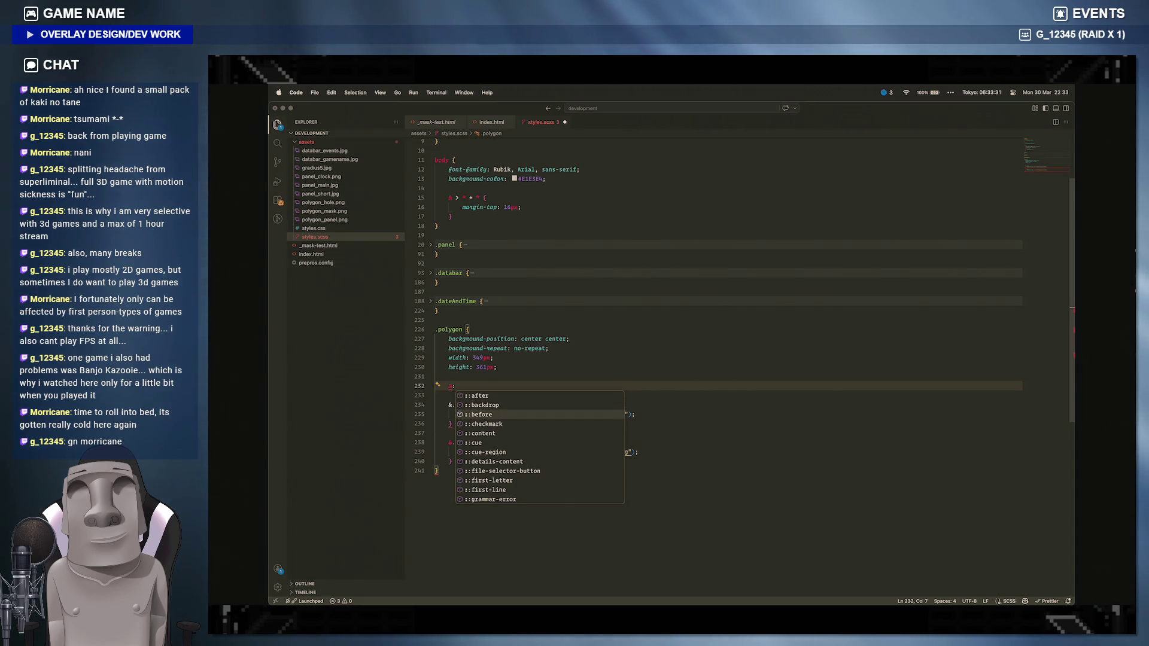
key("Up")
key("Down")
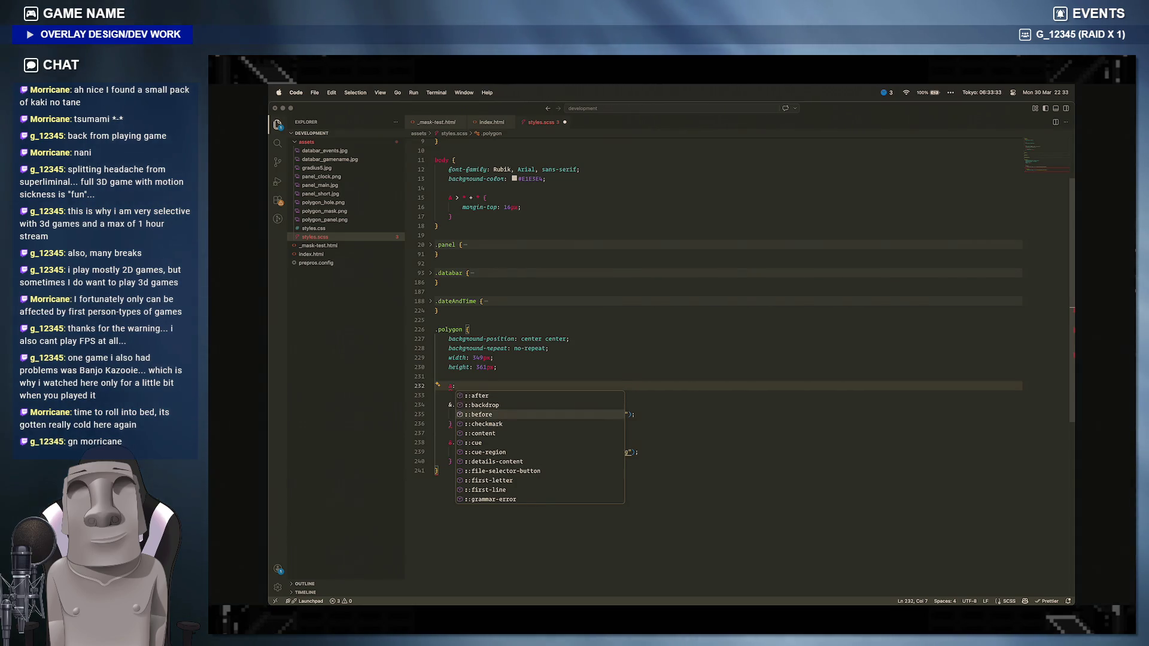
key("Return")
type("{")
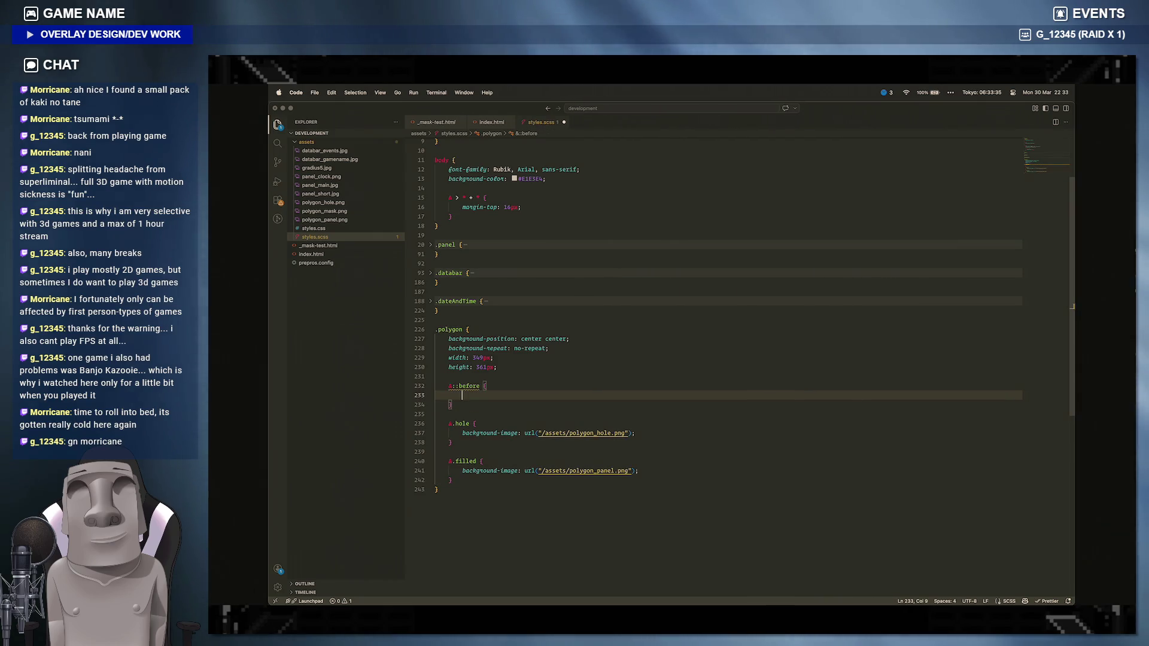
key("Return")
type("pos")
key("ctrl+z")
key("Return")
type("position: relative;")
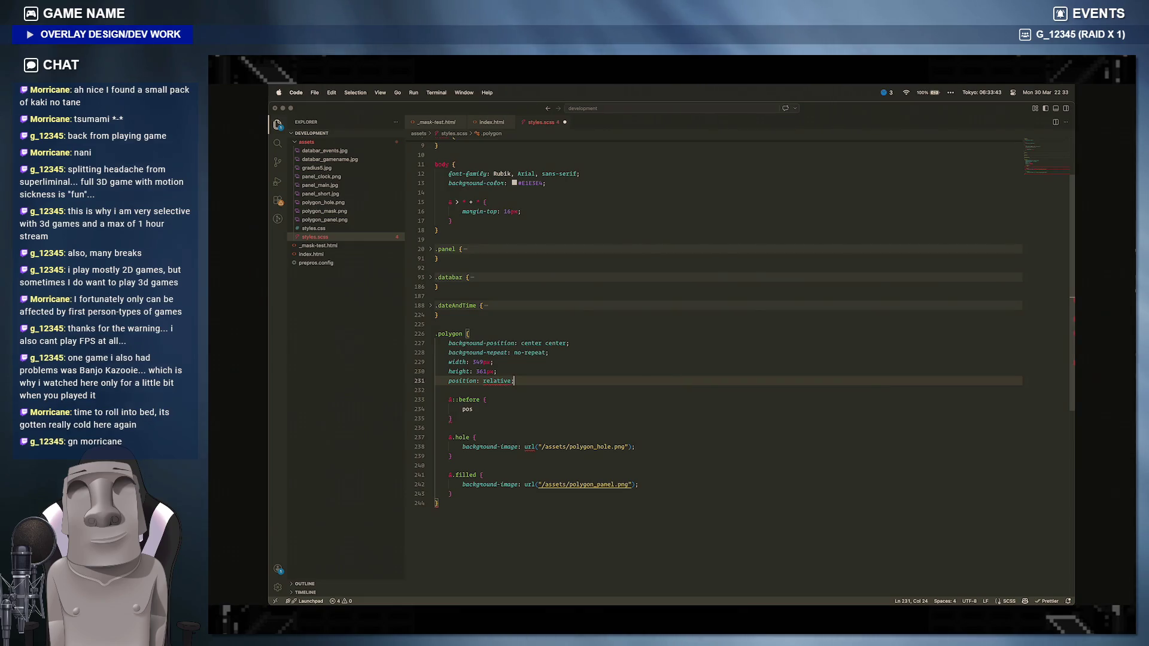
Step: Give ::before position: absolute, top 0, left 0, width 100% and height 100%, then switch to index.html
key("Down")
key("Down")
key("Down")
key("End")
type("iti")
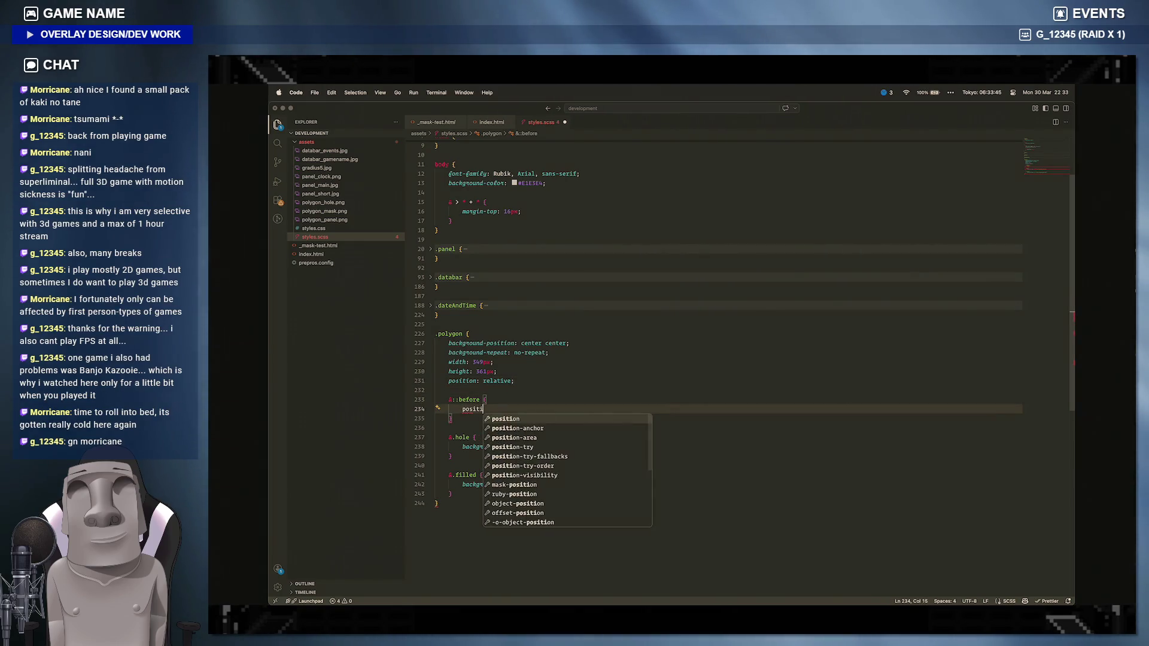
type("on: absolute;")
key("Return")
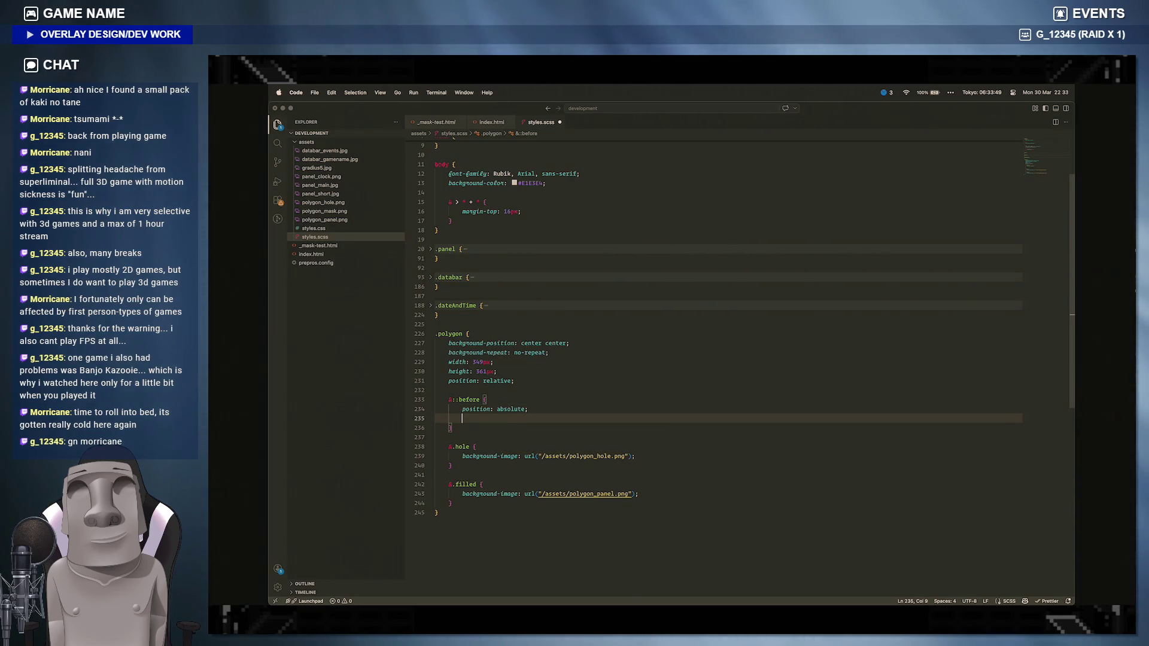
type("top: 0;")
key("Return")
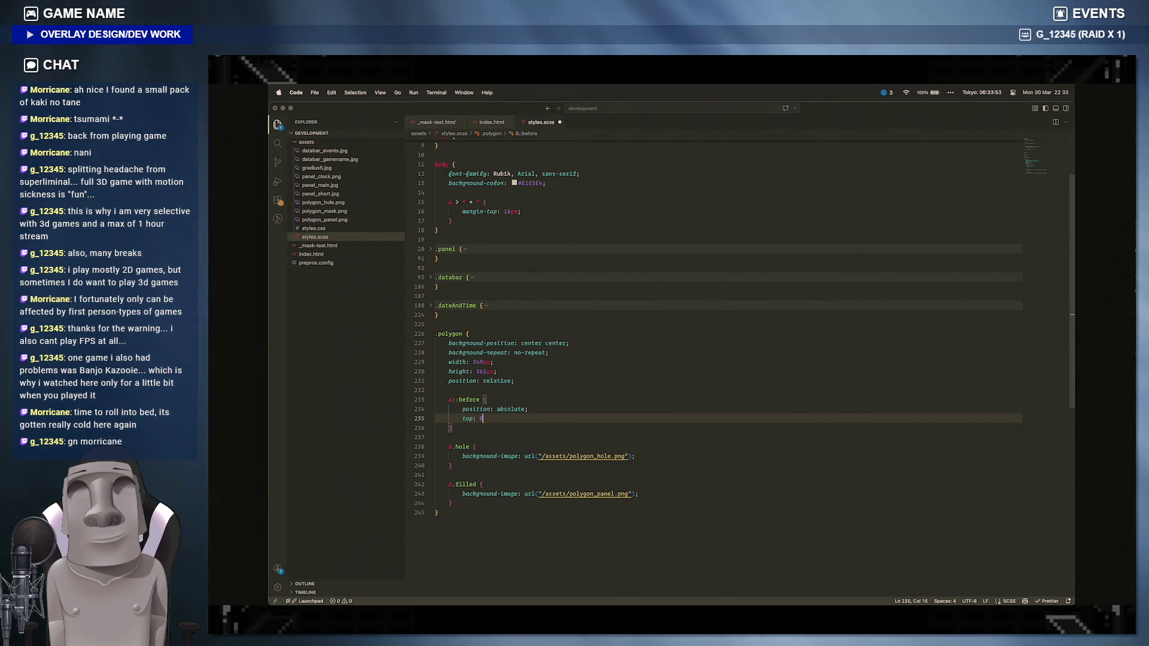
type("left: 0")
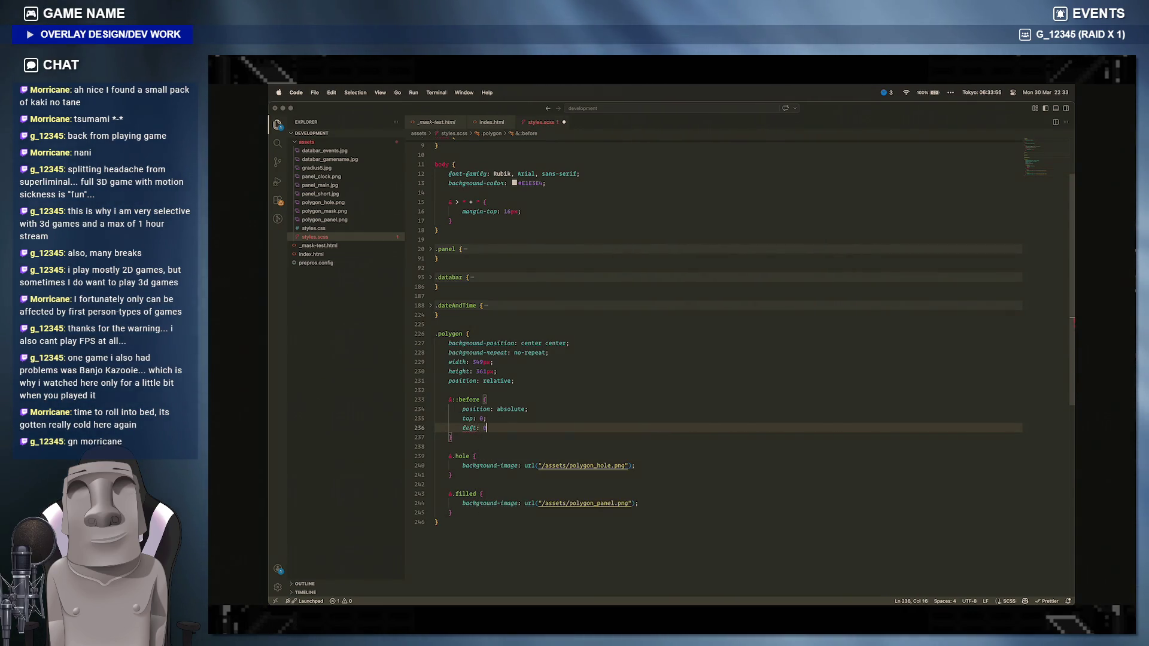
type(";")
key("Return")
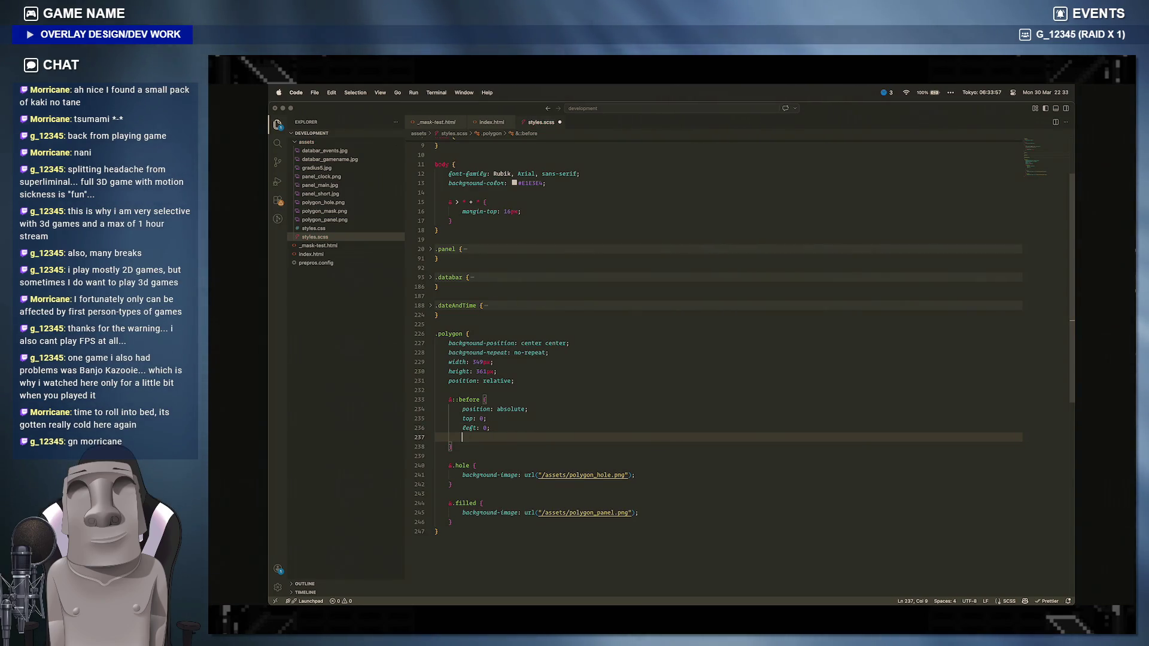
type("widthL: ")
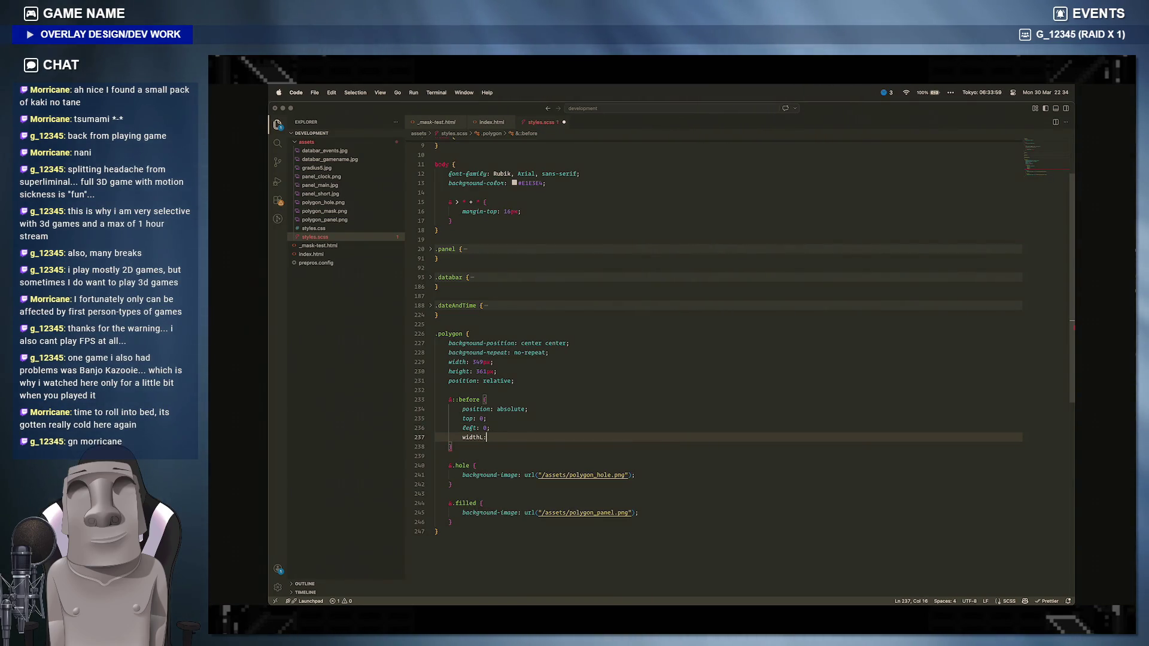
type(": 100%;")
type("heightL:")
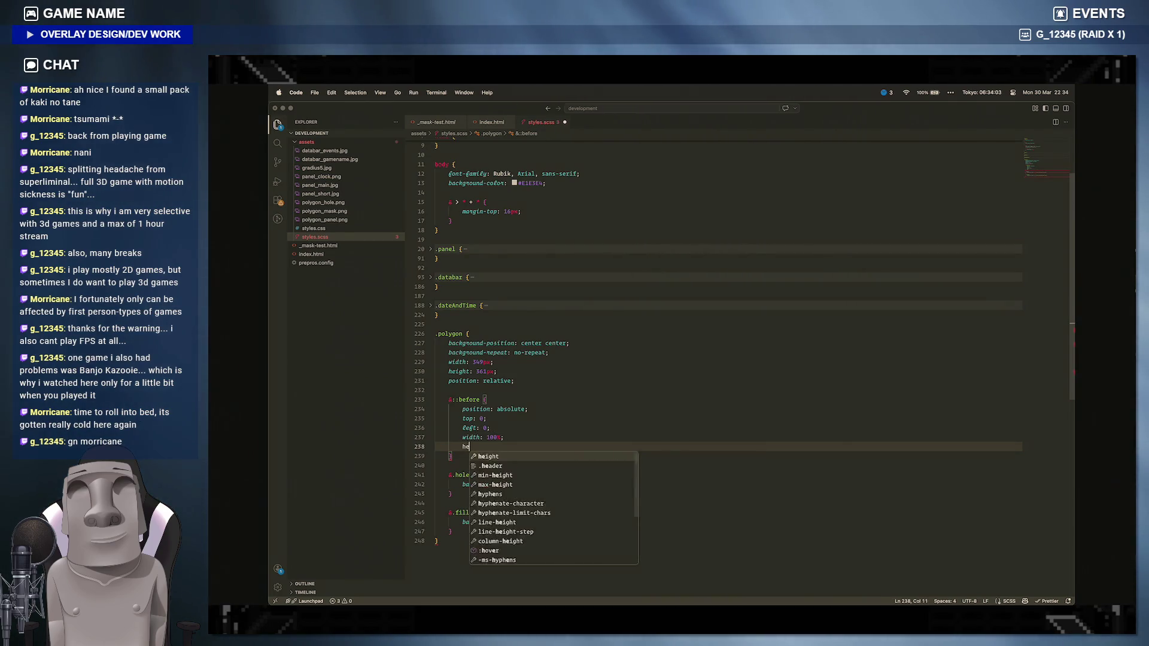
key("BackSpace")
key("BackSpace")
key("BackSpace")
type(": 100%;")
key("Return")
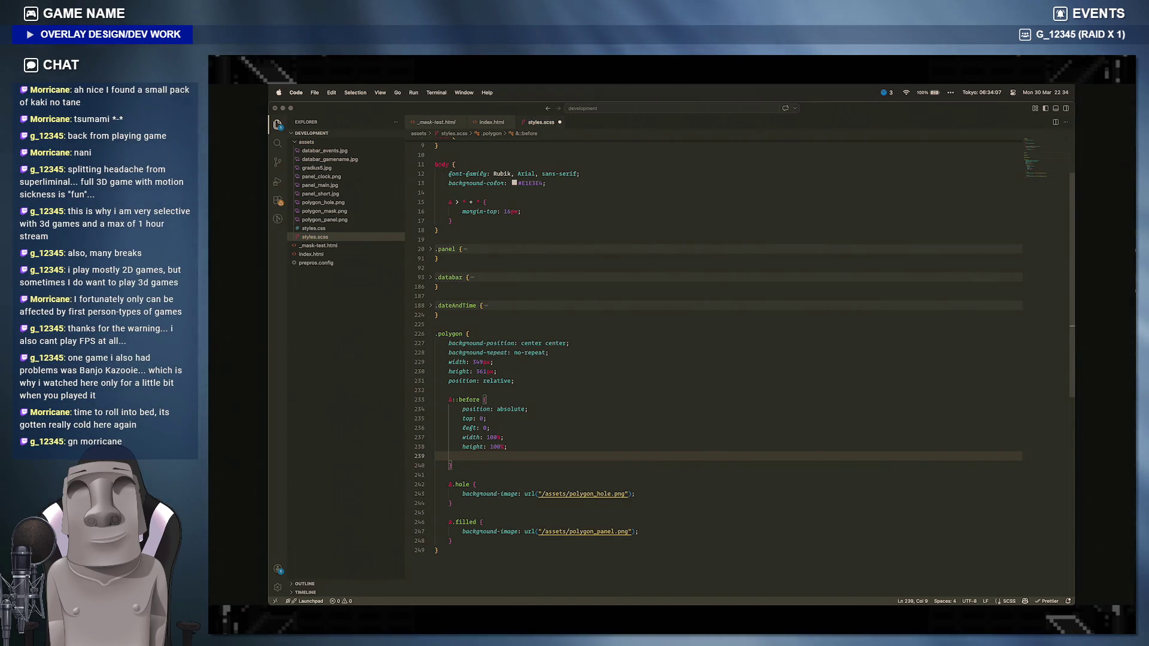
type("bac")
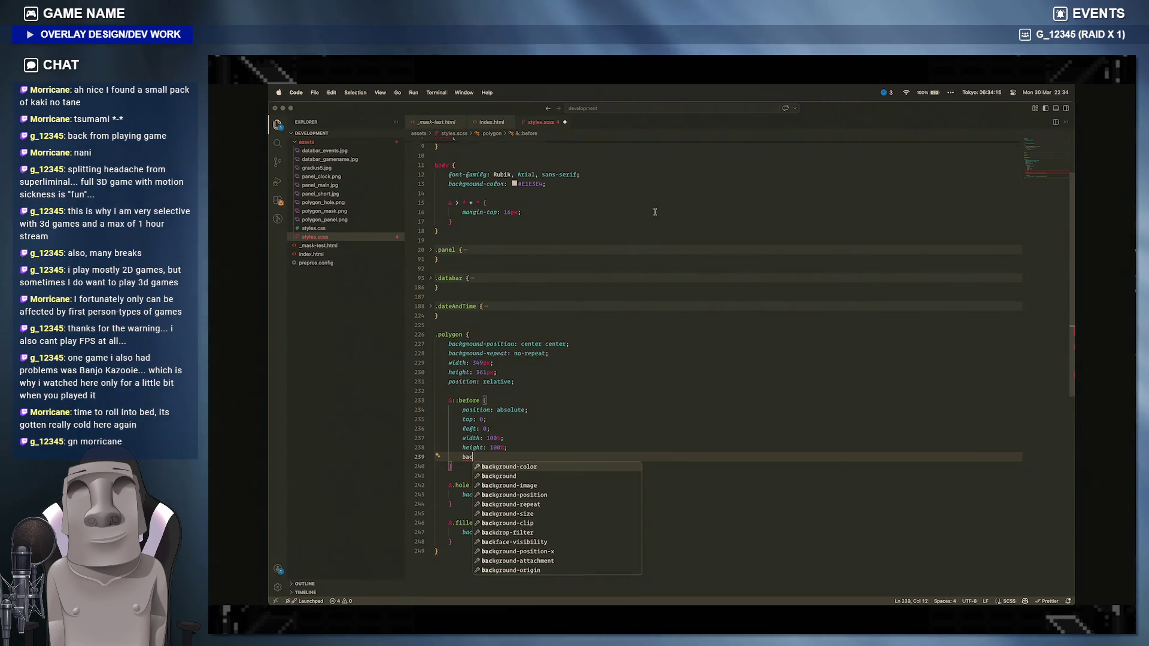
scroll(628, 360, "up", 3)
left_click(494, 122)
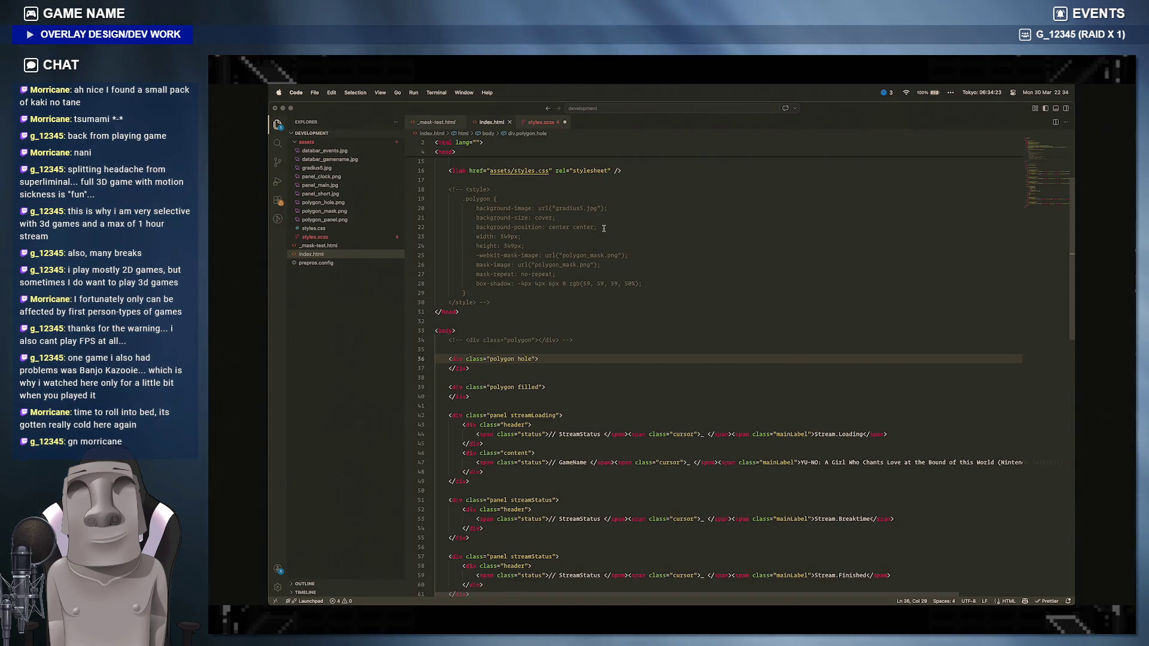
left_click_drag(603, 228, 475, 208)
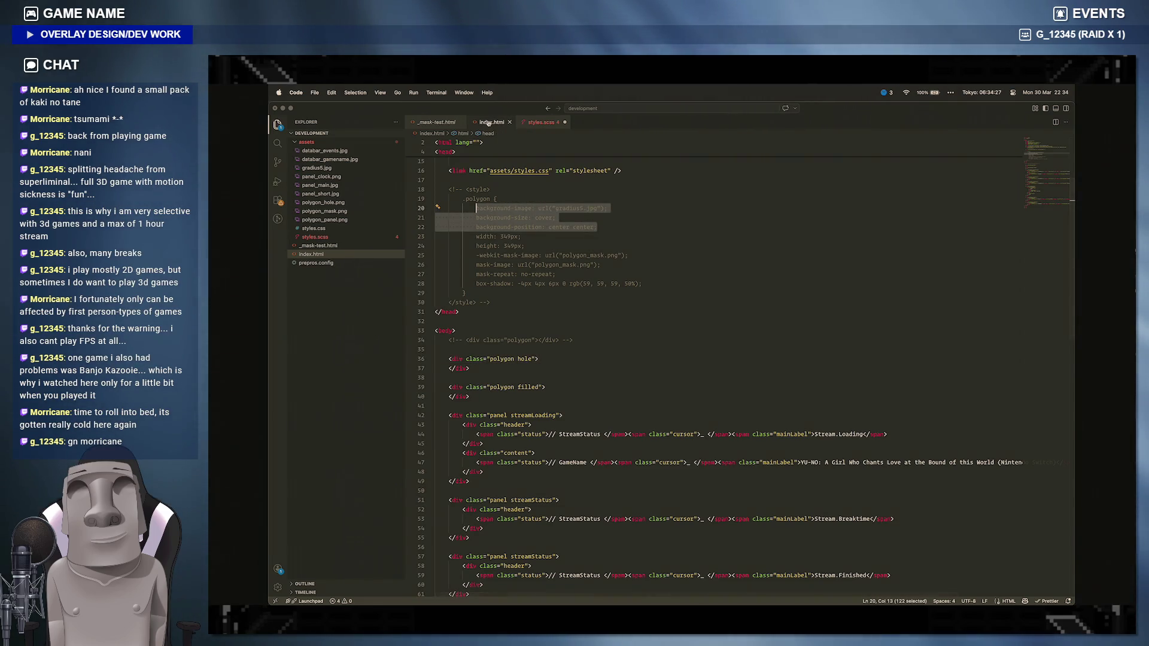
left_click(541, 123)
type("bac")
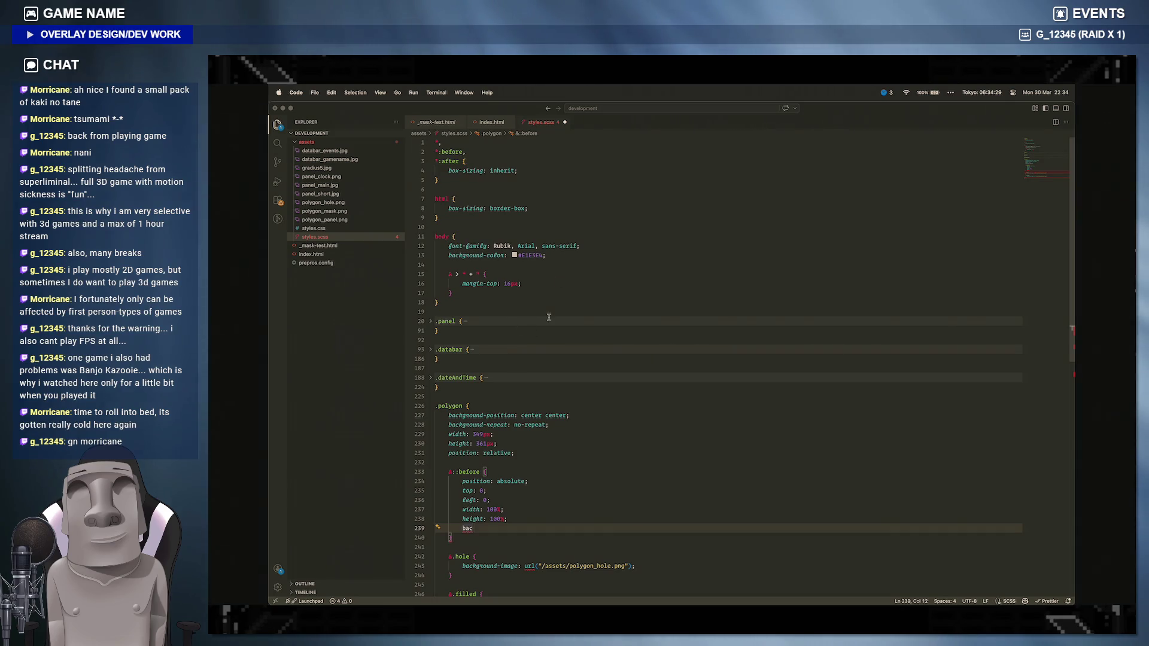
key("shift+Home")
key("Tab")
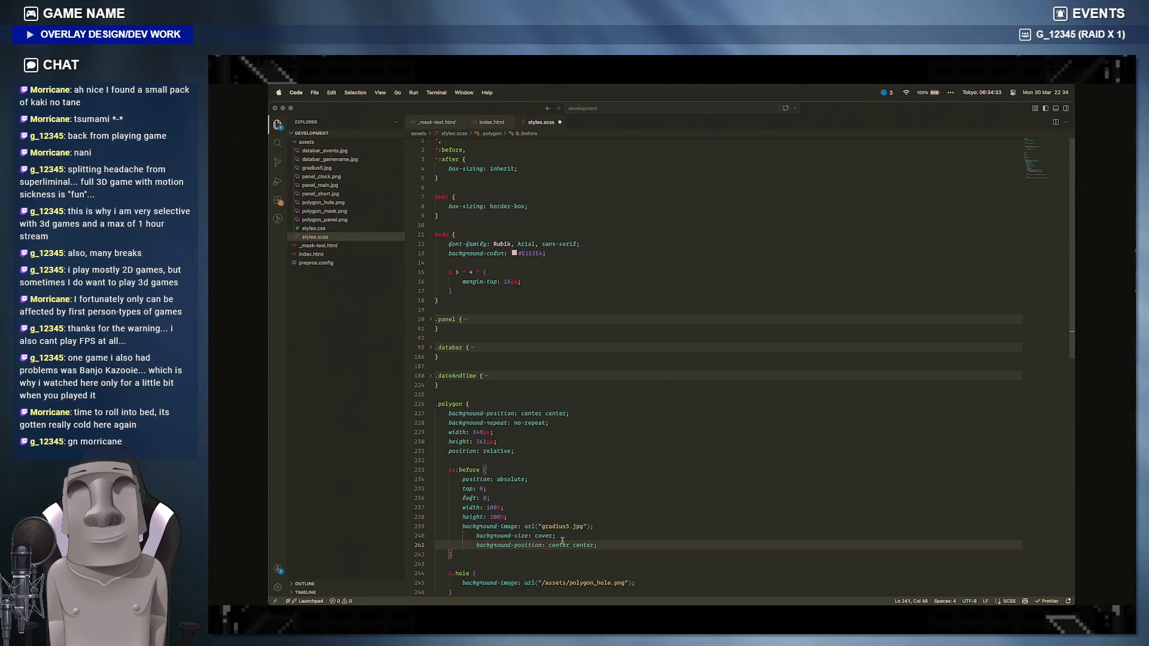
left_click_drag(597, 545, 515, 545)
key("shift+Tab")
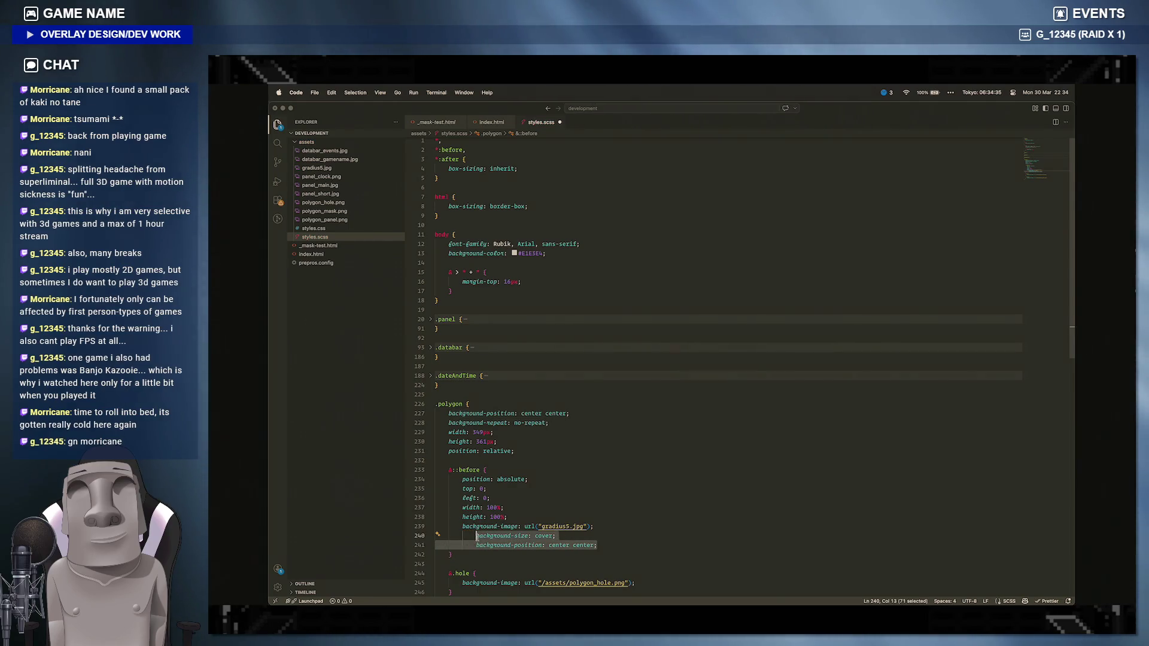
key("Tab")
left_click(542, 525)
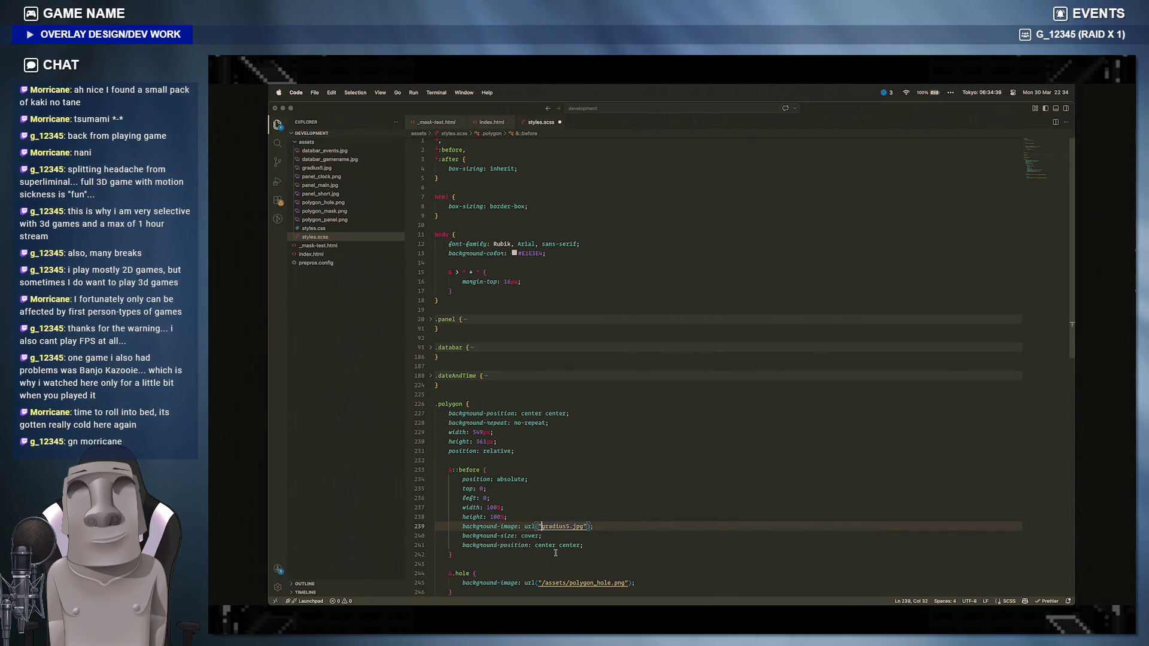
type("/assset")
type("s/")
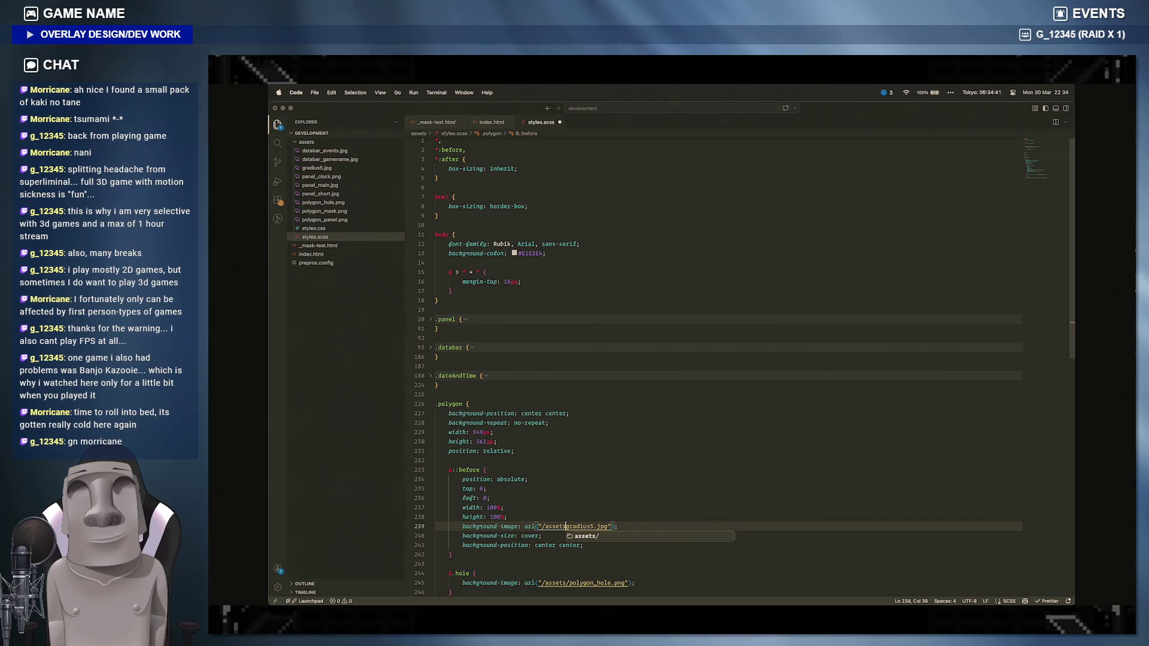
left_click(624, 547)
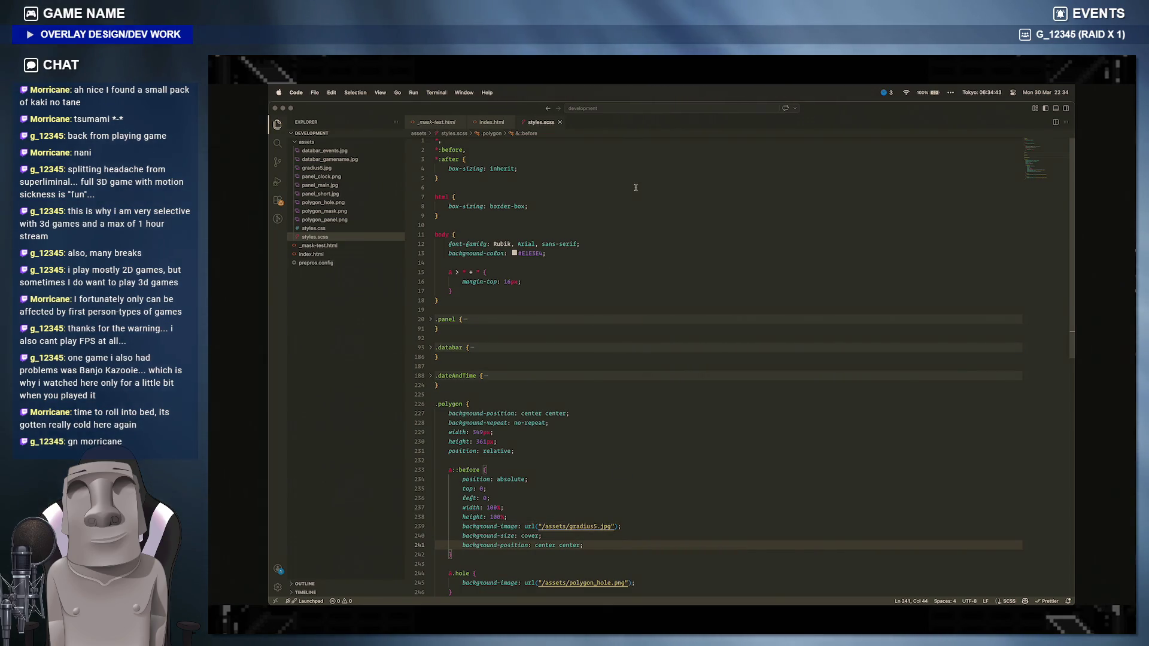
key("ctrl+Tab")
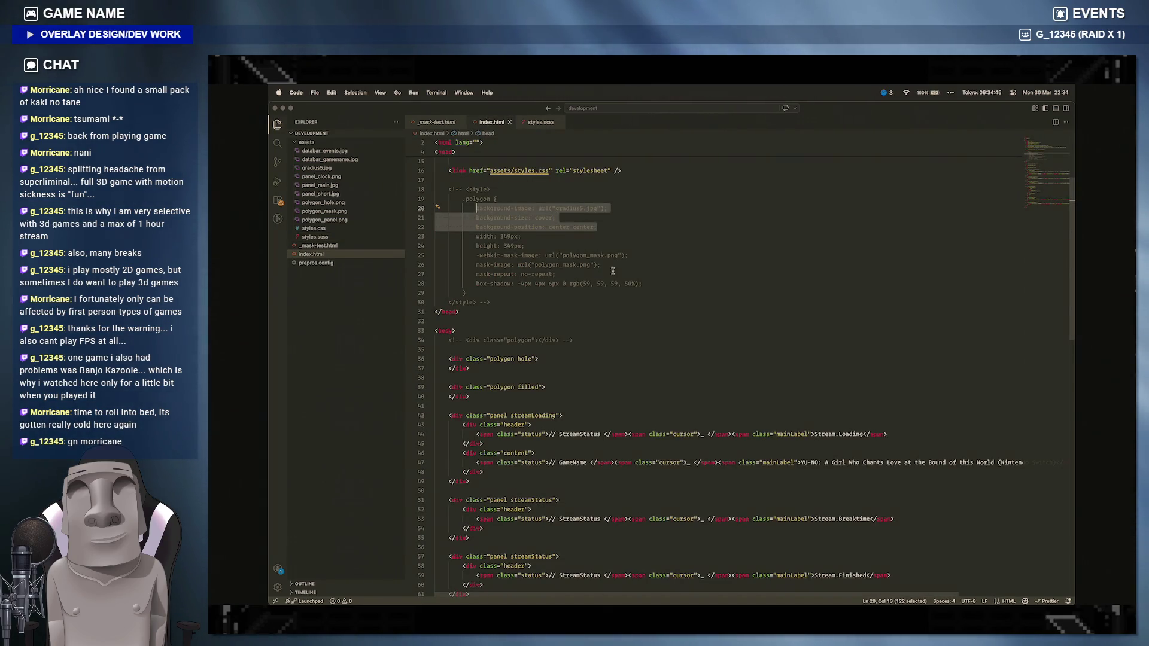
left_click(582, 274)
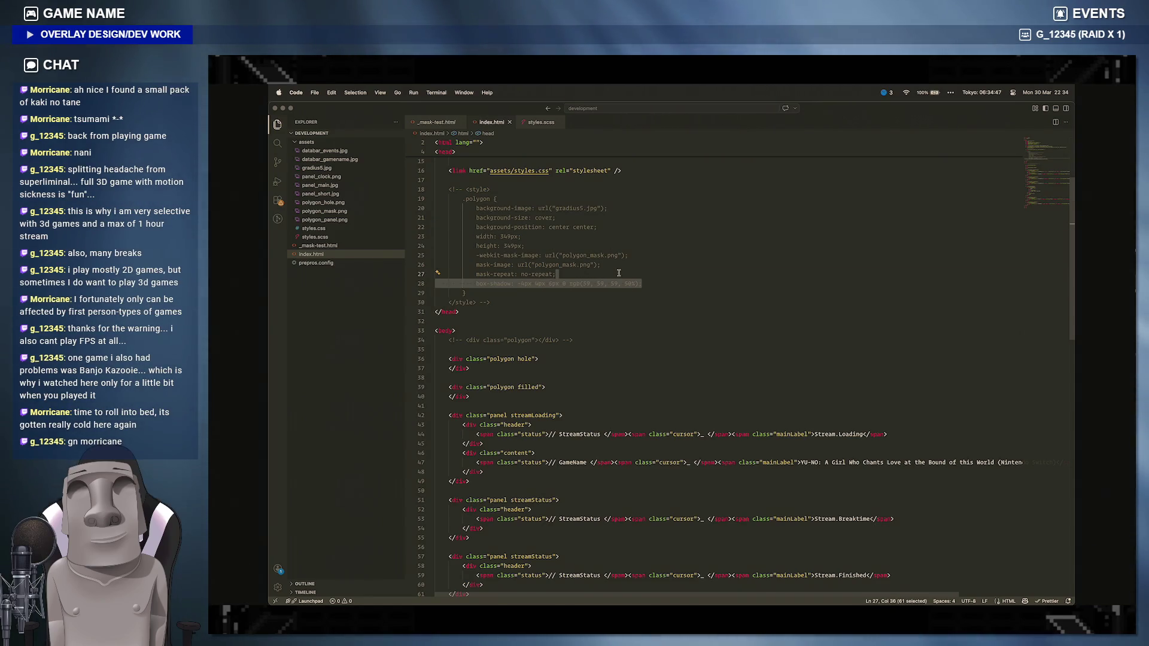
left_click_drag(557, 273, 475, 257)
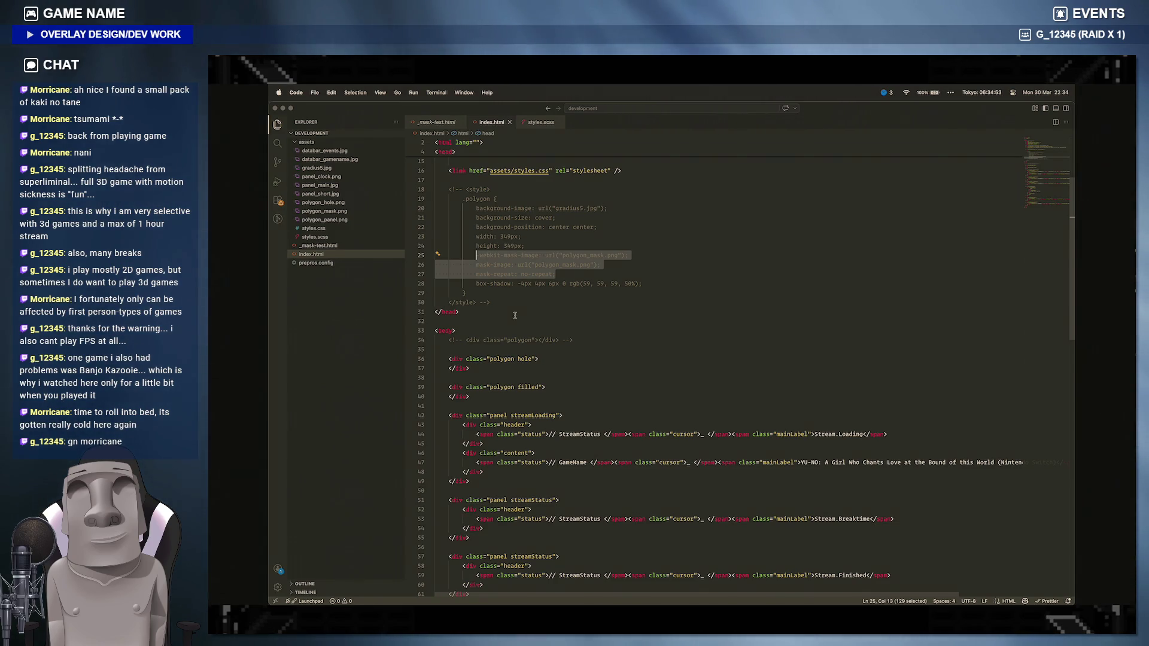
left_click(521, 592)
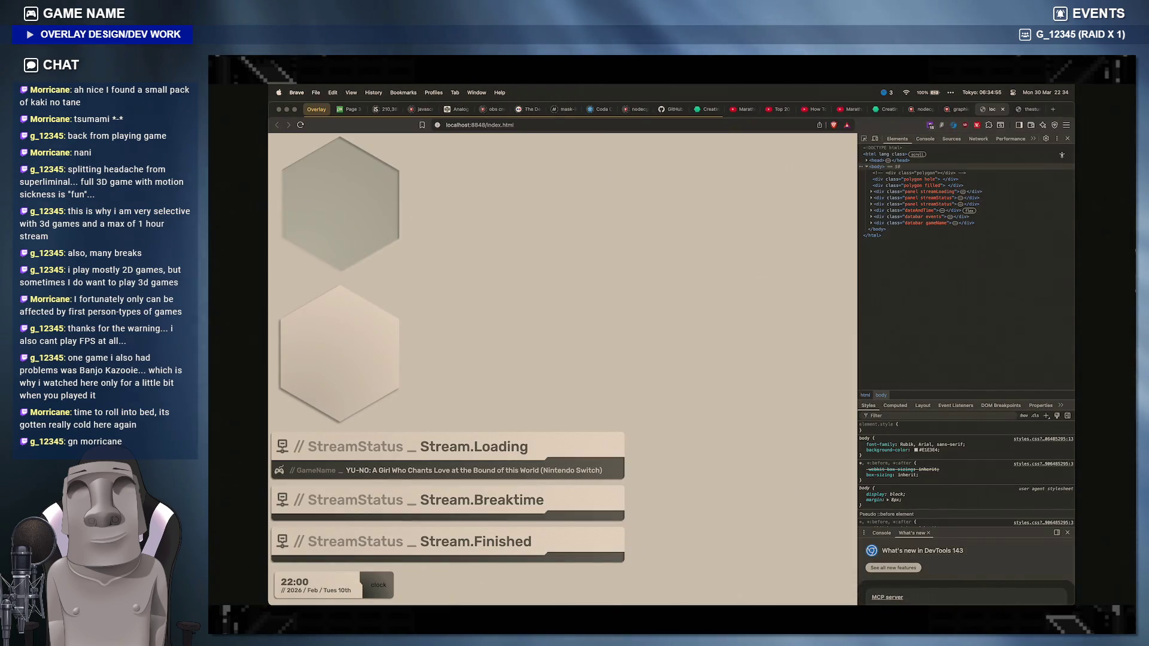
left_click(751, 592)
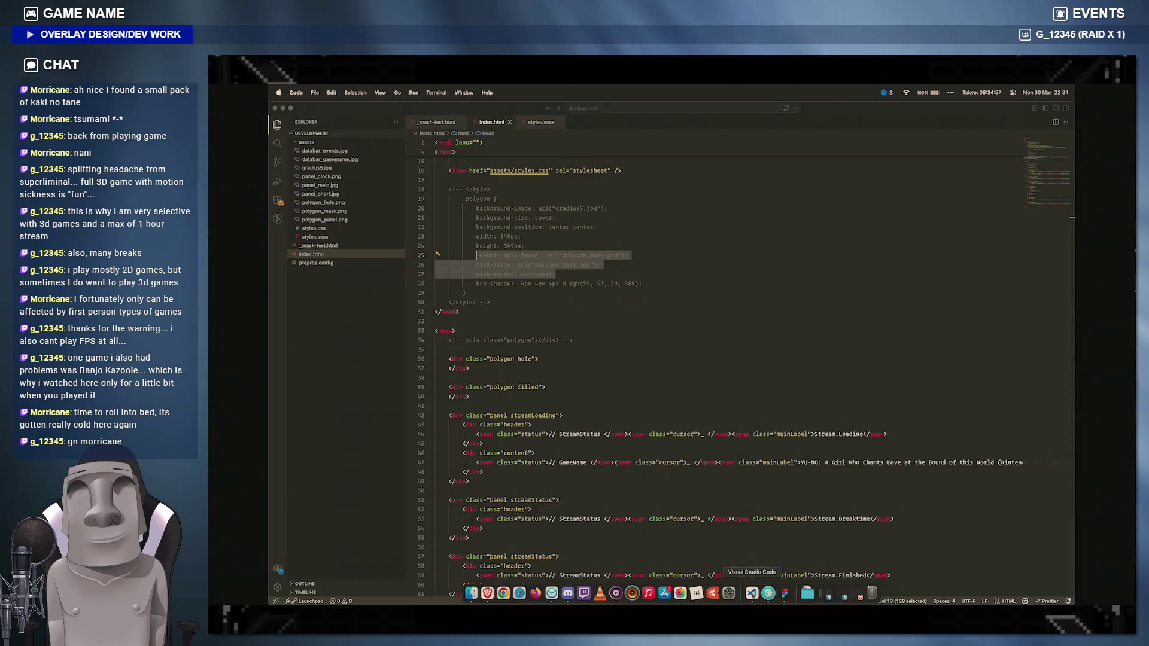
Step: Paste the mask-image, webkit mask and no-repeat declarations into the ::before block of styles.scss
left_click(541, 122)
scroll(628, 359, "down", 3)
key("super+v")
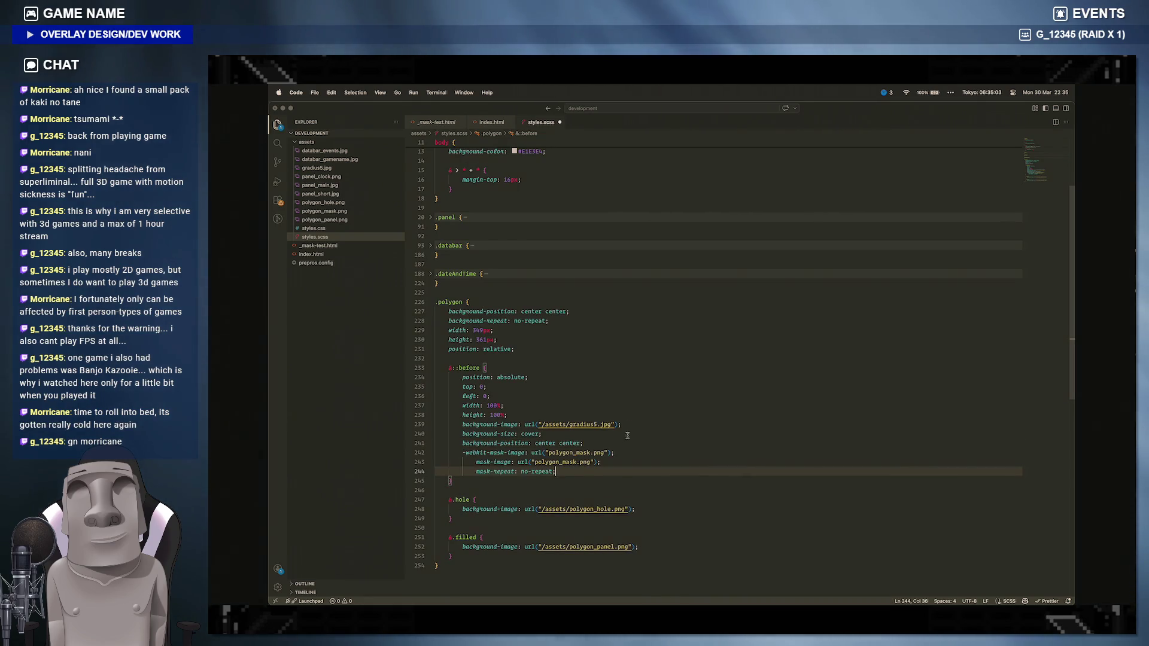
key("BackSpace")
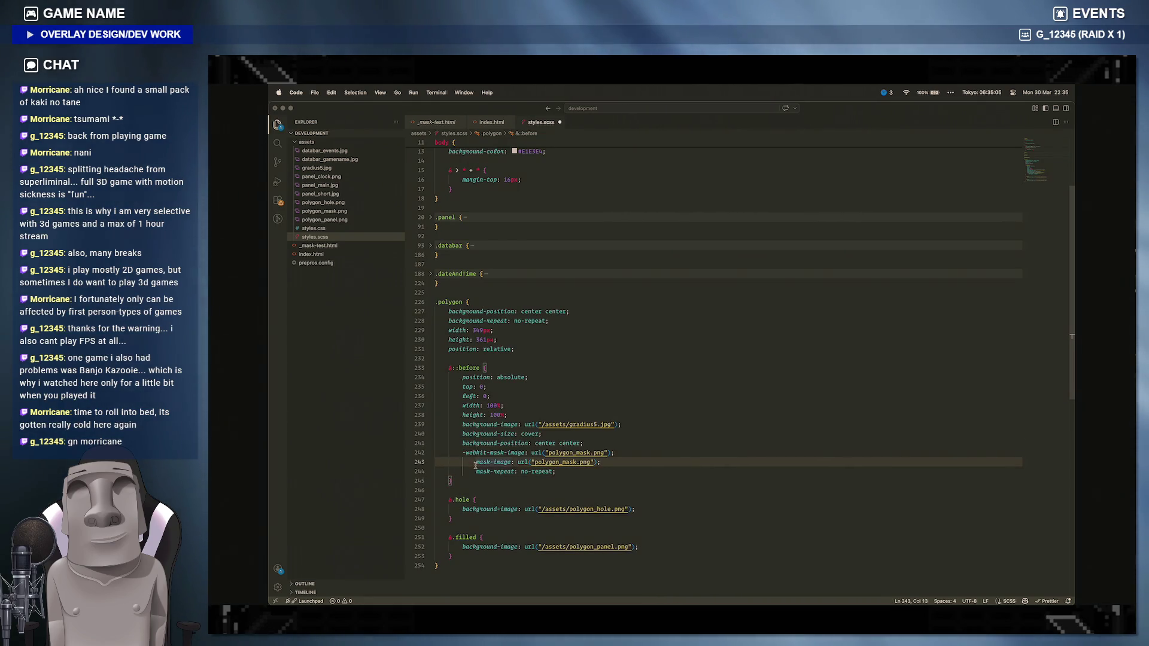
key("BackSpace")
key("BackSpace")
Step: Point both mask image urls at /assets/polygon_mask.png
left_click(547, 453)
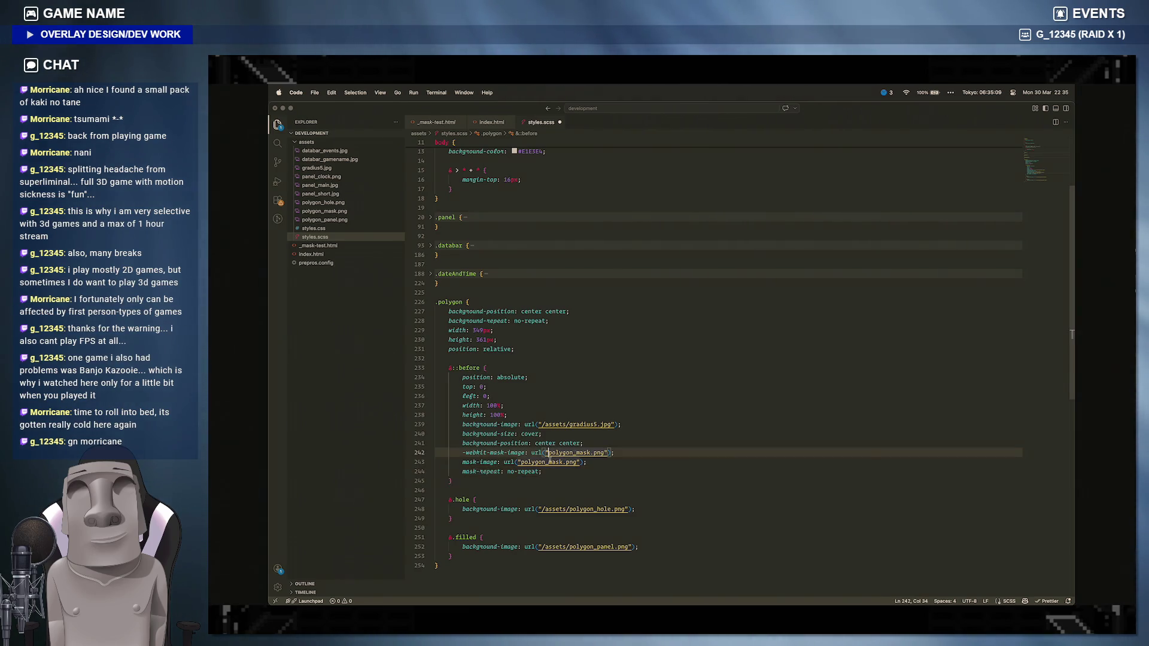
type("/assets")
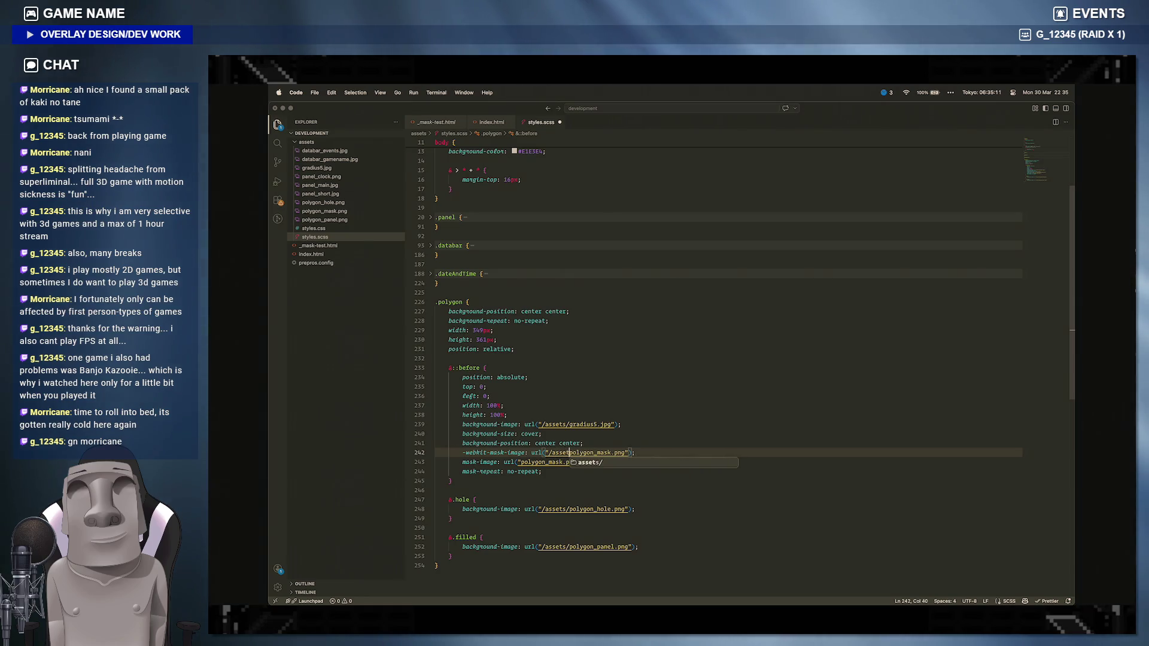
type("/")
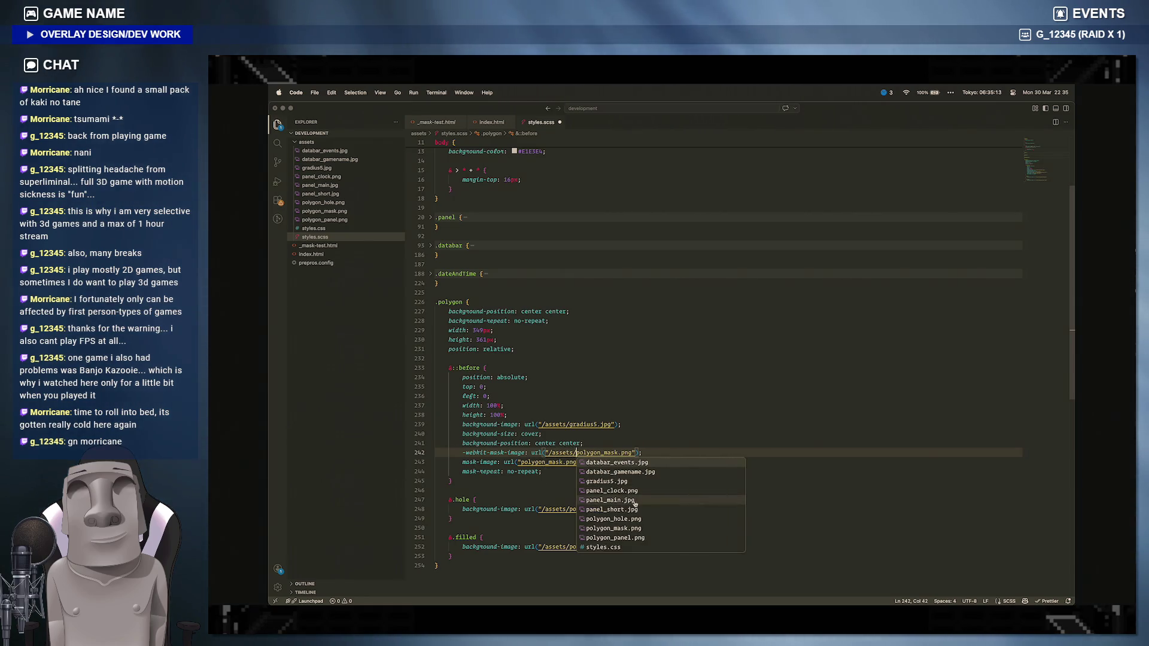
key("Down")
key("Down")
key("Down")
key("Return")
left_click(521, 461)
type("/assets/")
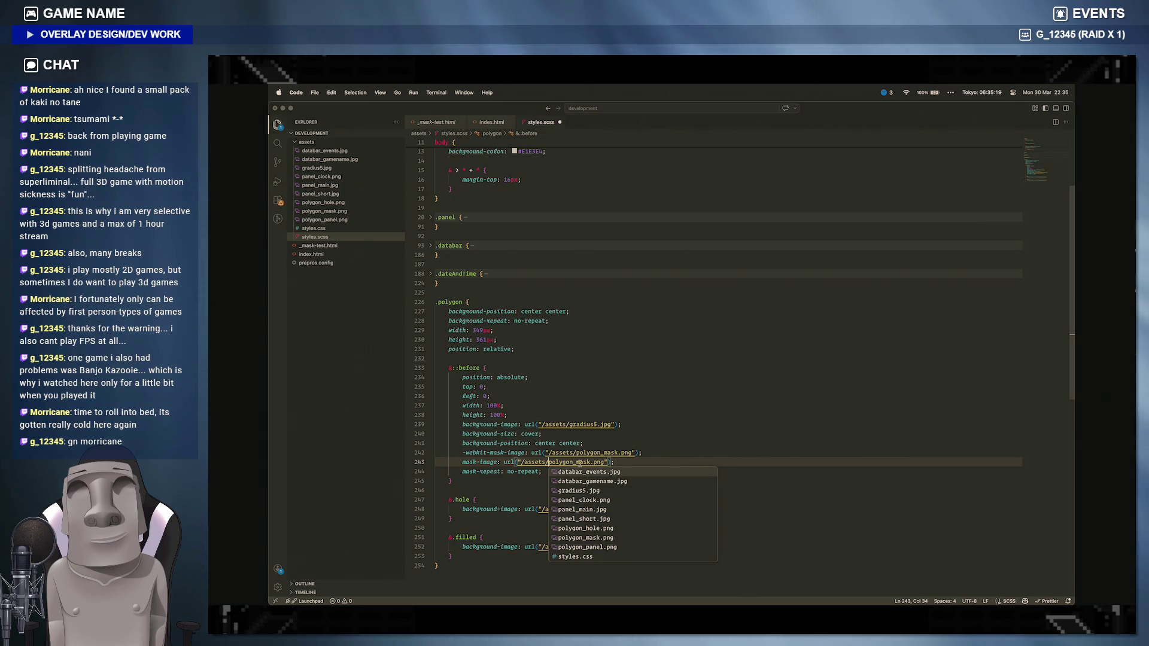
left_click(628, 423)
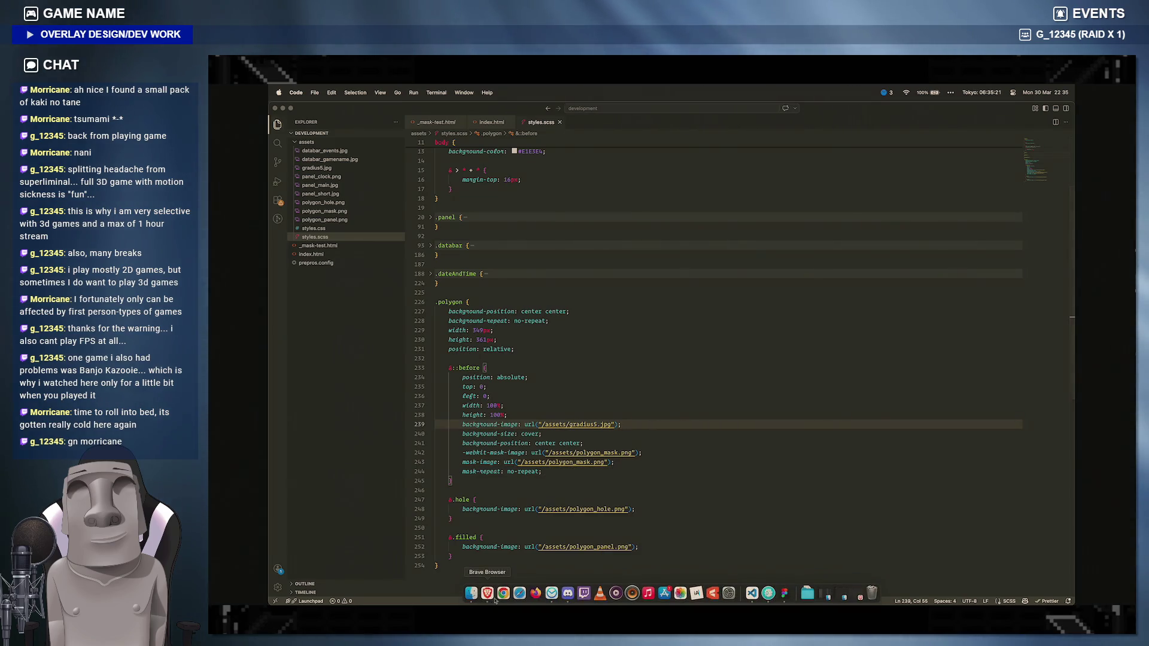
Step: Inspect the lower hexagon element in Brave's developer tools
key("super+Tab")
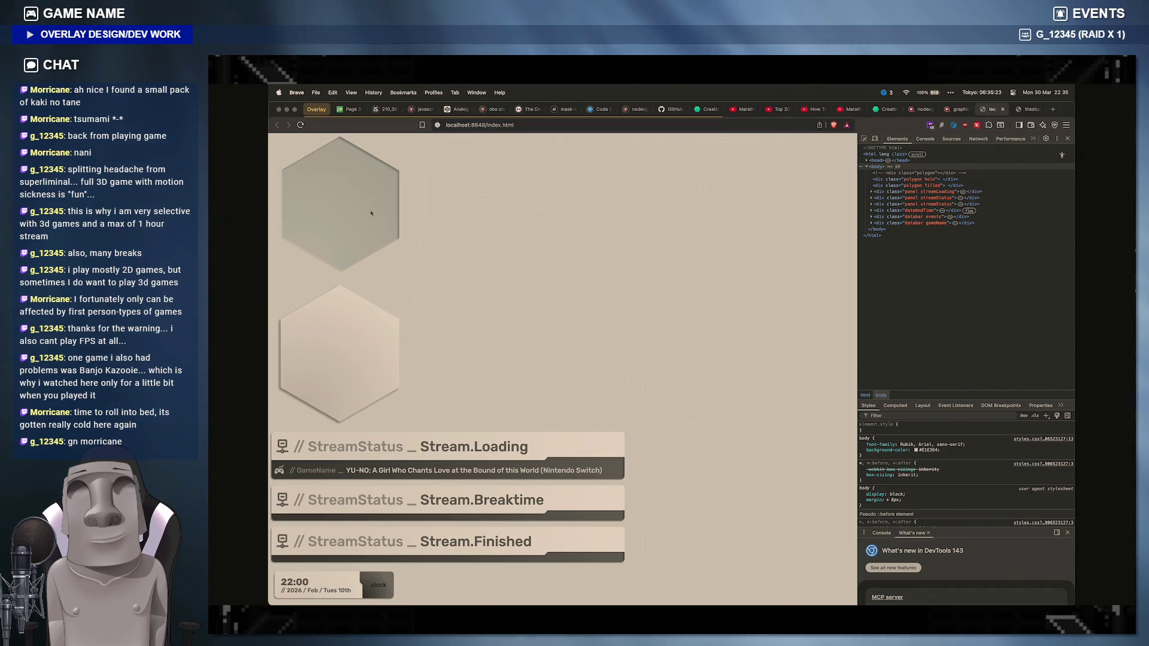
right_click(370, 211)
right_click(329, 338)
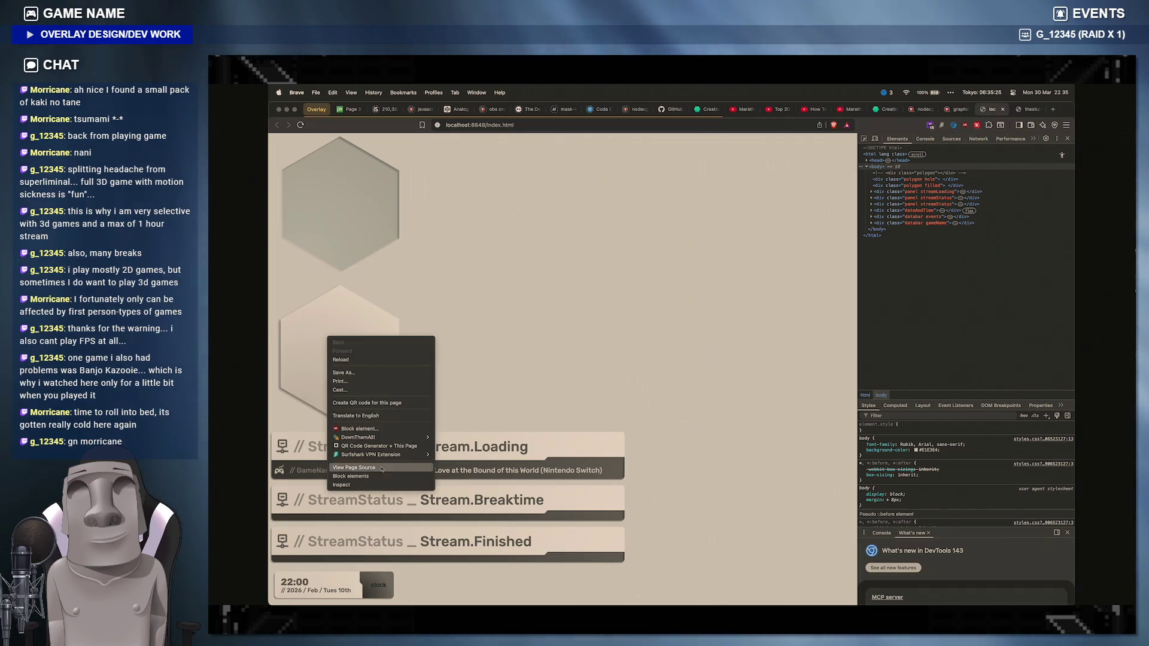
left_click(355, 483)
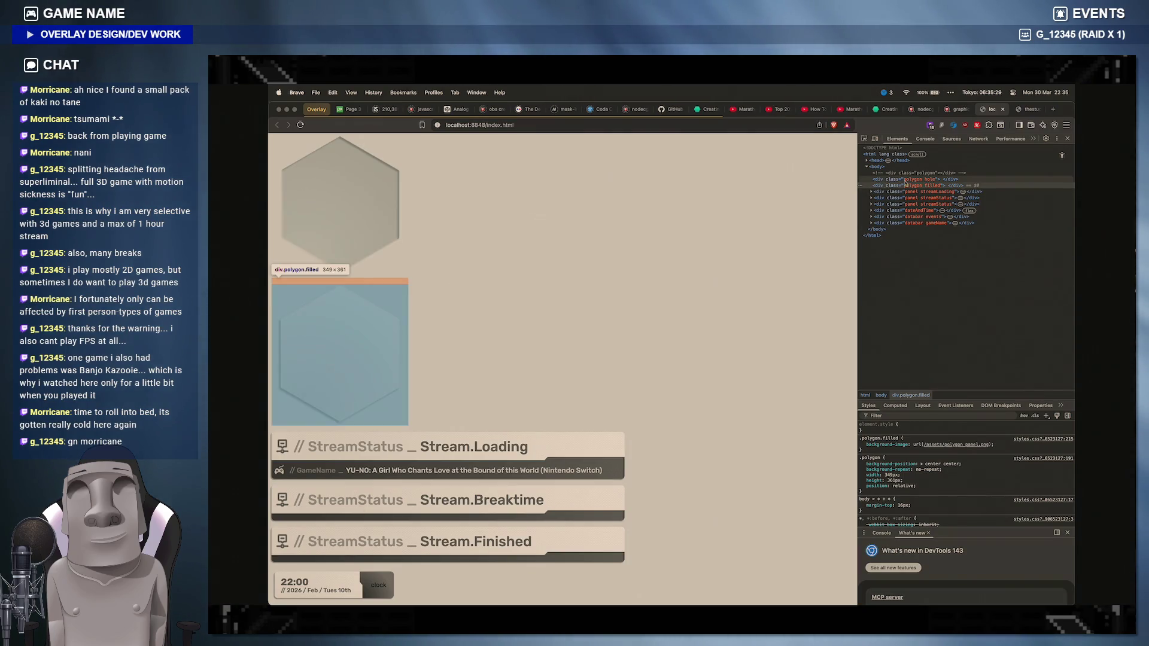
mouse_move(502, 593)
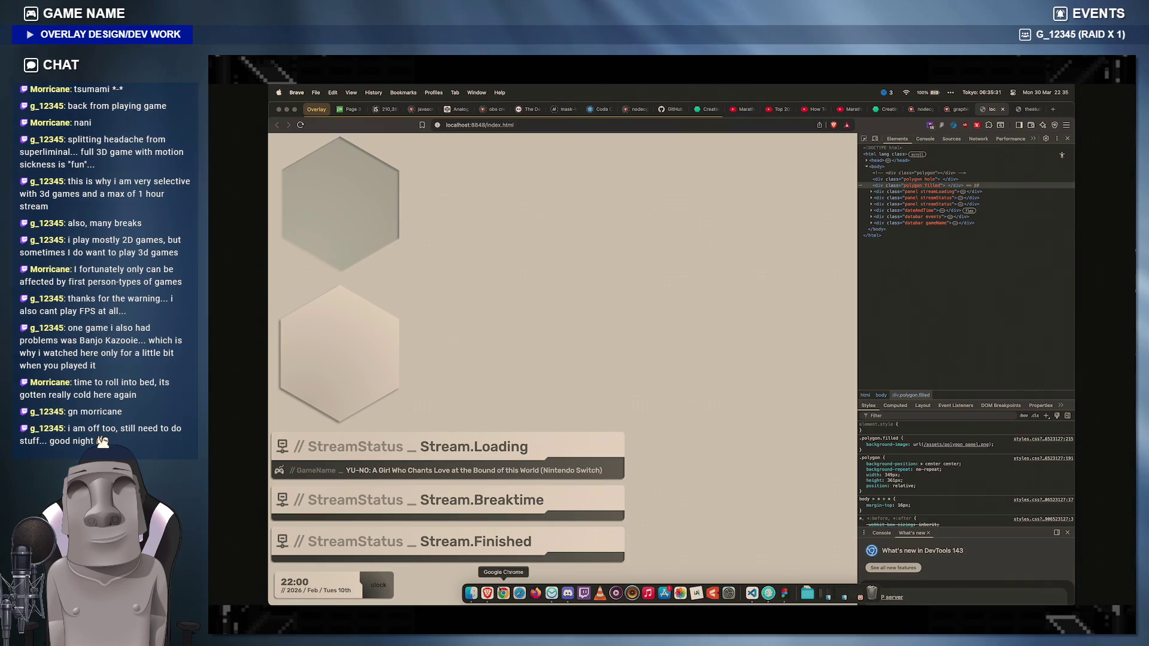
Step: Glance at the code editor, the browser preview, then bring up the Figma overlay design
left_click(752, 592)
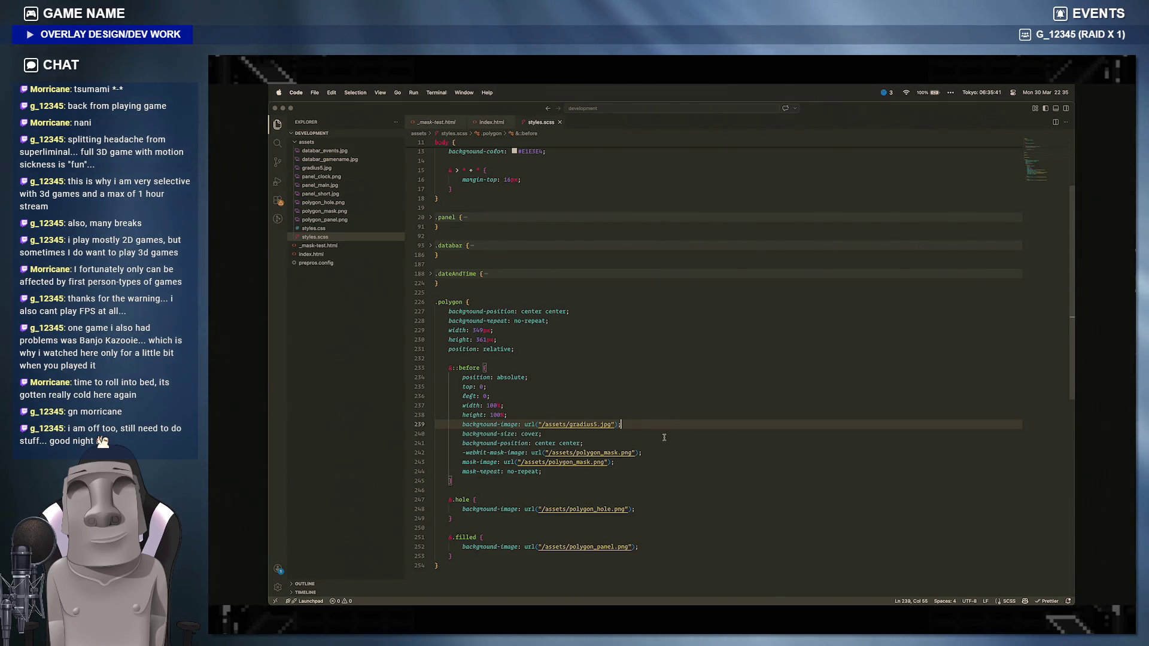
left_click(484, 596)
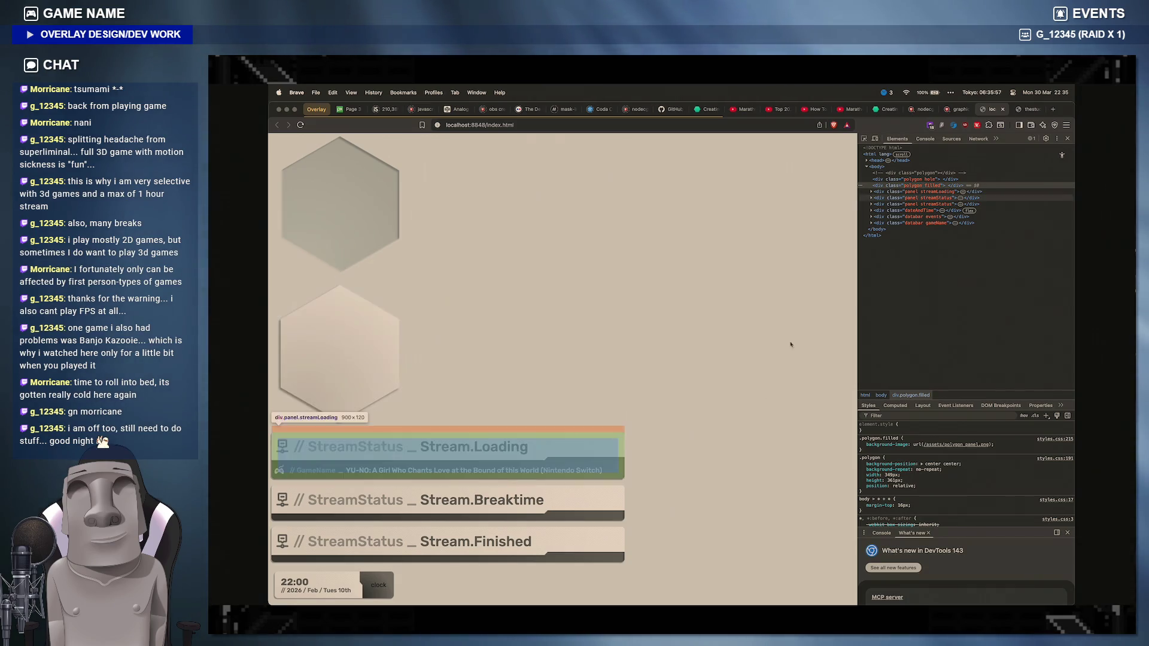
mouse_move(713, 599)
left_click(784, 595)
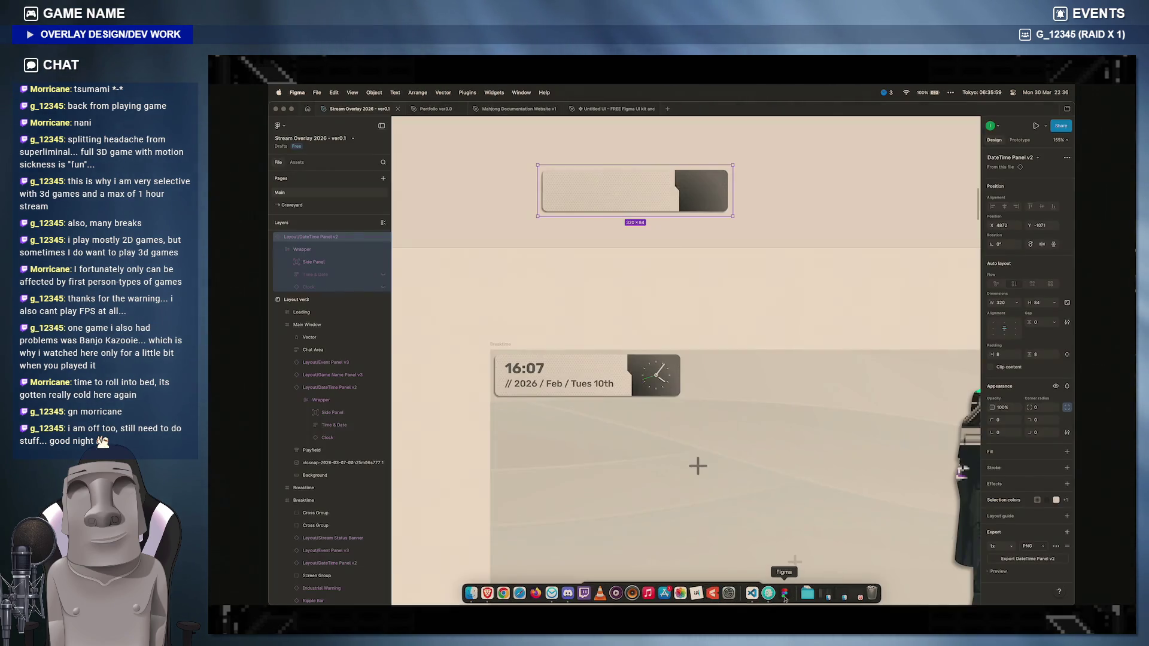
Step: Return from Figma to the editor, then to the Brave preview showing the hole hexagon's styles
left_click(752, 594)
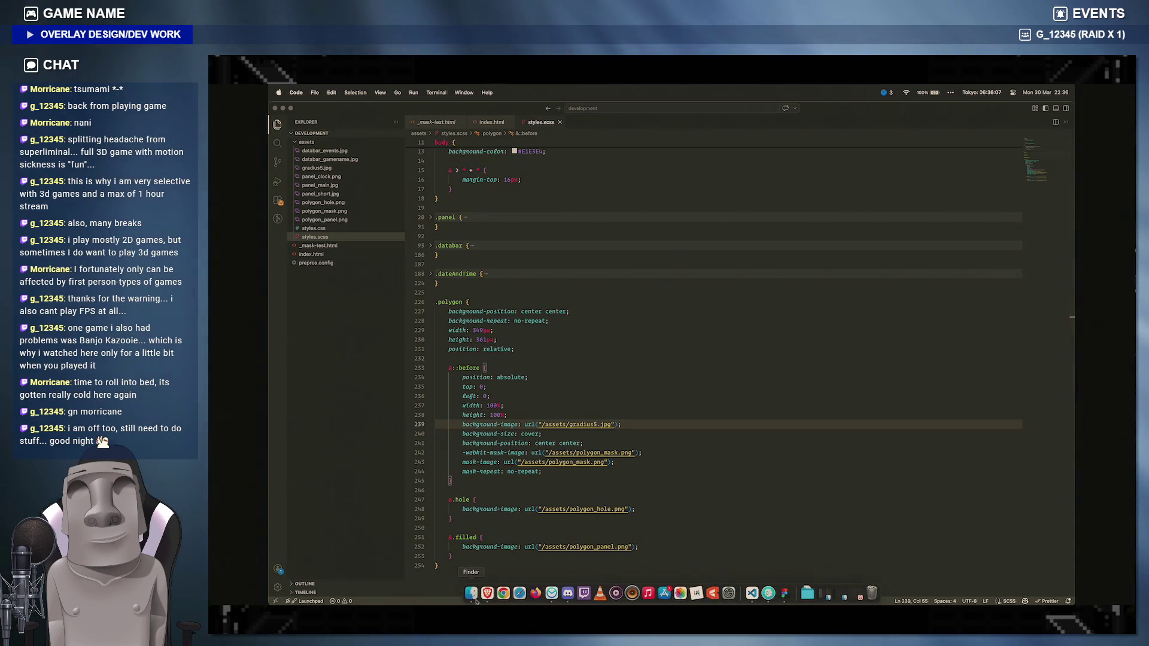
left_click(485, 593)
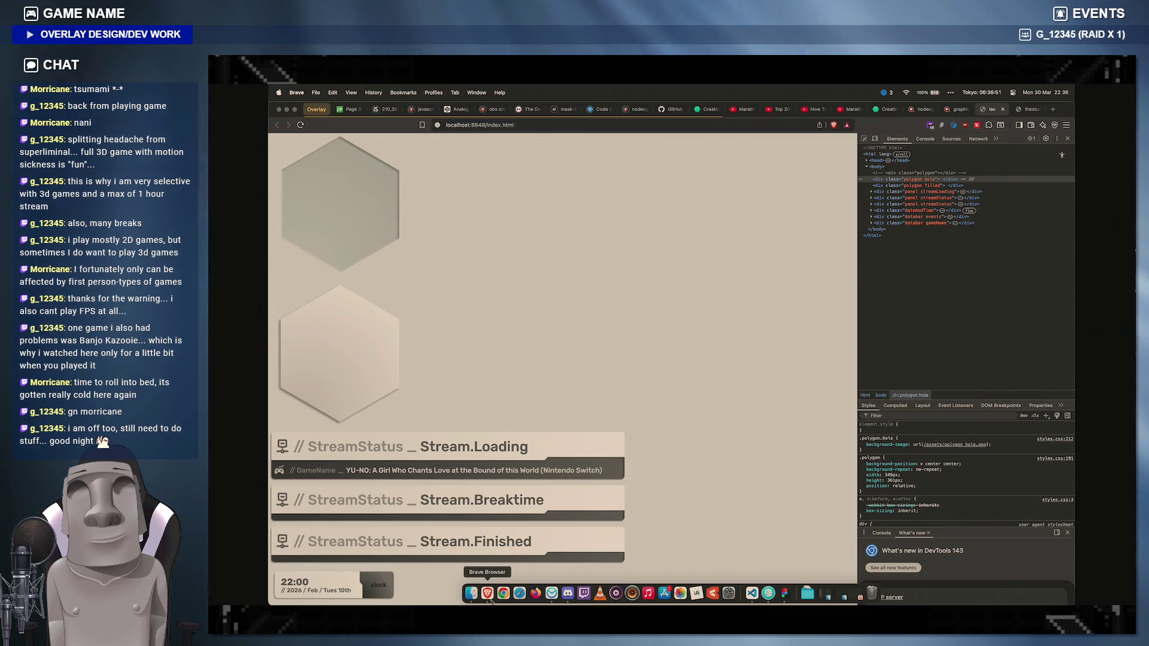
Step: Go back to the styles.scss stylesheet in Visual Studio Code
left_click(751, 593)
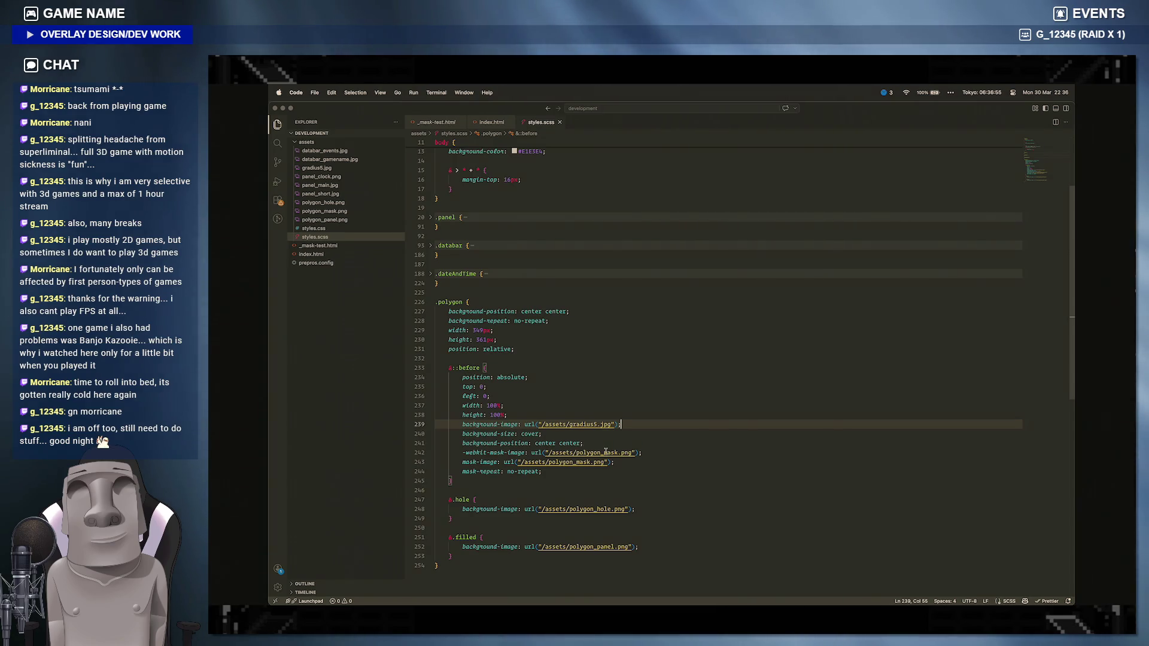
Step: Comment out the three mask declarations and inspect both hexagons in DevTools
left_click_drag(543, 471, 460, 452)
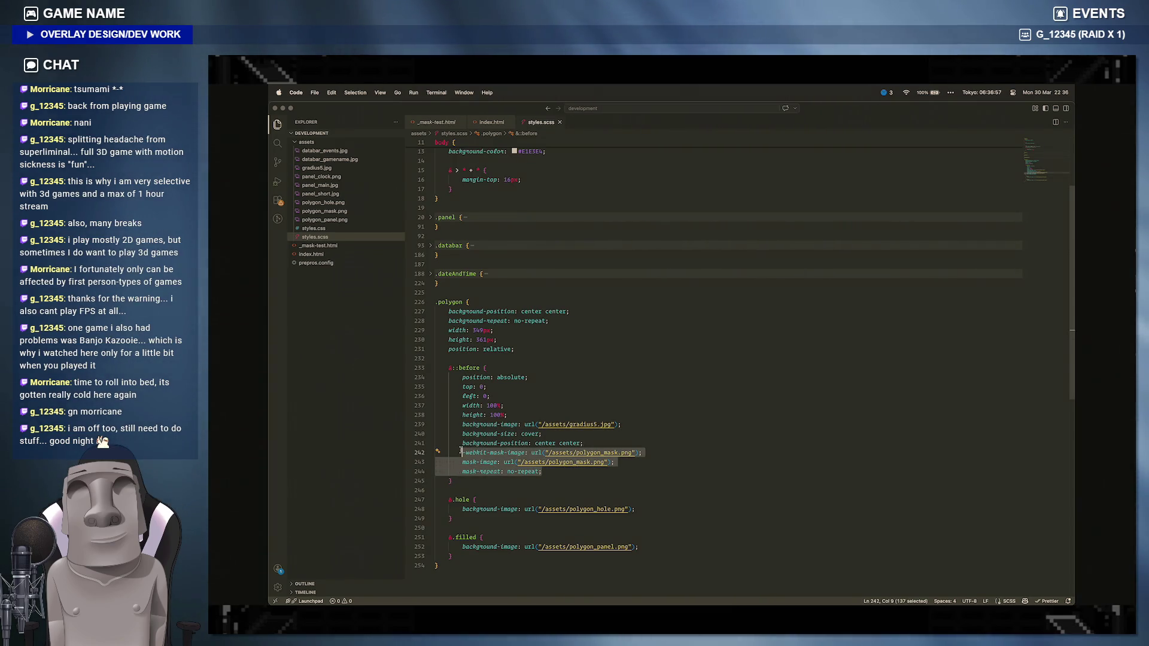
key("super+slash")
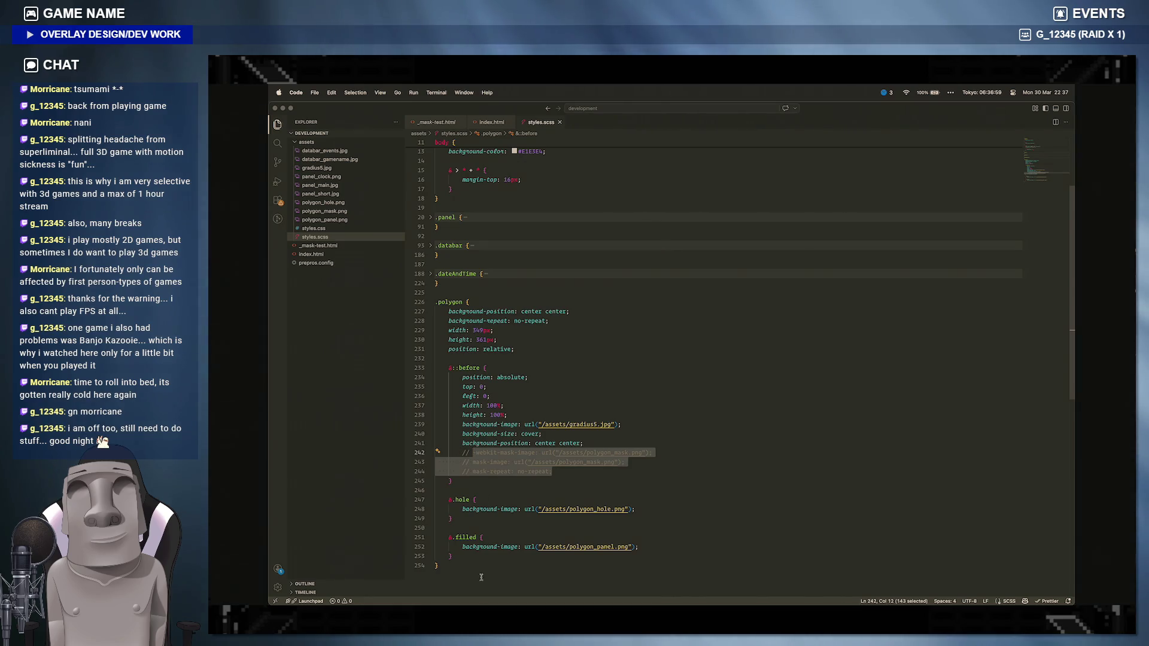
left_click(487, 592)
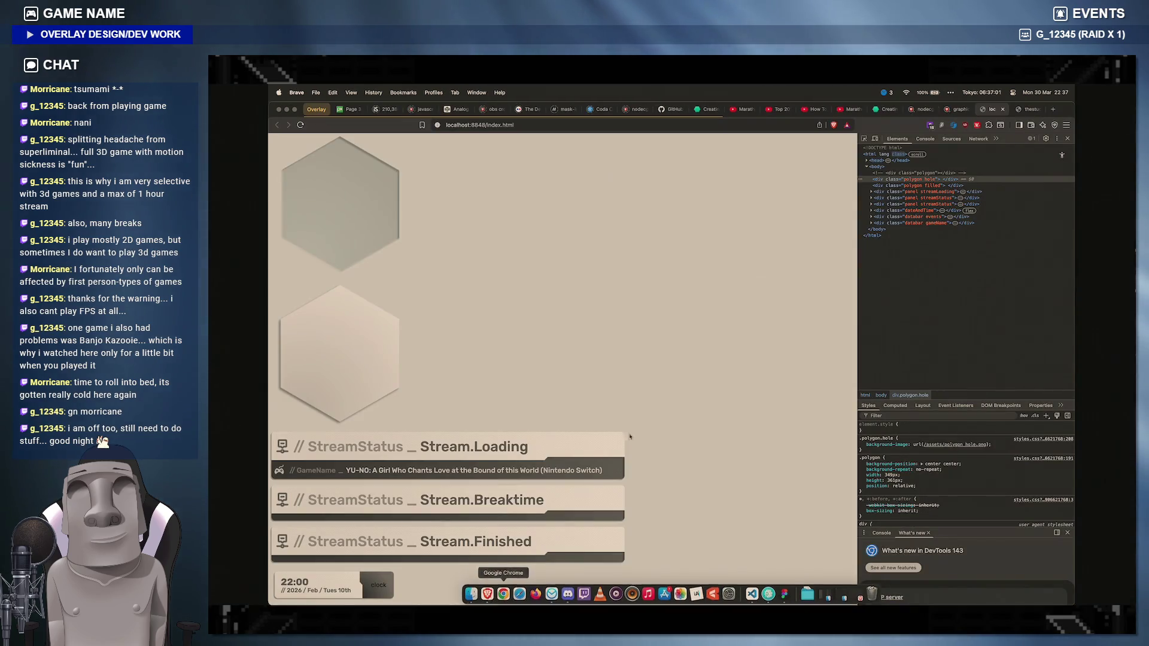
left_click(884, 186)
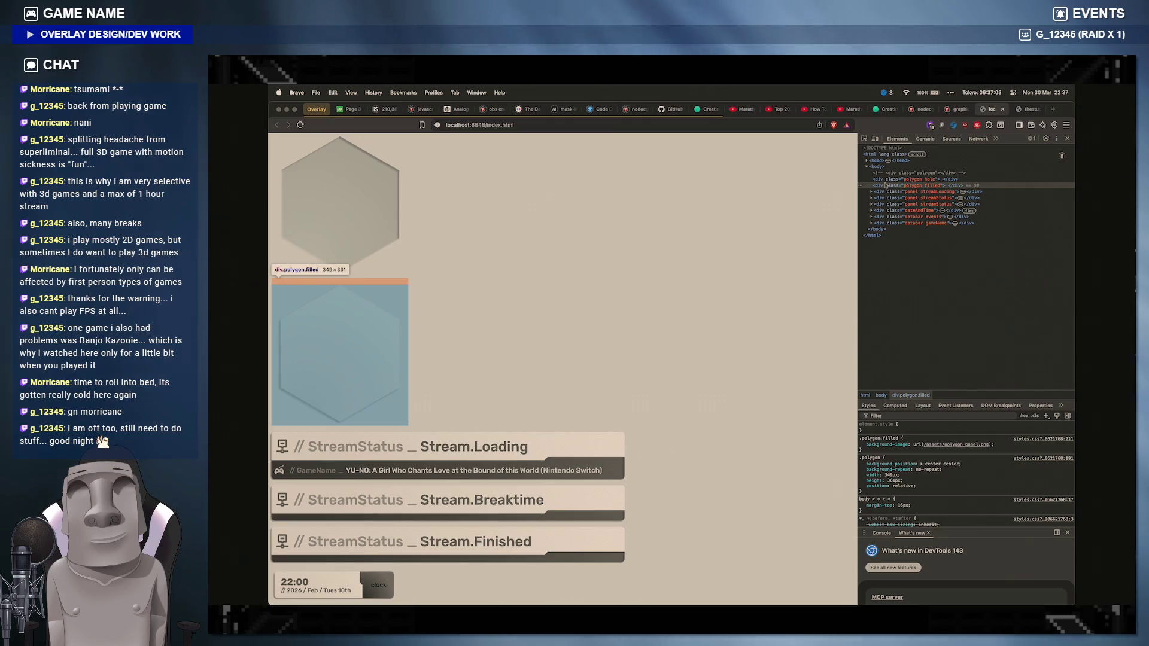
left_click(886, 179)
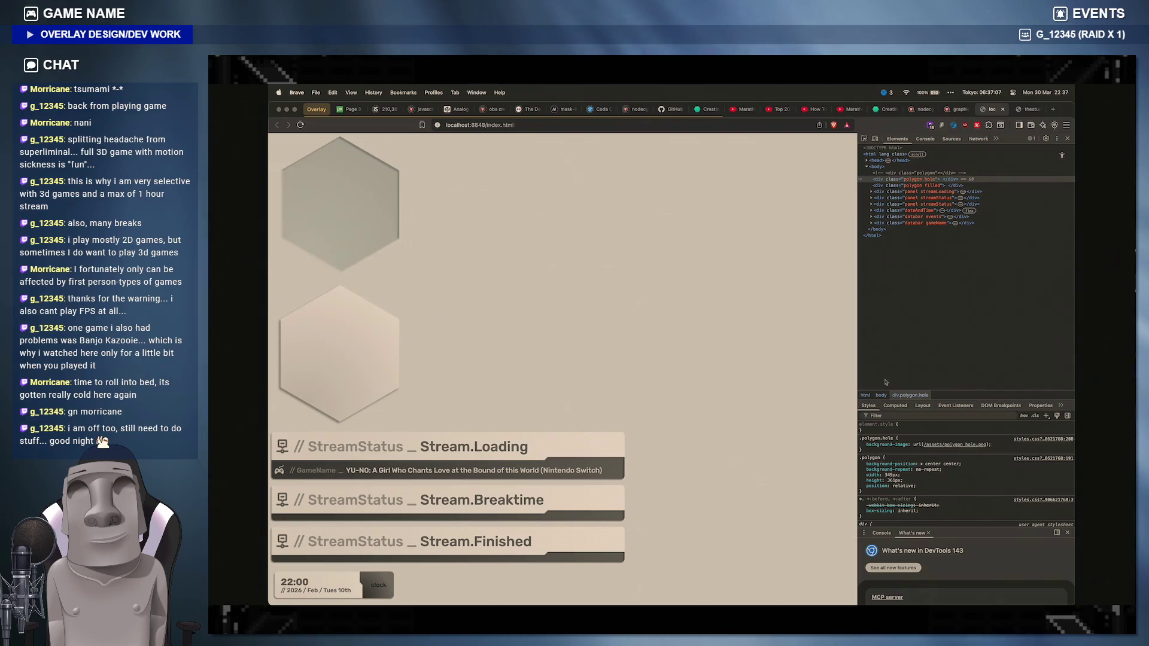
left_click(1065, 535)
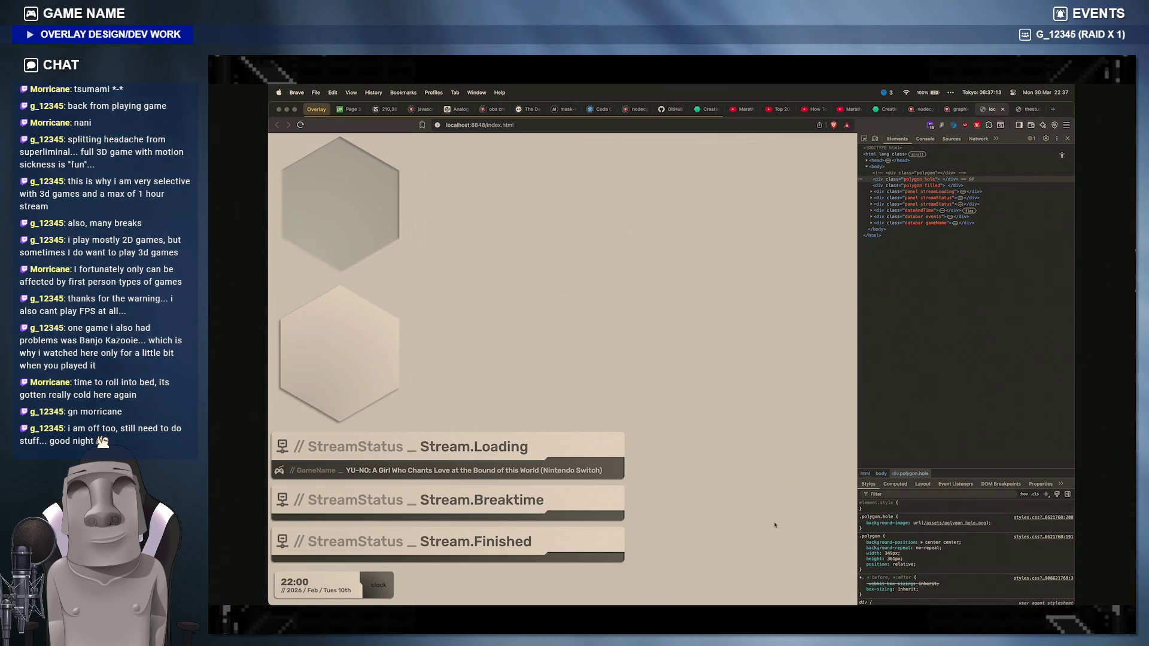
Step: Back in the editor, select the contents of the ::before block
left_click(752, 593)
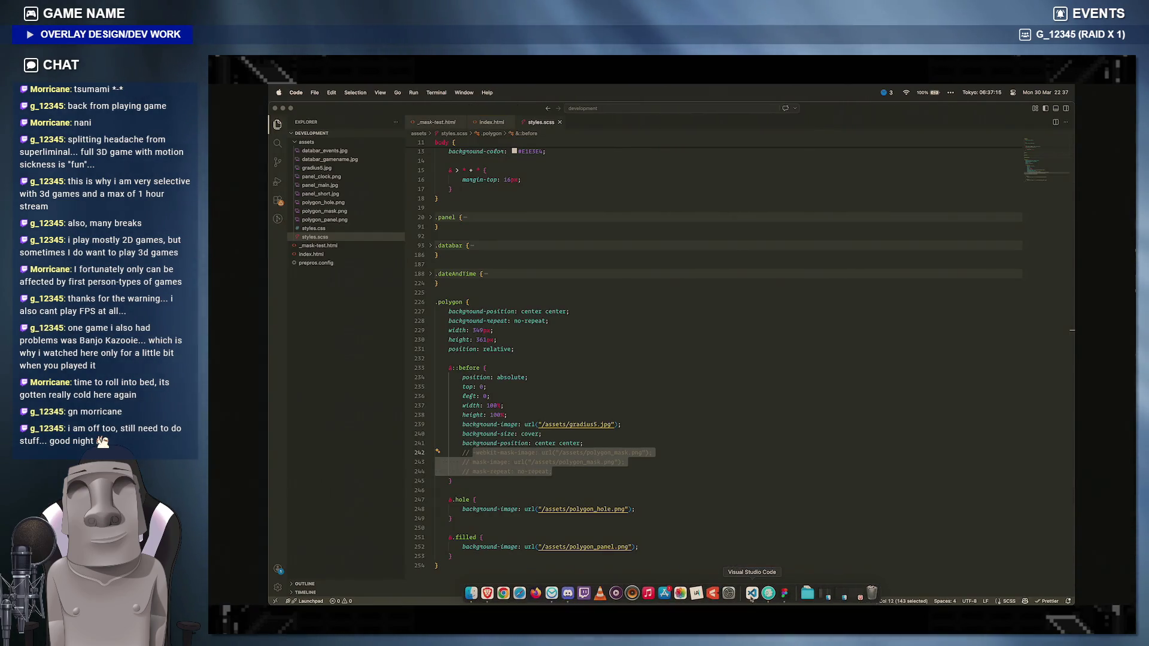
left_click(516, 442)
mouse_move(512, 377)
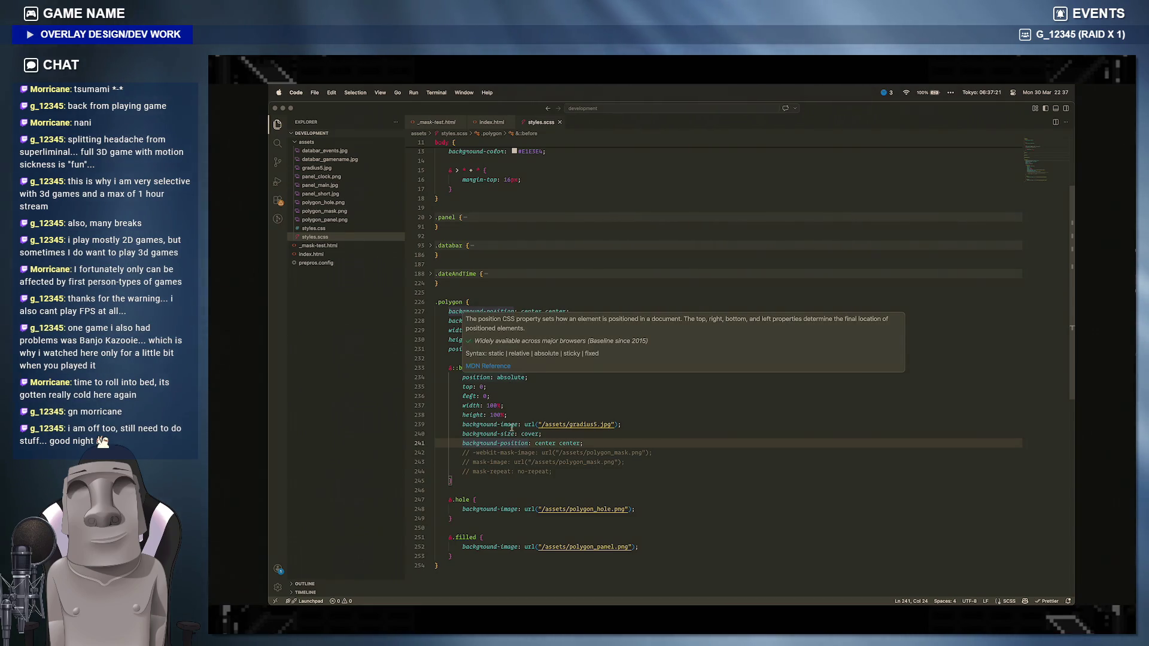
left_click(501, 461)
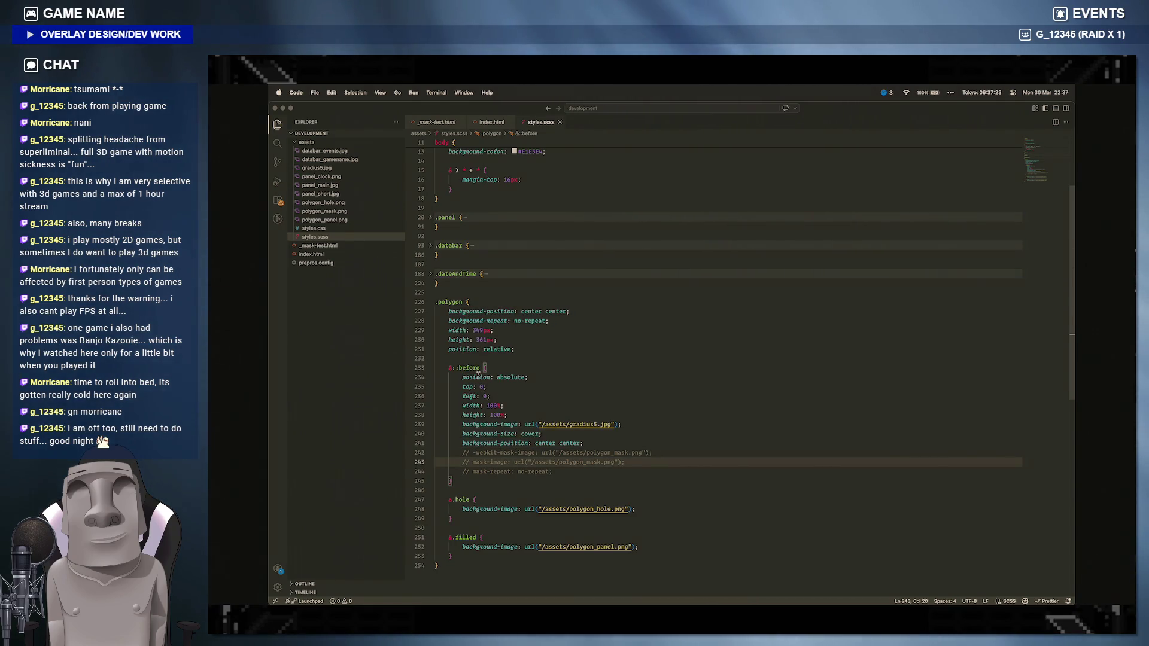
mouse_move(470, 407)
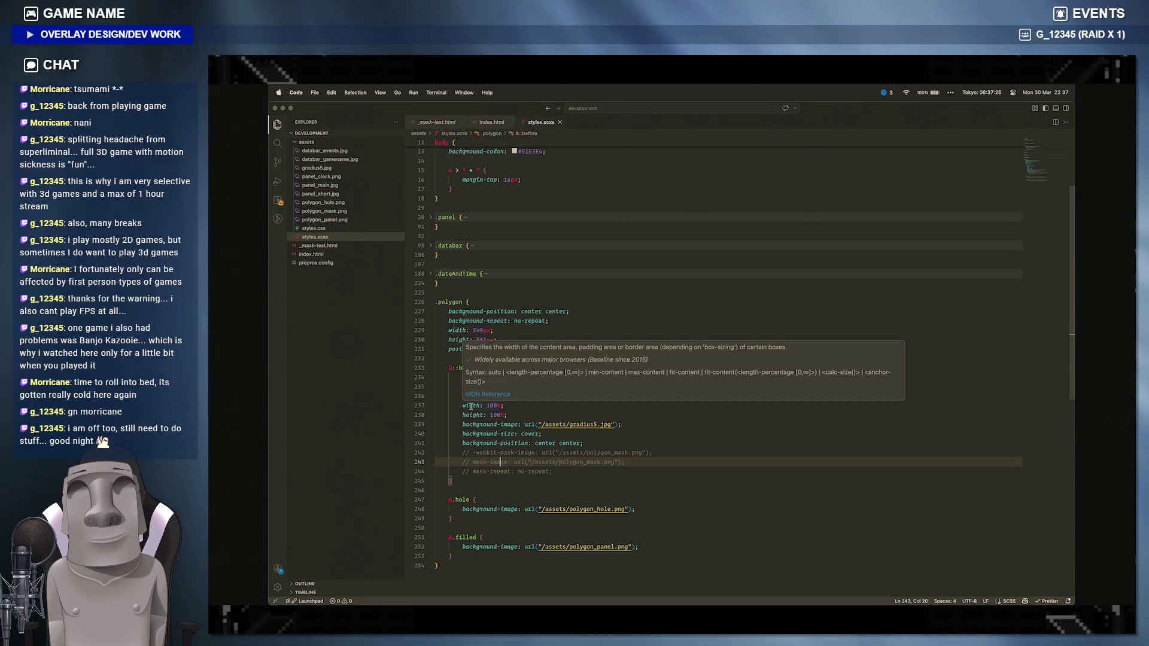
left_click_drag(453, 483, 446, 375)
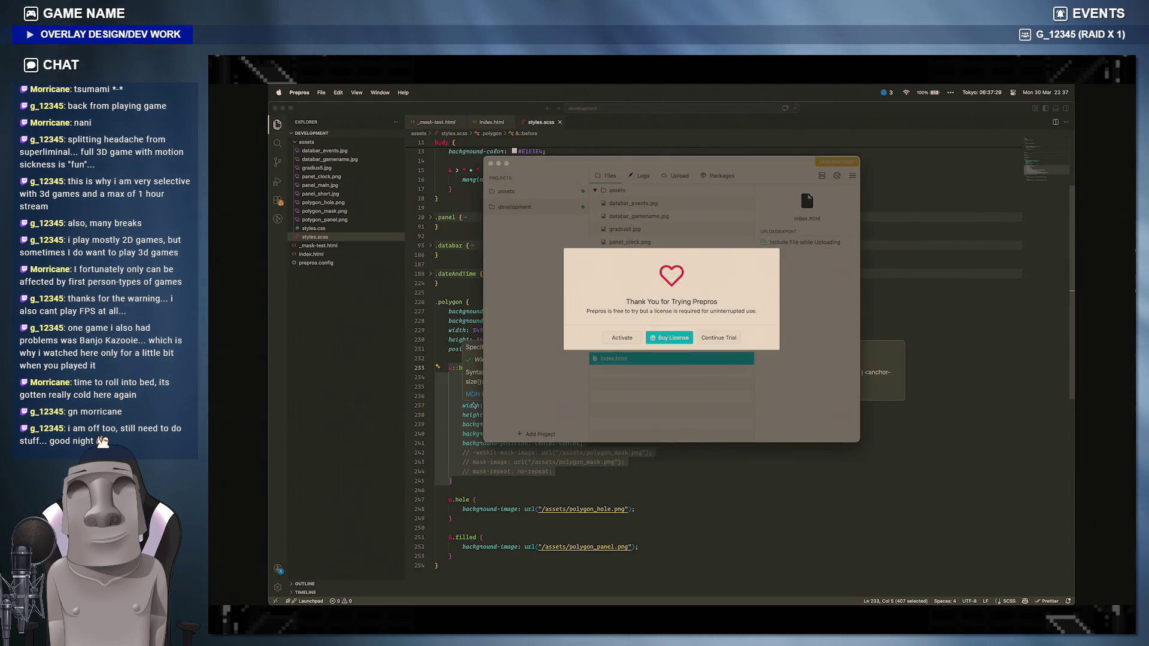
Step: Dismiss the Prepros notice and cut the ::before block out of the .polygon rule
left_click(732, 342)
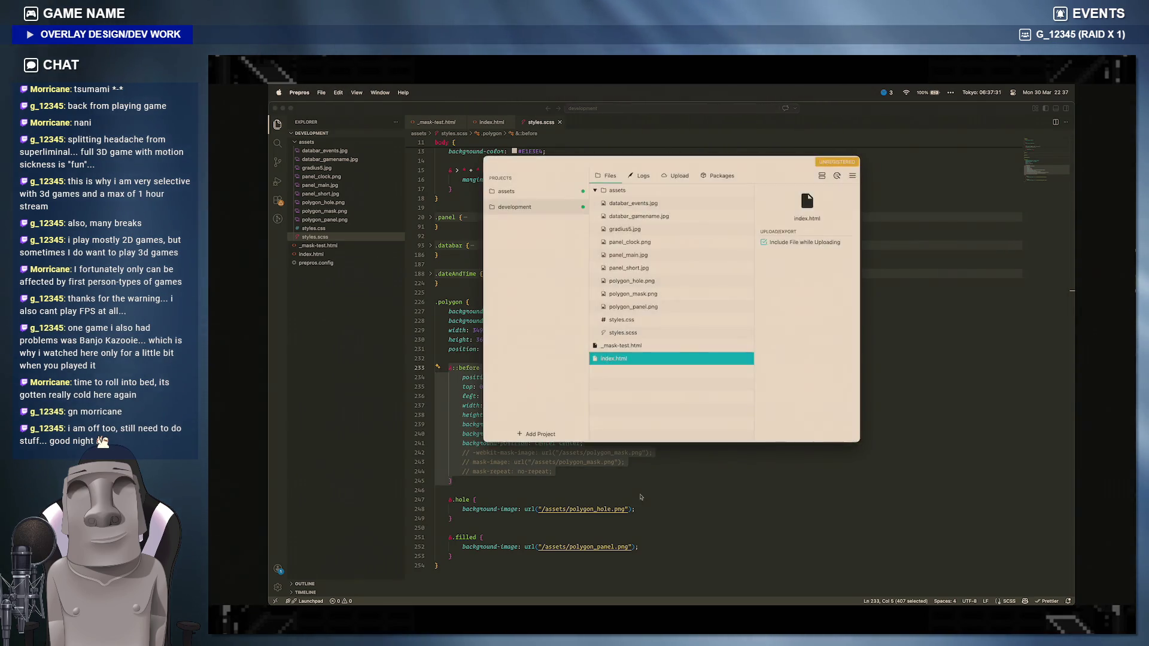
left_click_drag(455, 490, 447, 369)
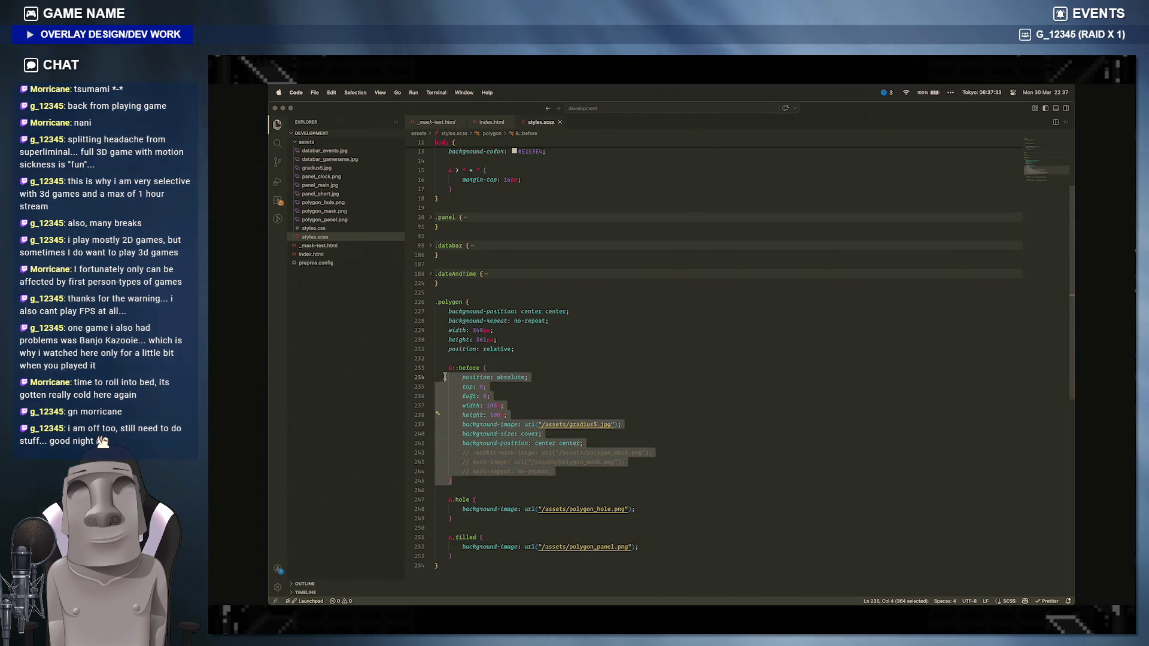
key("BackSpace")
key("BackSpace")
key("BackSpace")
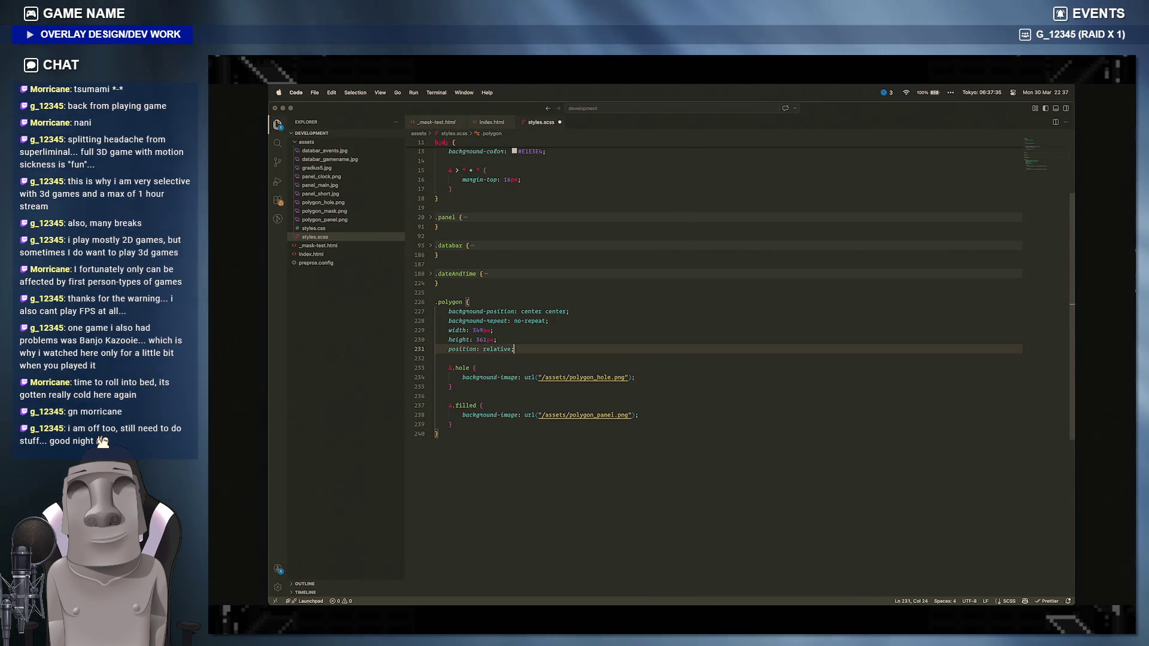
key("ctrl+s")
Step: Paste the ::before block inside .filled, outdent it one level, and view the page in Brave
left_click(670, 435)
key("Return")
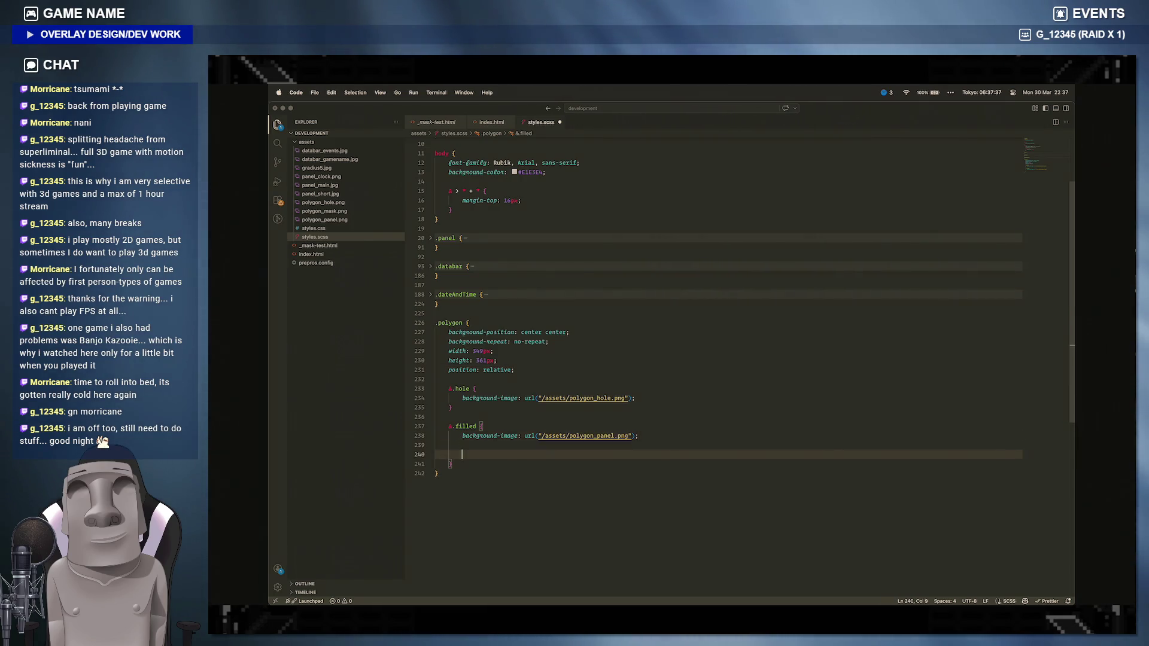
type("&::before {                 position: absolute;                 top: 0;                 left: 0;                 width: 100%;                 height: 100%;                 background-image: url(\"/assets/gradius5.jpg\");                 background-size: cover;                 background-position: center center;                 // -webkit-mask-image: url(\"/assets/polygon_mask.png\");                 // mask-image: url(\"/assets/polygon_mask.png\");                 // mask-repeat: no-repeat;             }")
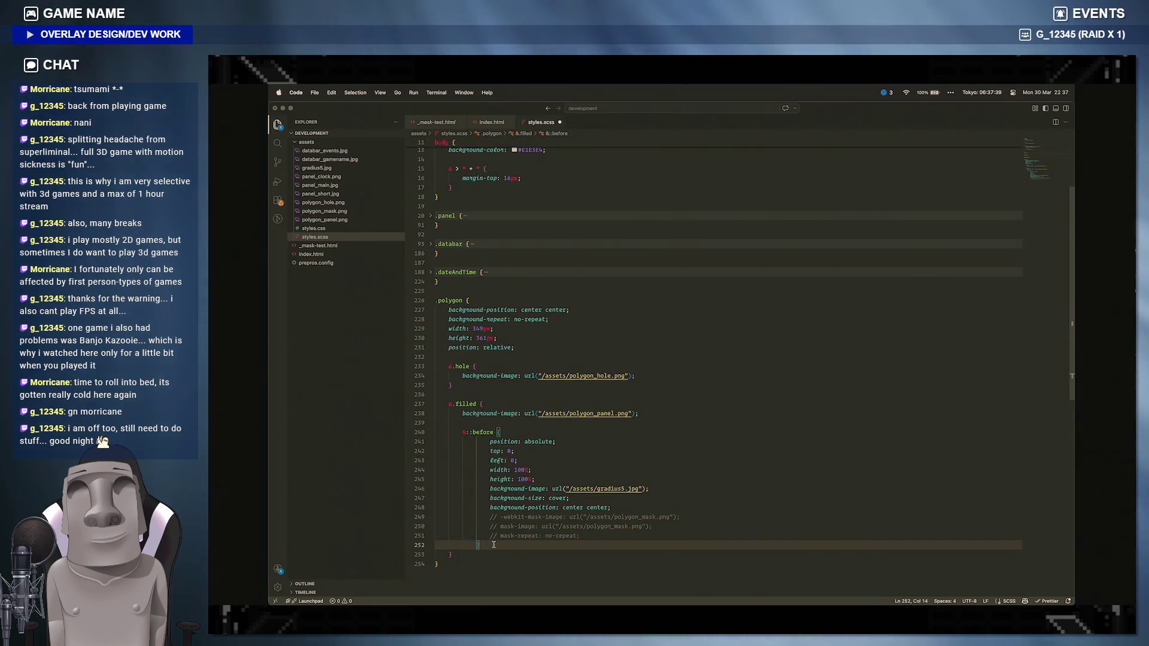
left_click_drag(493, 545, 489, 441)
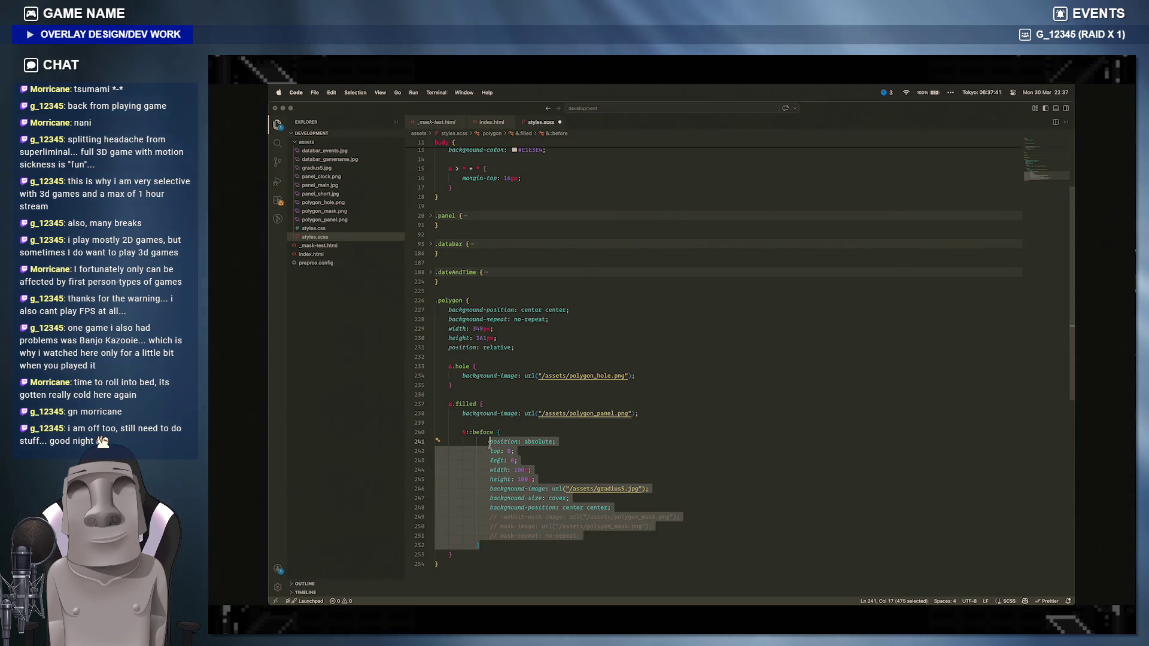
key("shift+Tab")
left_click(496, 497)
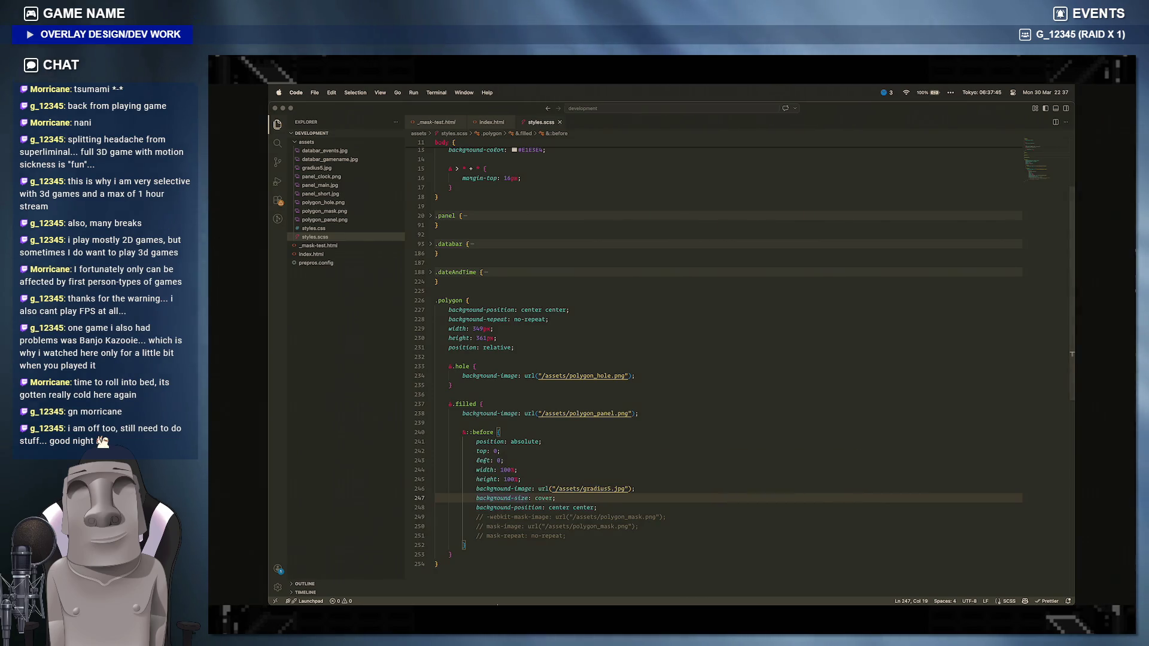
left_click(488, 593)
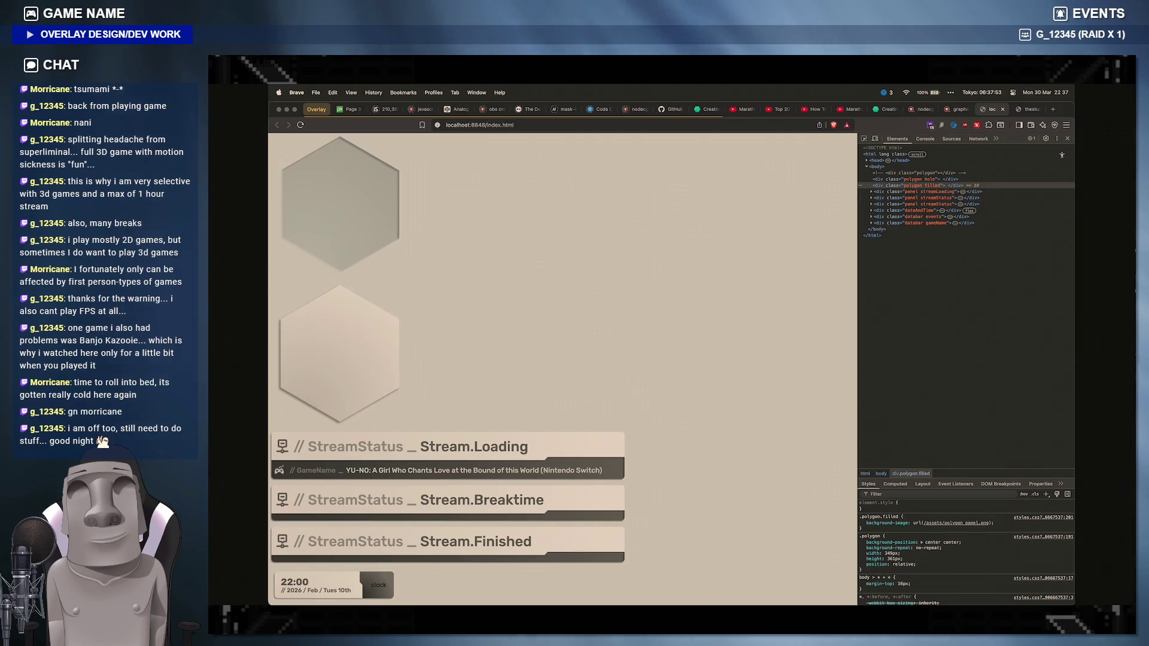
Step: Review the ::before background declarations in .filled and compare with the browser preview
left_click(647, 594)
left_click(492, 461)
mouse_move(509, 508)
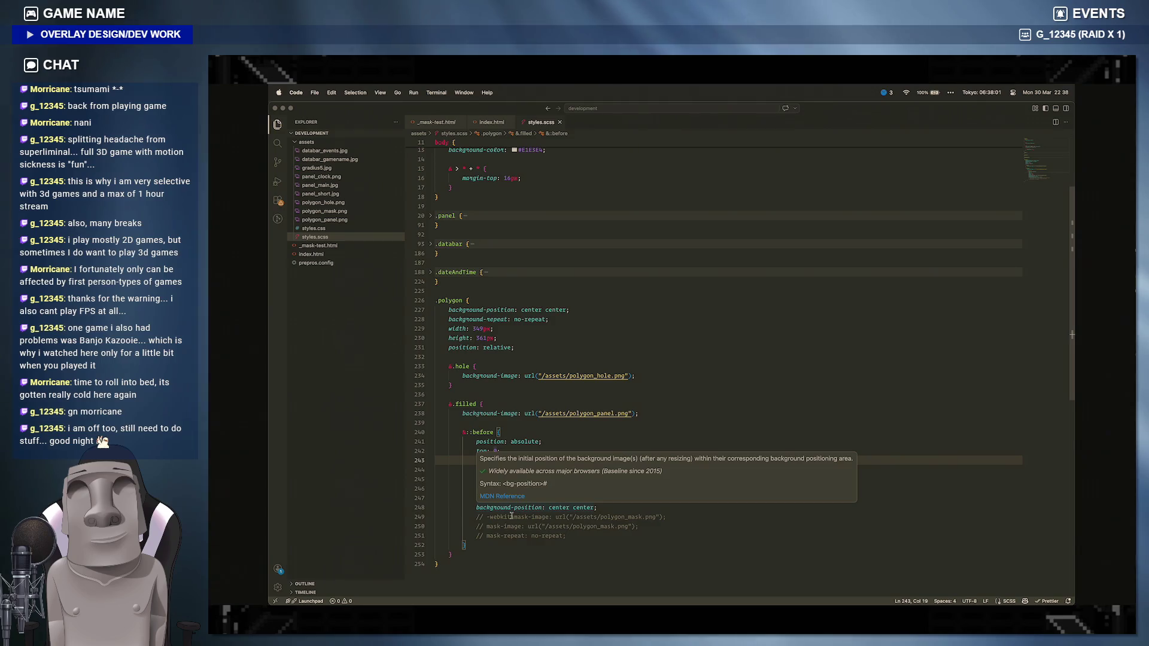
scroll(546, 359, "up", 5)
scroll(547, 334, "up", 3)
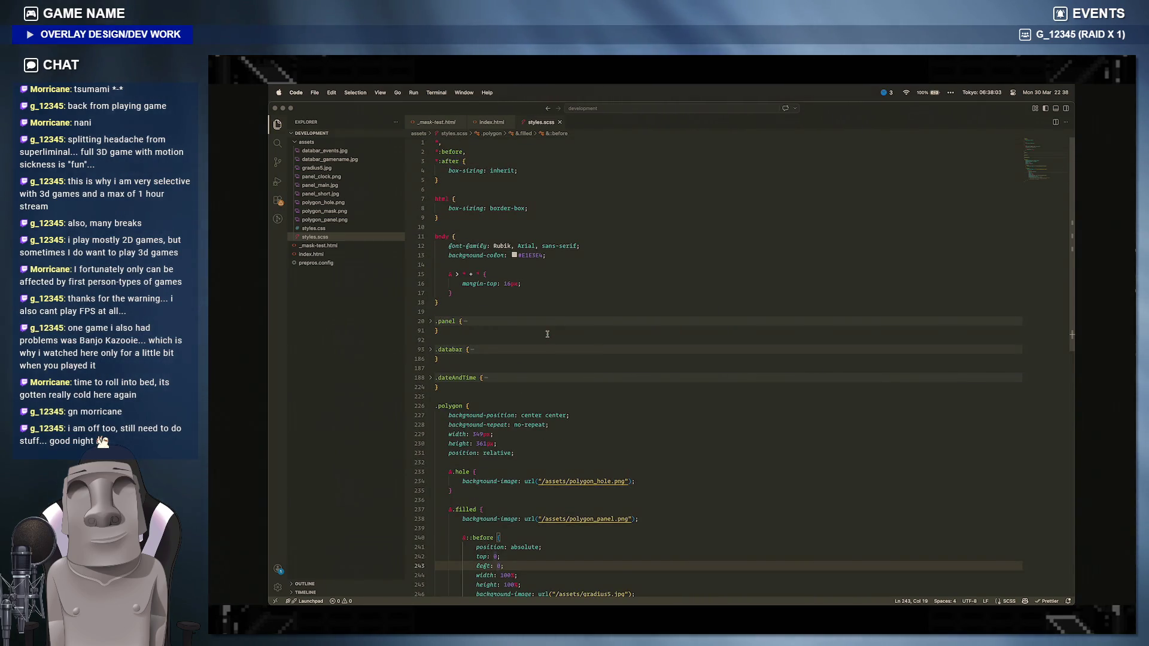
scroll(547, 334, "down", 3)
left_click(470, 452)
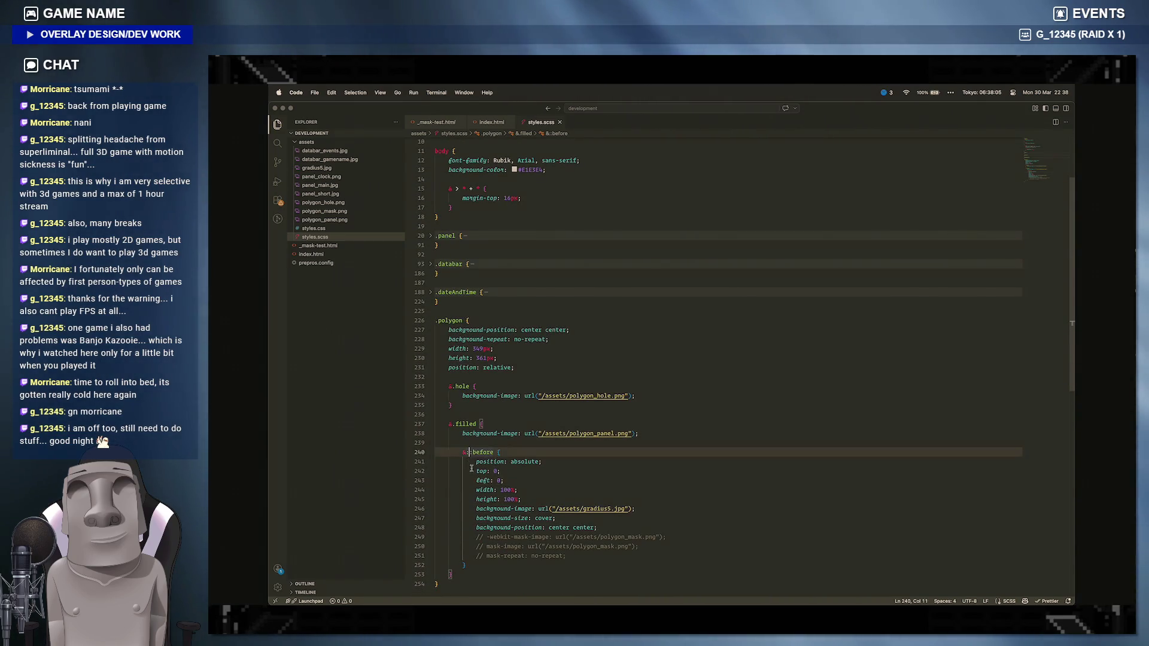
left_click(557, 518)
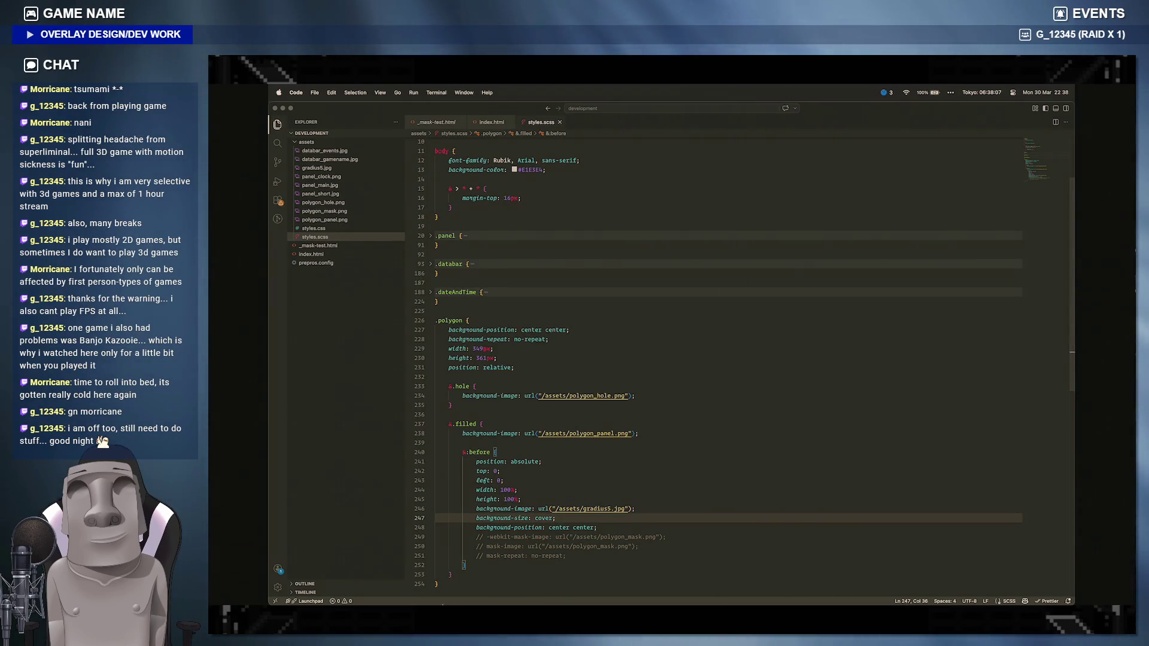
key("super+Tab")
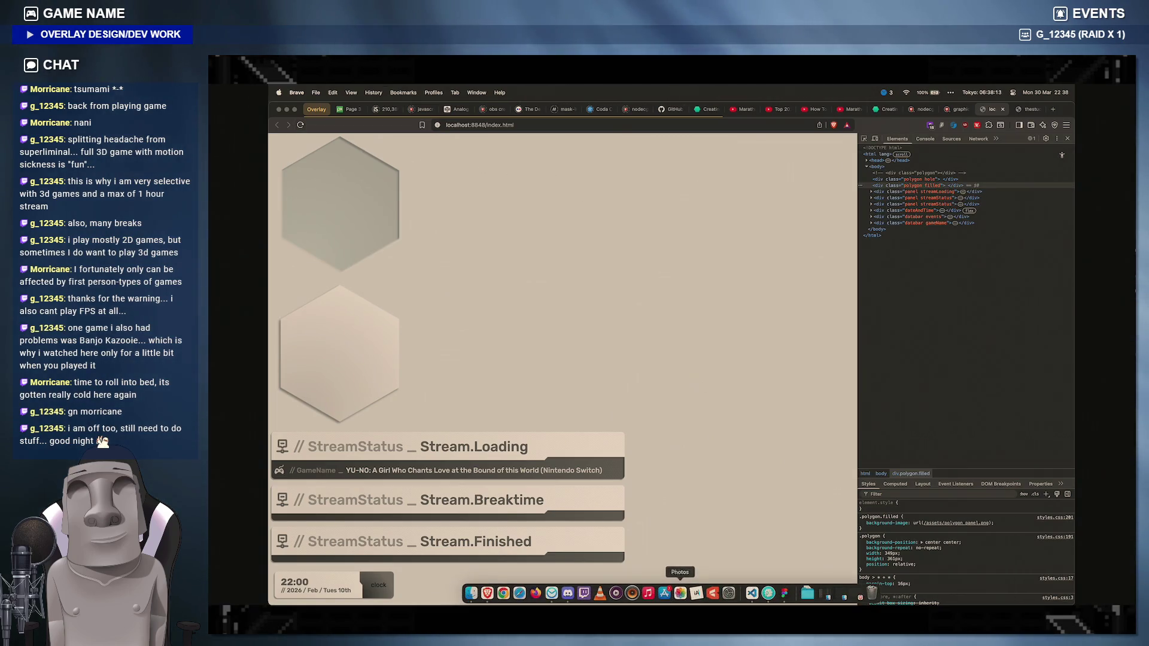
left_click(709, 593)
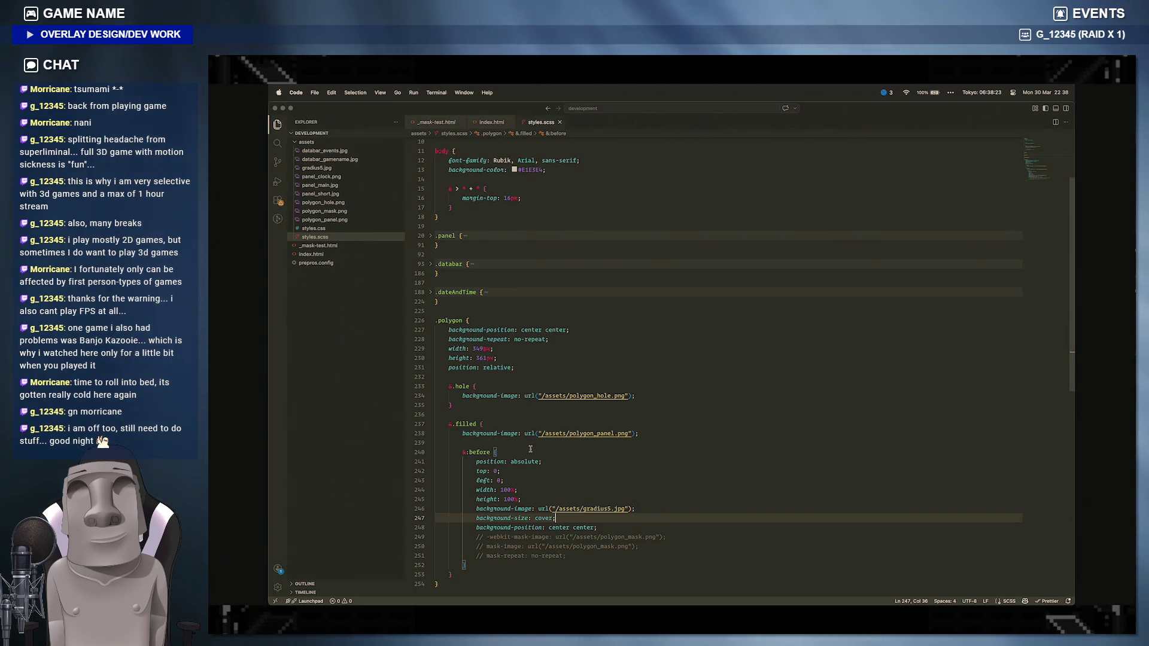
Step: Set the ::before width to 349px and height to 361px, save, and switch to the browser
left_click(513, 490)
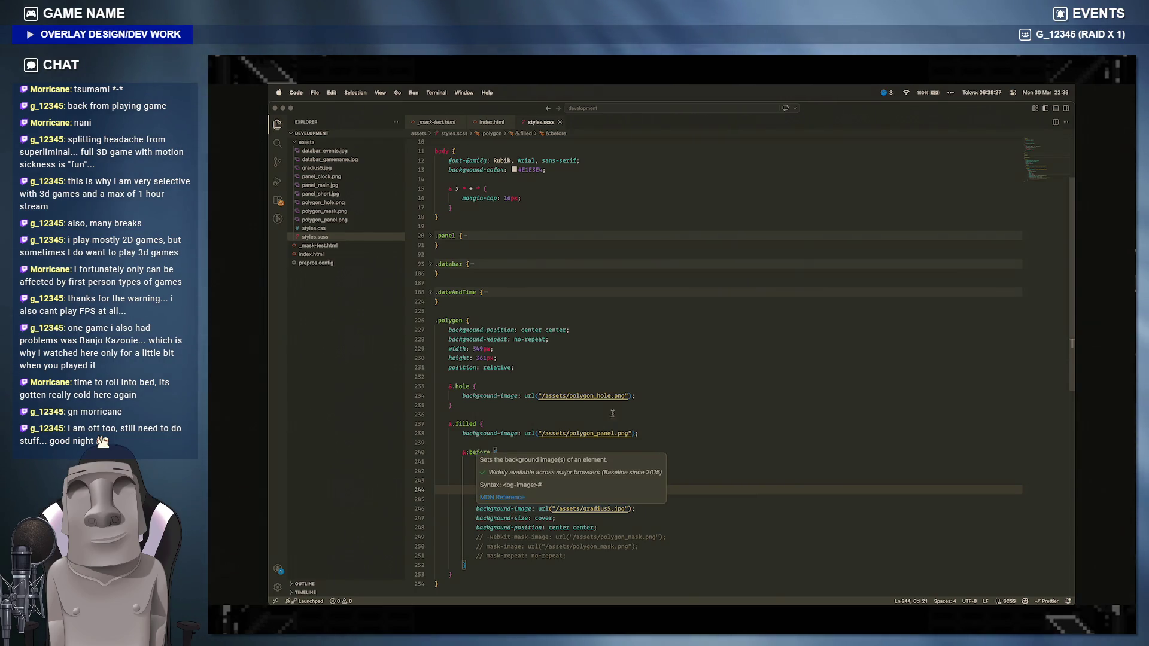
double_click(505, 490)
key("shift+Right")
key("shift+Right")
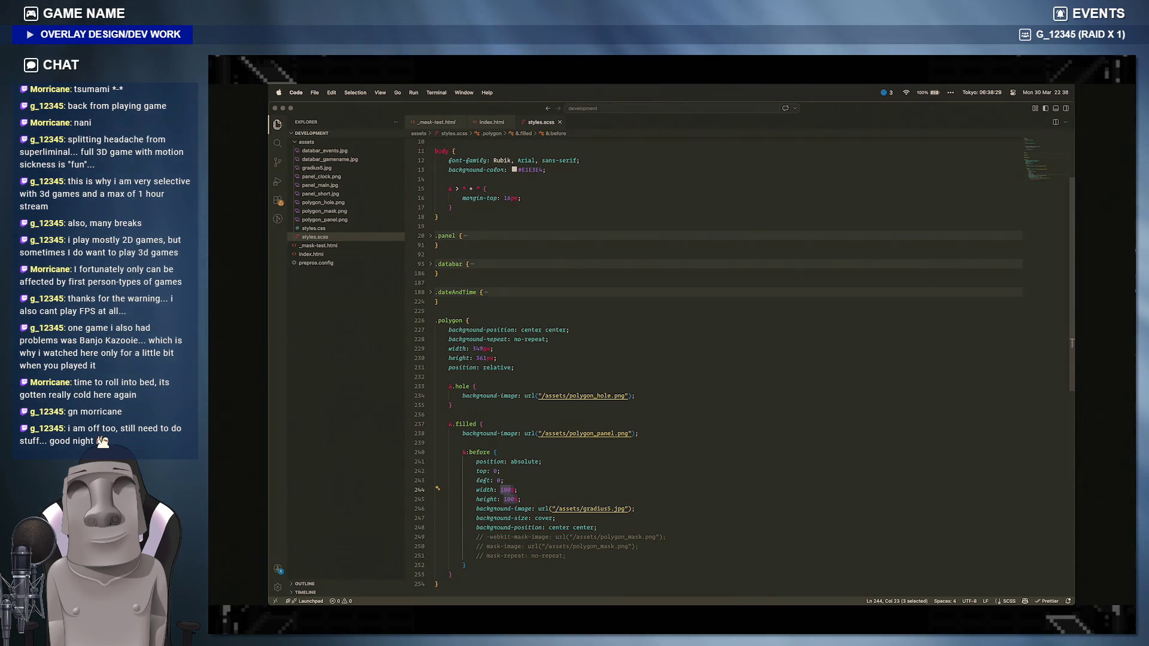
type("10")
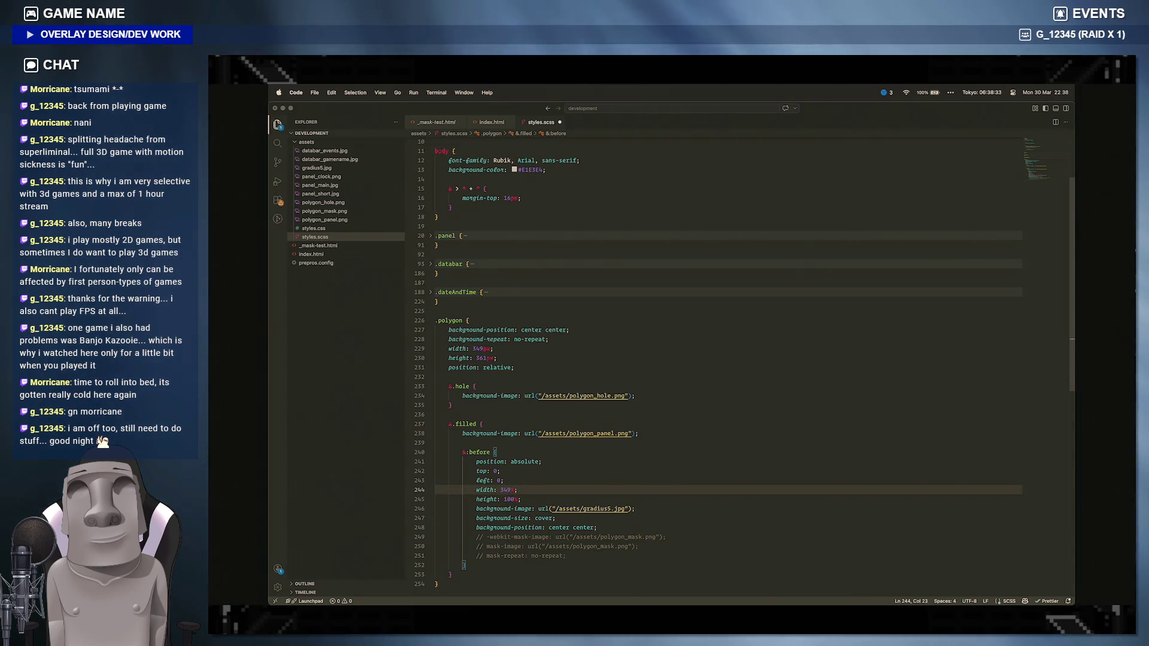
type("px")
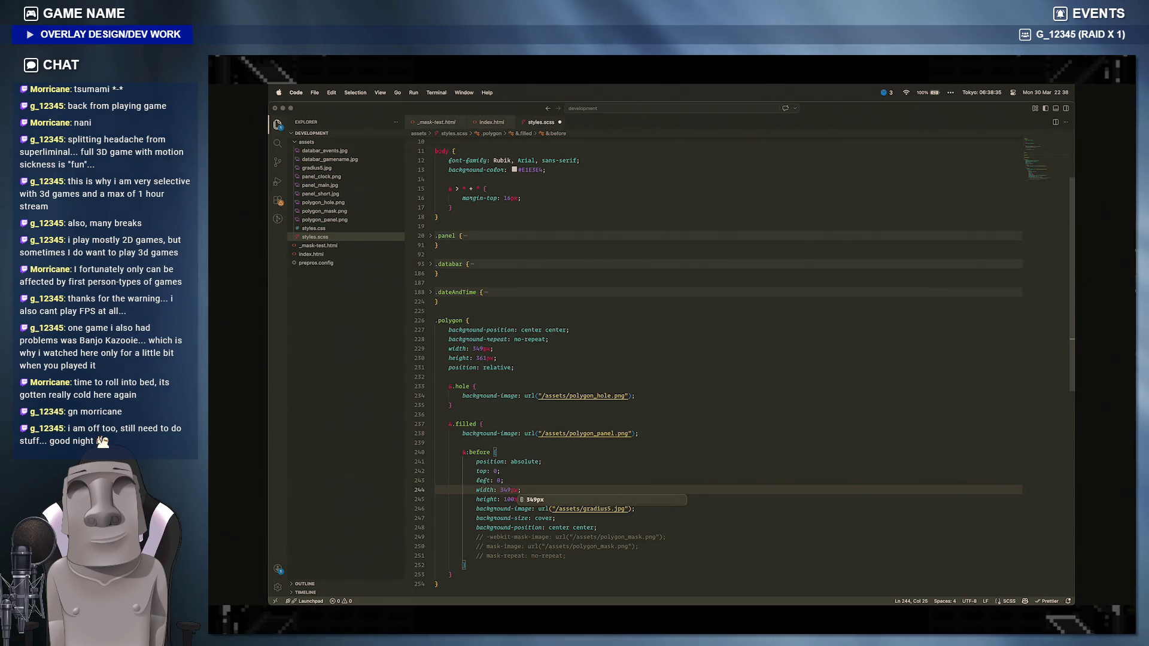
double_click(509, 499)
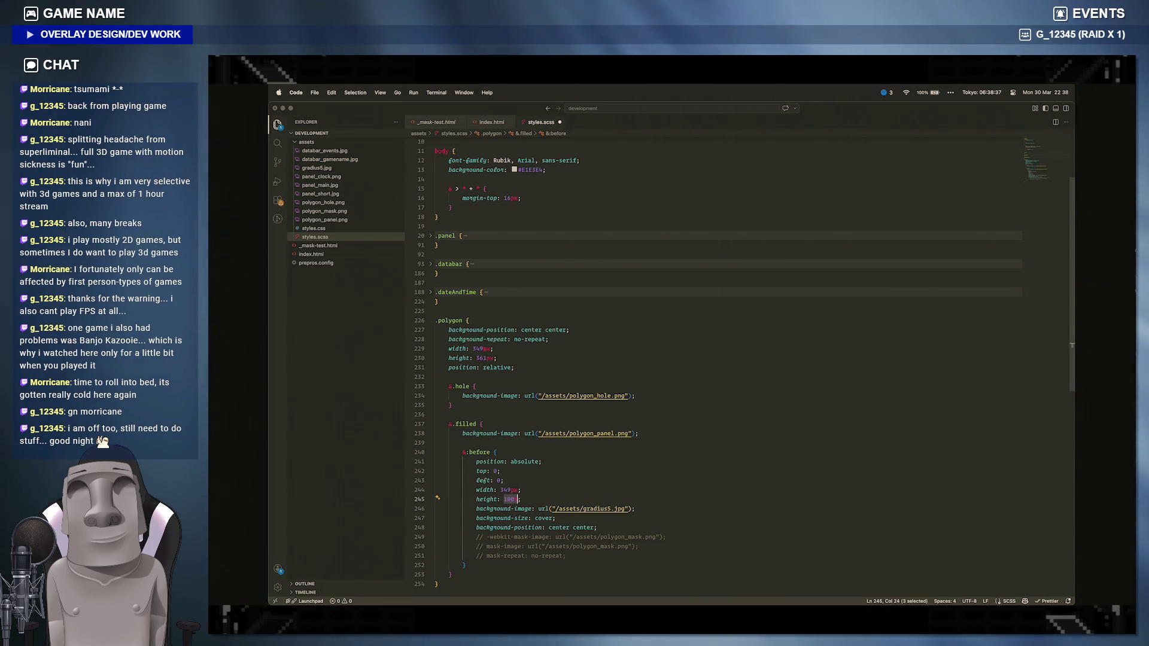
type("361px")
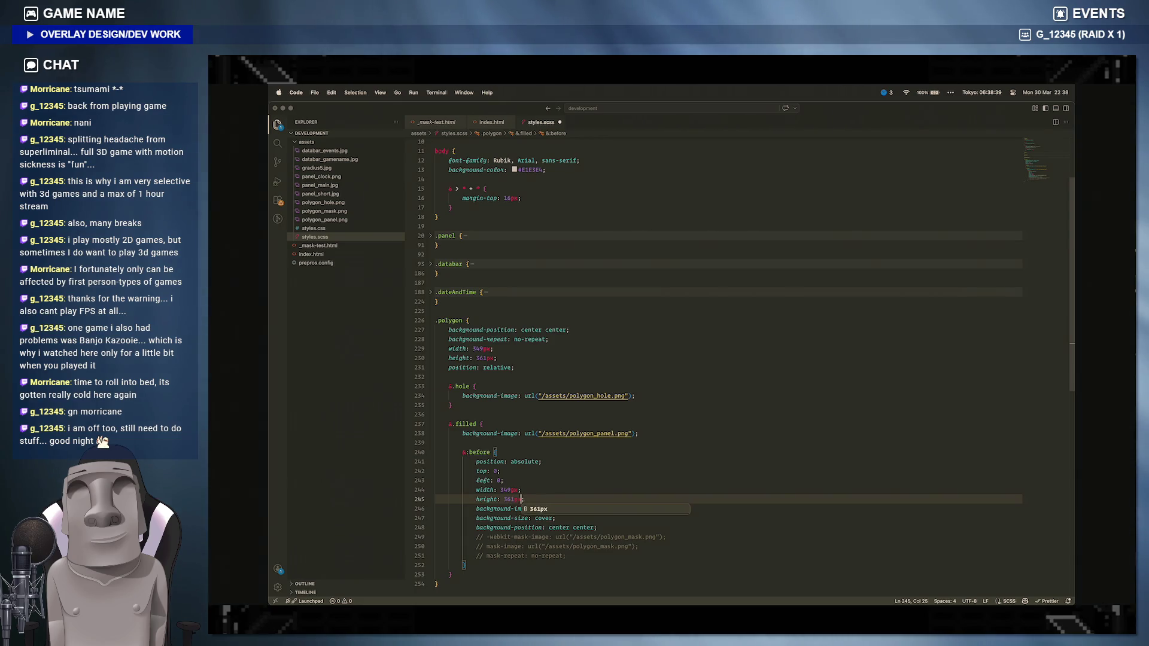
key("super+s")
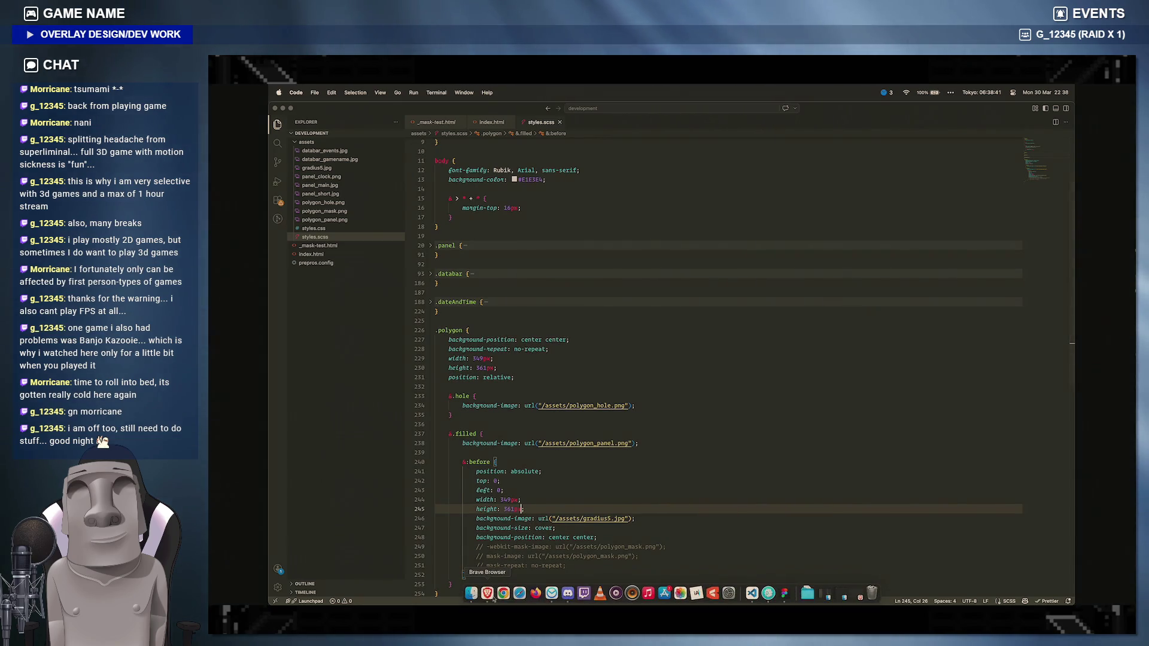
key("super+Tab")
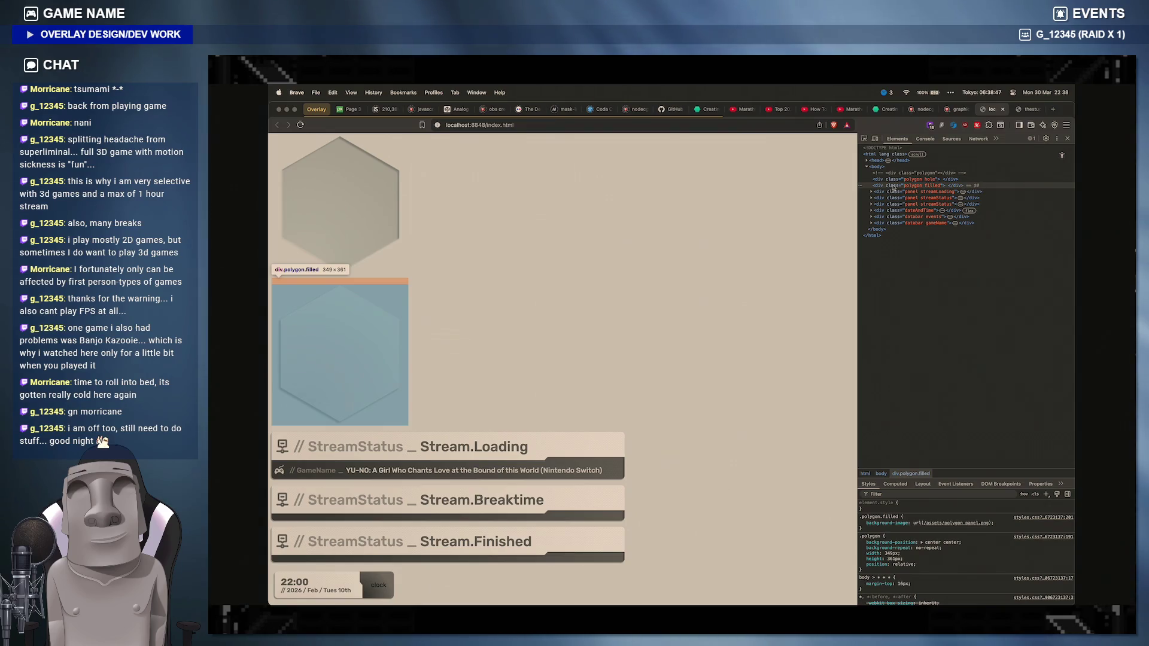
Step: Reload the overlay page, check the element's class, state and computed styles panes, then return to the editor
left_click(300, 125)
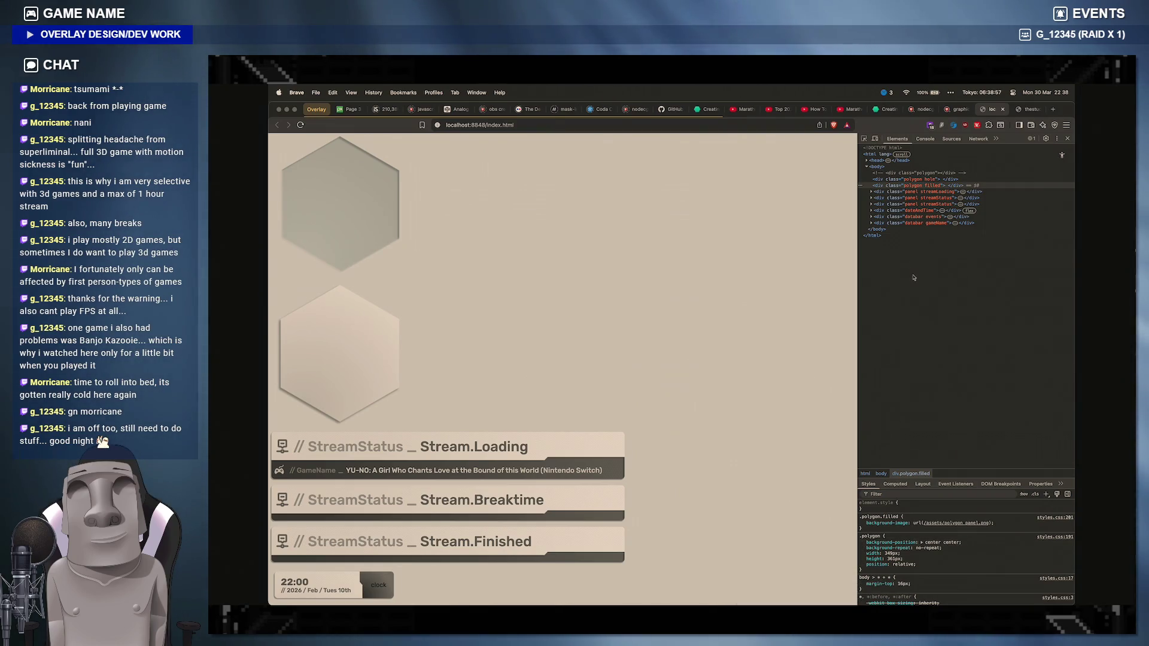
scroll(897, 539, "down", 3)
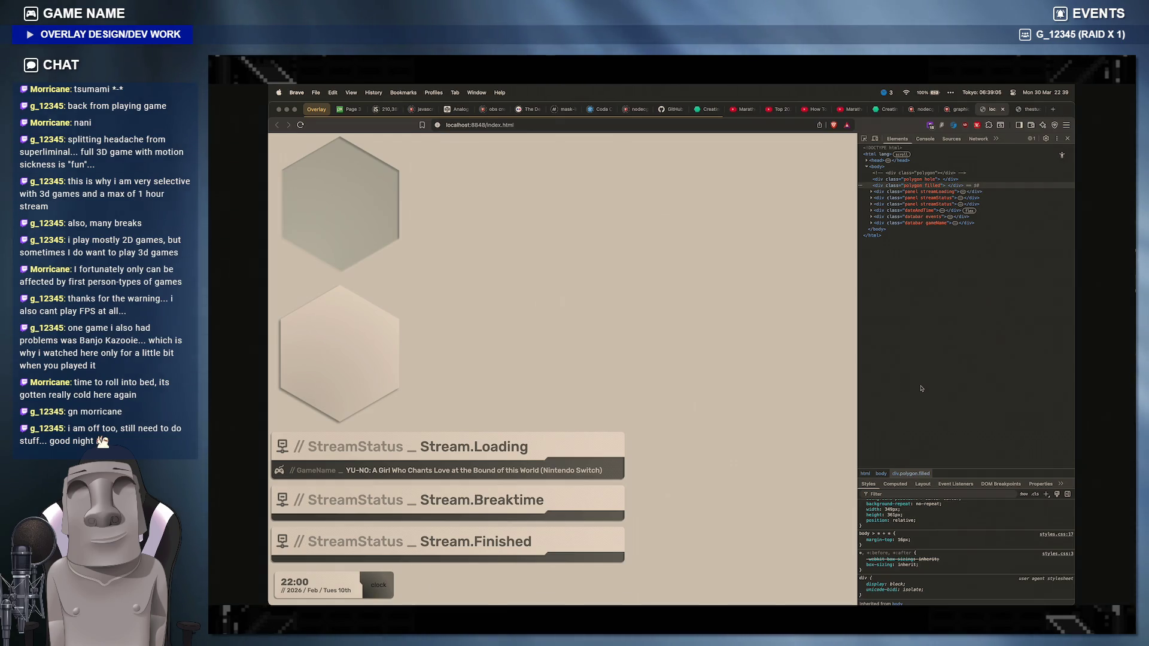
scroll(909, 541, "up", 3)
scroll(906, 541, "up", 2)
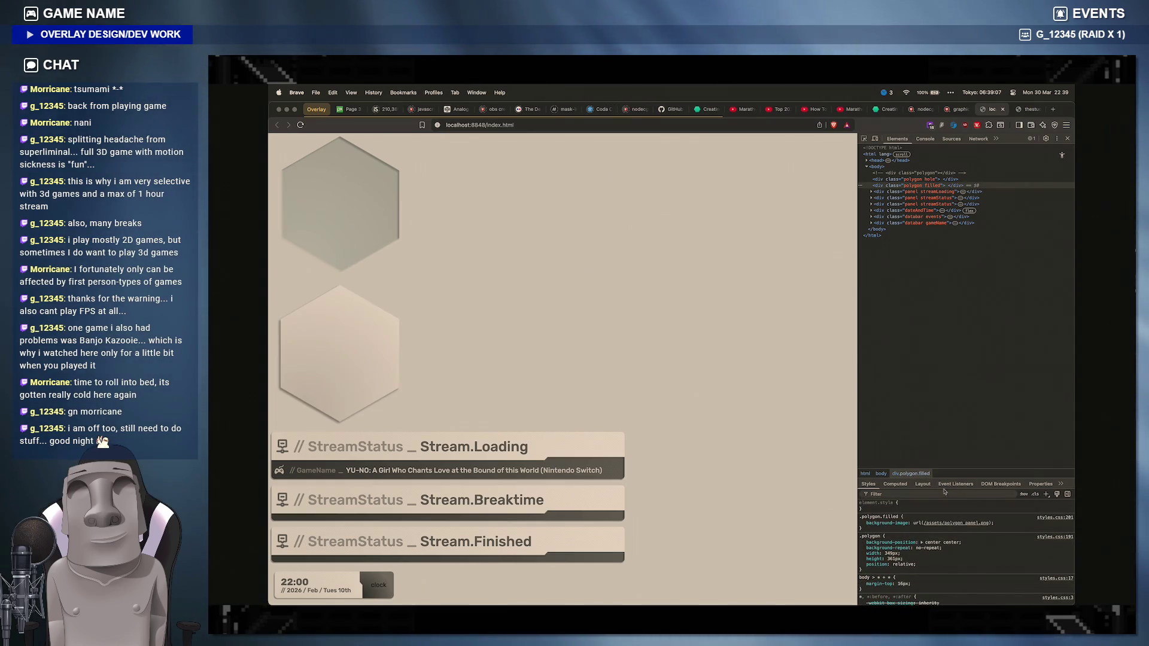
left_click(1036, 495)
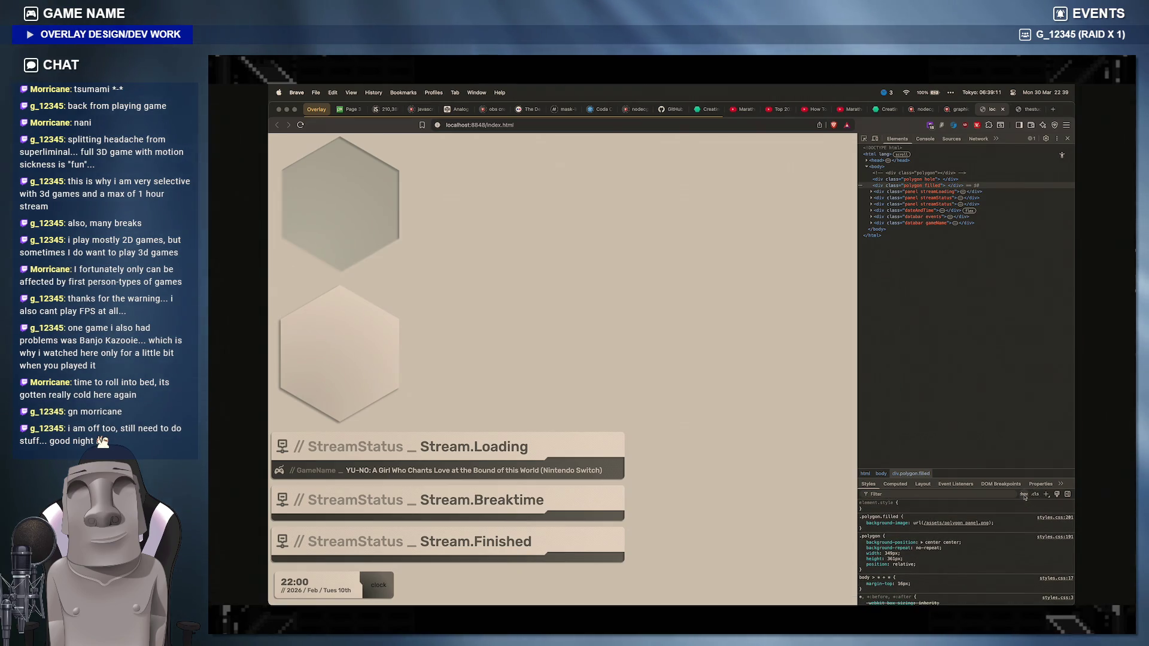
left_click(1024, 496)
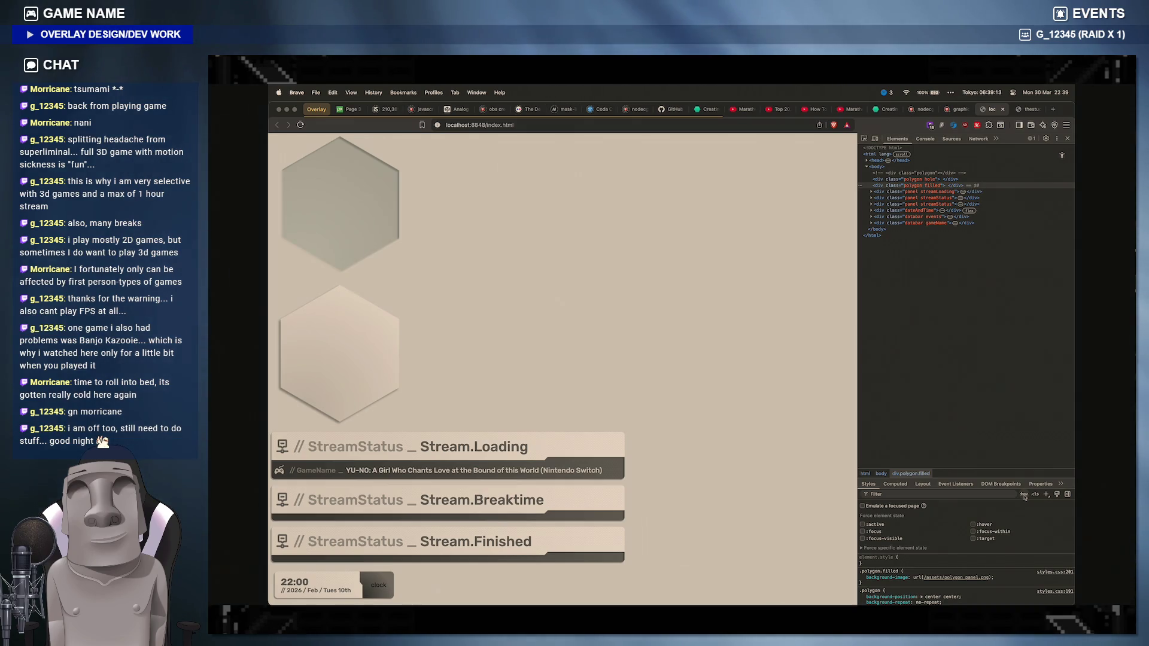
left_click(1024, 496)
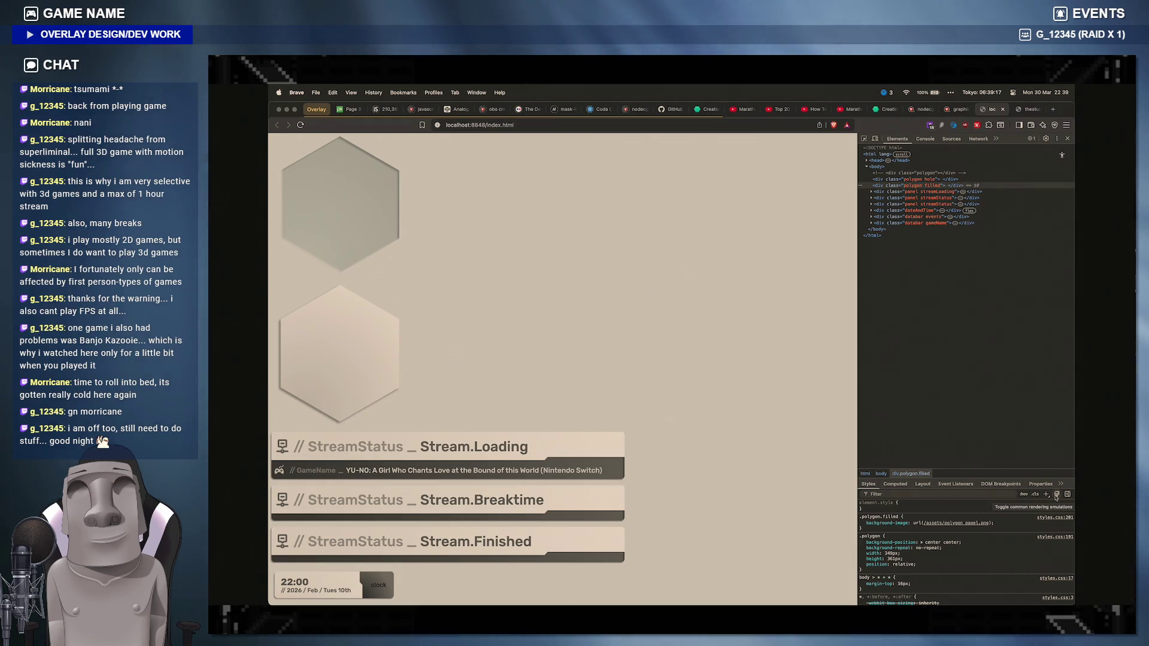
mouse_move(903, 548)
left_click(895, 484)
scroll(932, 556, "down", 3)
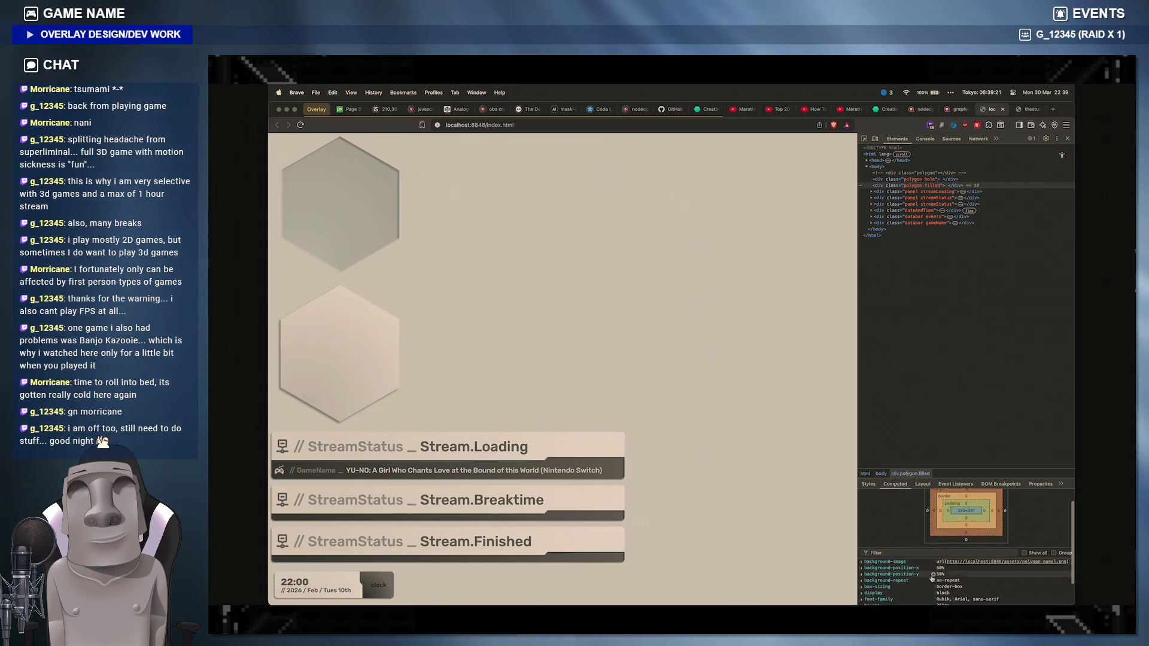
left_click(867, 484)
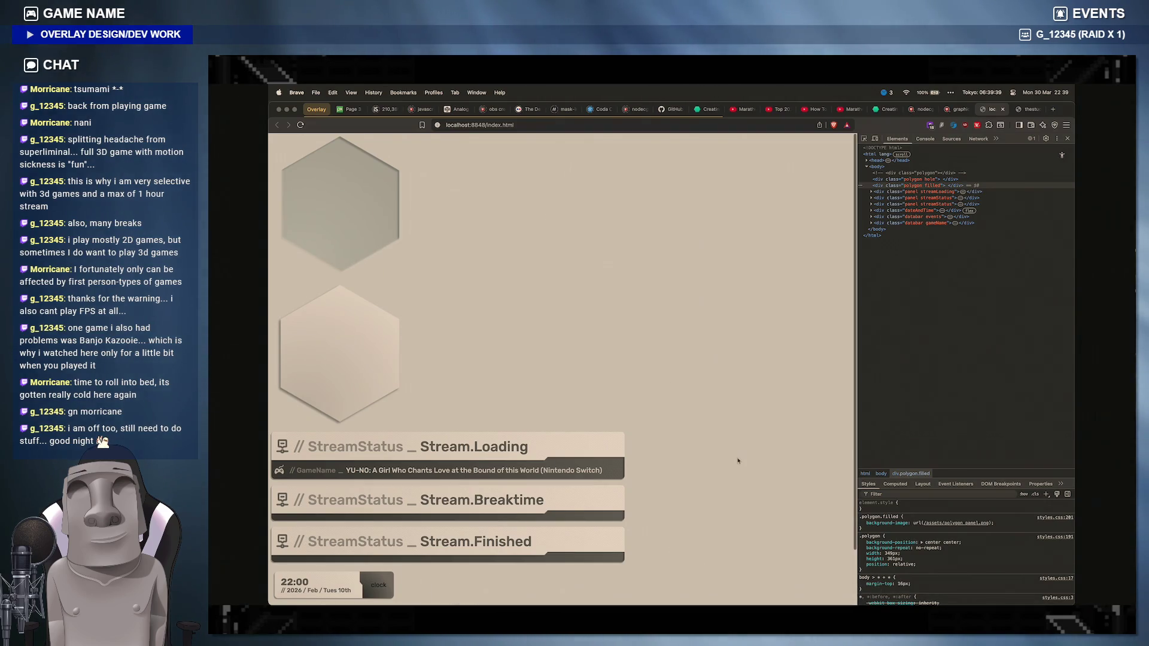
left_click(744, 588)
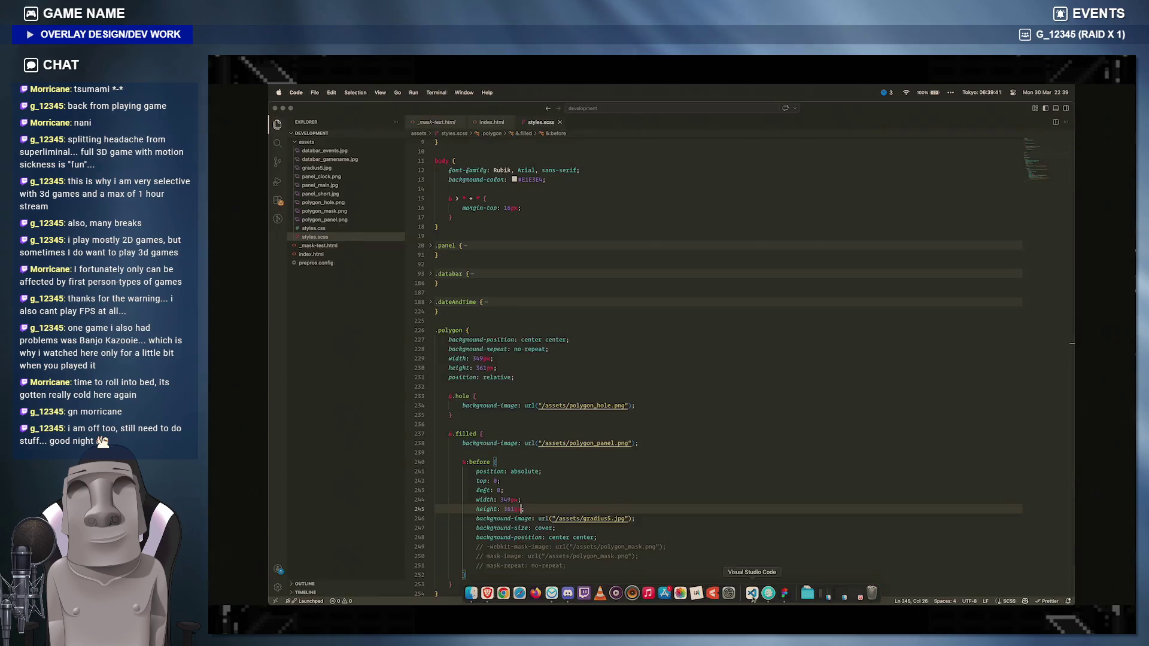
Step: Insert an empty <div class="test"></div> above the hole hexagon in index.html and return to styles.scss
left_click(492, 123)
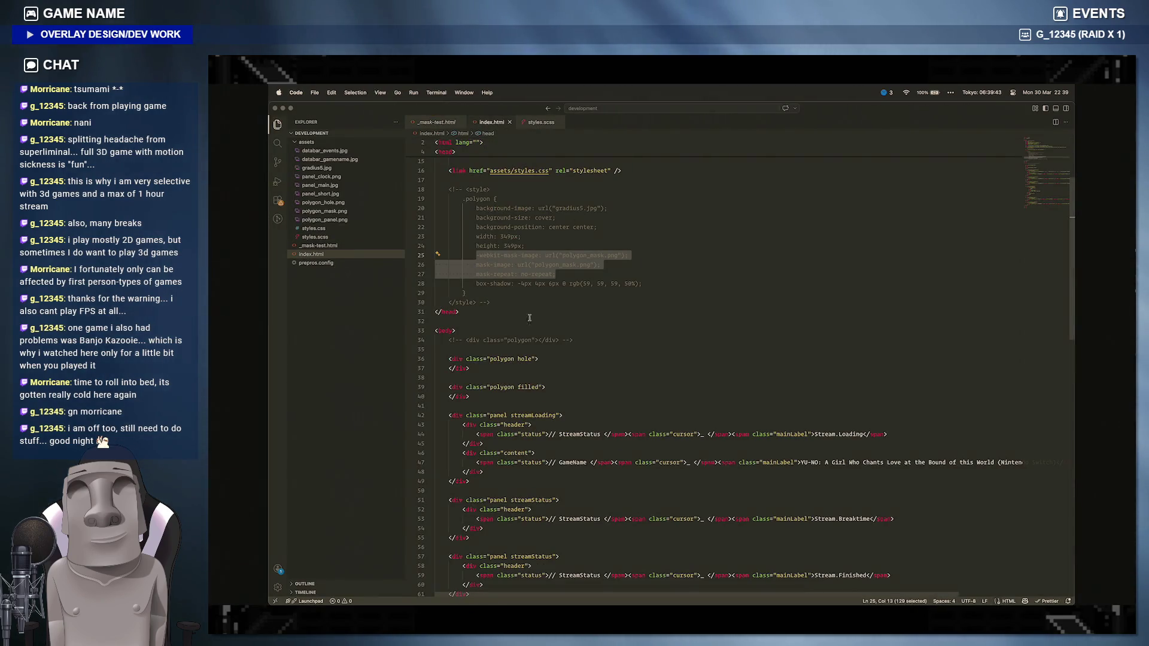
left_click(589, 341)
key("Return")
key("Return")
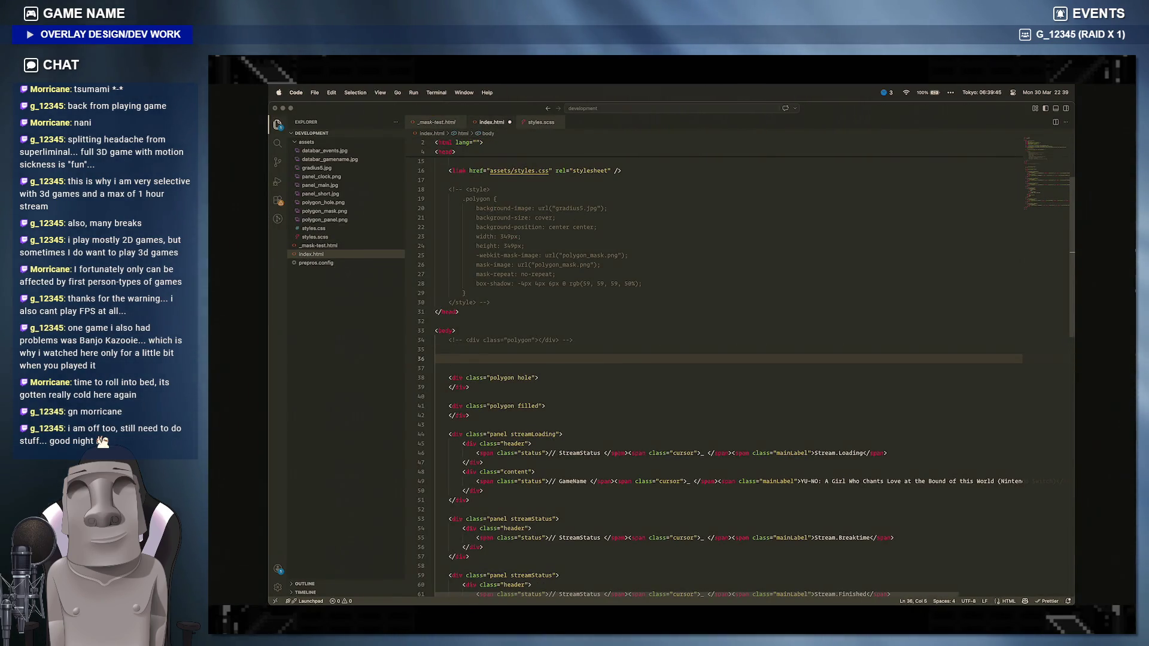
type("<div cla")
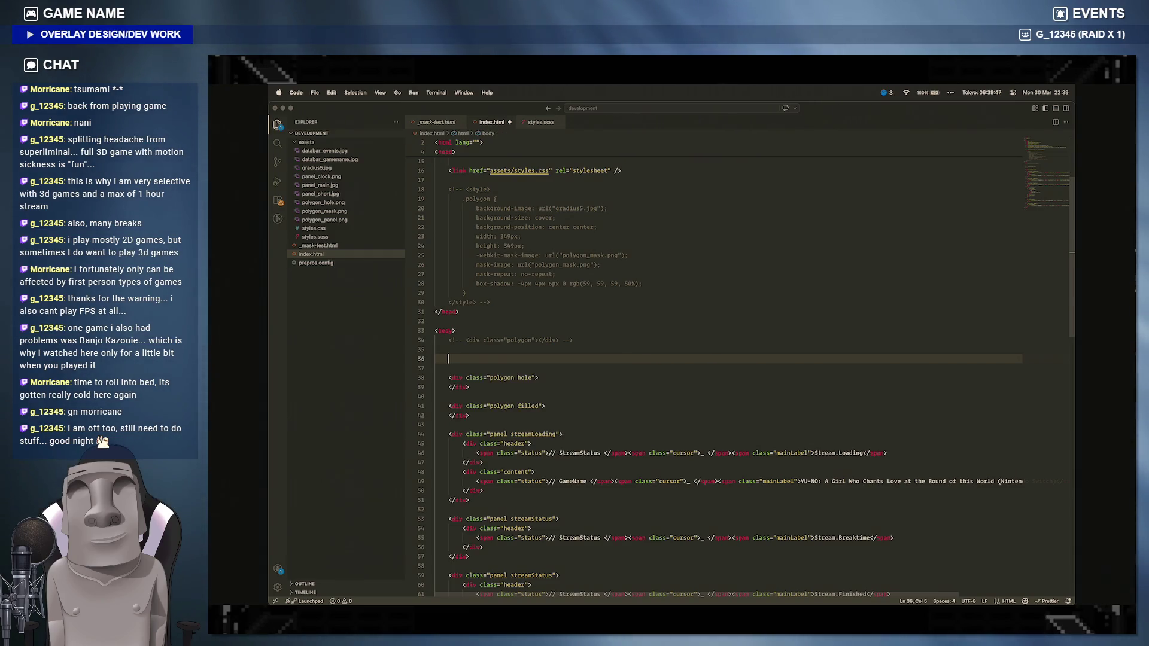
key("Tab")
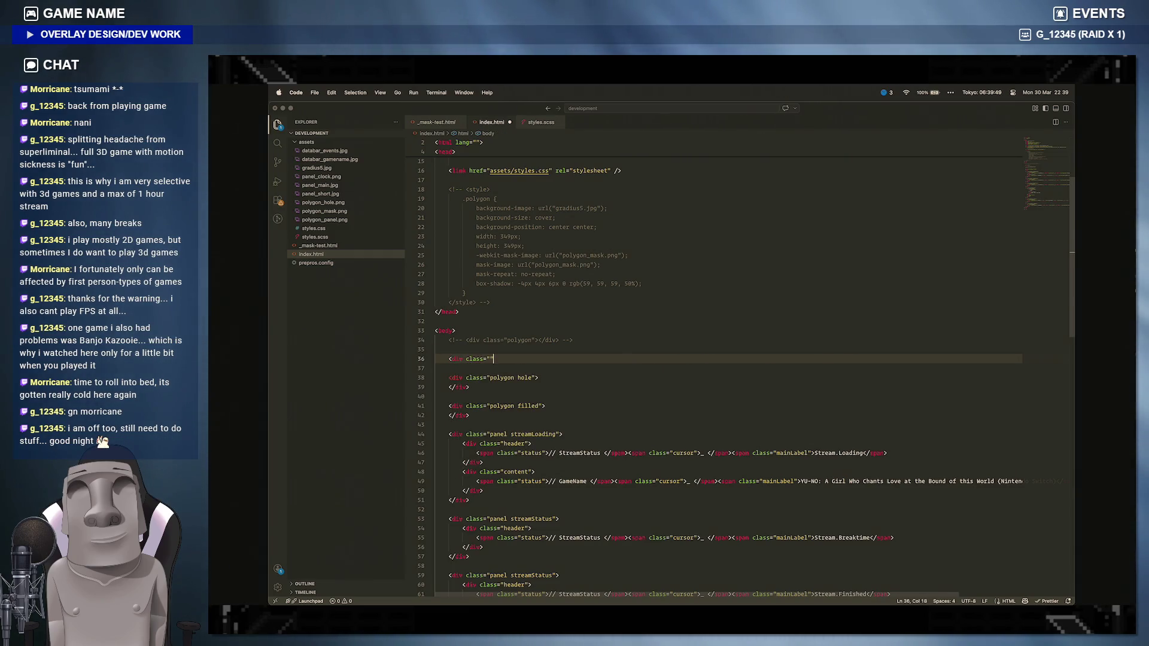
type("test")
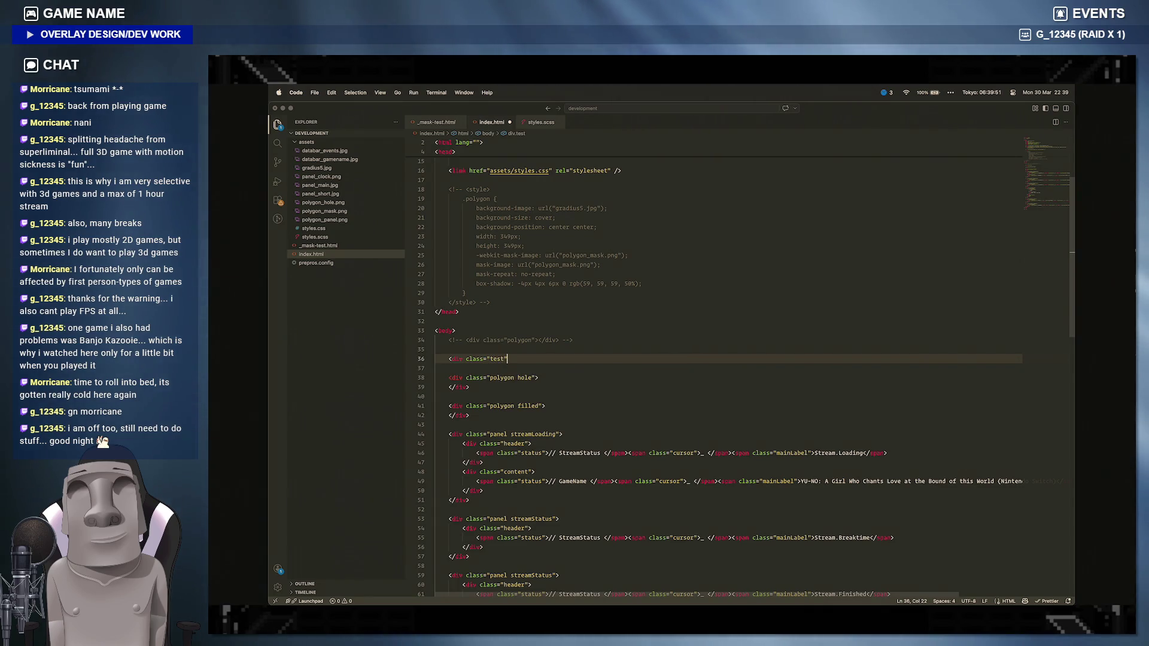
type(">")
key("Return")
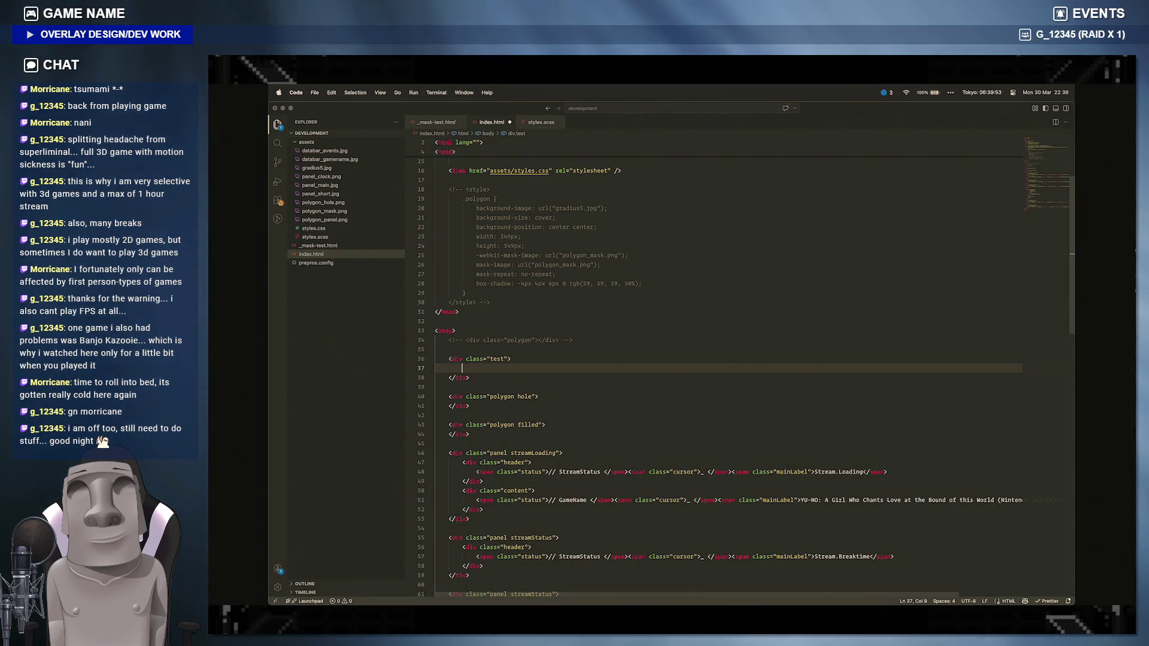
left_click(539, 121)
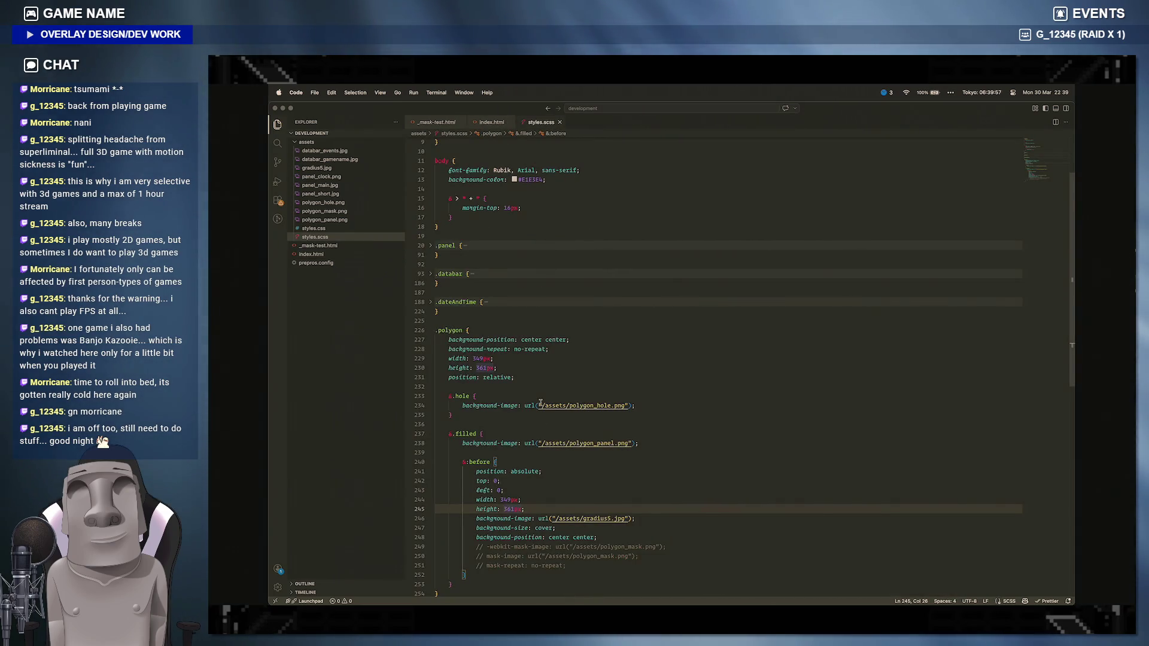
scroll(521, 358, "down", 5)
Step: Write a .test rule with 200px width/height, position relative, and an absolutely positioned &:before
key("Return")
key("Return")
type(".test {")
key("Return")
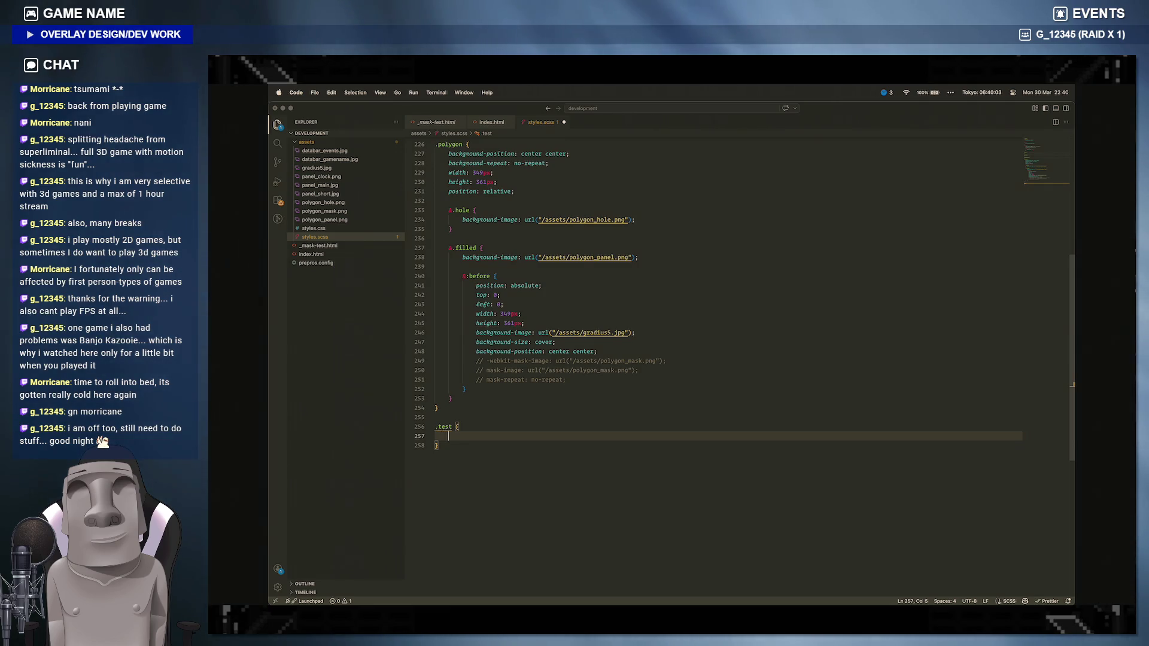
type("width: 20")
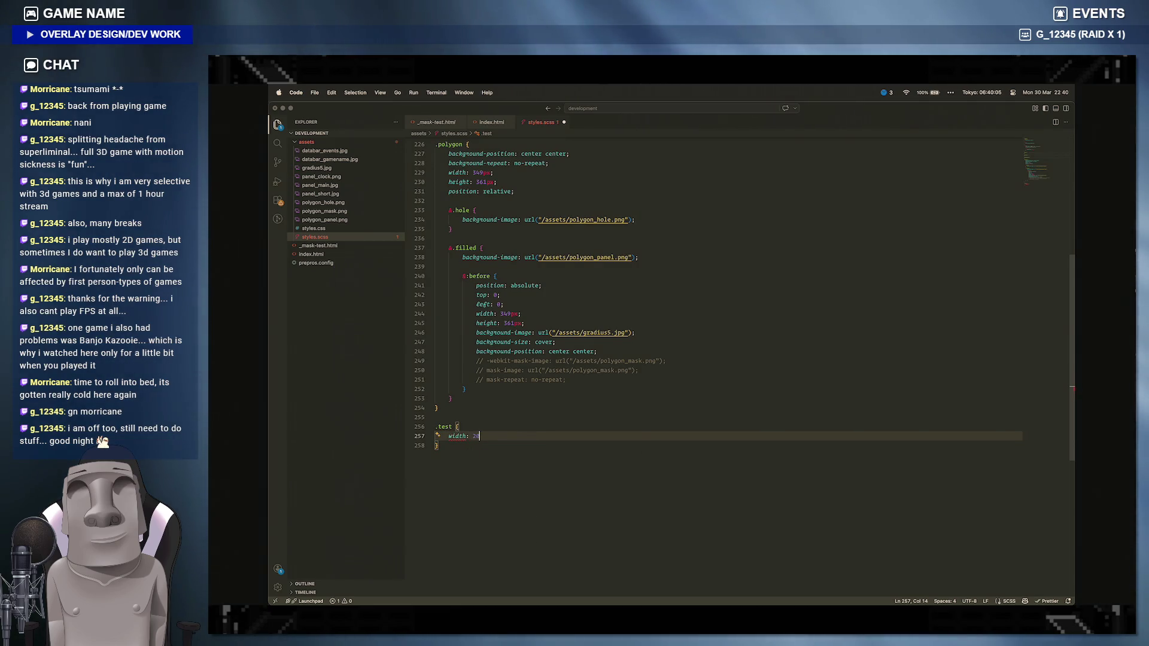
type("0px;")
key("Return")
type("height: 200px;")
key("Return")
key("Return")
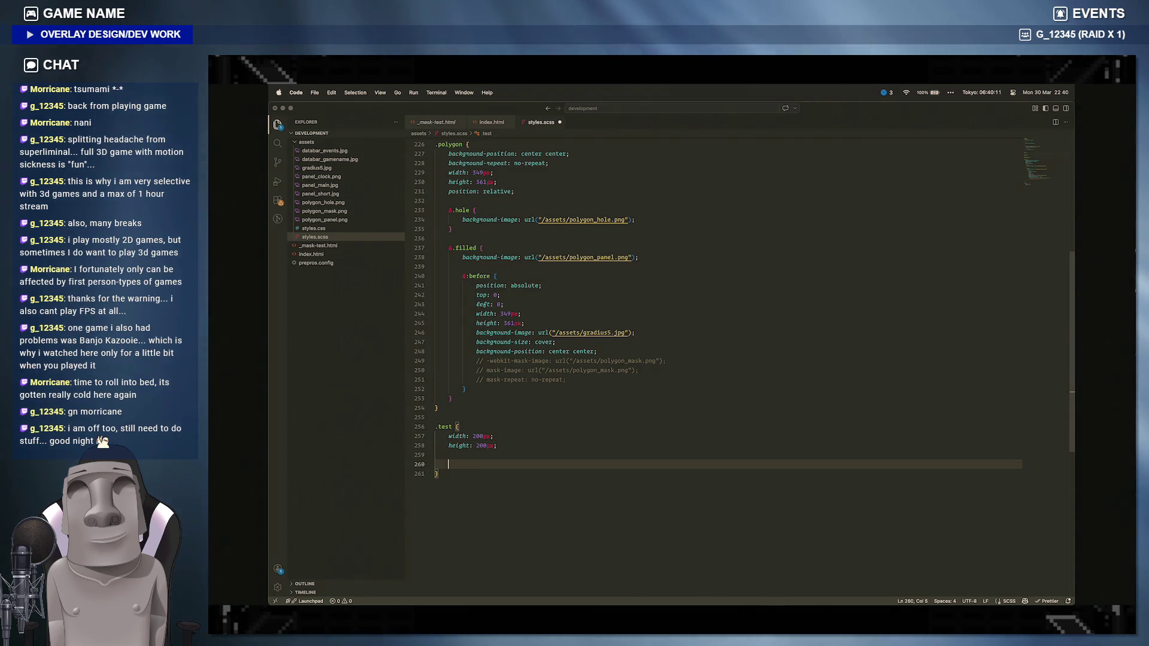
type("&:before {")
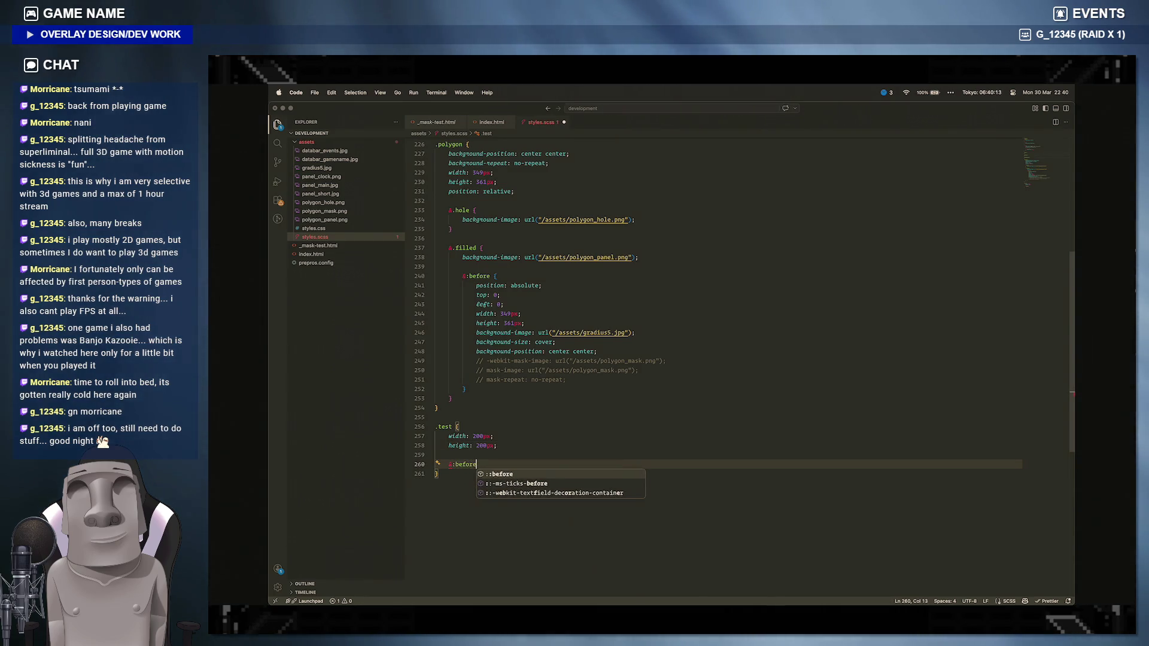
key("Return")
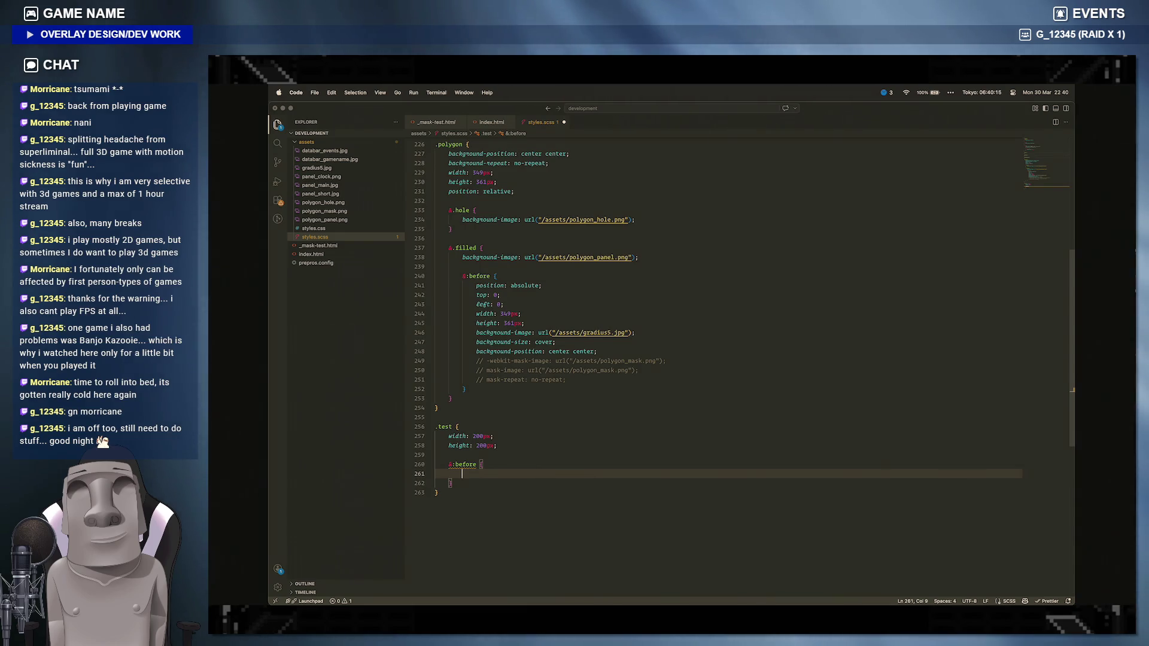
key("Up")
key("Up")
key("End")
key("Return")
type("pos")
type("ition: ")
type("relateiv")
type("ive;")
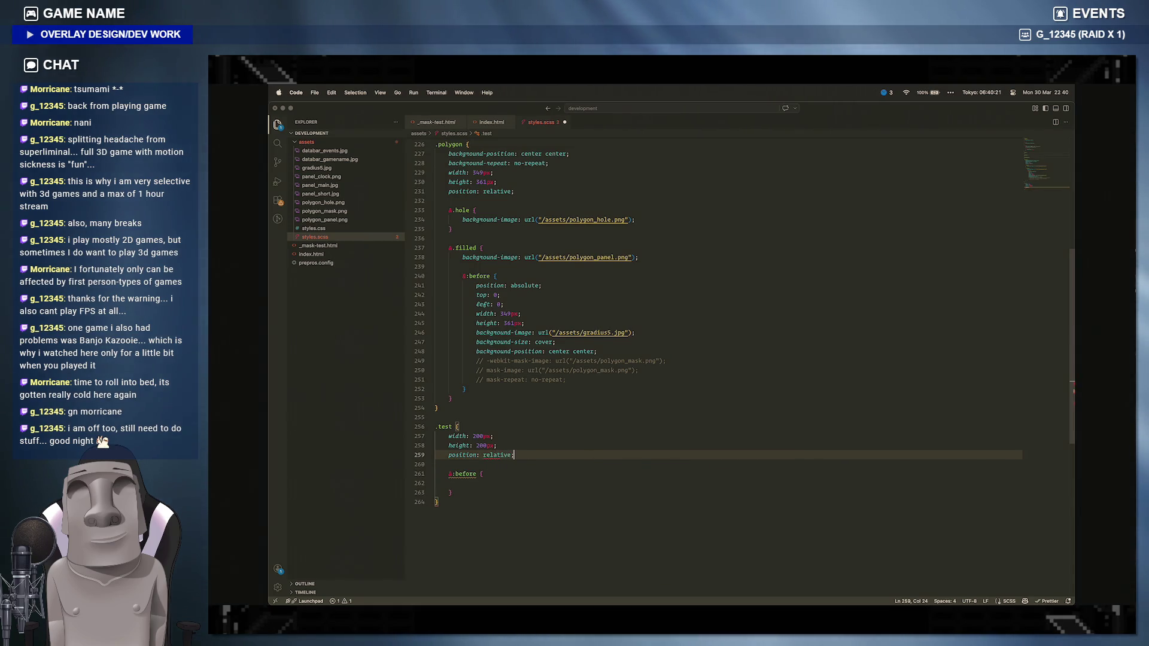
key("Down")
key("Down")
key("Down")
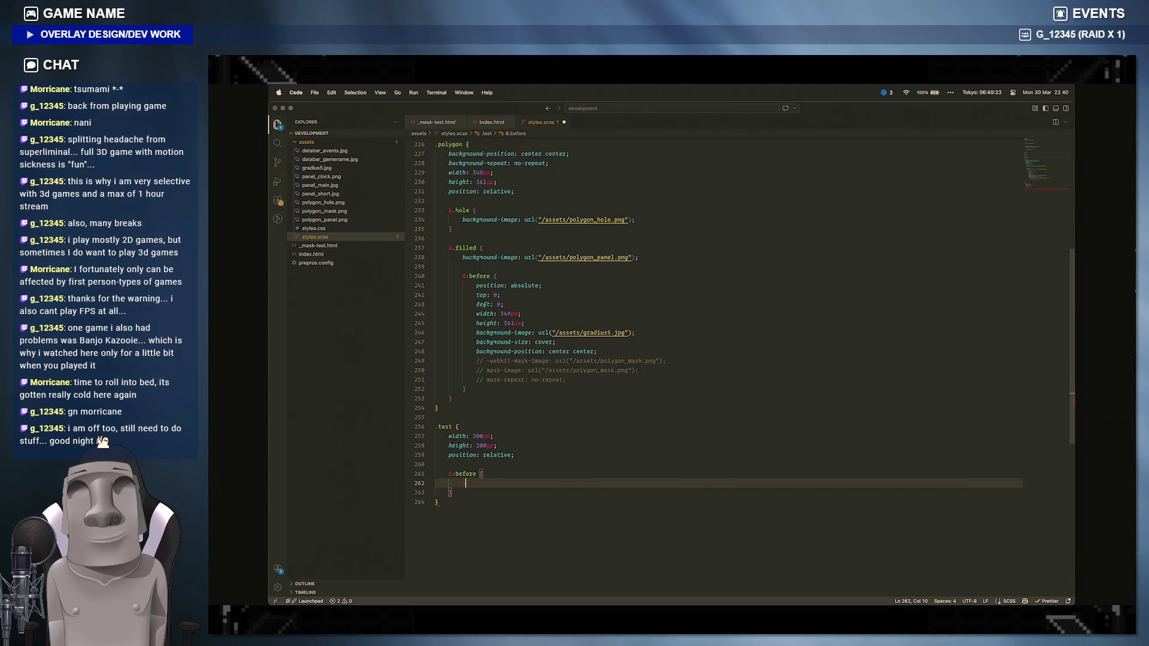
type("position: ")
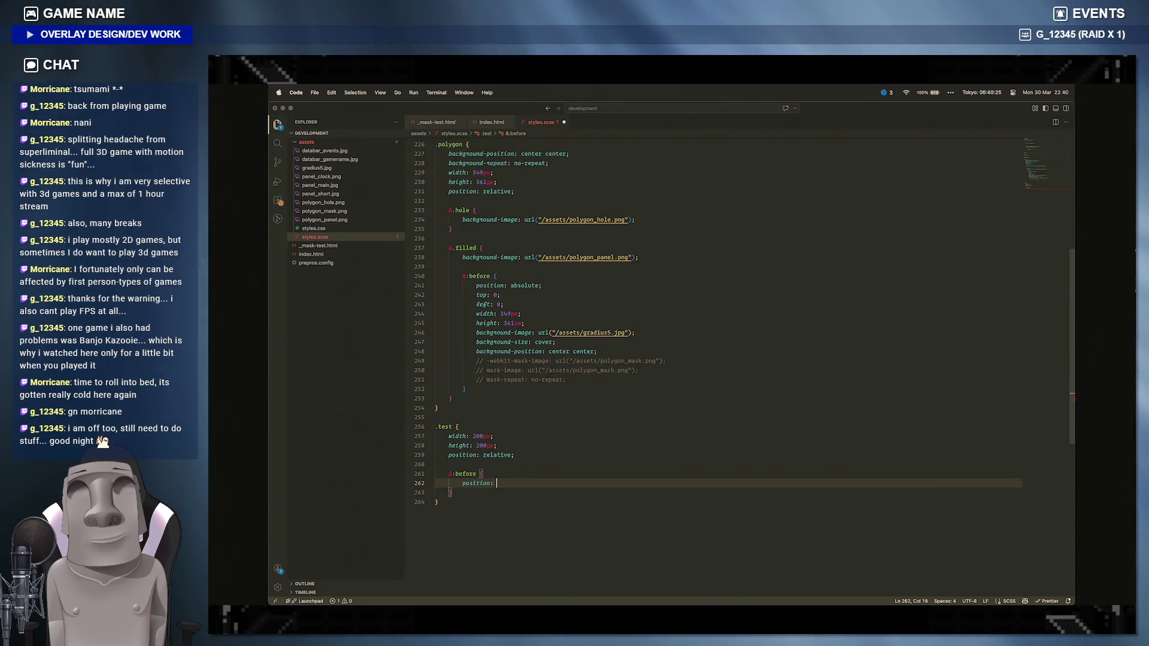
type("absolute;")
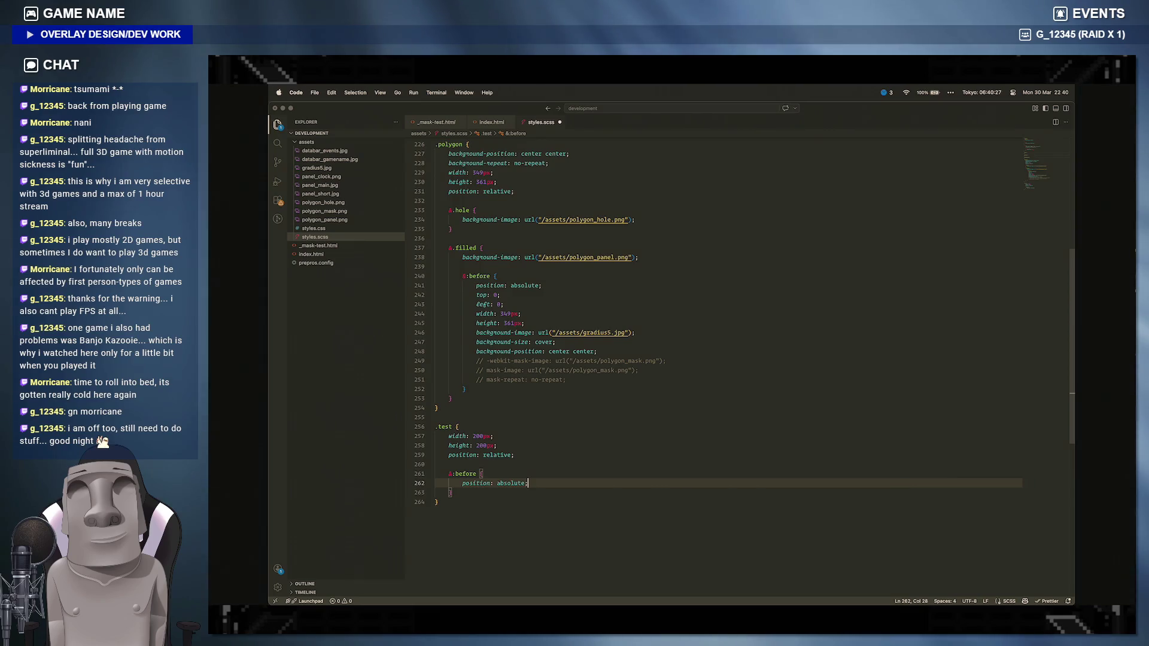
Step: Save the stylesheet and switch to the Brave preview
key("ctrl+s")
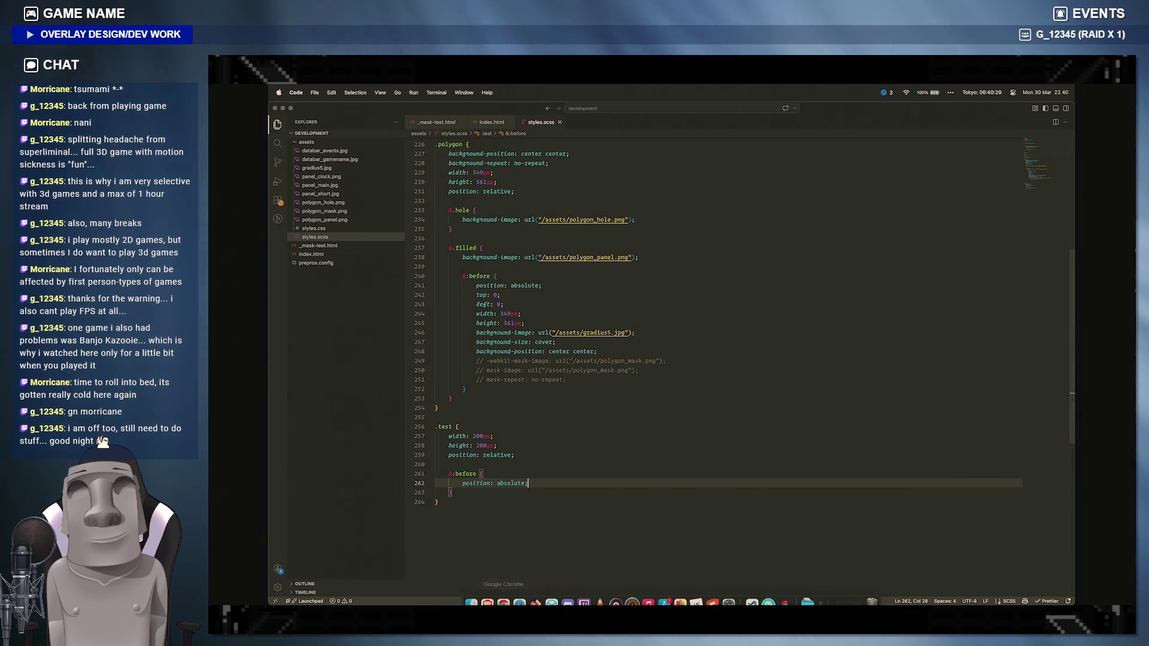
left_click(502, 599)
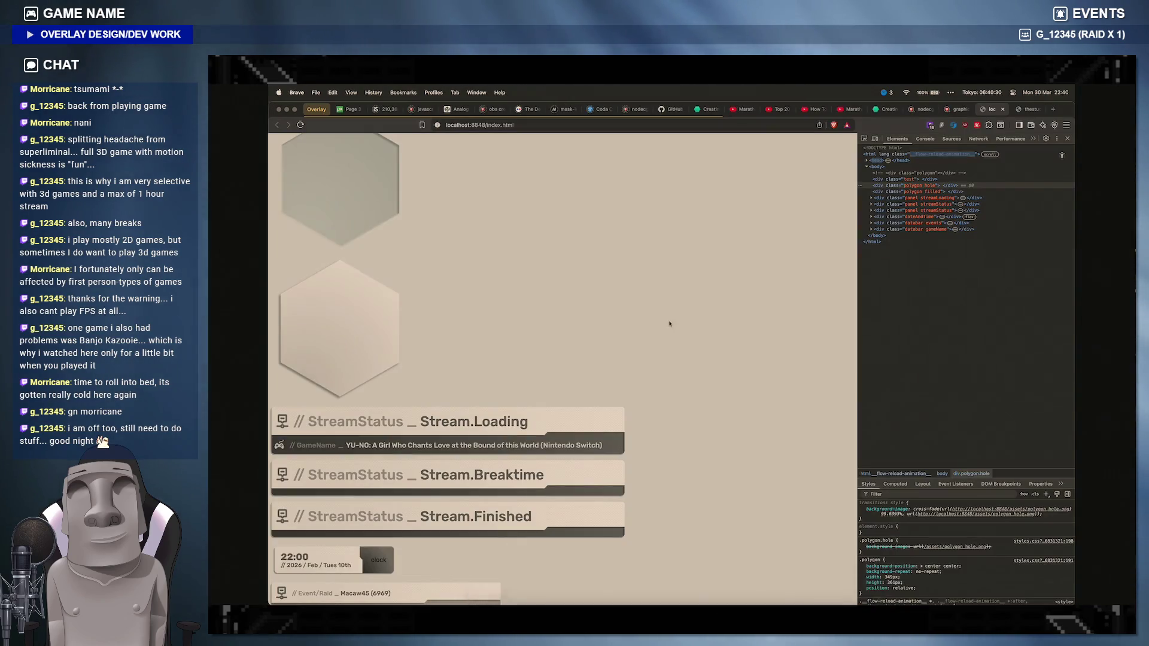
Step: Inspect div.test in DevTools, confirming its 200px relatively positioned styles, then return to VS Code
left_click(891, 179)
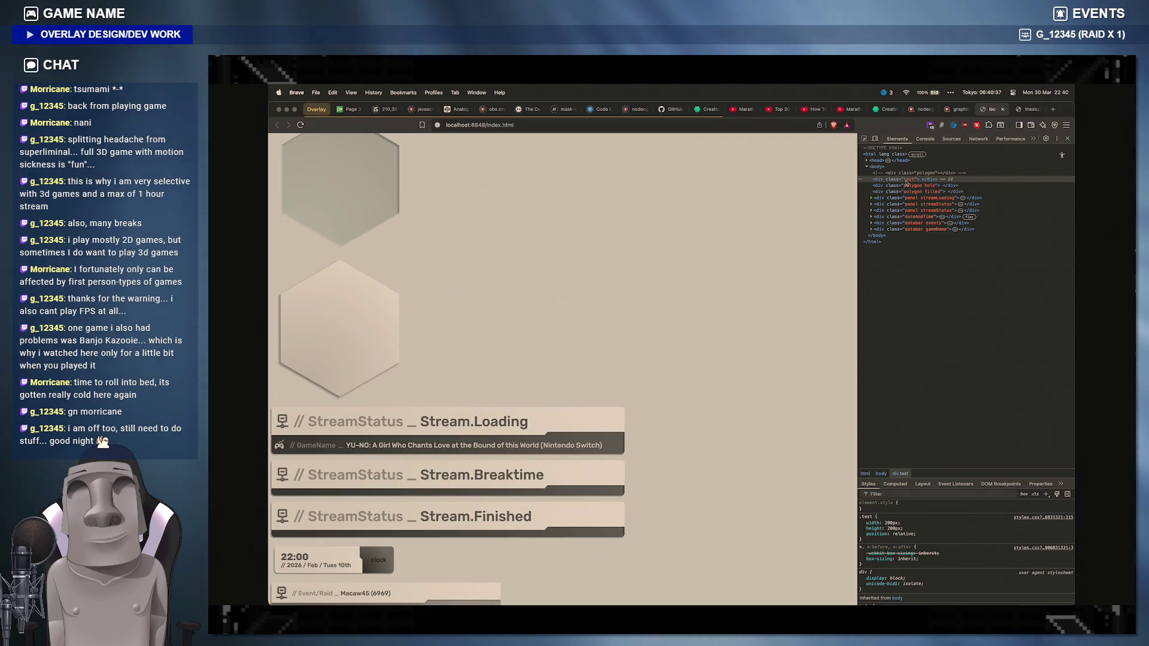
right_click(860, 180)
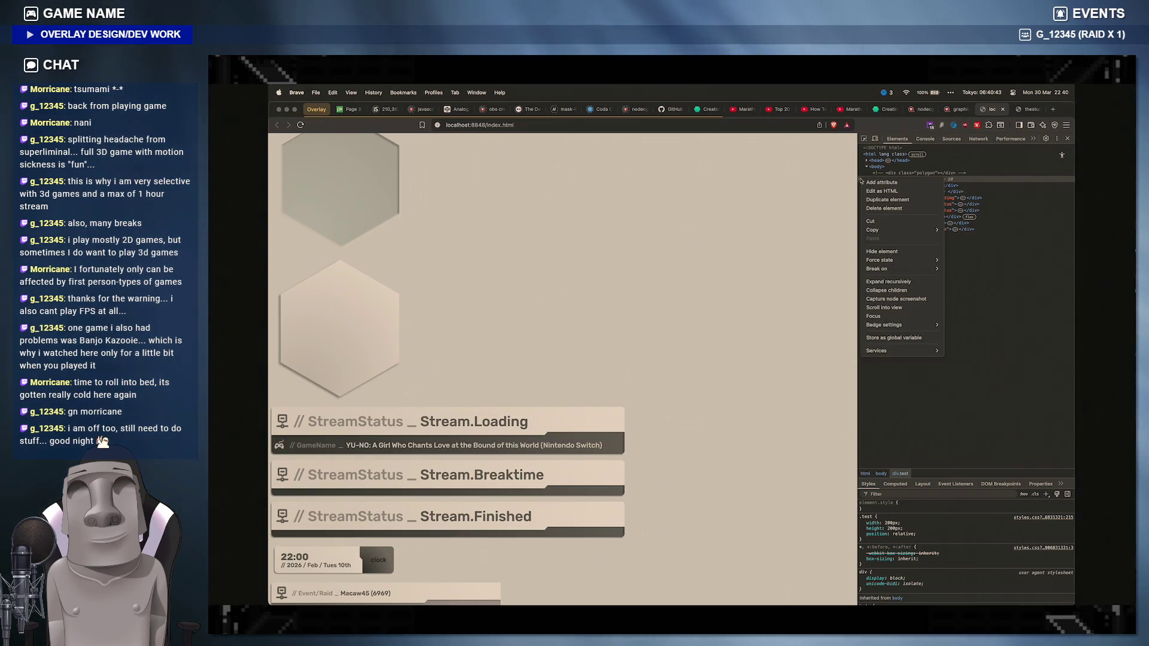
left_click(1030, 268)
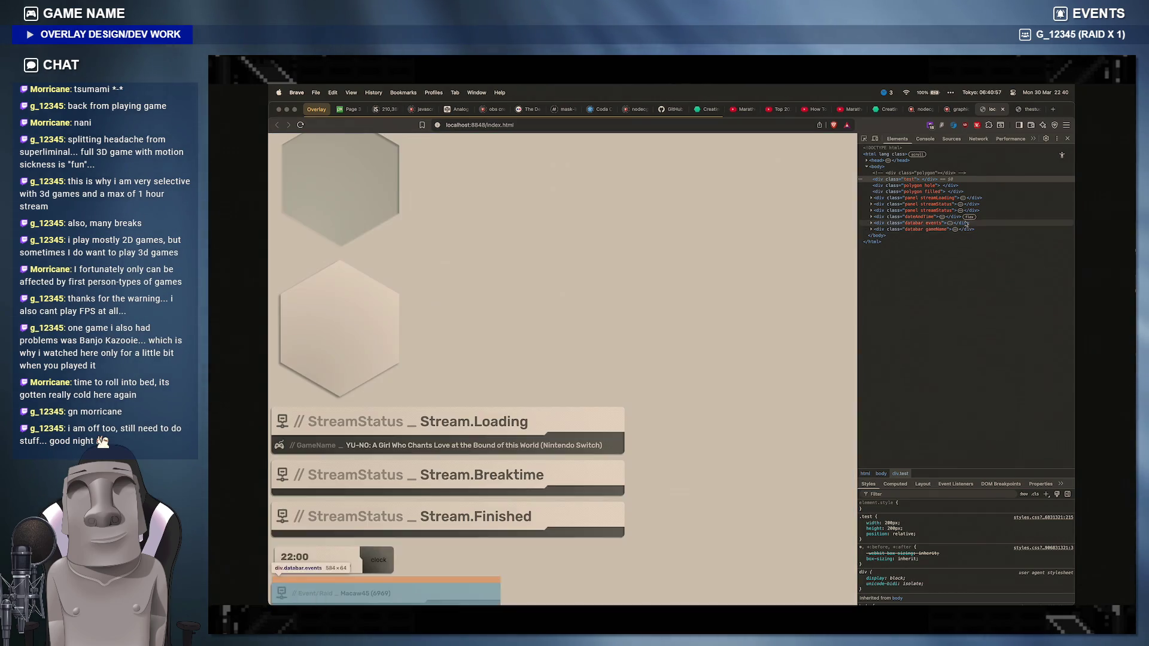
left_click(759, 595)
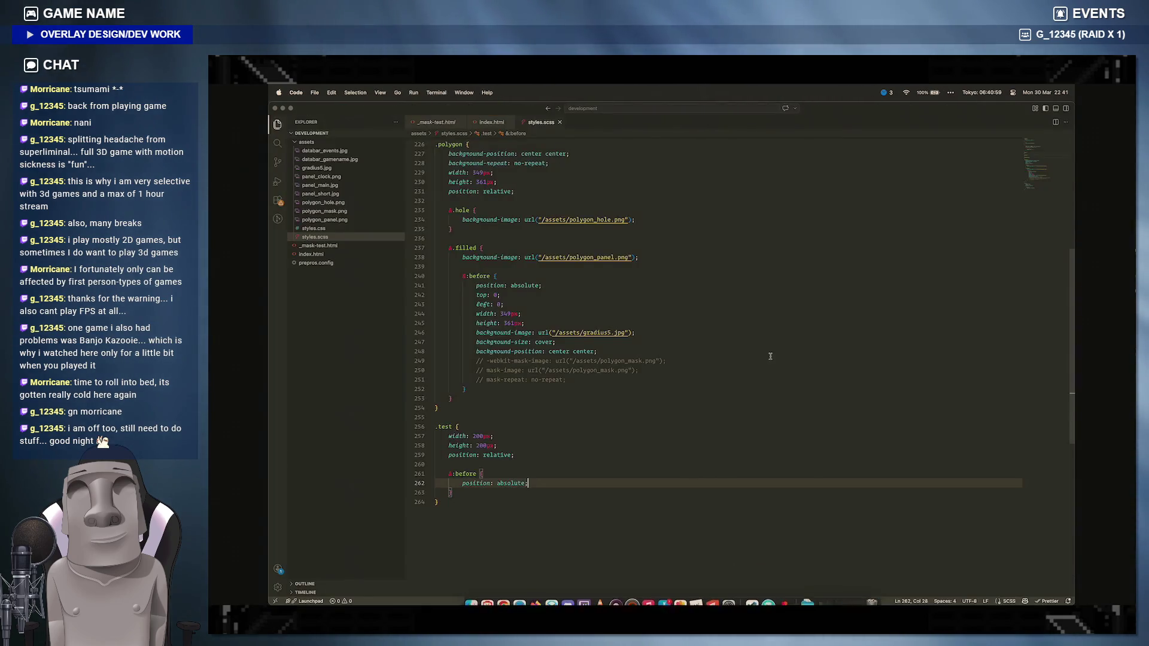
mouse_move(784, 593)
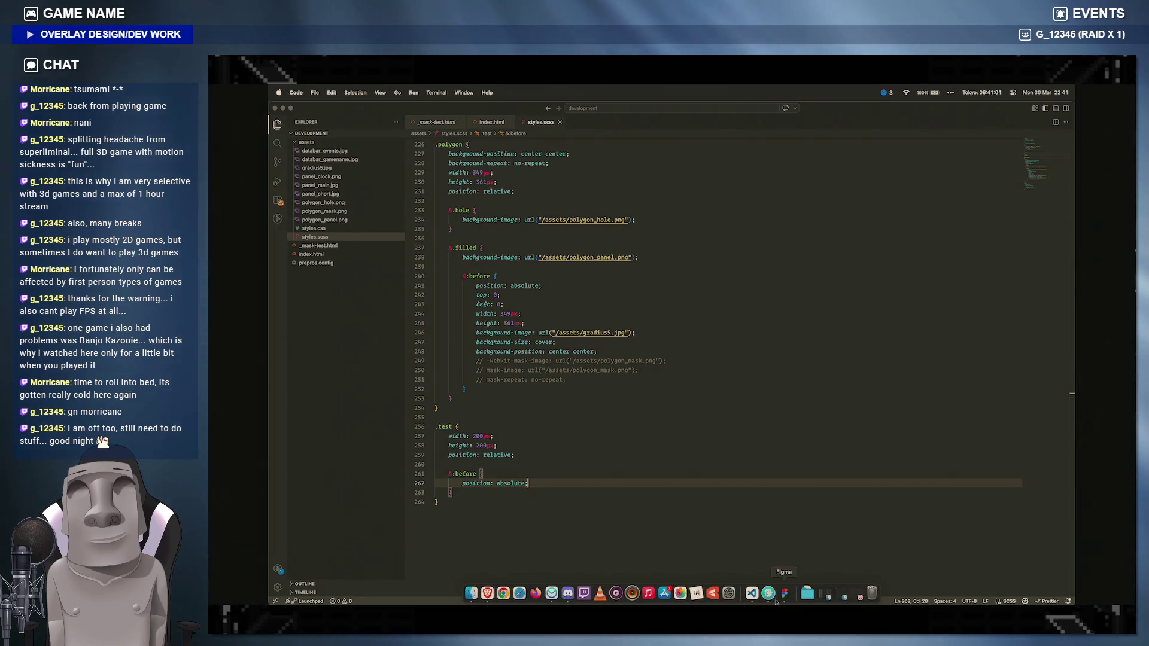
left_click(314, 229)
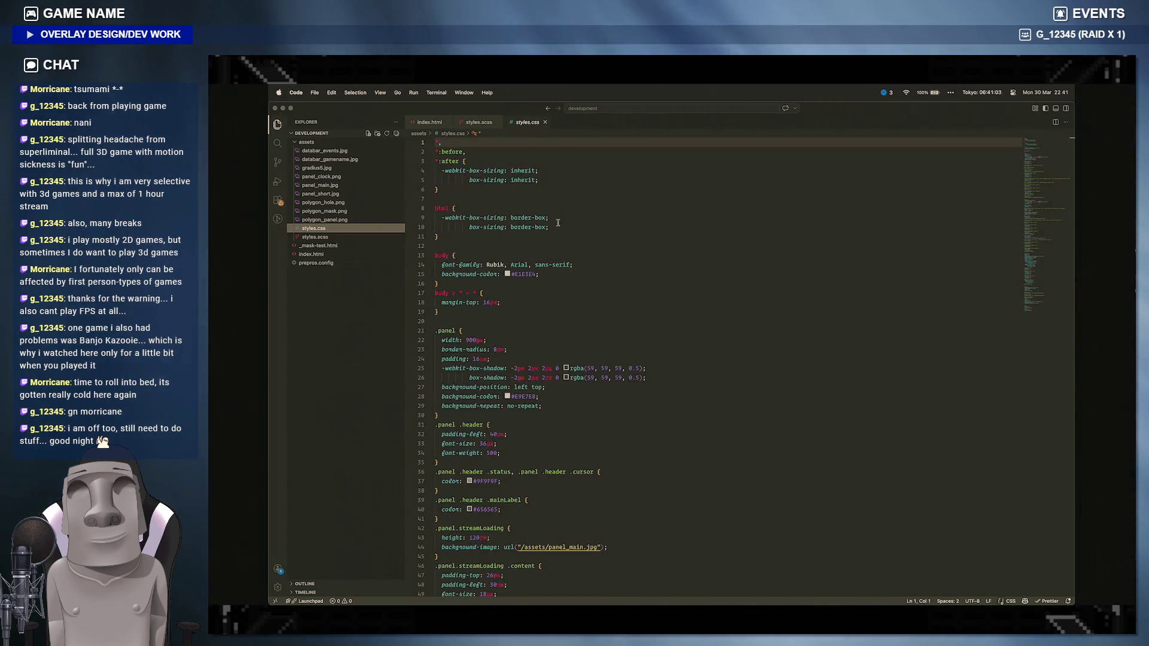
scroll(626, 280, "down", 15)
scroll(584, 359, "down", 10)
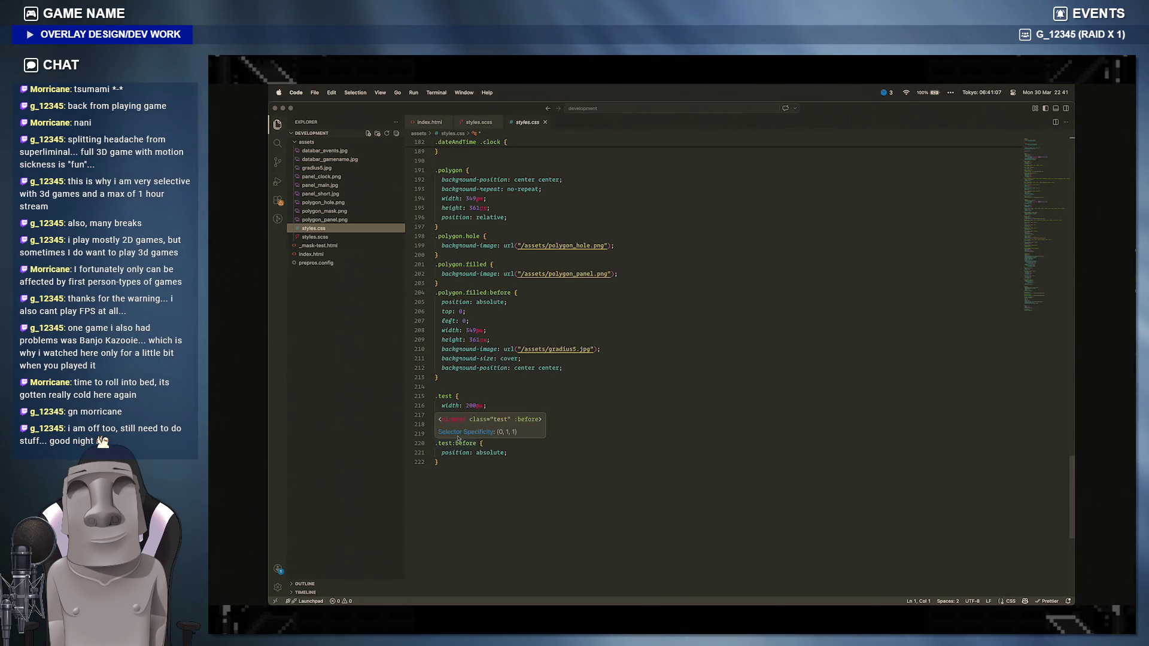
scroll(494, 359, "up", 15)
scroll(519, 317, "up", 15)
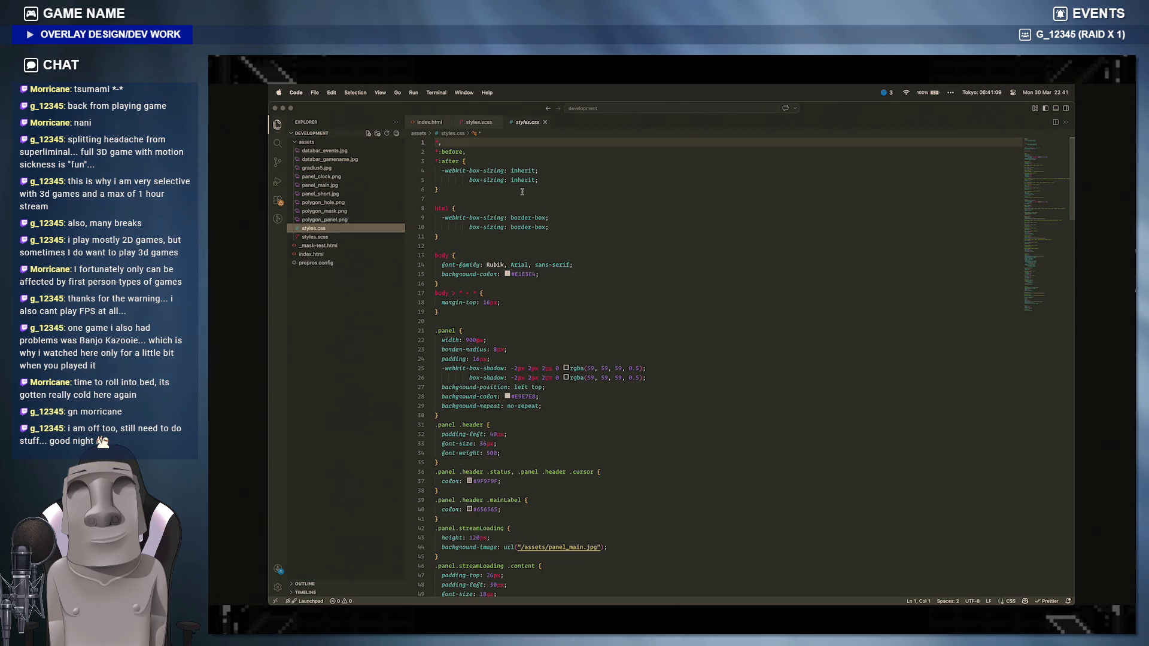
left_click(545, 123)
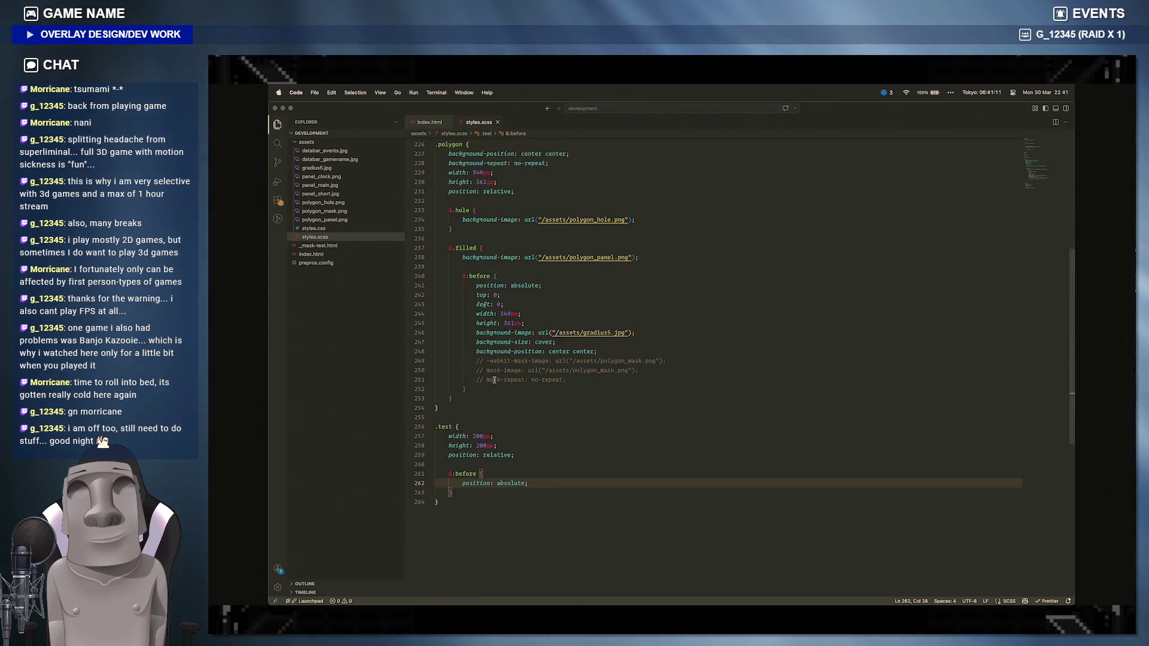
left_click(439, 152)
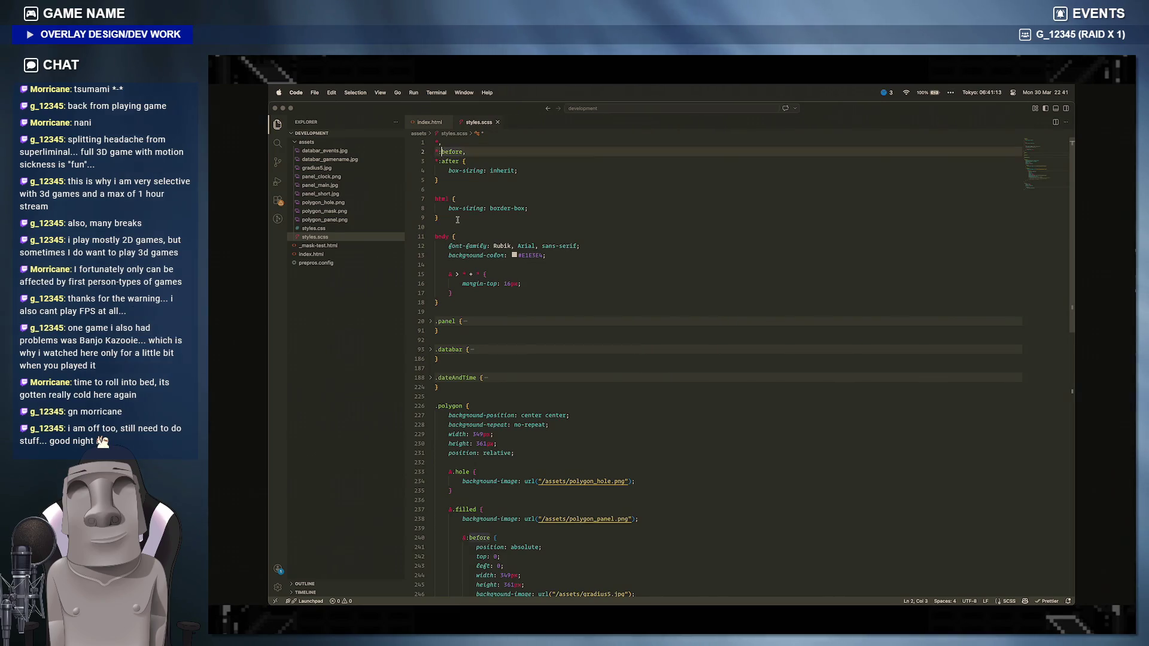
type(":")
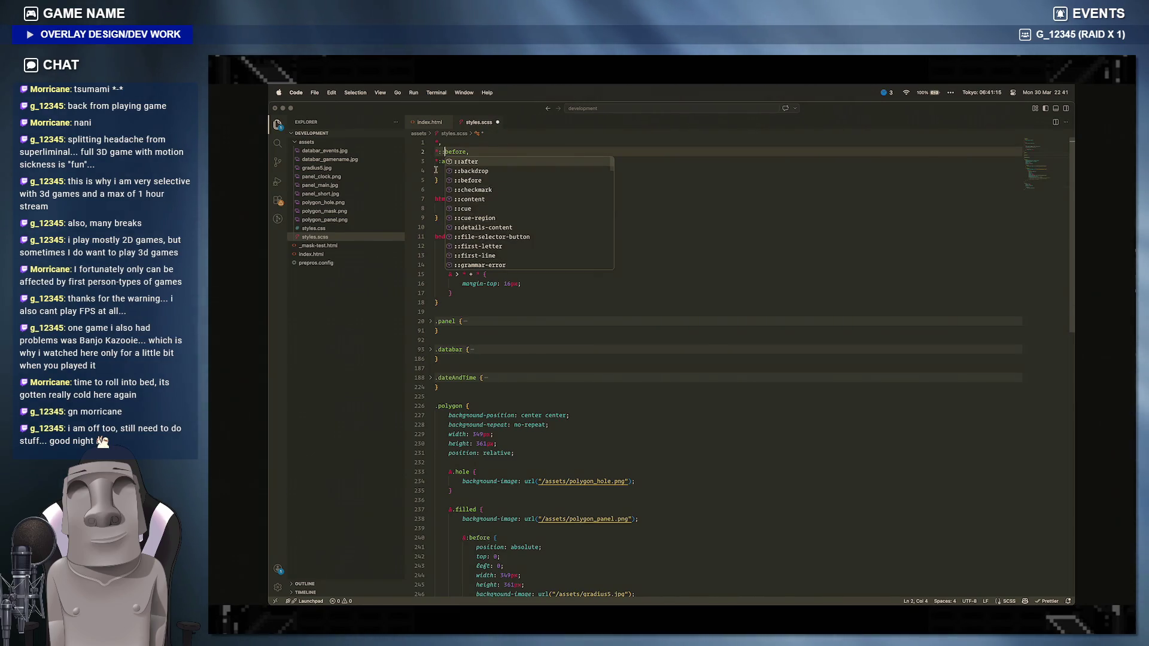
Step: Change the .test pseudo-element selector to double-colon &::before in styles.scss and save
key("Escape")
key("Down")
type(":")
key("Escape")
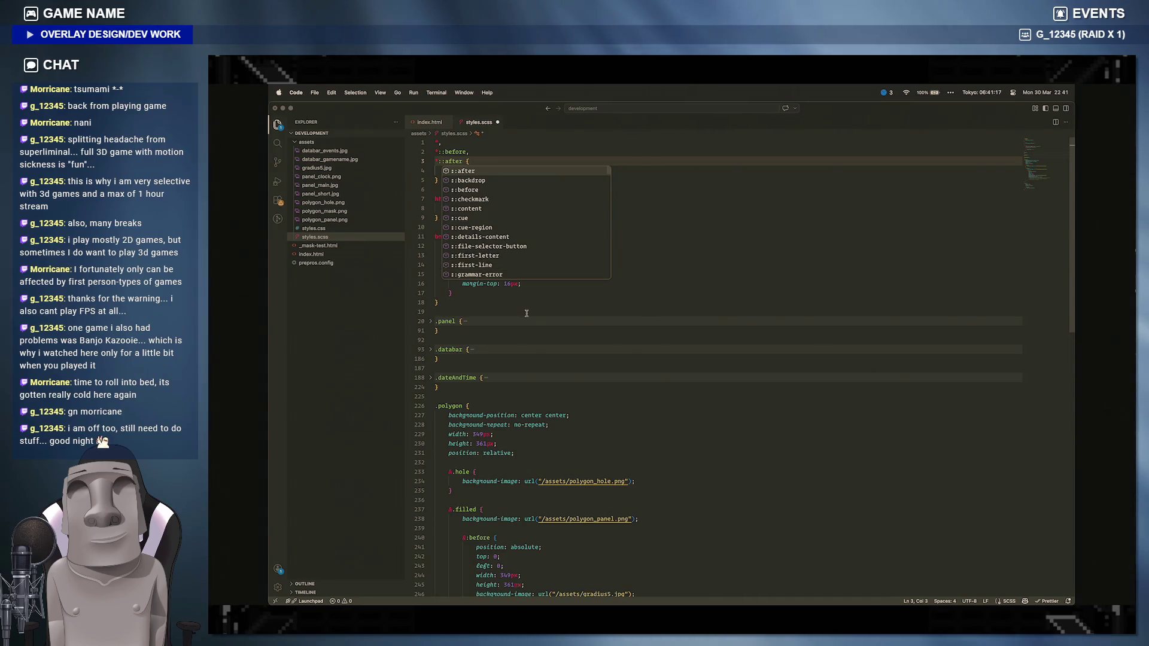
key("ctrl+s")
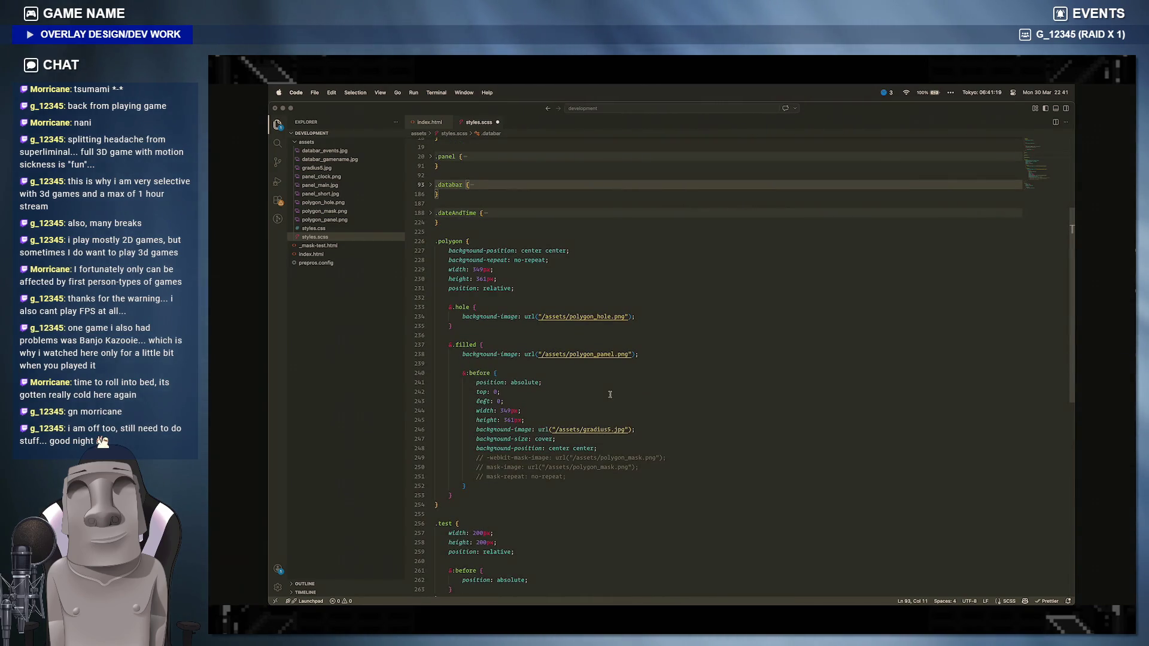
scroll(609, 395, "down", 3)
Step: Verify the compiled styles.css shows .test::before, then return the caret inside the ::before rule
left_click(466, 511)
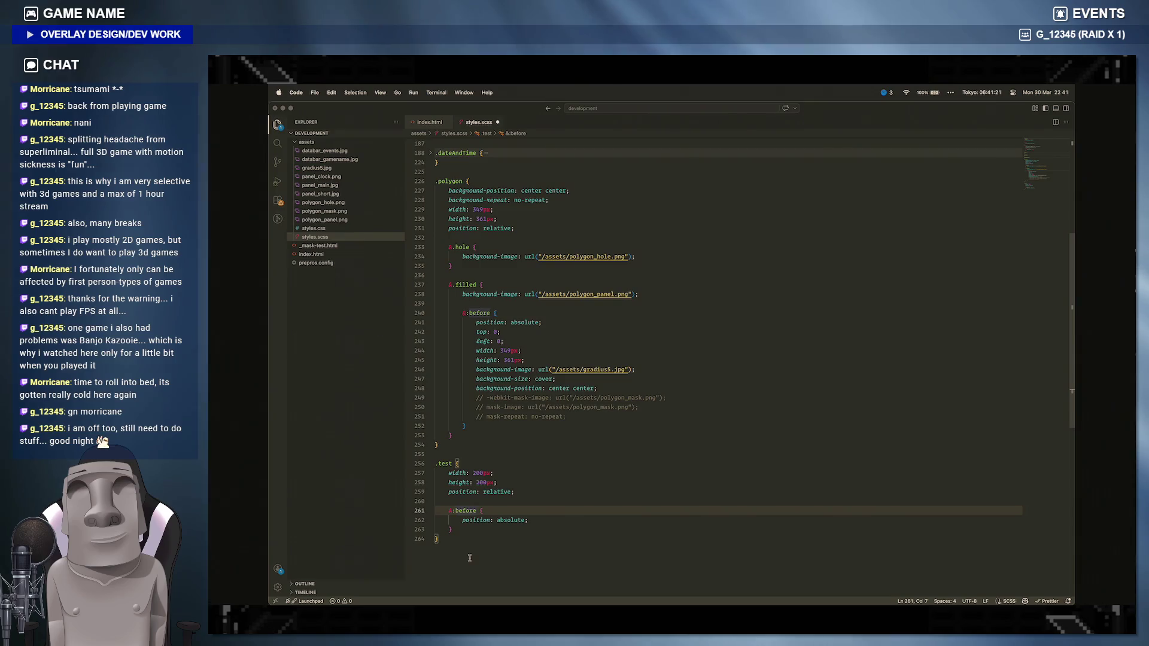
type(":")
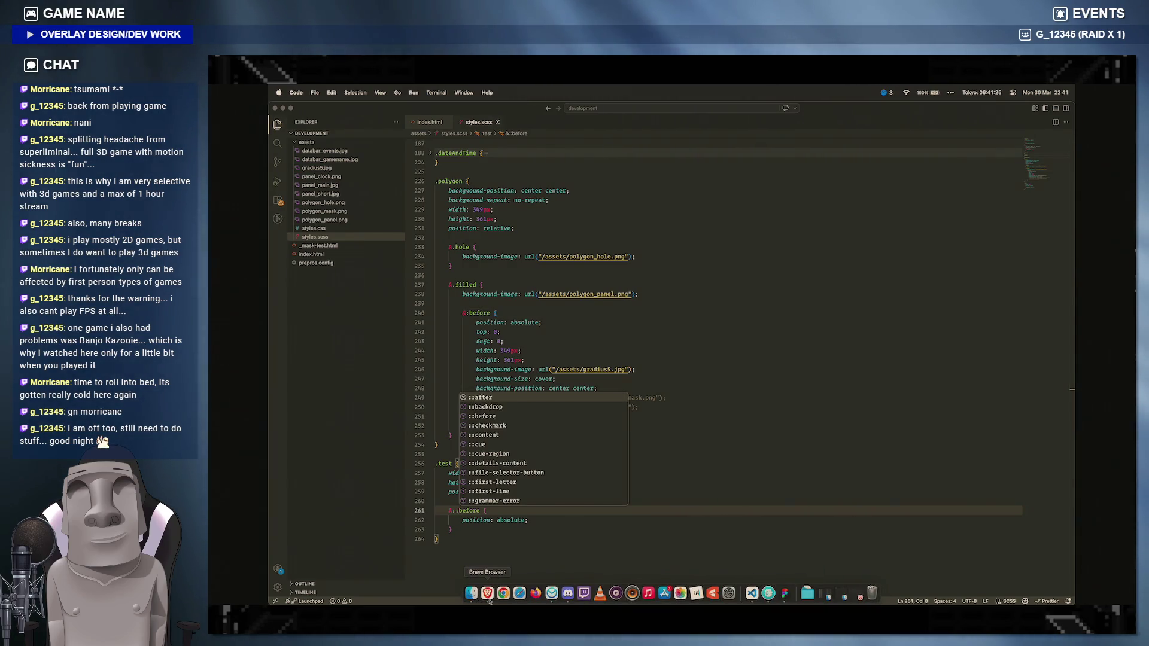
left_click(495, 219)
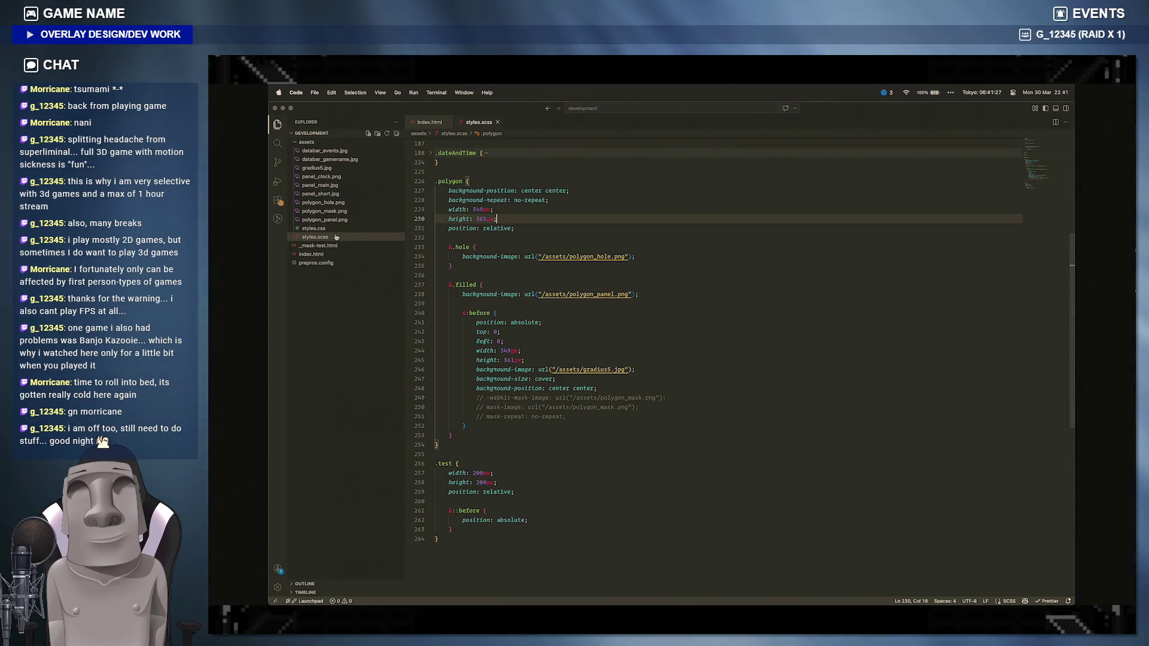
left_click(315, 228)
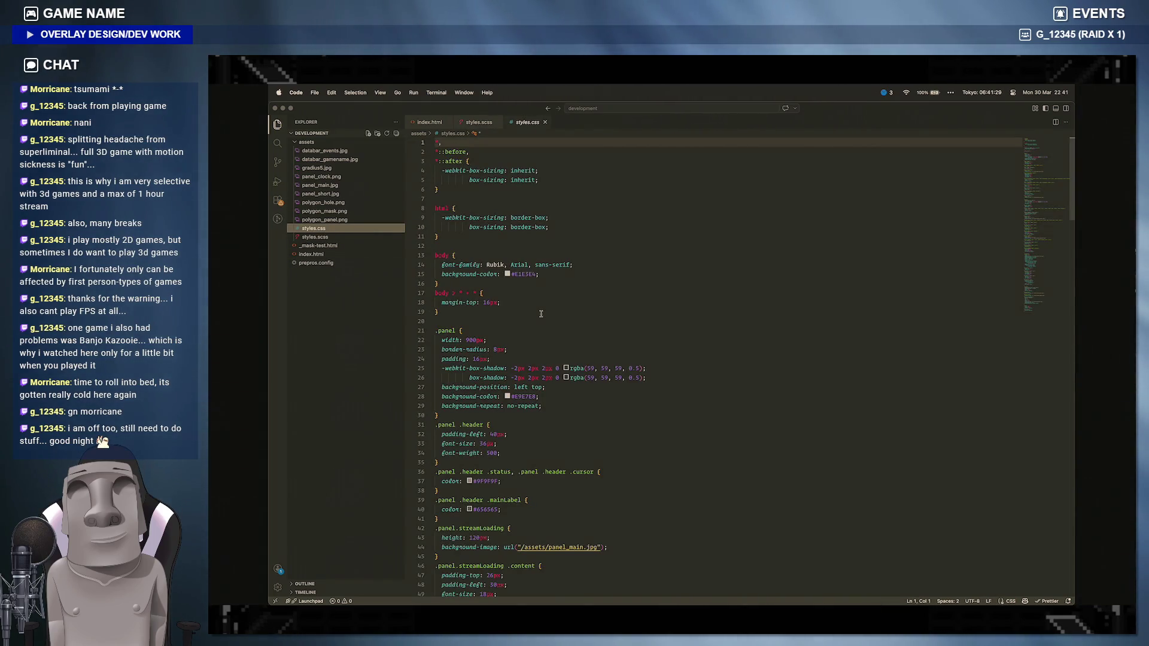
scroll(540, 314, "down", 15)
scroll(541, 314, "down", 15)
scroll(541, 315, "down", 10)
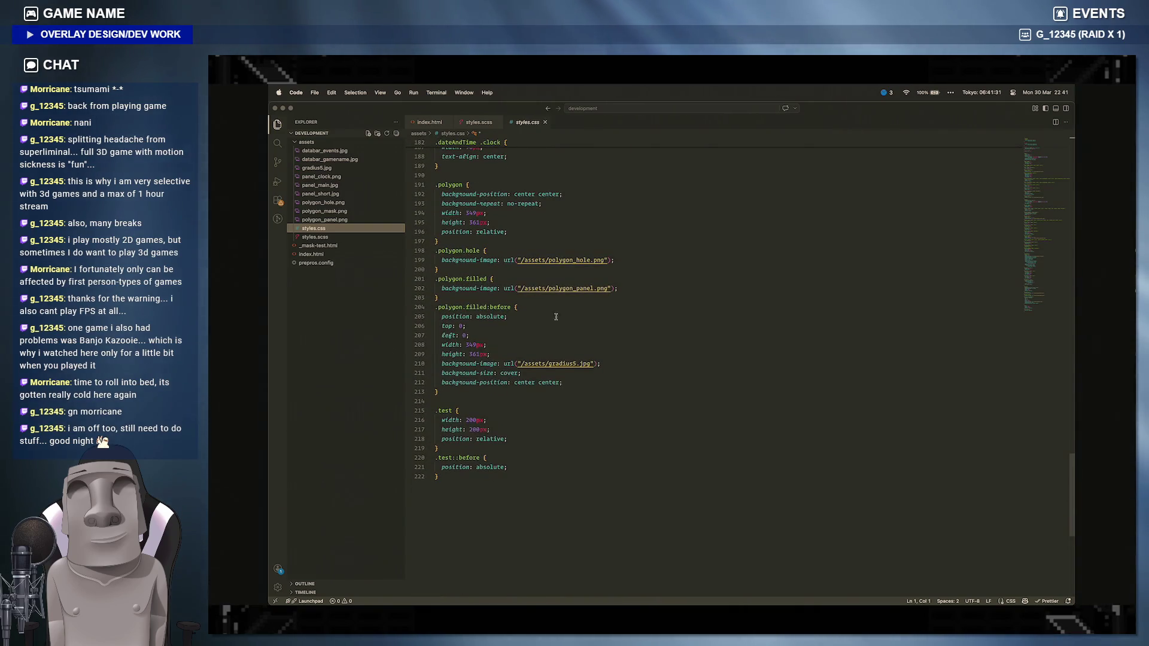
mouse_move(493, 602)
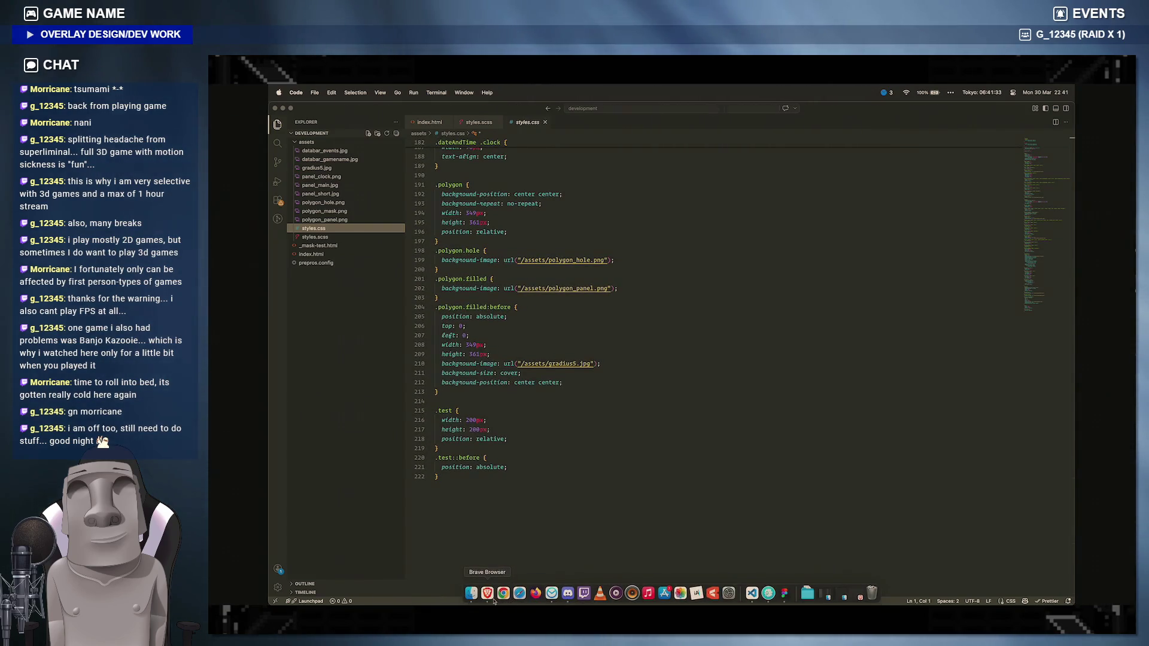
left_click(487, 592)
left_click(752, 592)
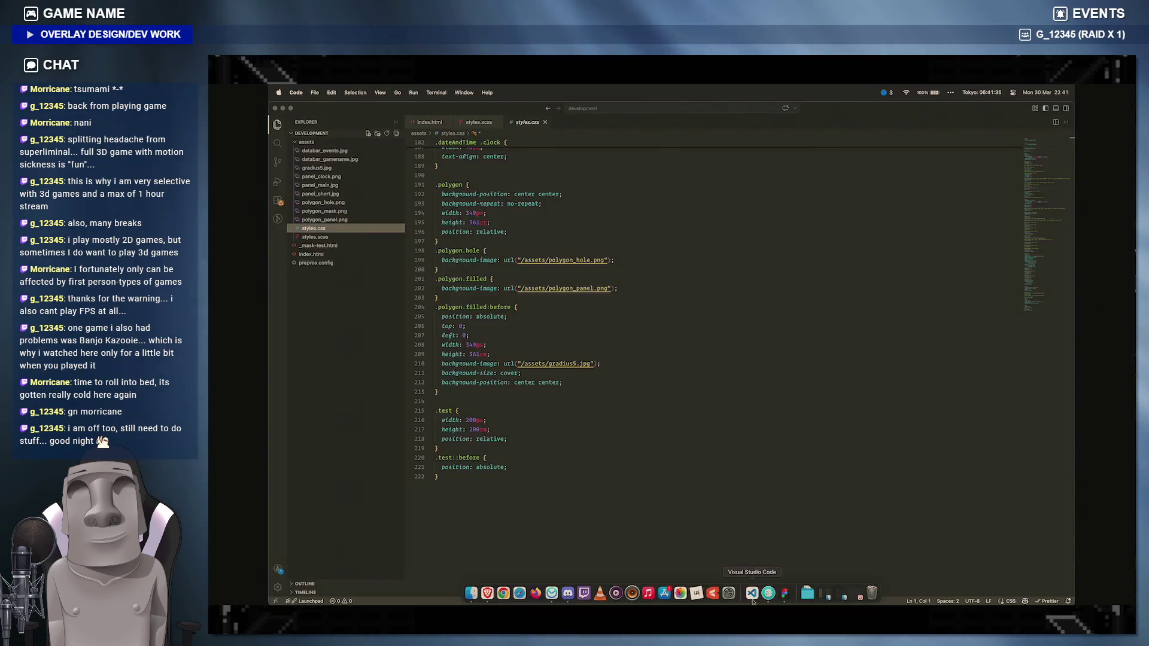
left_click(545, 122)
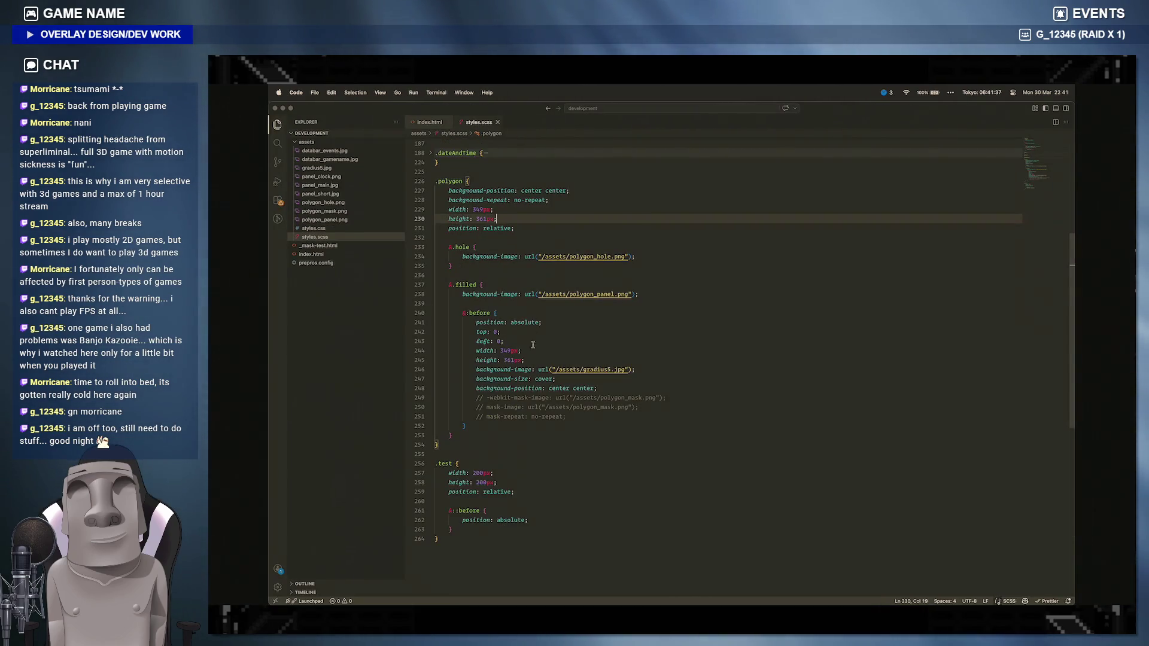
left_click(539, 521)
Step: Add width: 20px and height: 20px declarations to the .test ::before rule, fixing typos
key("Return")
type("width")
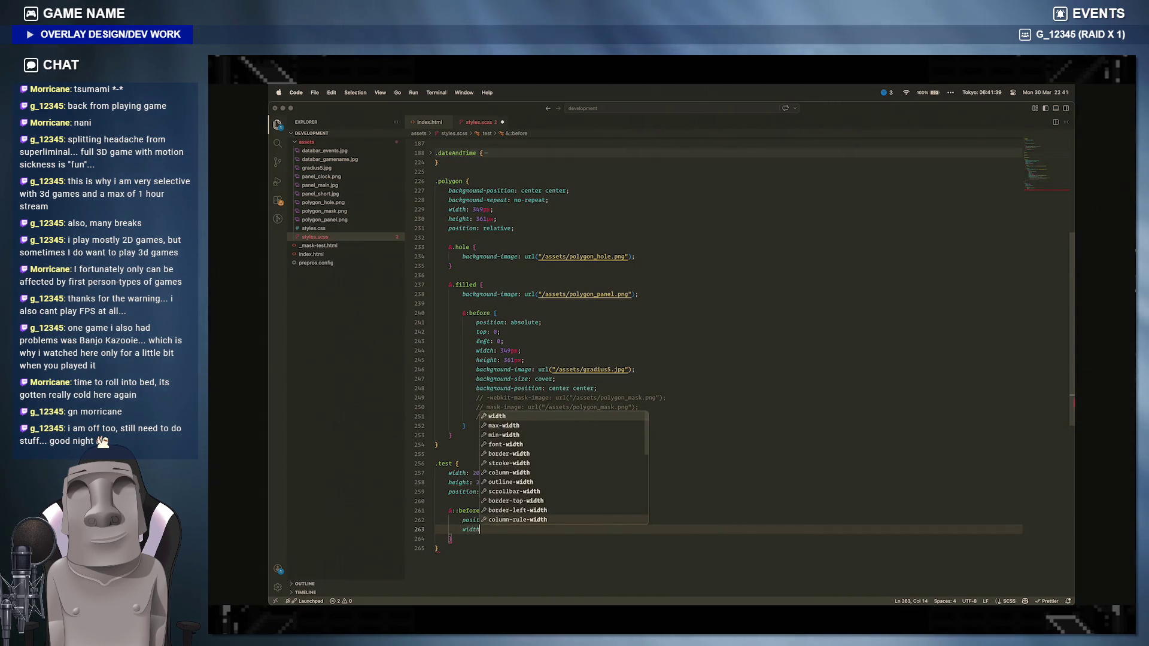
type(": 20px;")
key("Return")
type("heogh")
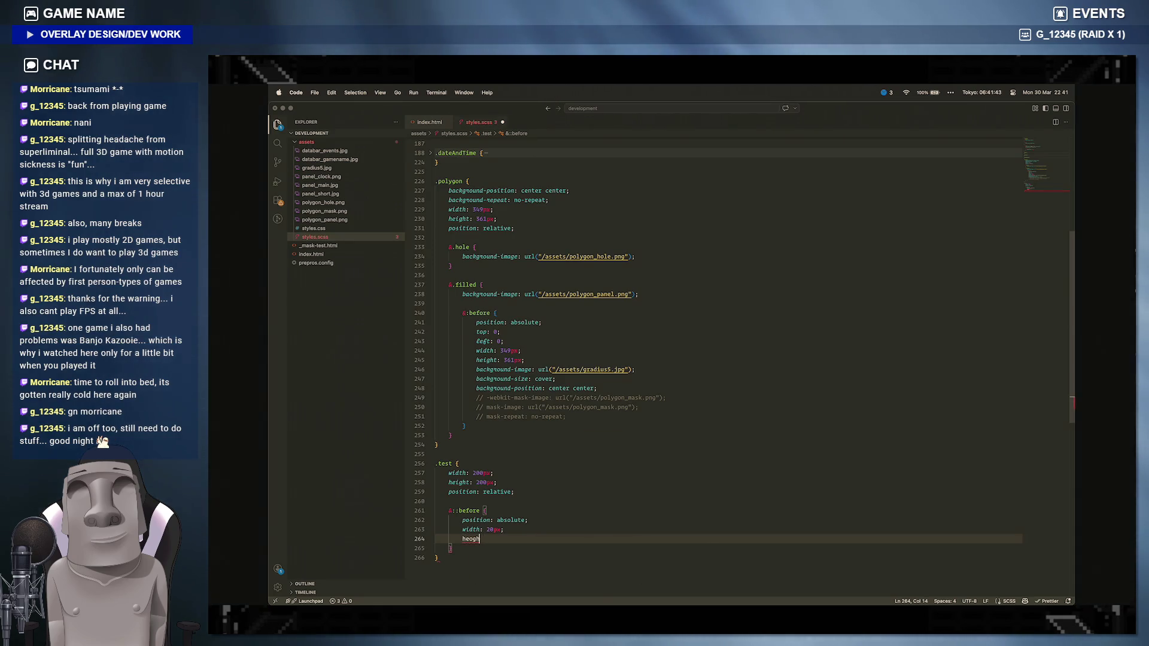
key("BackSpace")
key("BackSpace")
key("BackSpace")
type("igh")
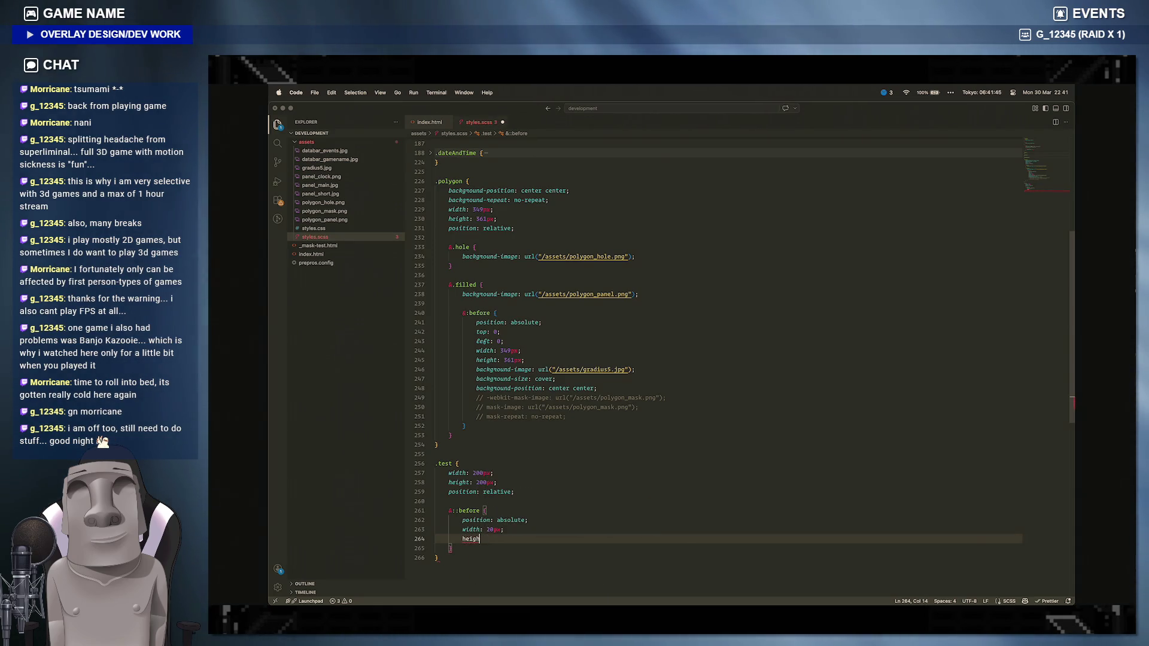
type("t: 20pox")
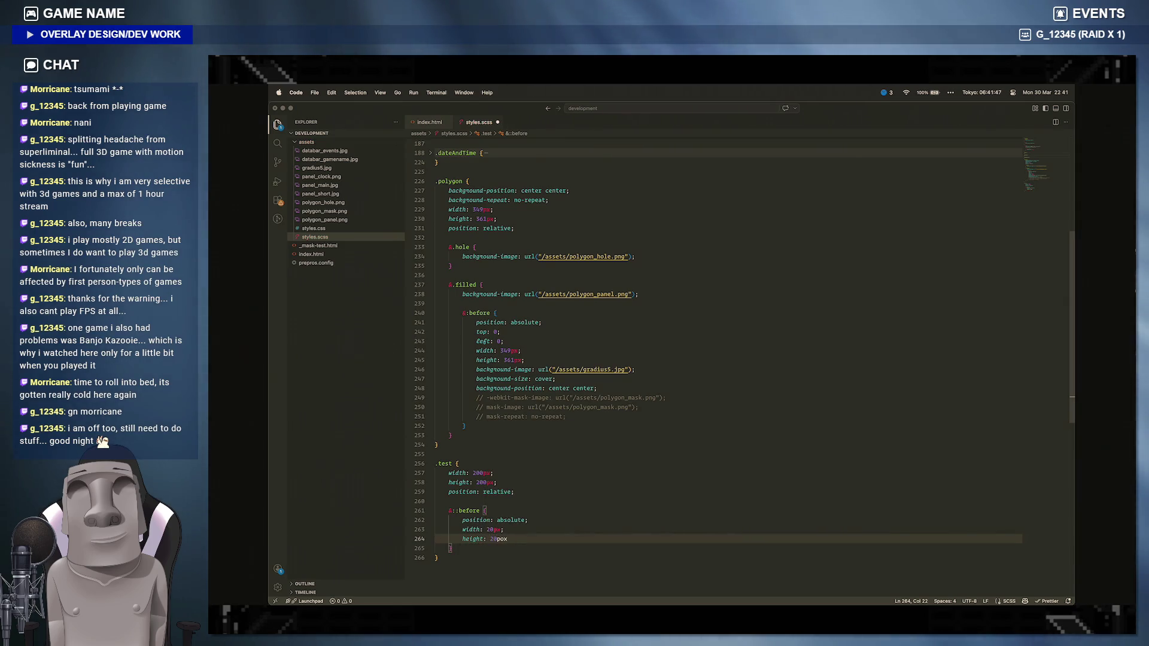
key("BackSpace")
key("BackSpace")
type("px;")
key("Return")
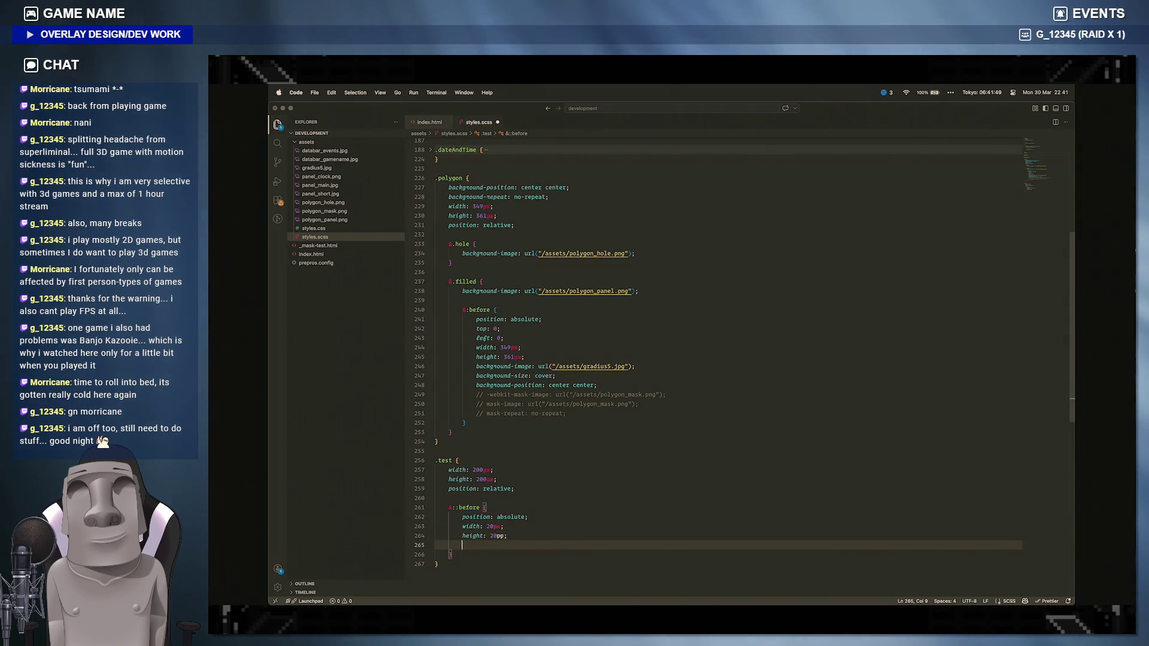
type("bac")
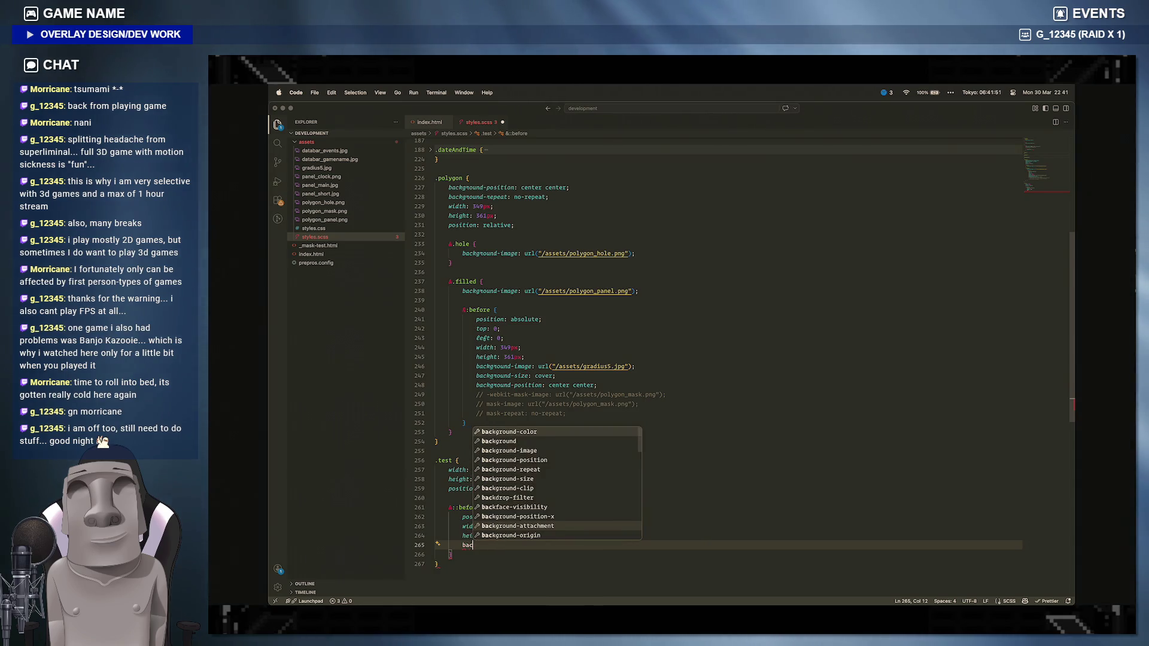
type("kground-color:")
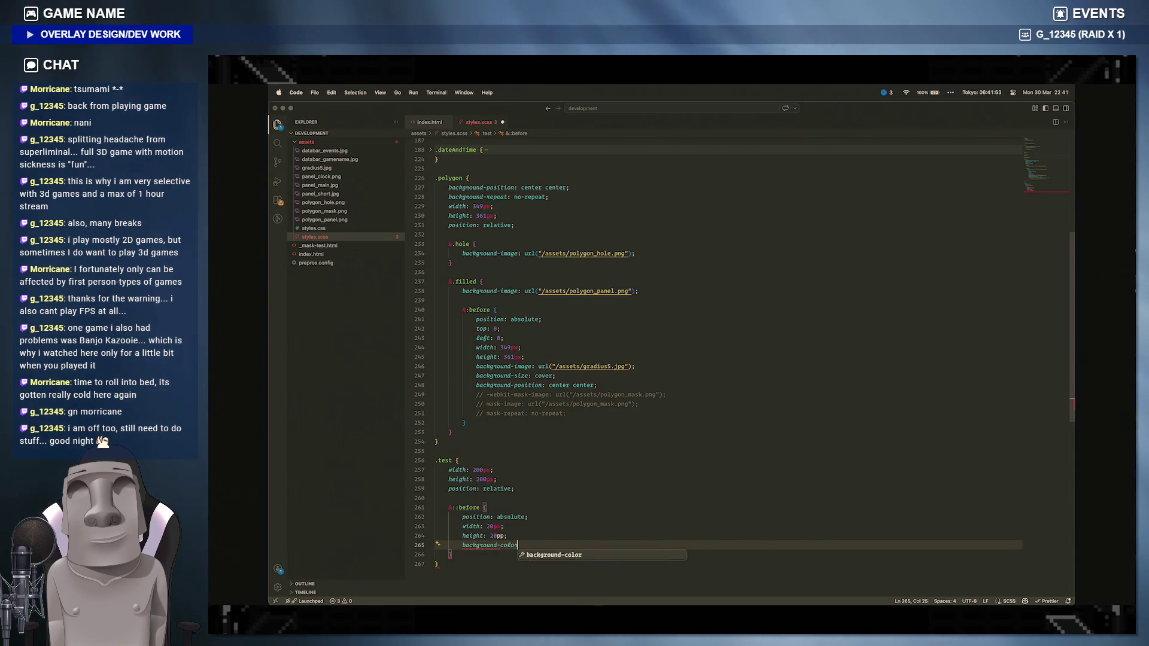
Step: Add background-color: red to the ::before rule, save, and switch to Brave
key("Escape")
key("Up")
key("Down")
type("red;")
key("super+s")
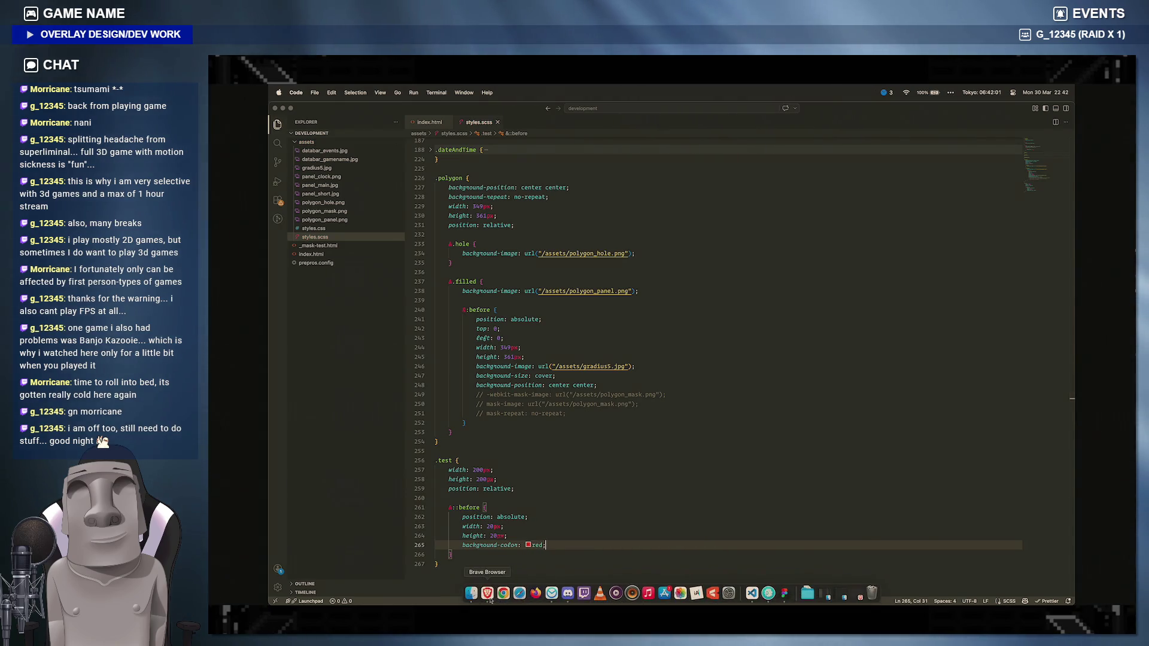
left_click(502, 575)
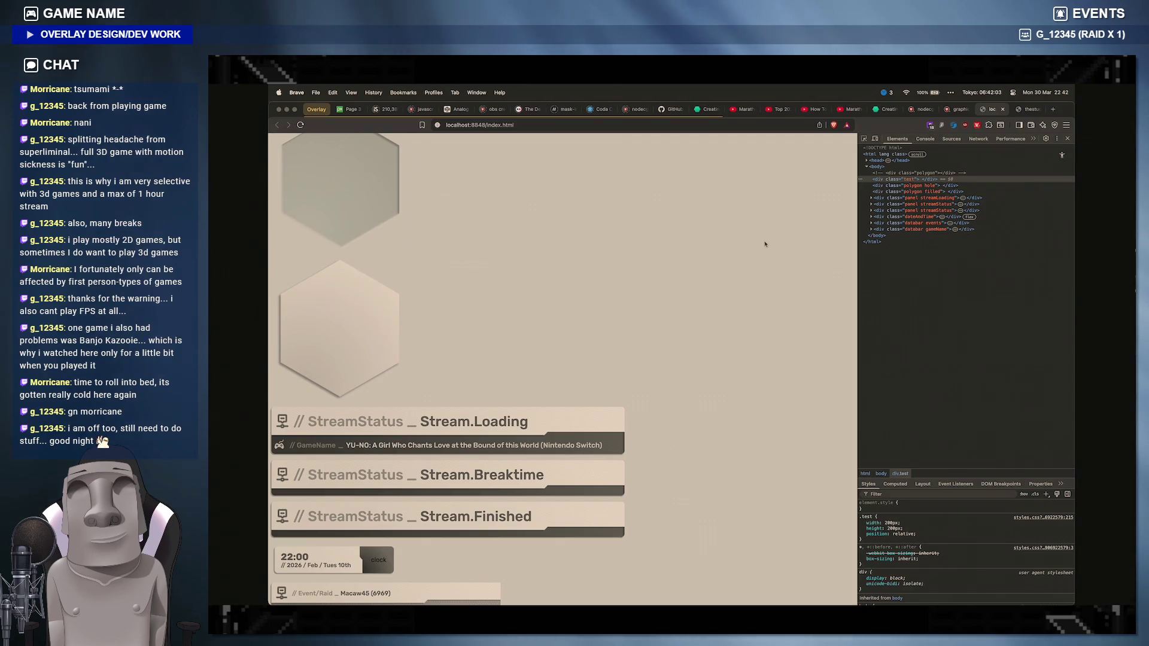
scroll(764, 243, "up", 3)
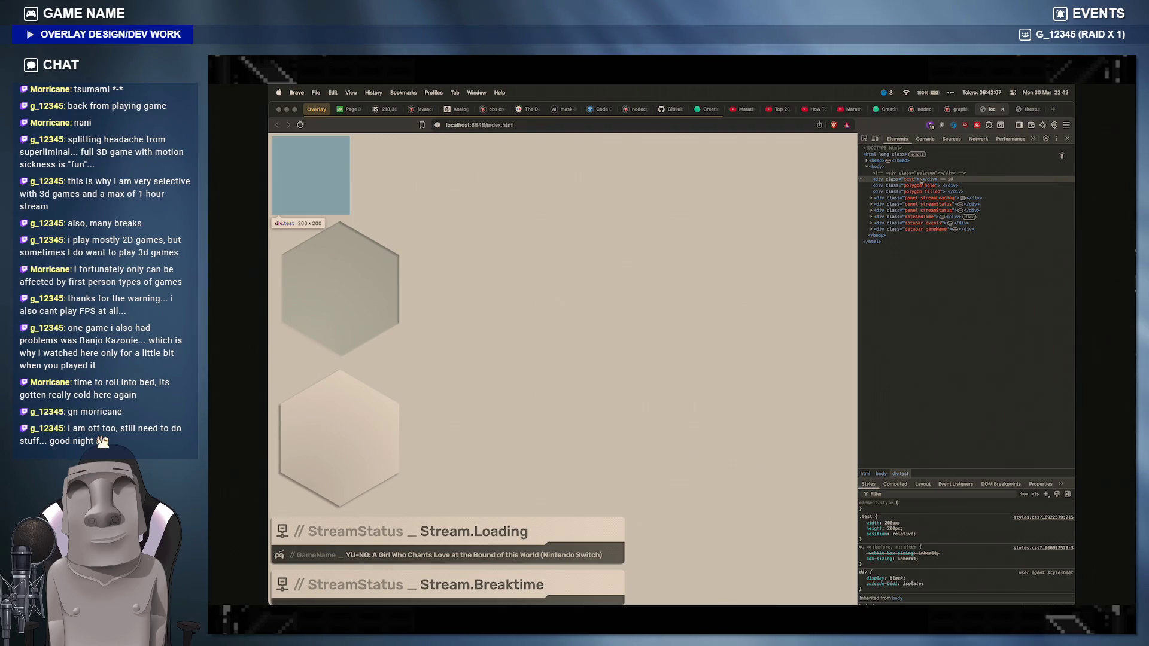
mouse_move(713, 592)
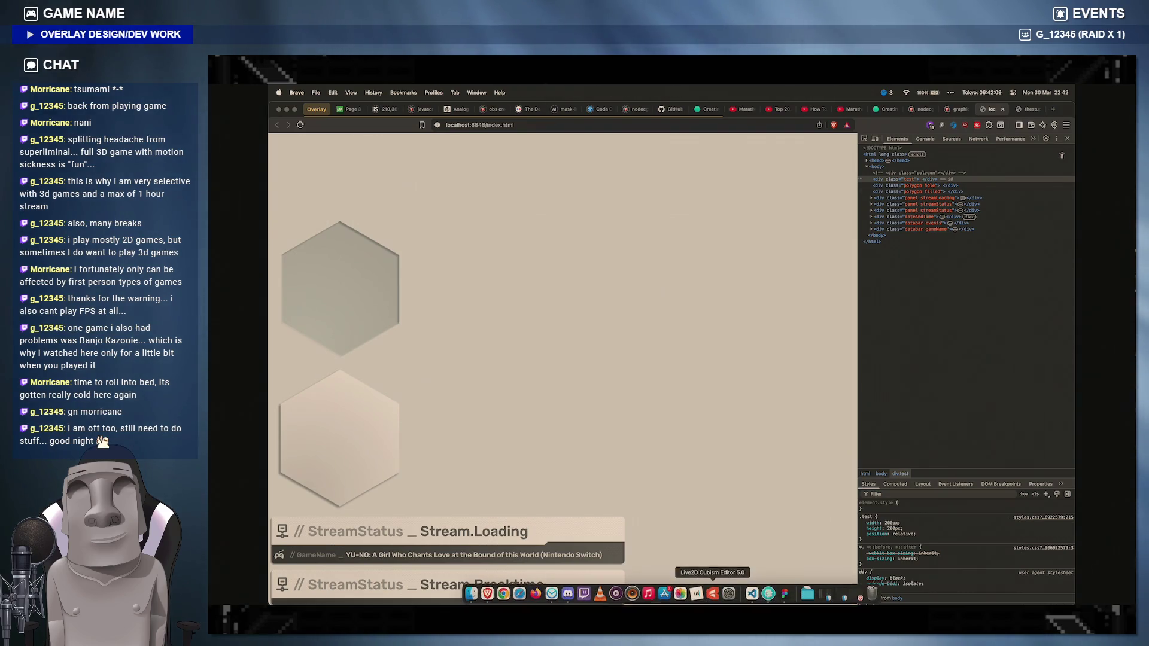
Step: Return from the Brave preview to the code editor
left_click(749, 593)
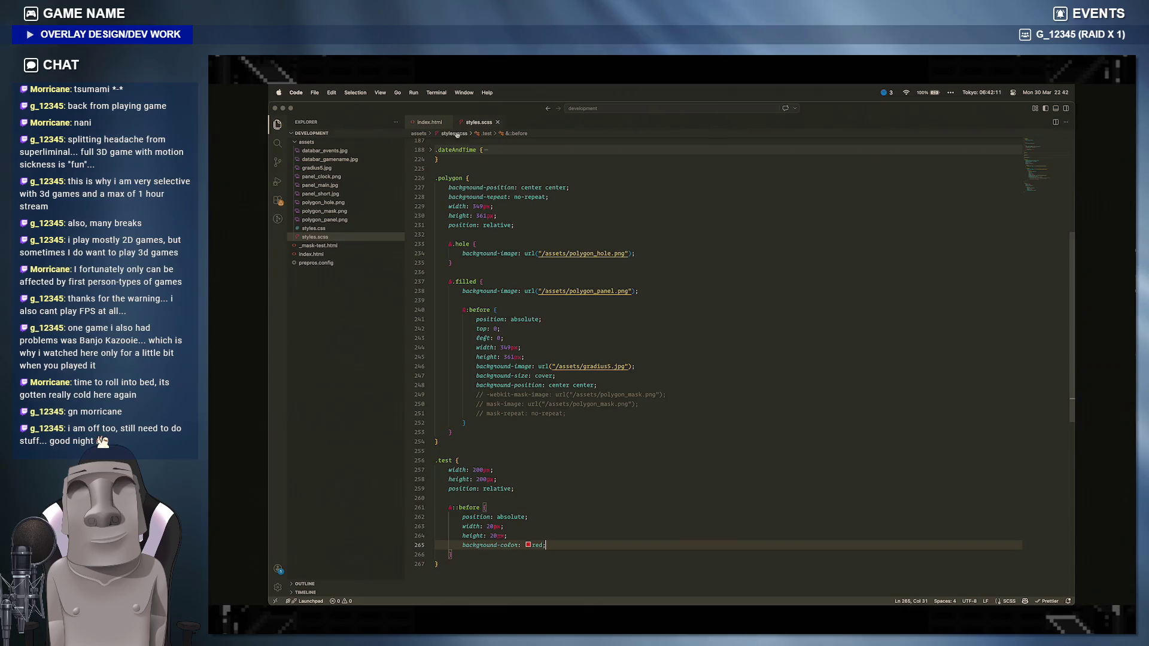
Step: Put the word test inside the test div in index.html and switch to the browser
left_click(428, 122)
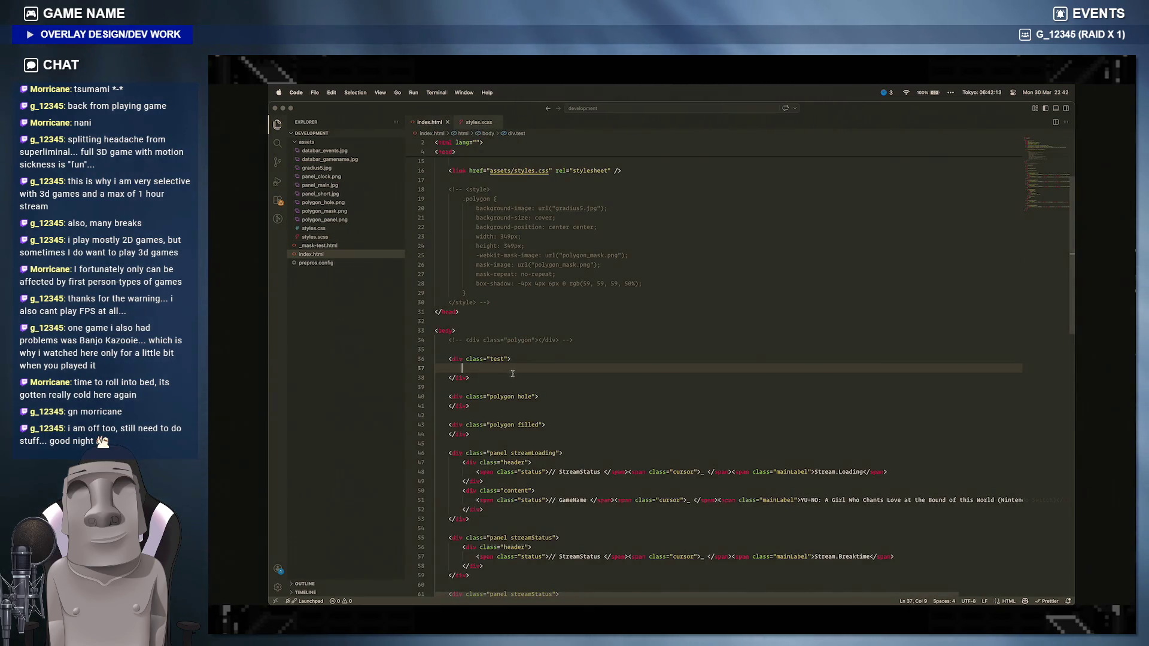
type("test")
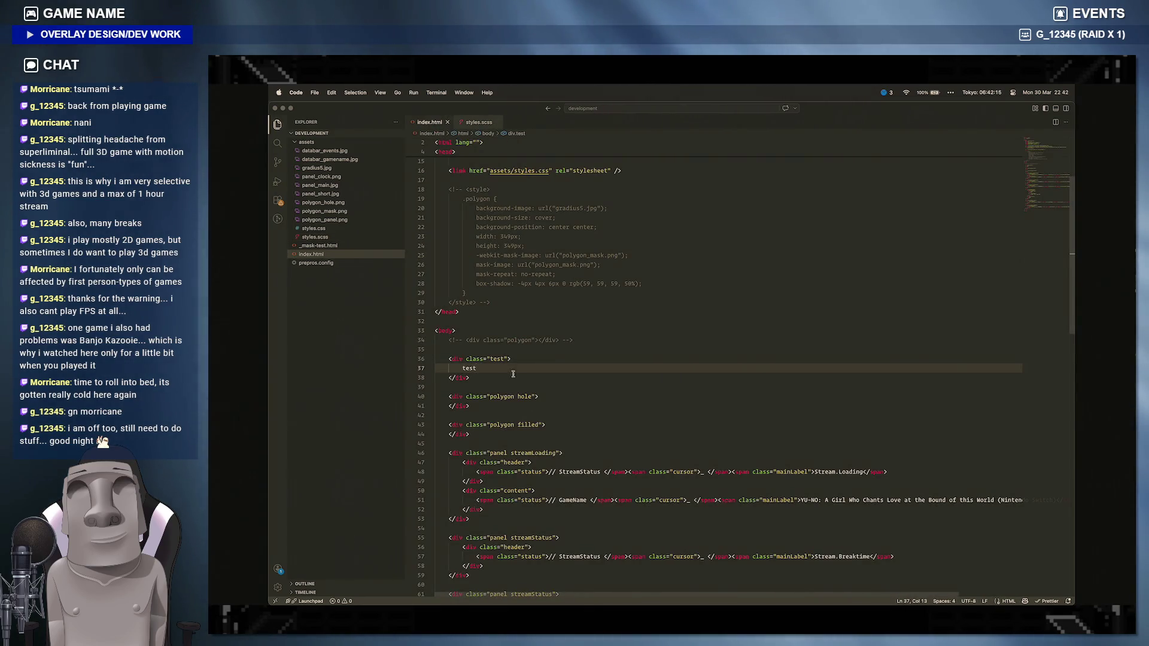
key("super+Tab")
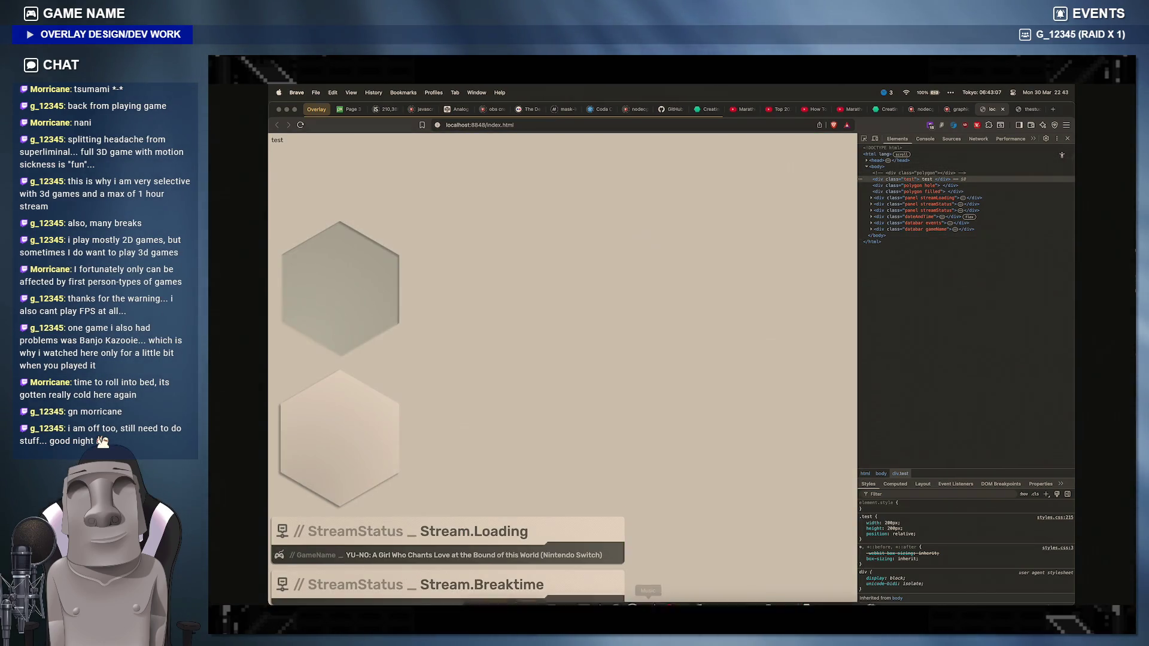
Step: Delete the test div block from index.html
left_click(649, 603)
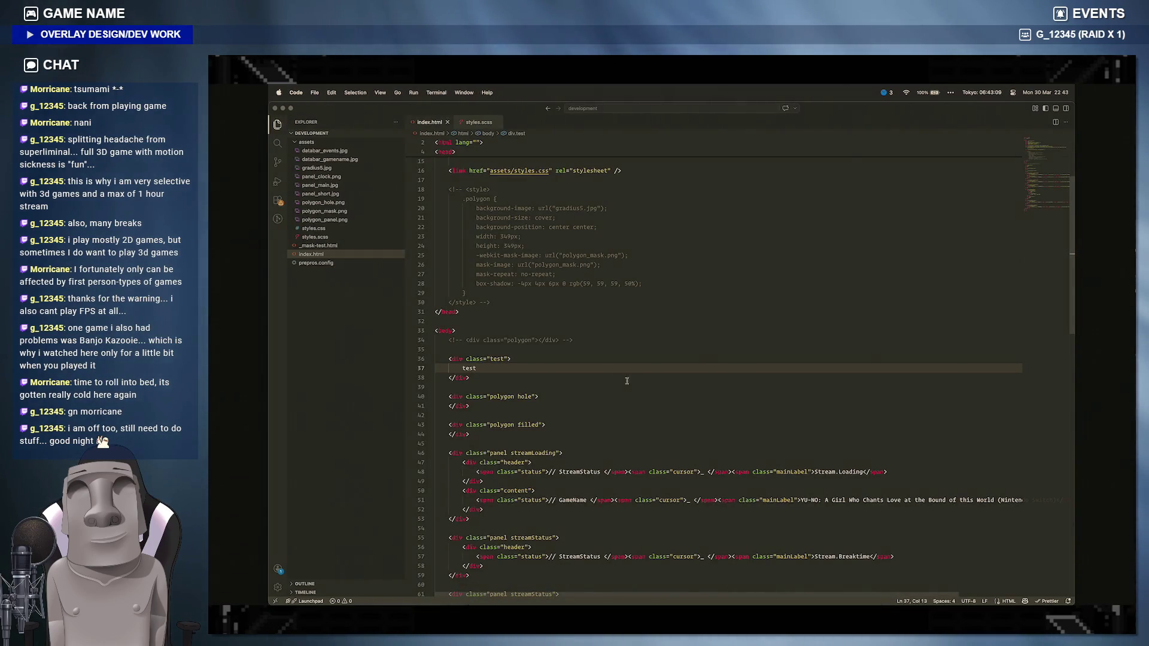
left_click_drag(496, 377, 435, 358)
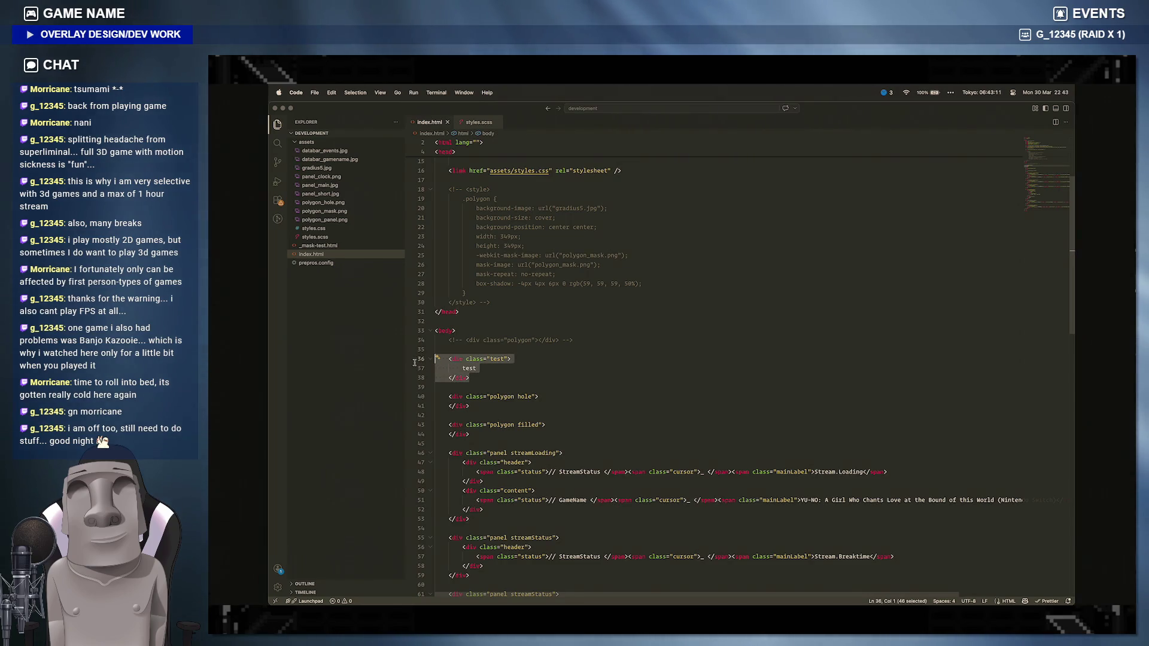
key("BackSpace")
key("BackSpace")
key("BackSpace")
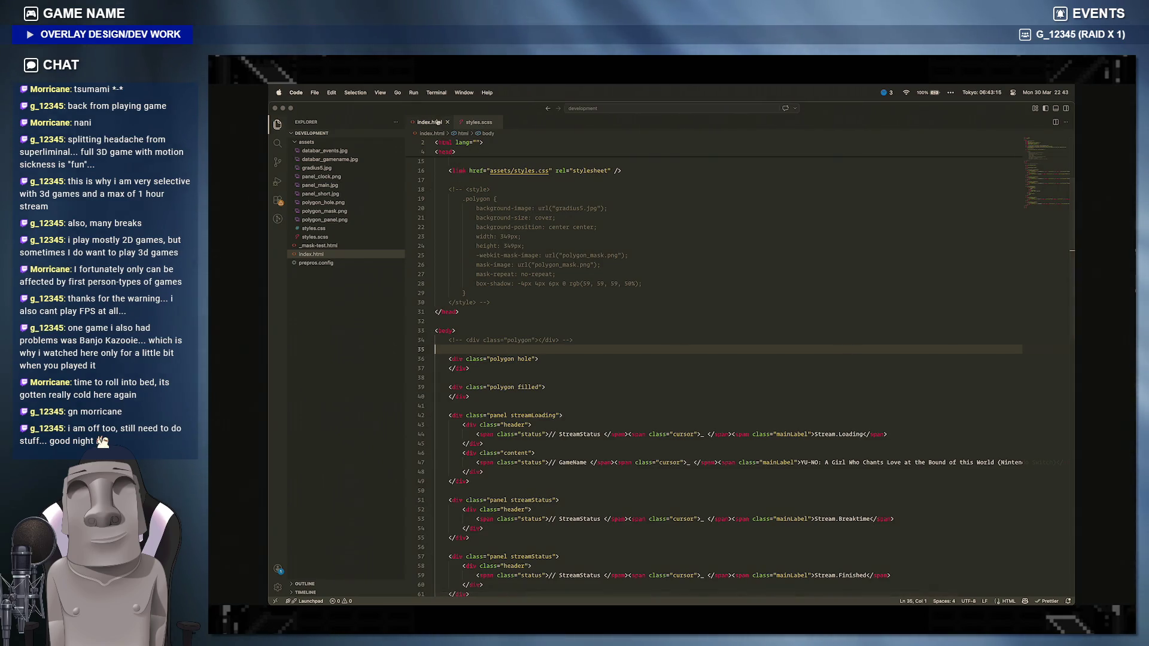
Step: Delete the .test rule with its before block from styles.scss, then bring up Safari
left_click(478, 122)
mouse_move(549, 554)
left_mouse_down()
mouse_move(435, 507)
mouse_move(435, 461)
left_mouse_up()
key("BackSpace")
key("BackSpace")
key("BackSpace")
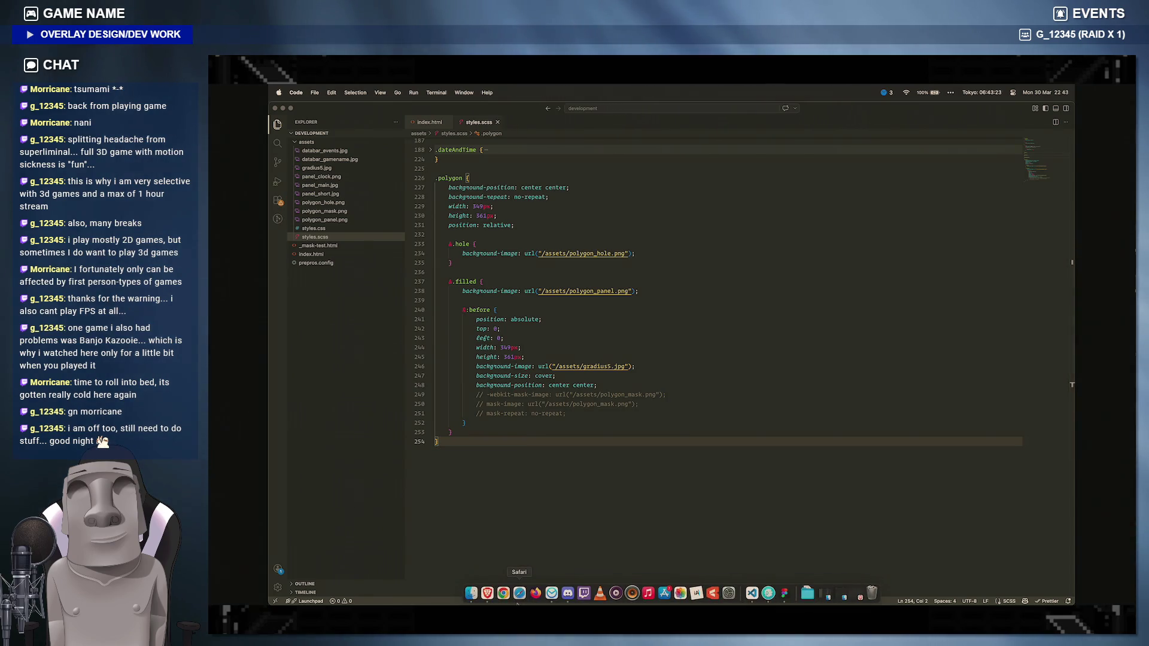
left_click(519, 599)
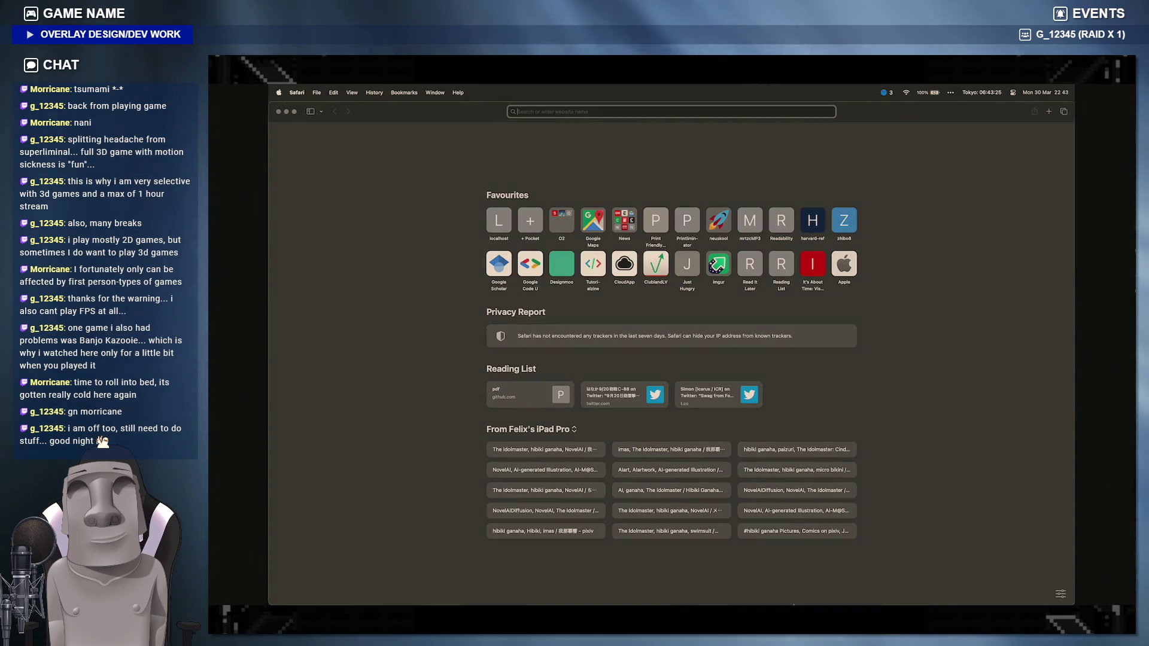
mouse_move(752, 593)
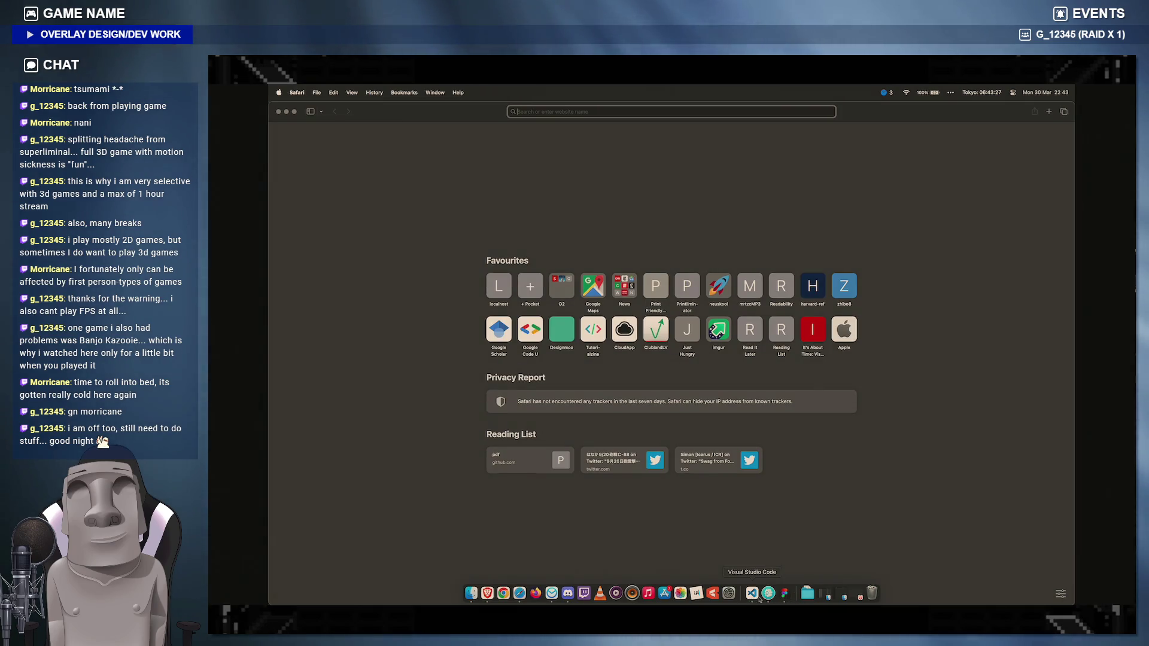
Step: Preview index.html in Safari from the Prepros project, reload the overlay page and go to Safari's settings
left_click(767, 593)
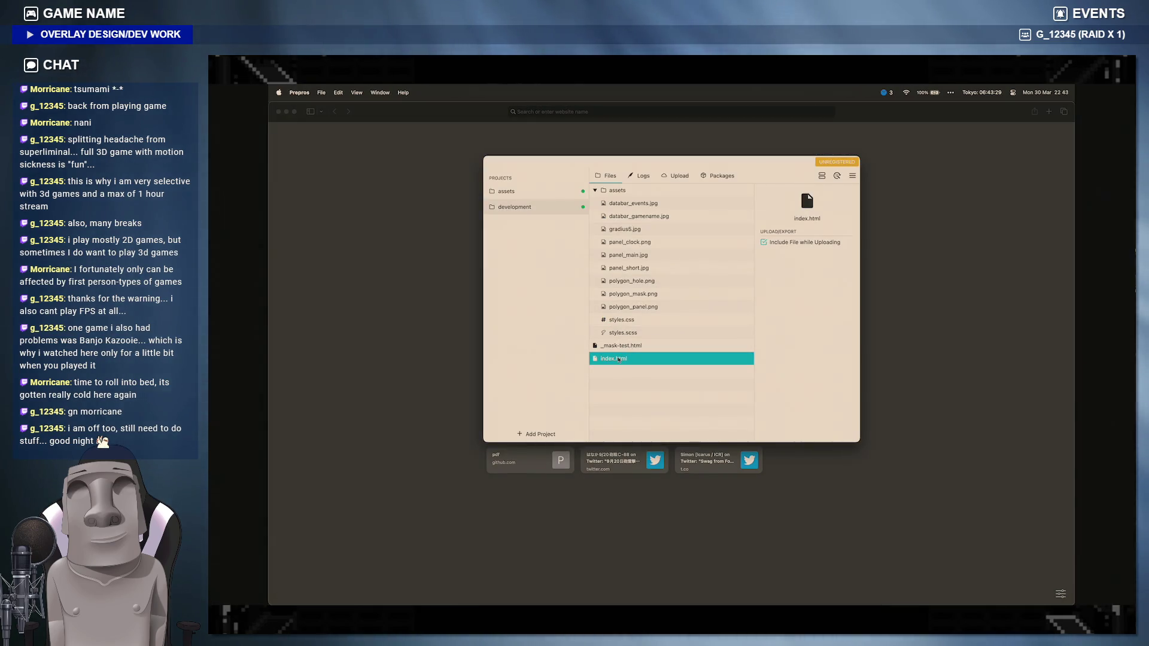
right_click(644, 364)
left_click(748, 439)
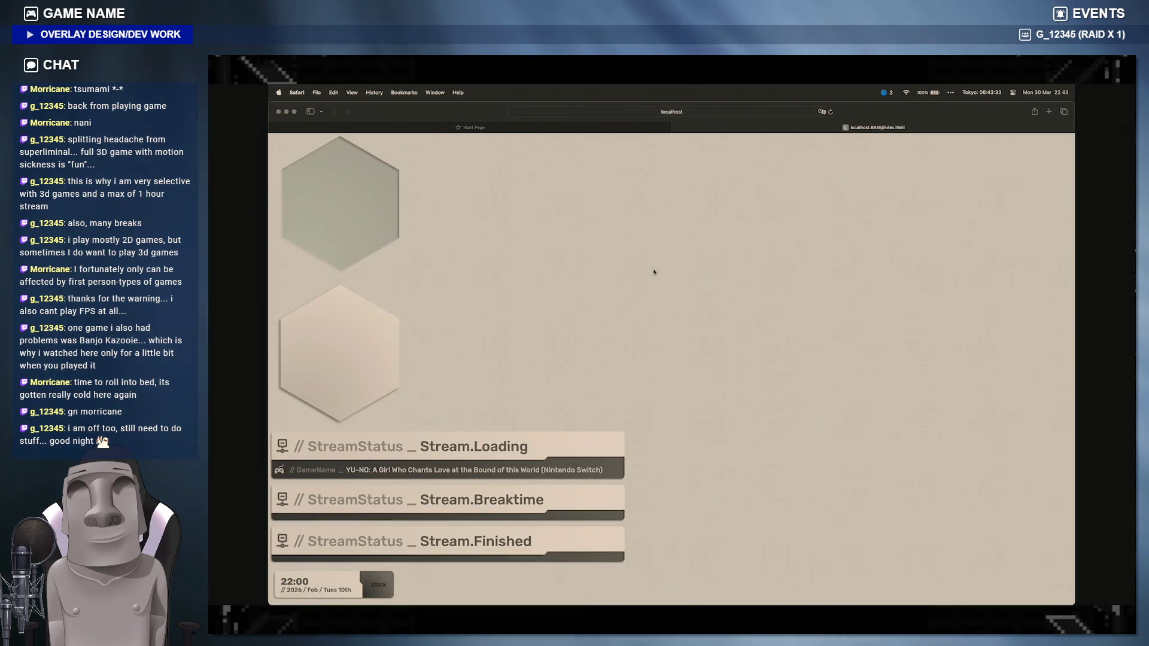
right_click(359, 202)
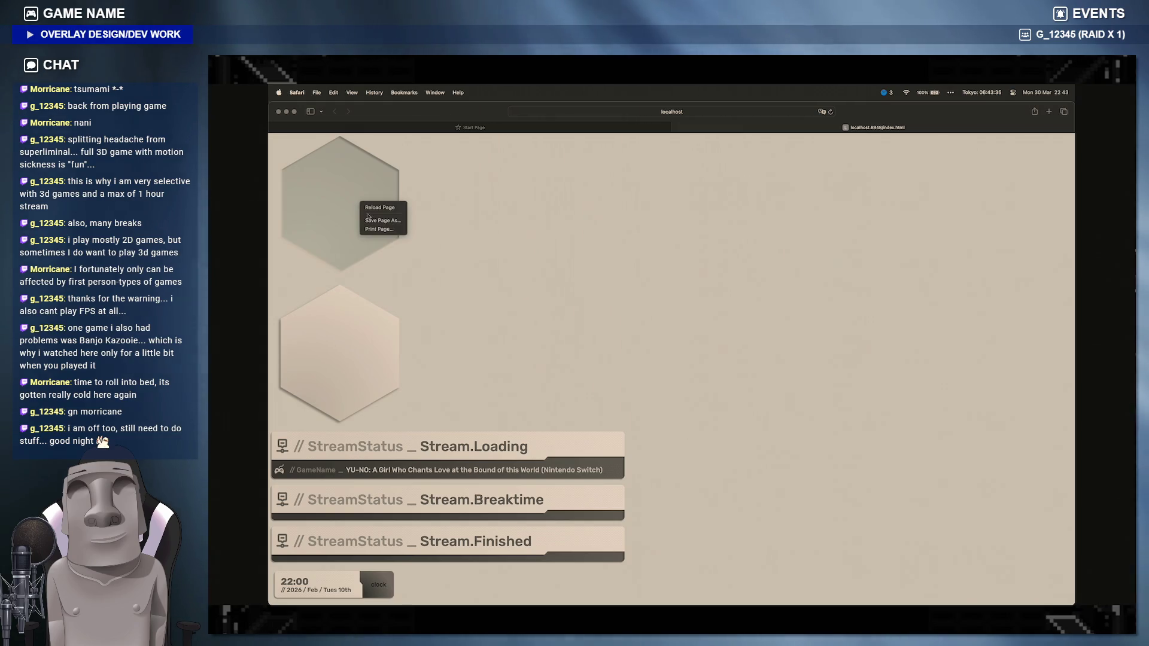
left_click(382, 208)
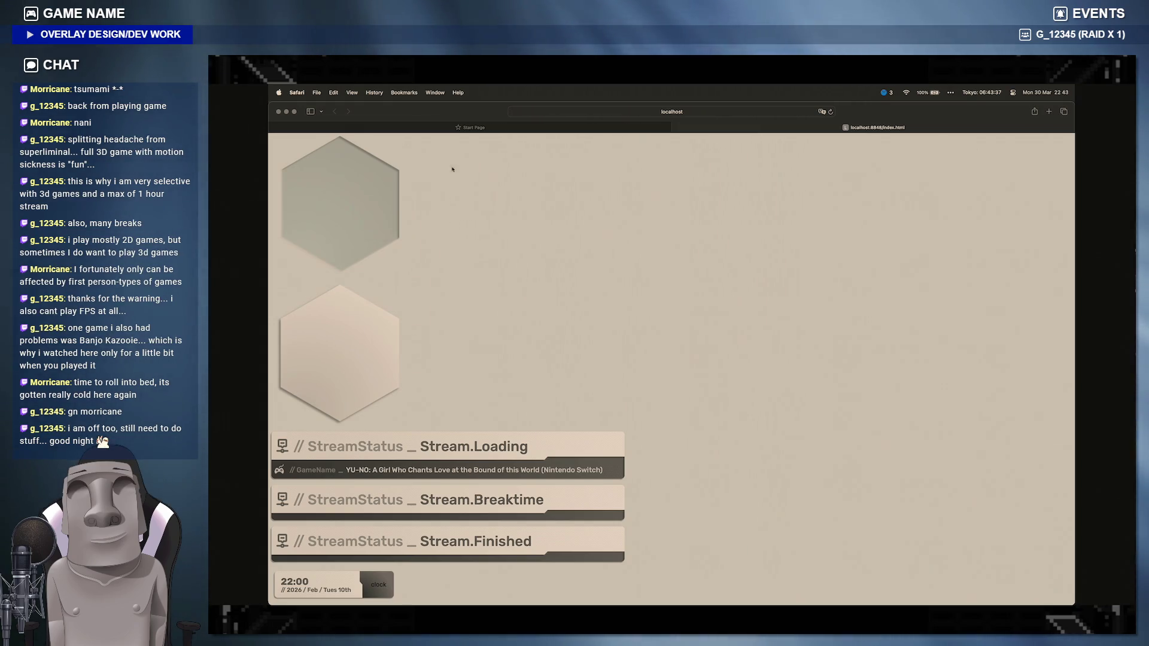
left_click(404, 92)
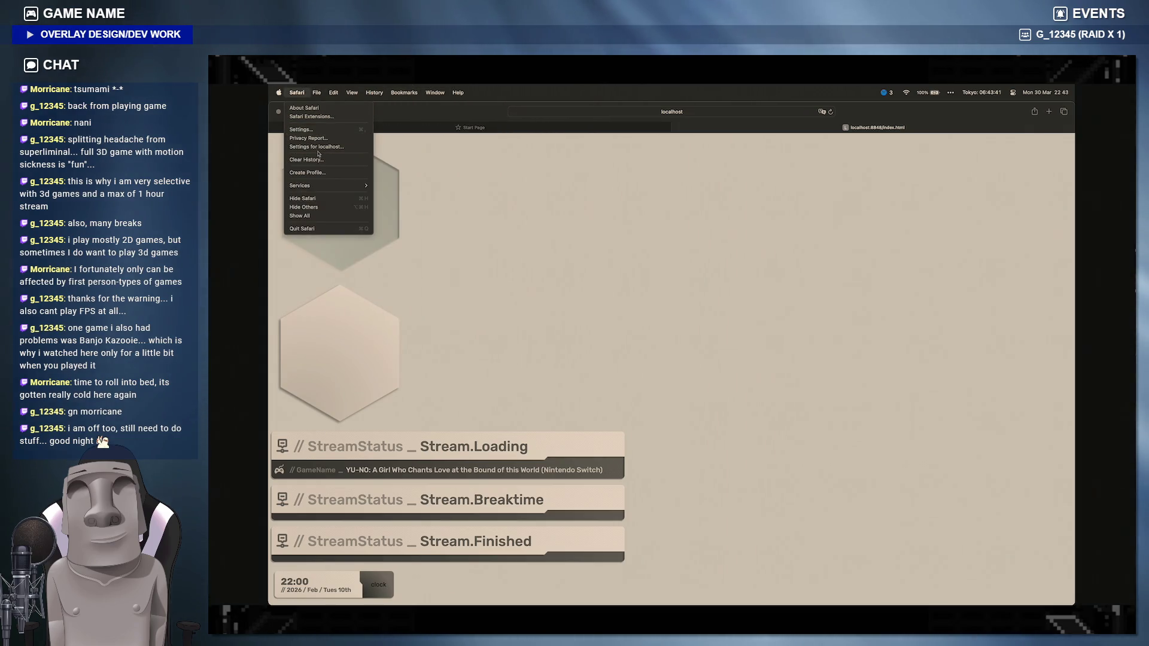
left_click(314, 131)
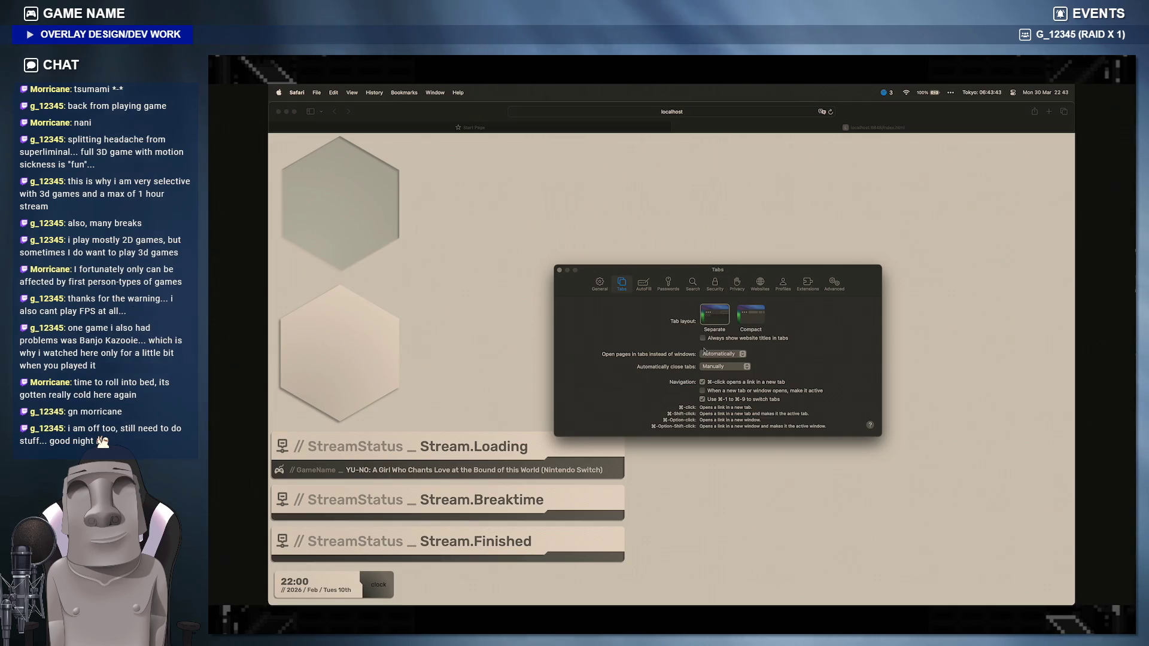
Step: Enable Safari's web developer features in Advanced settings, inspect the hexagon element, then return to VS Code
left_click(835, 285)
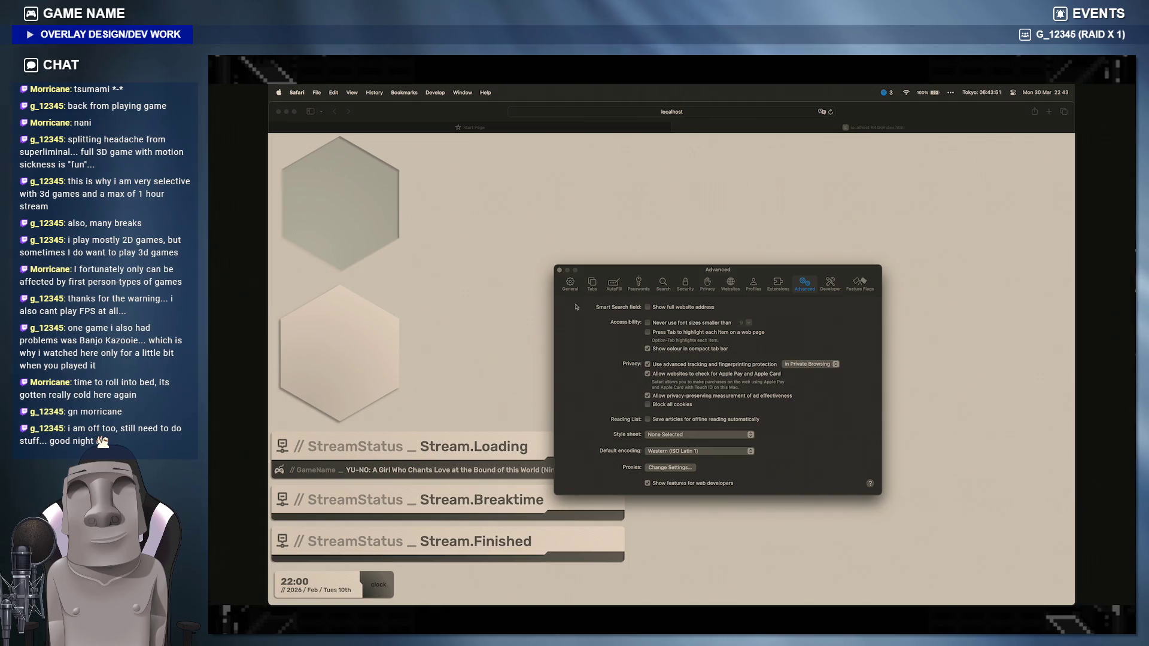
left_click(560, 271)
right_click(361, 219)
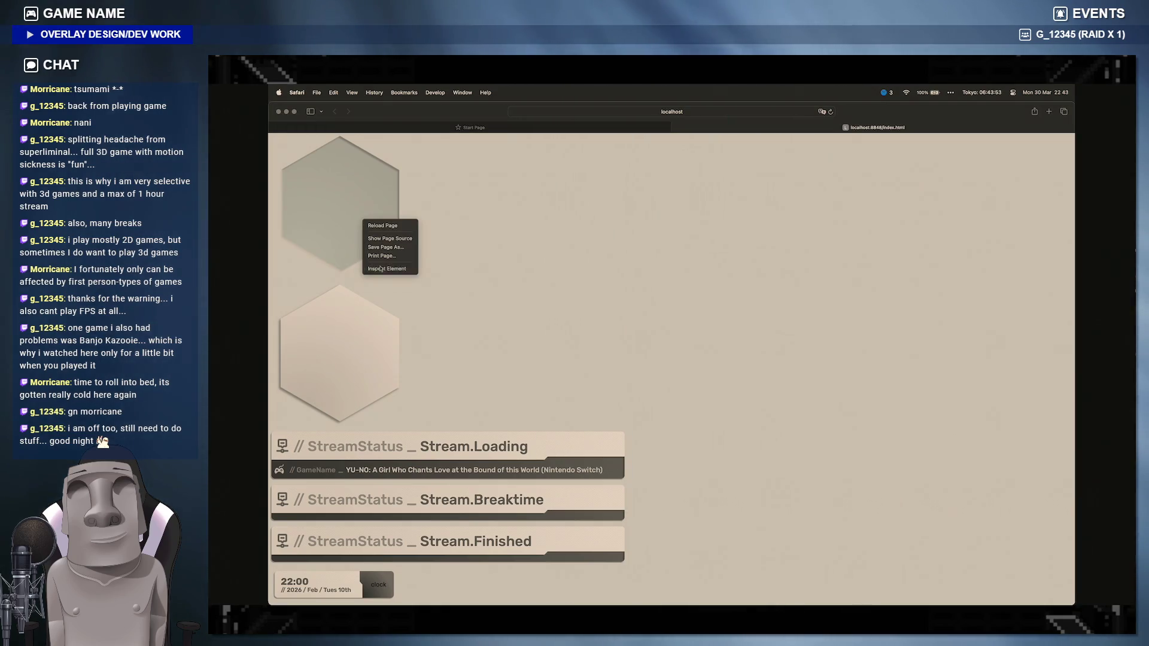
key("Escape")
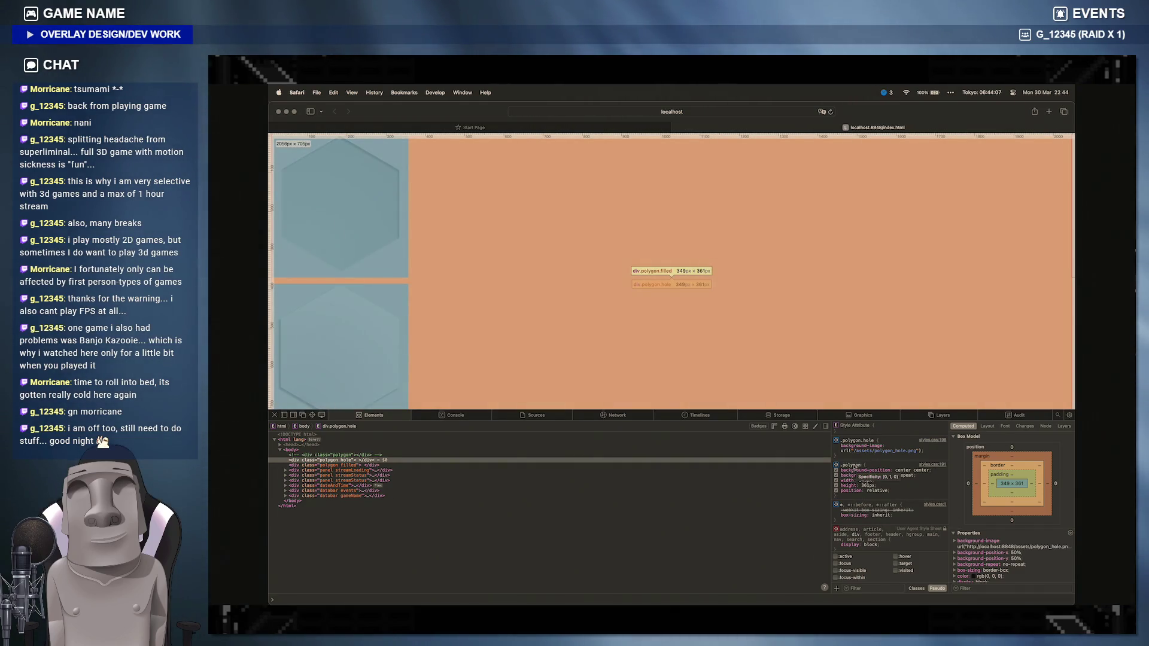
mouse_move(647, 593)
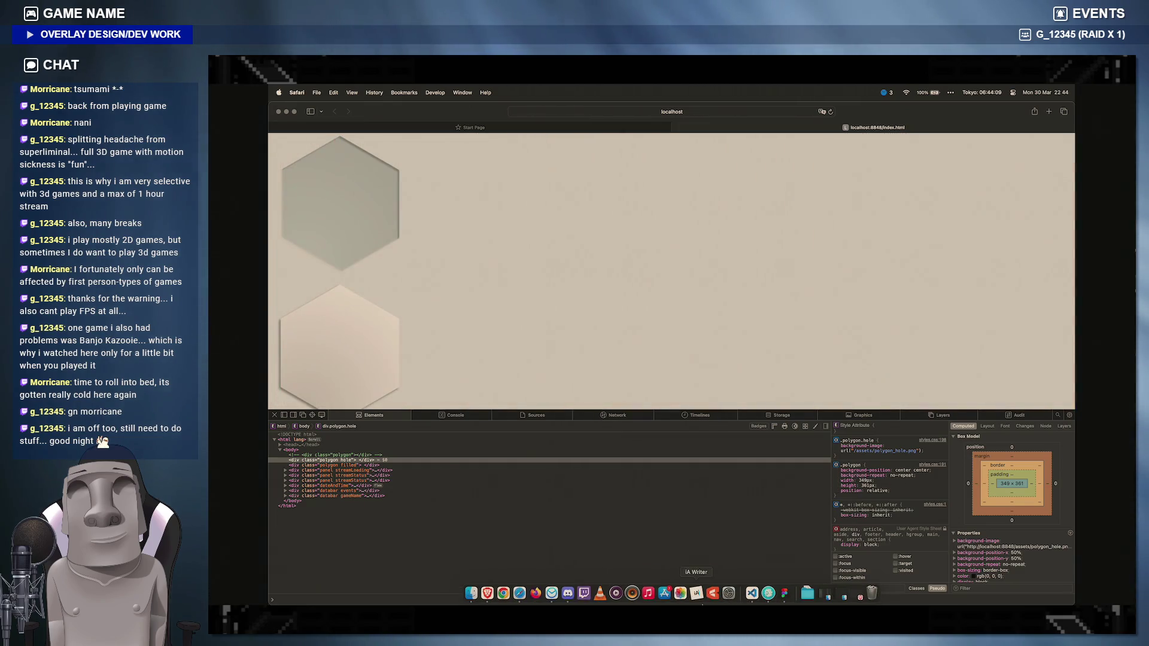
left_click(767, 592)
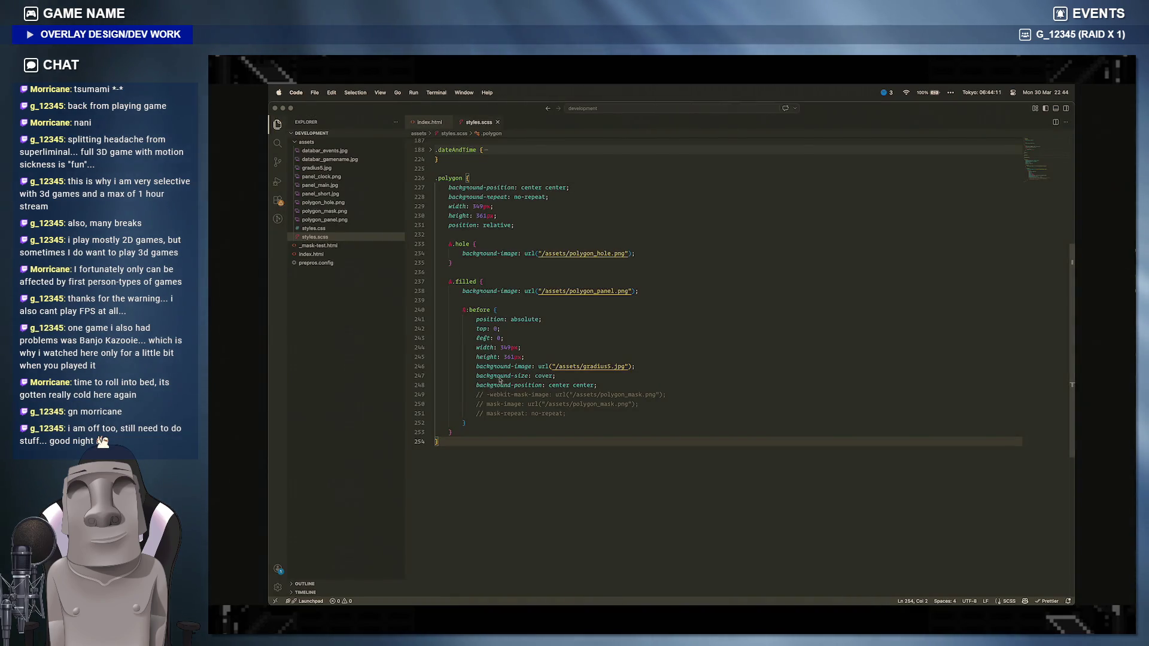
Step: Review the filled hexagon's &:before block in styles.scss, then switch back to Safari
left_click(474, 422)
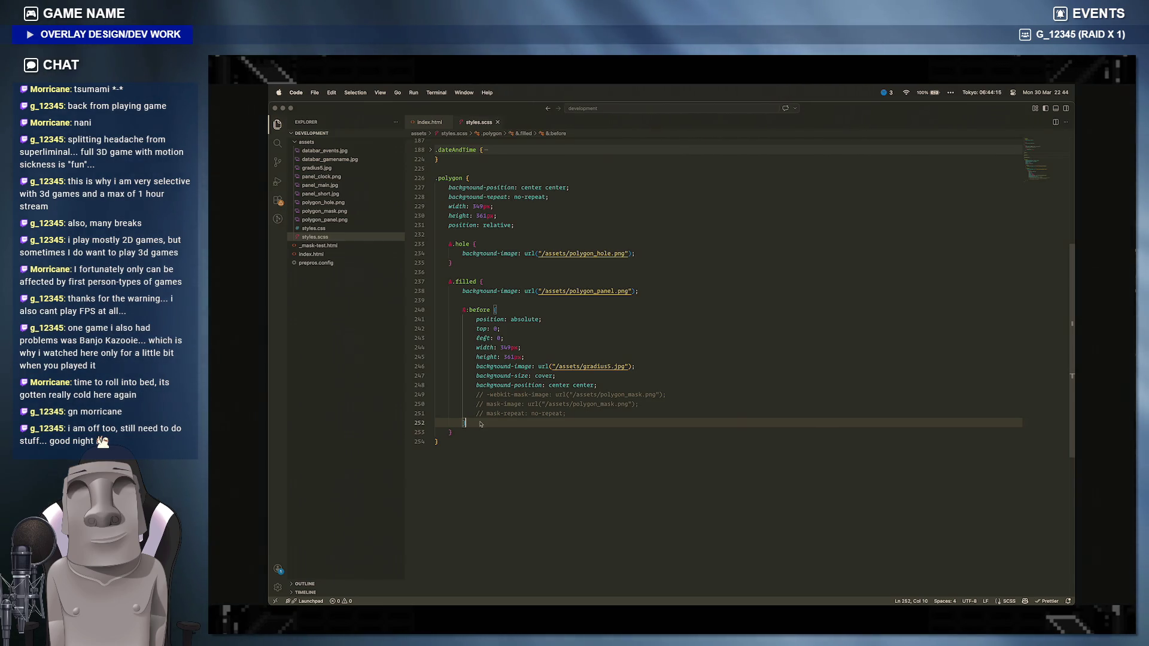
left_click(495, 599)
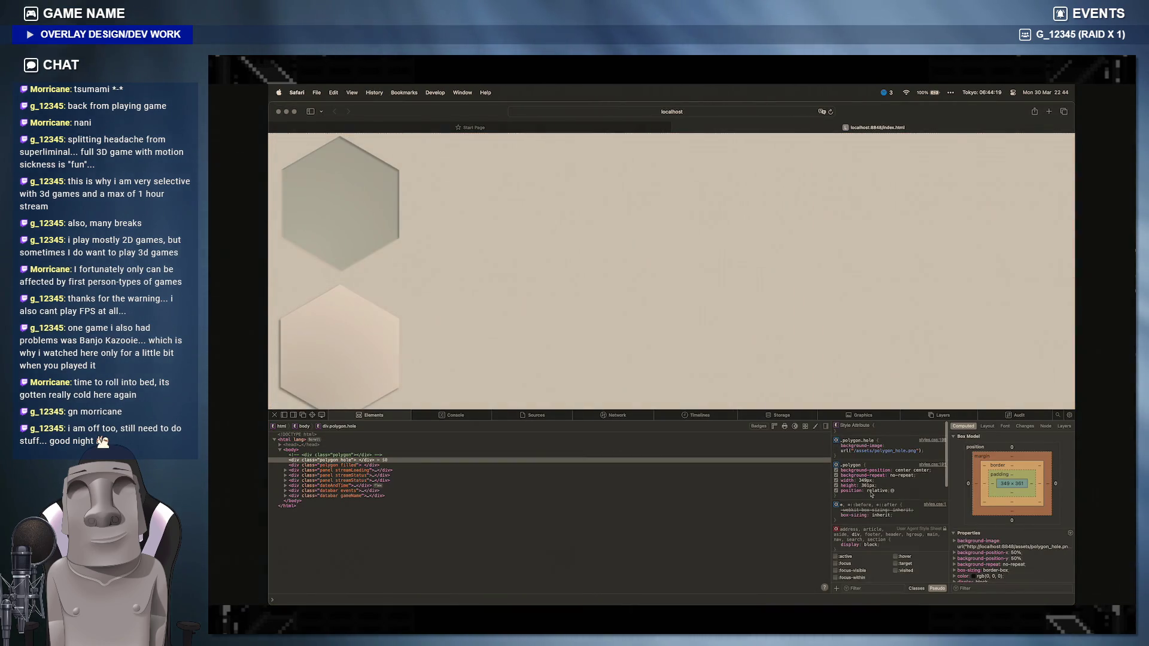
scroll(875, 492, "down", 4)
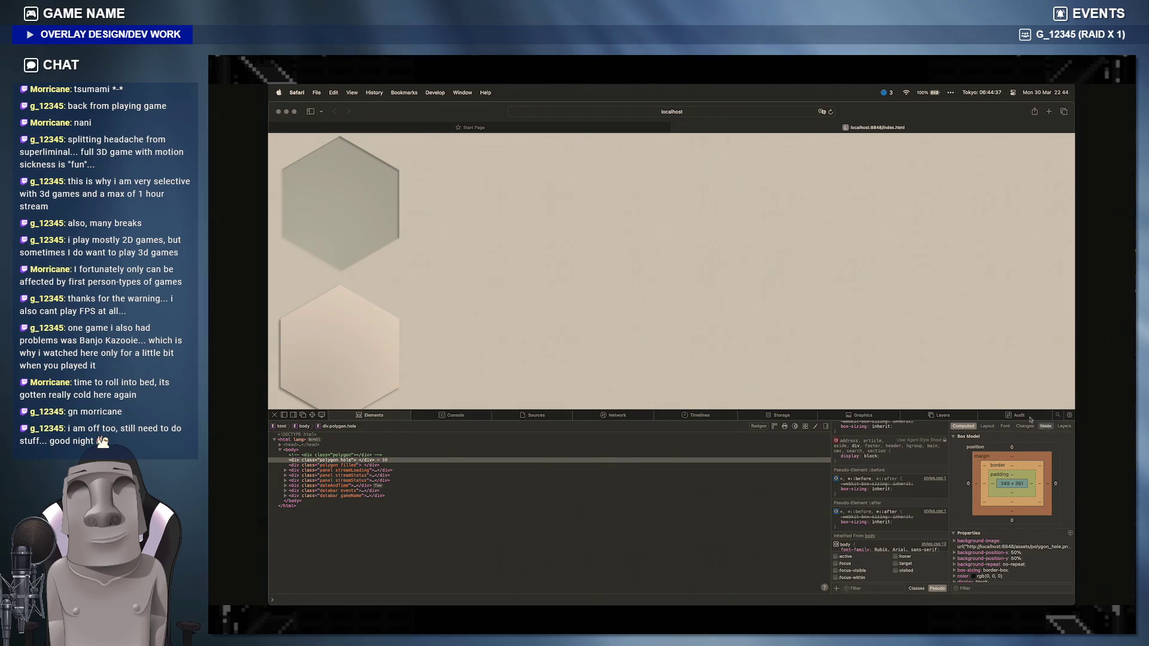
scroll(850, 258, "down", 3)
scroll(850, 256, "down", 5)
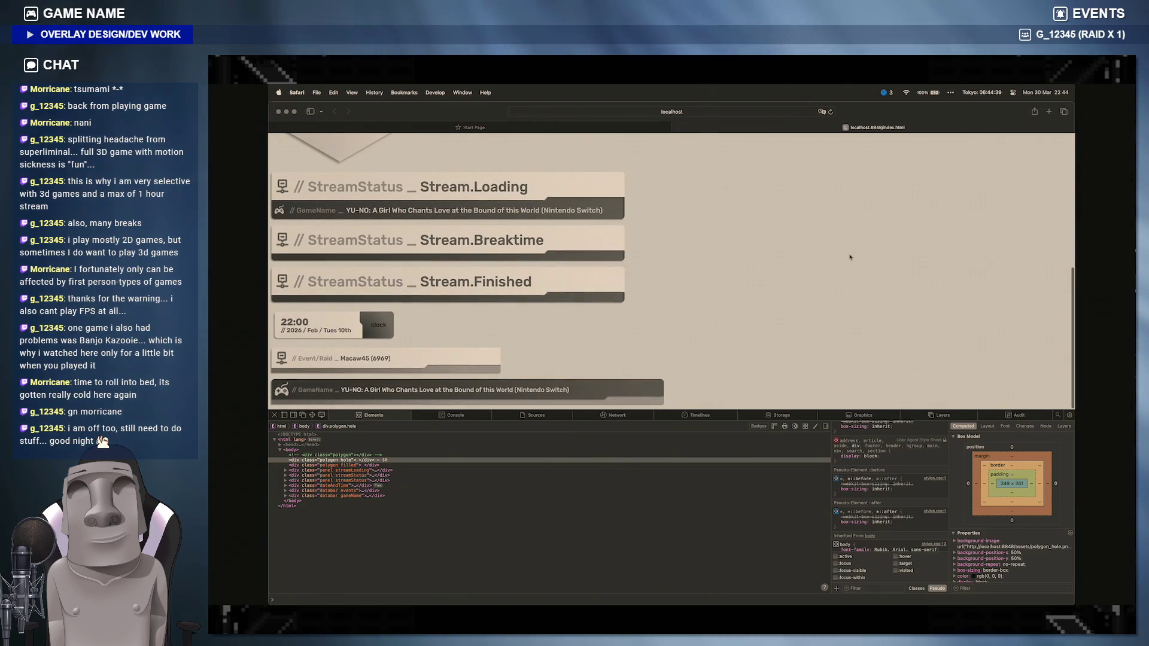
scroll(850, 257, "up", 8)
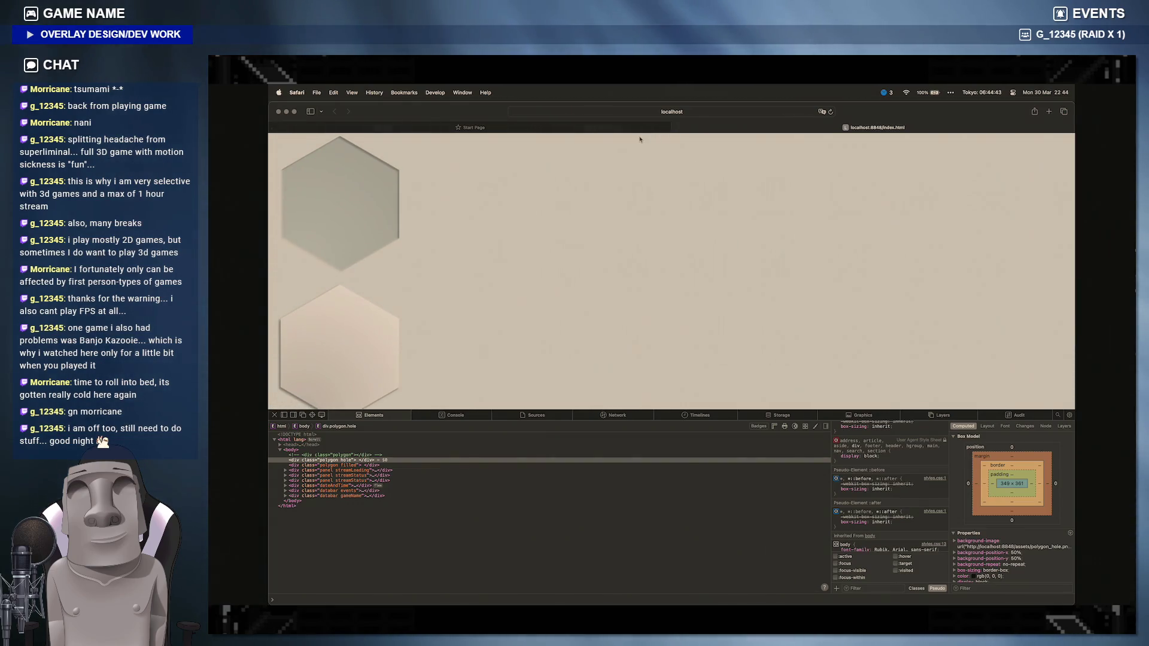
Step: Close Safari's unused Start Page tab and switch over to the MDN pseudo-elements page
left_click(273, 127)
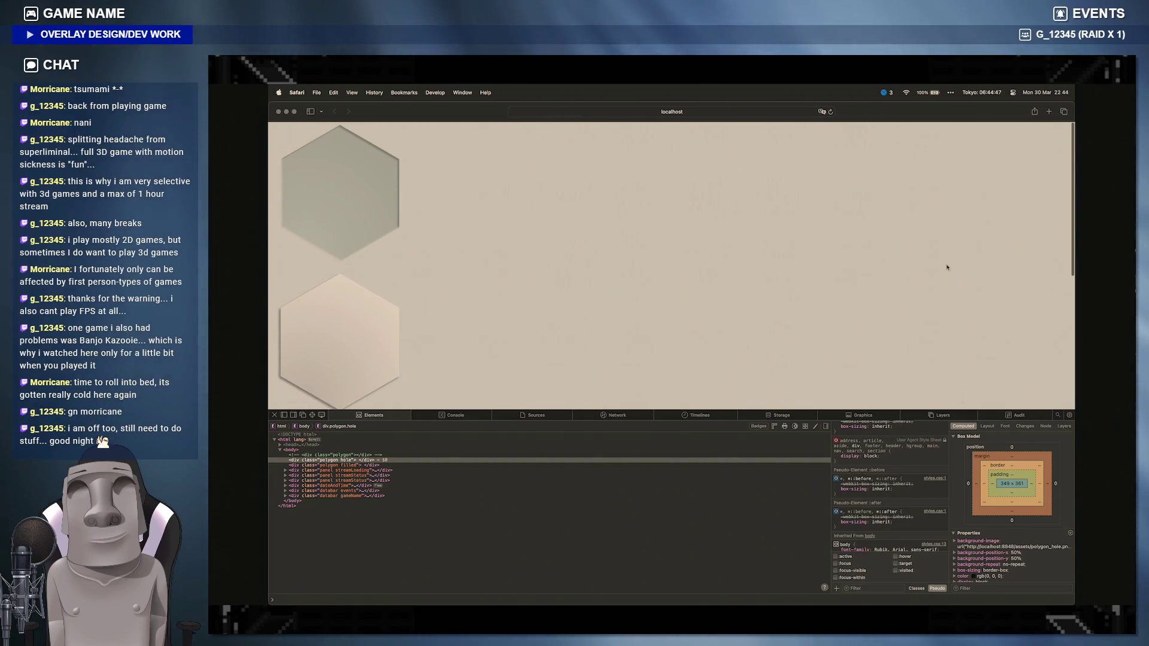
scroll(671, 353, "down", 8)
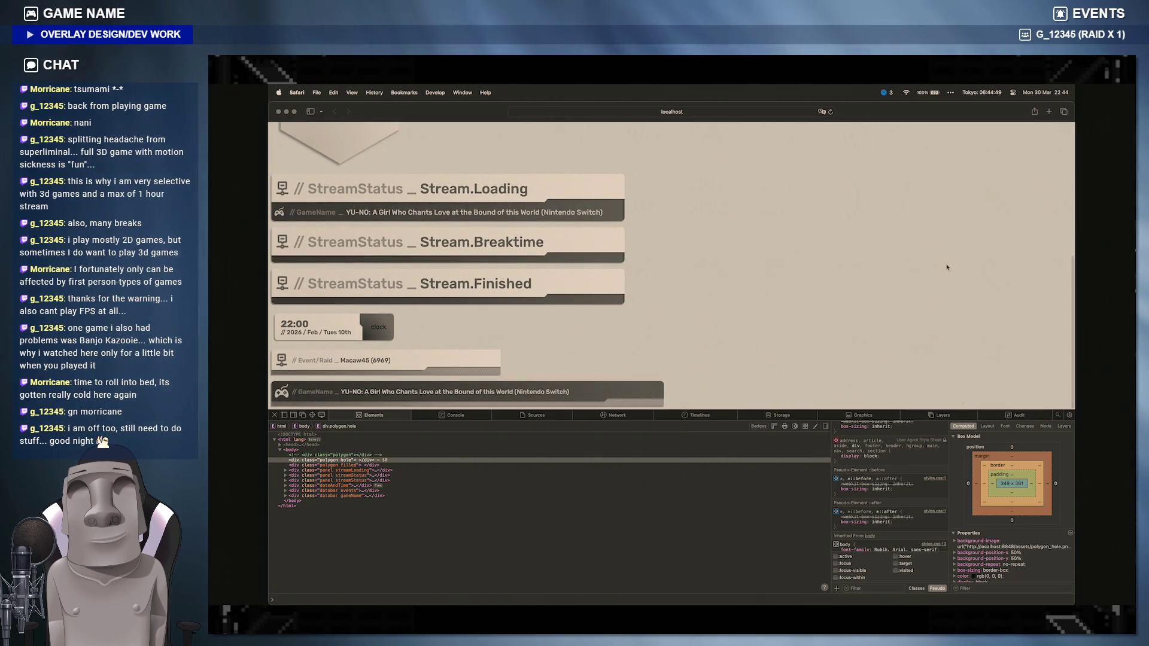
scroll(947, 267, "up", 8)
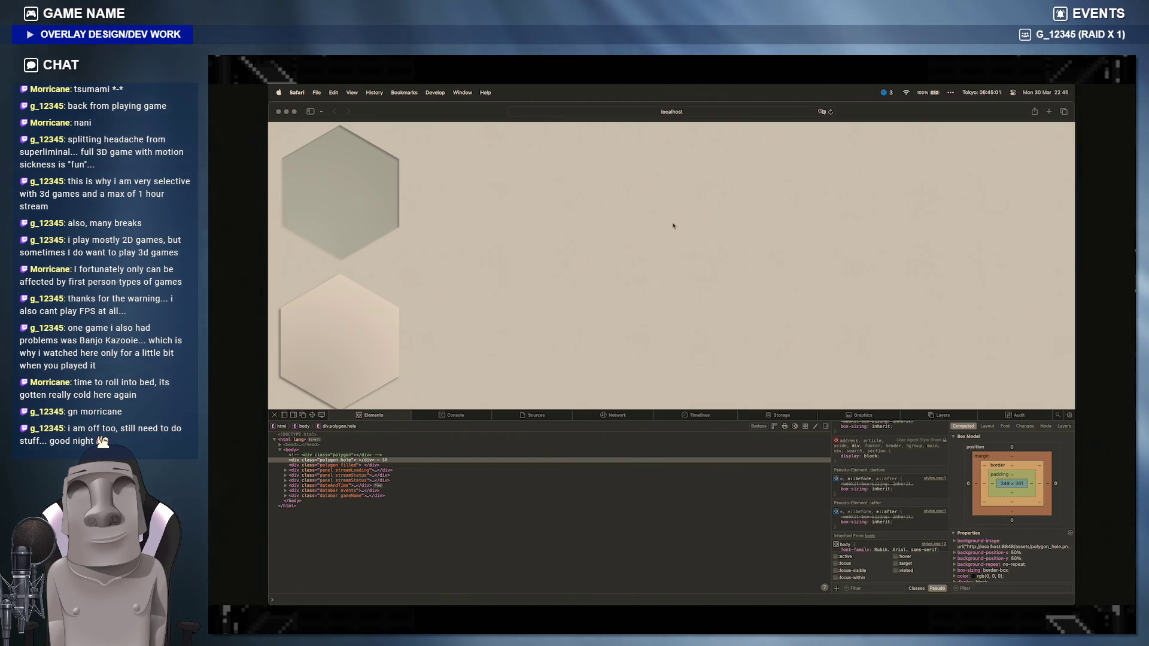
key("super+Tab")
scroll(704, 376, "down", 10)
scroll(704, 376, "down", 10)
scroll(704, 375, "down", 5)
scroll(703, 375, "up", 5)
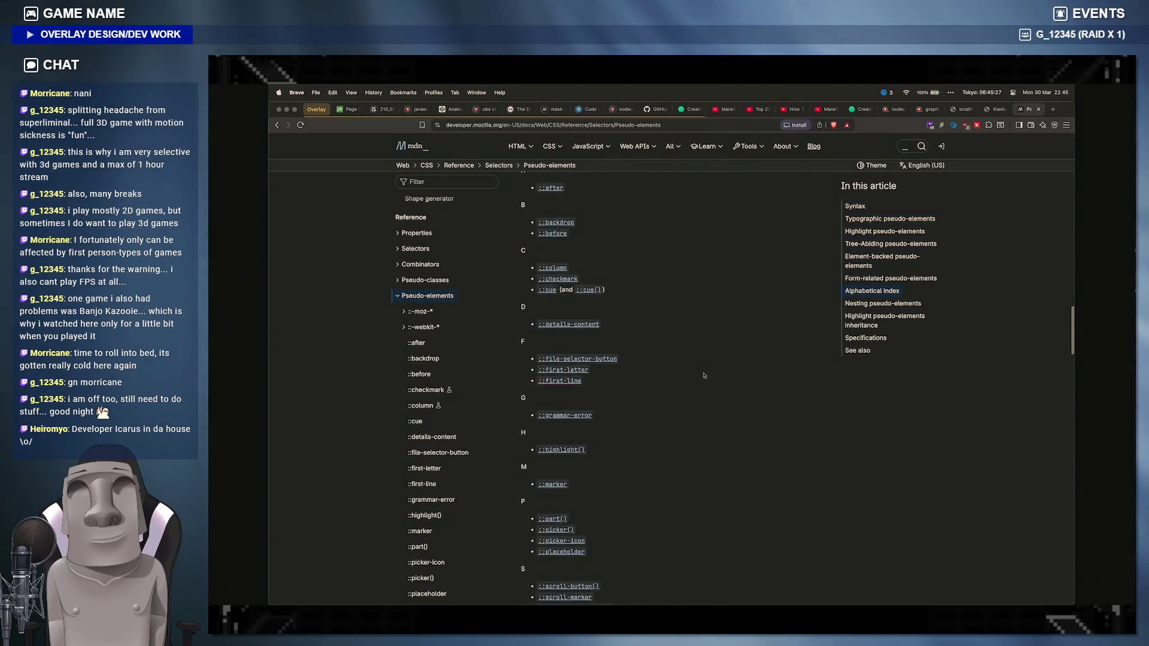
scroll(704, 375, "up", 3)
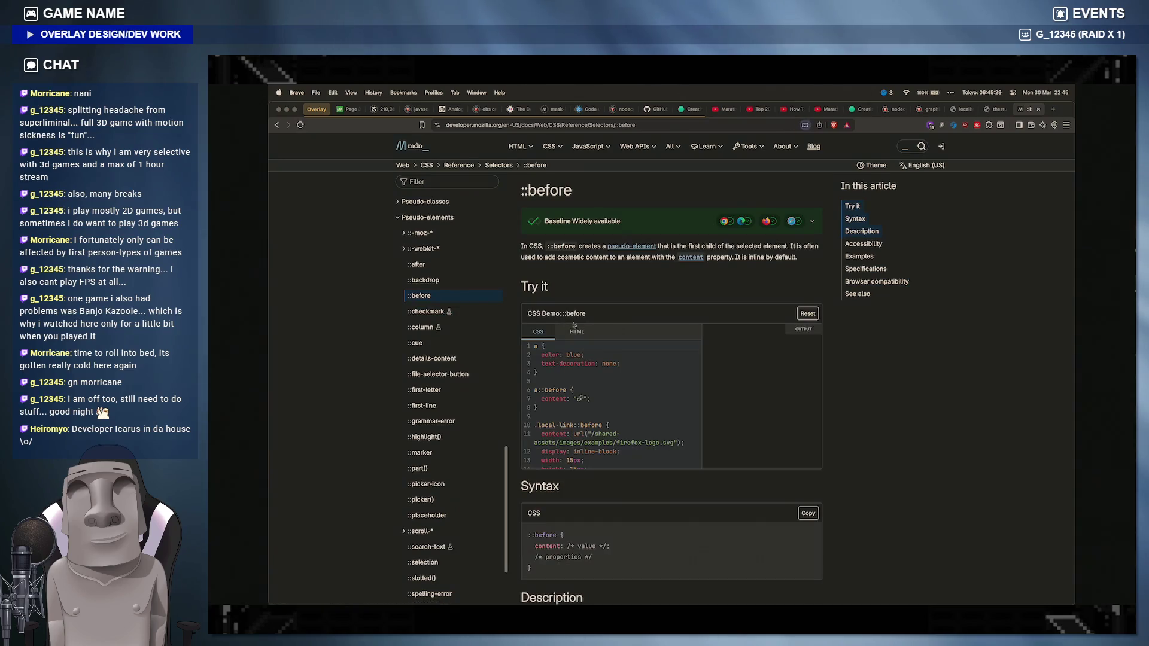
Step: Review MDN's ::before example HTML/CSS, inspect the web.dev link's ::before pseudo-element, then go to the mask test page
left_click(588, 334)
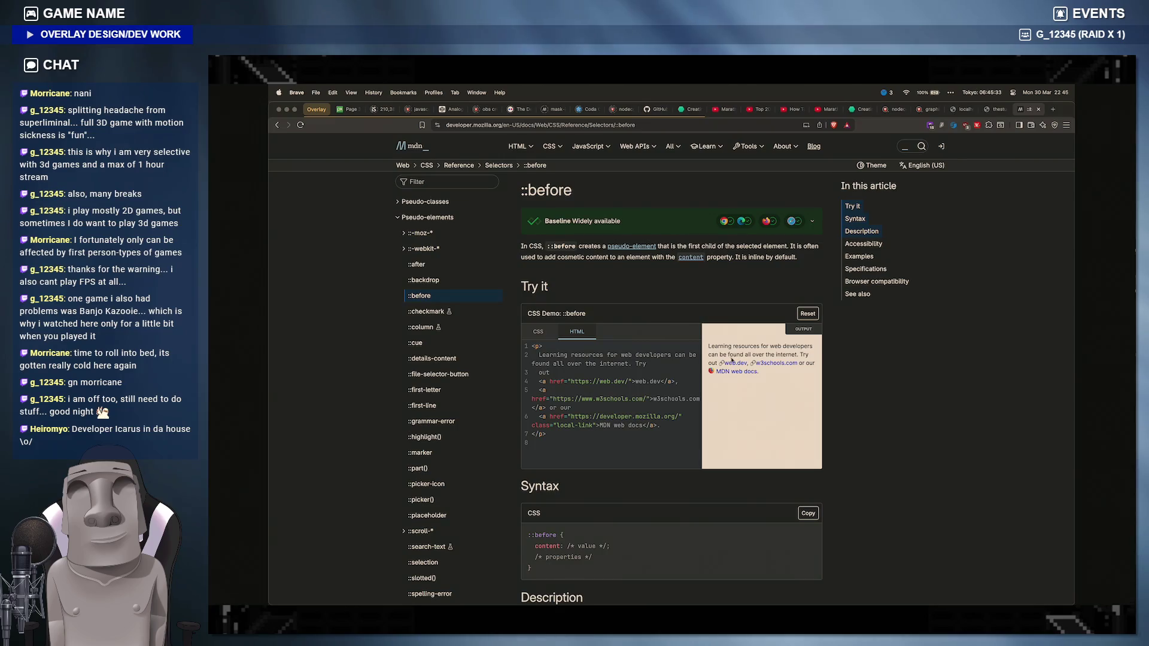
left_click(536, 333)
scroll(619, 414, "down", 2)
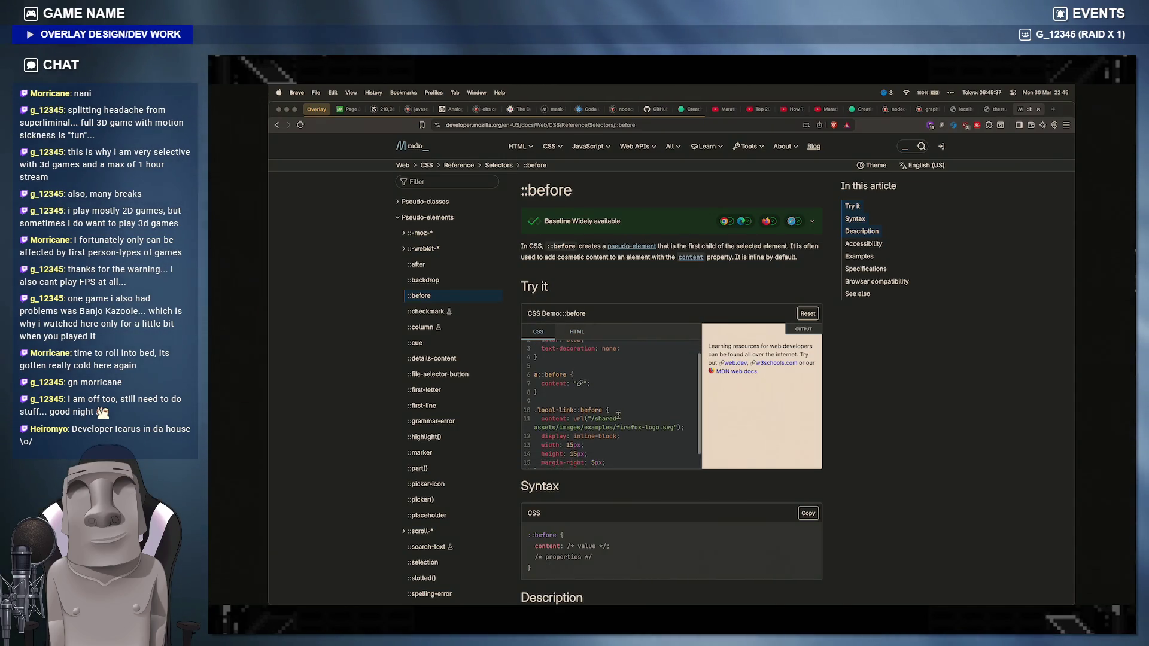
scroll(619, 415, "up", 2)
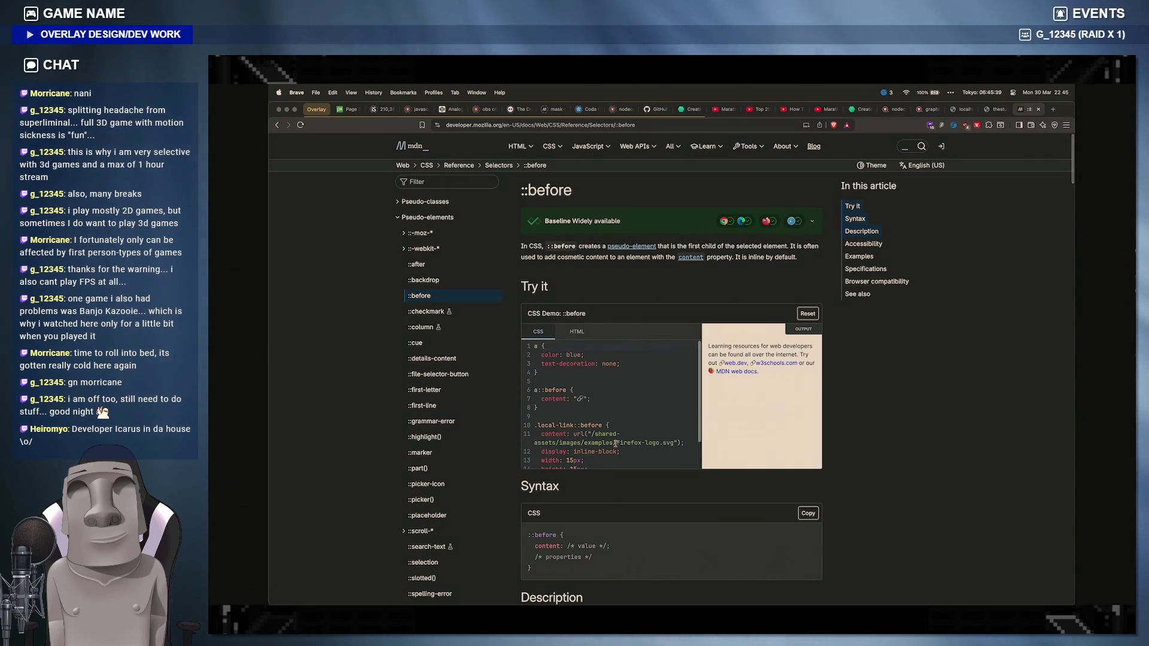
right_click(721, 366)
left_click(779, 501)
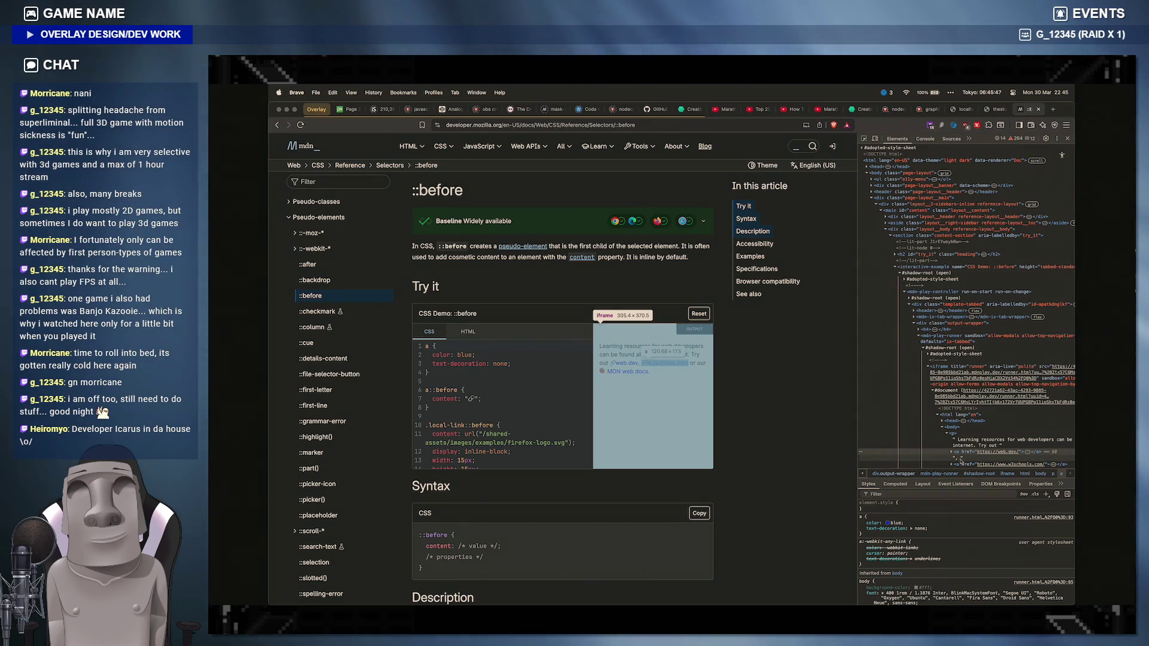
scroll(954, 449, "down", 3)
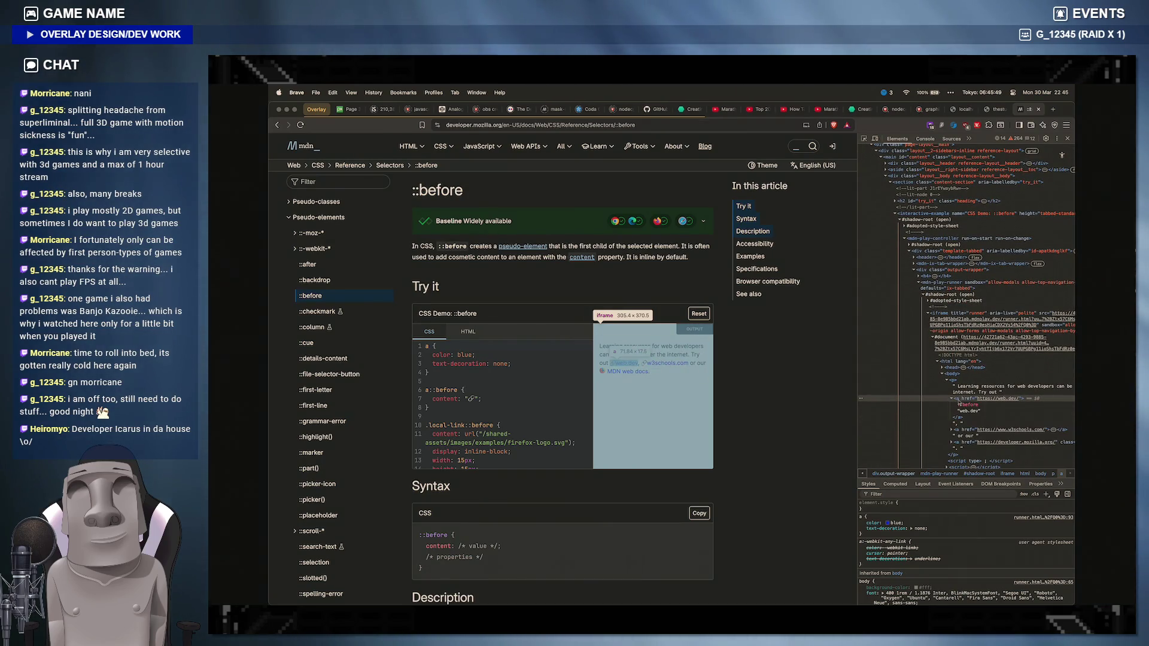
left_click(967, 406)
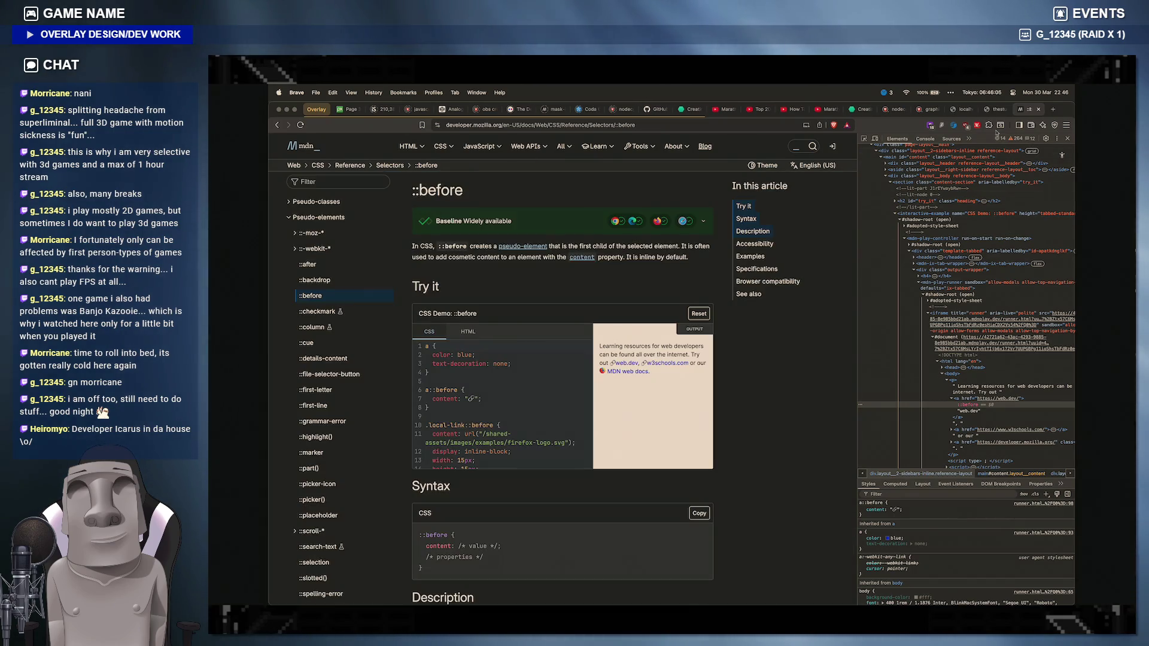
left_click(994, 109)
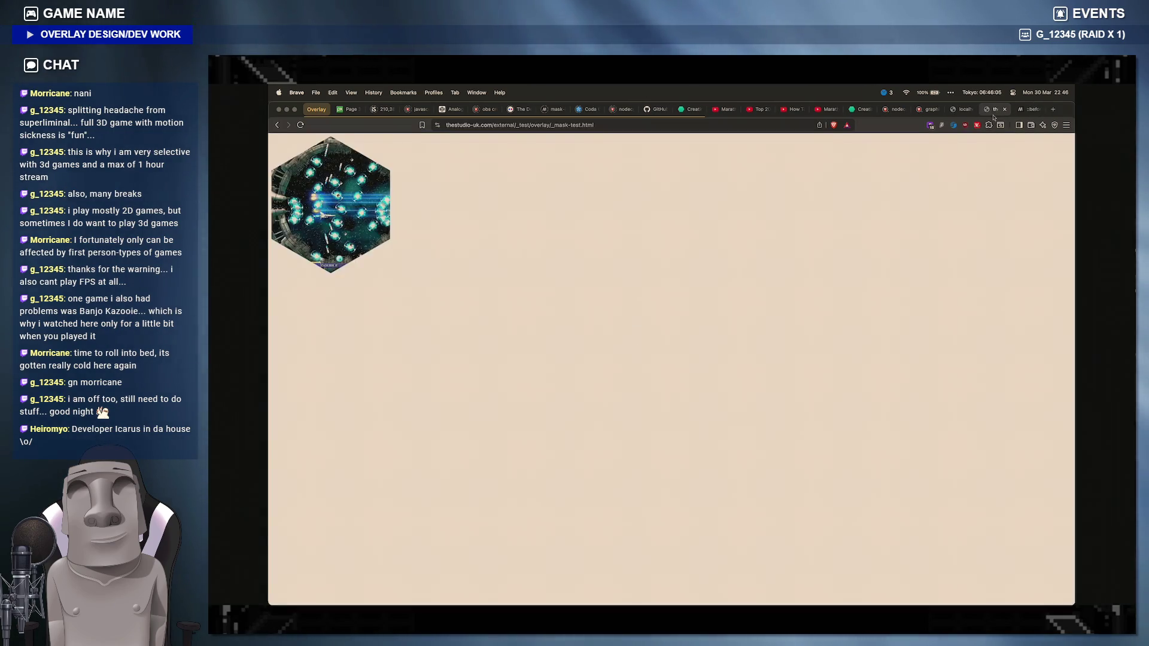
Step: Compare the localhost overlay in Brave with the &:before rule and commented webkit mask line in styles.scss
left_click(962, 110)
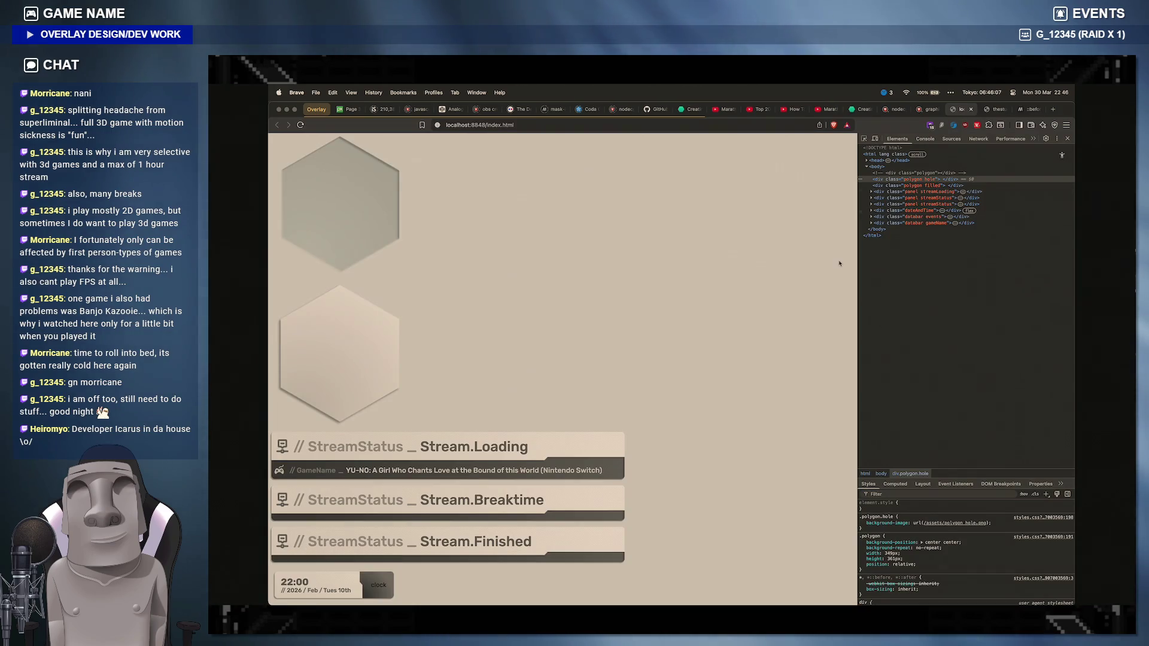
mouse_move(447, 453)
left_click(750, 592)
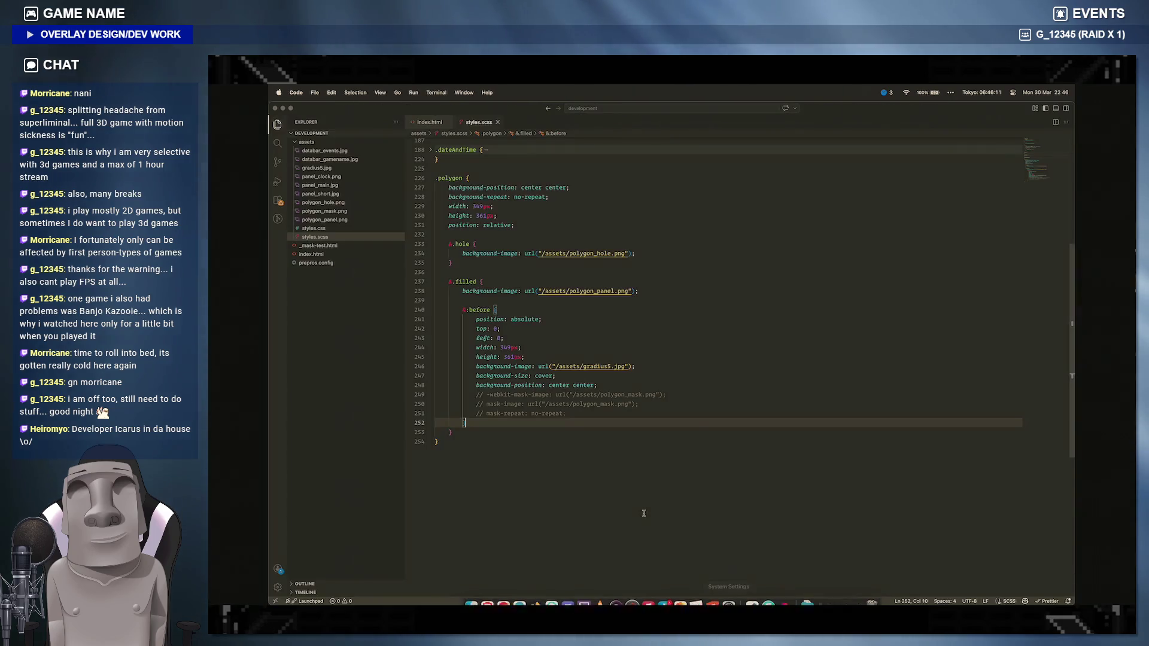
type("}")
left_click(518, 443)
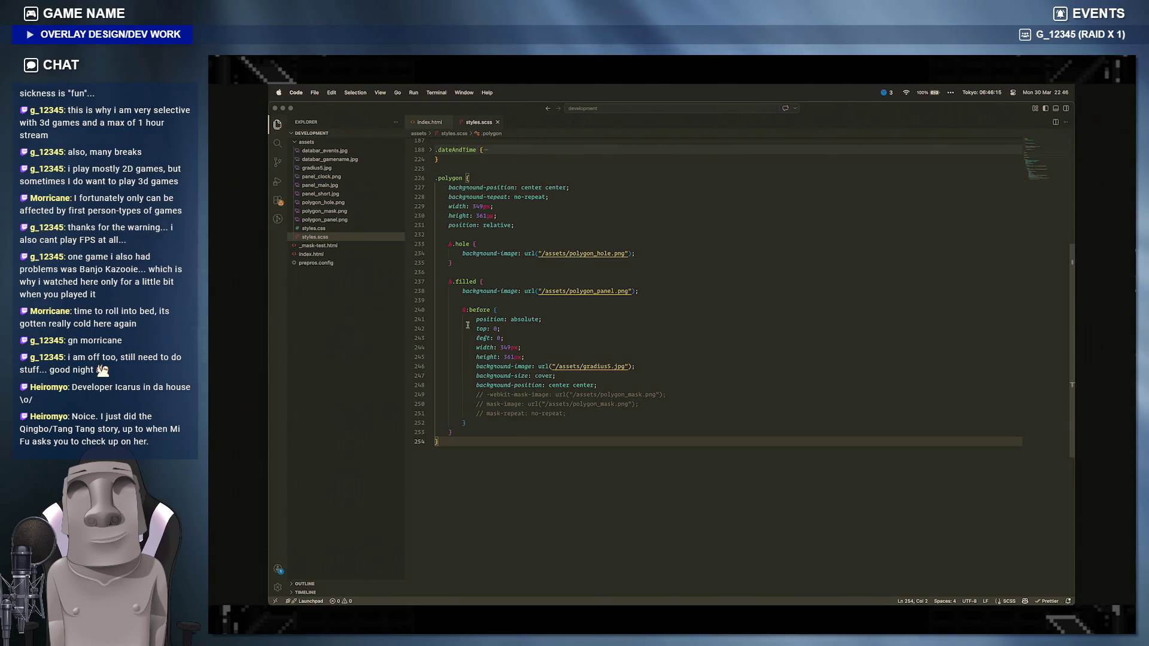
left_click(497, 309)
type(":")
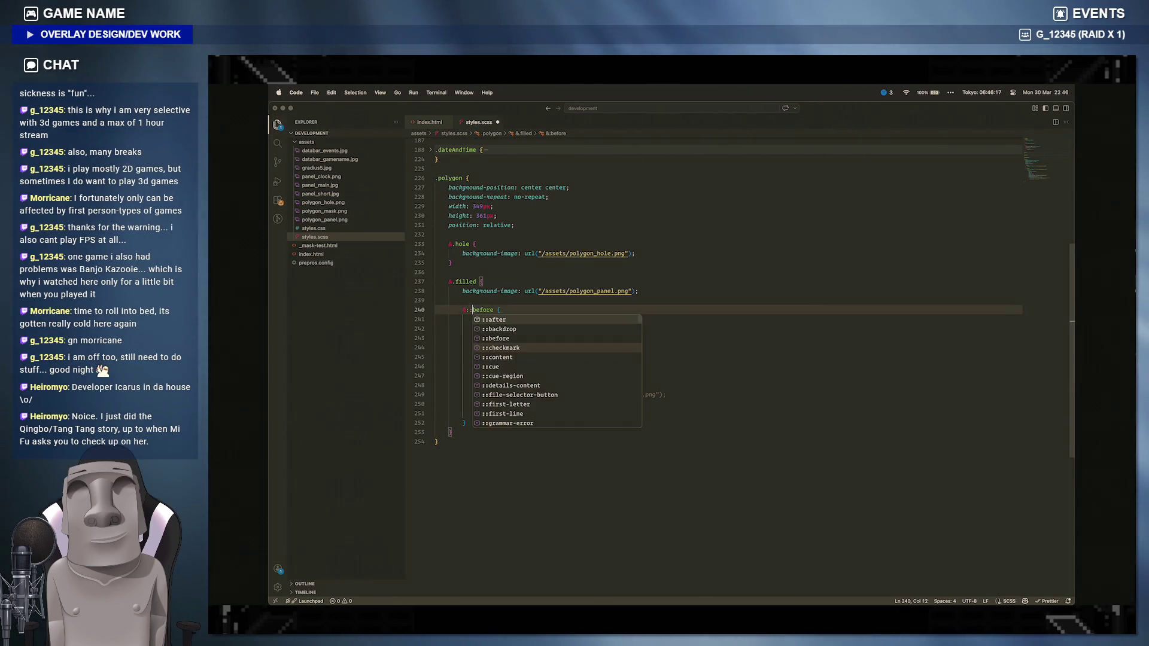
left_click(451, 394)
mouse_move(534, 600)
mouse_move(488, 596)
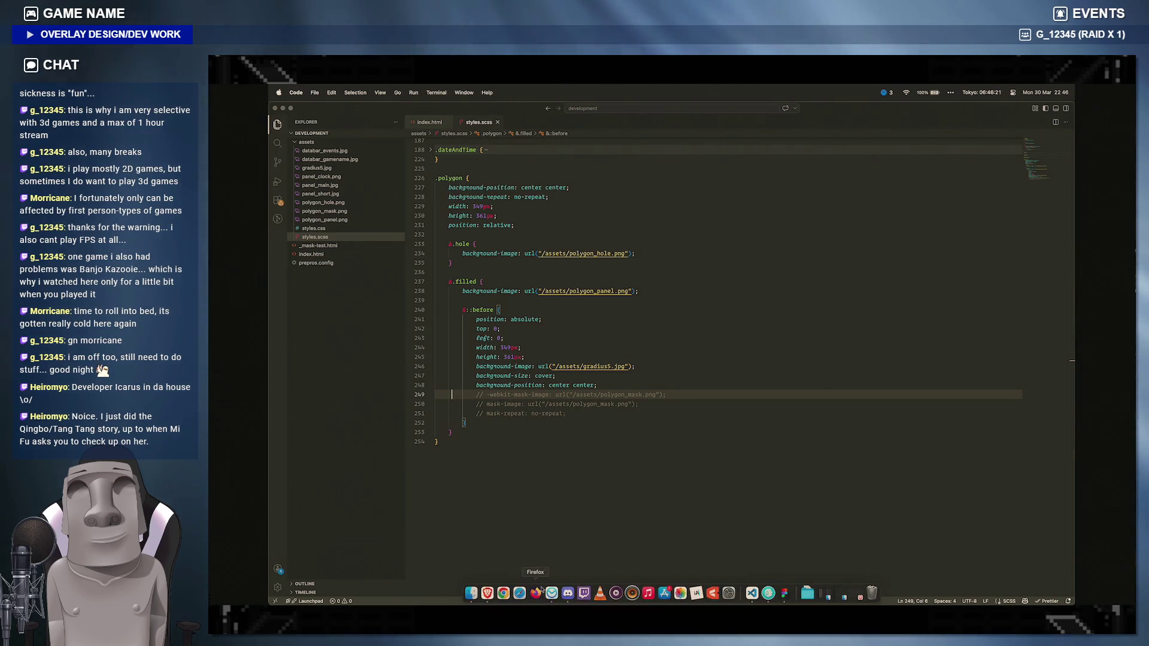
left_click(488, 593)
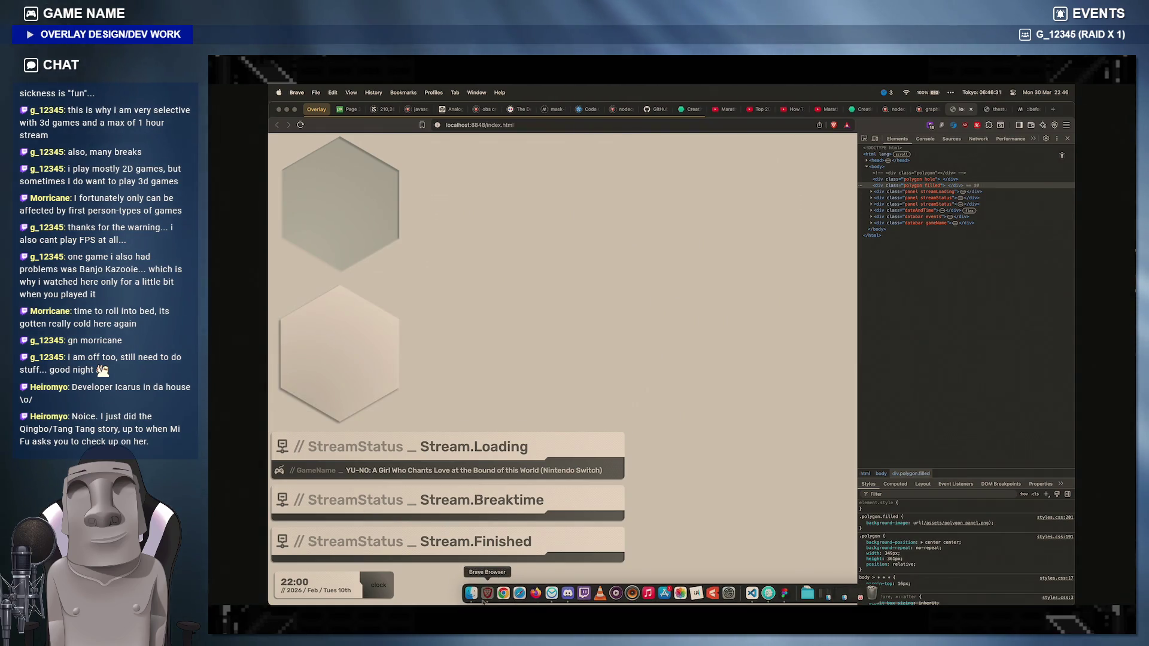
left_click(750, 593)
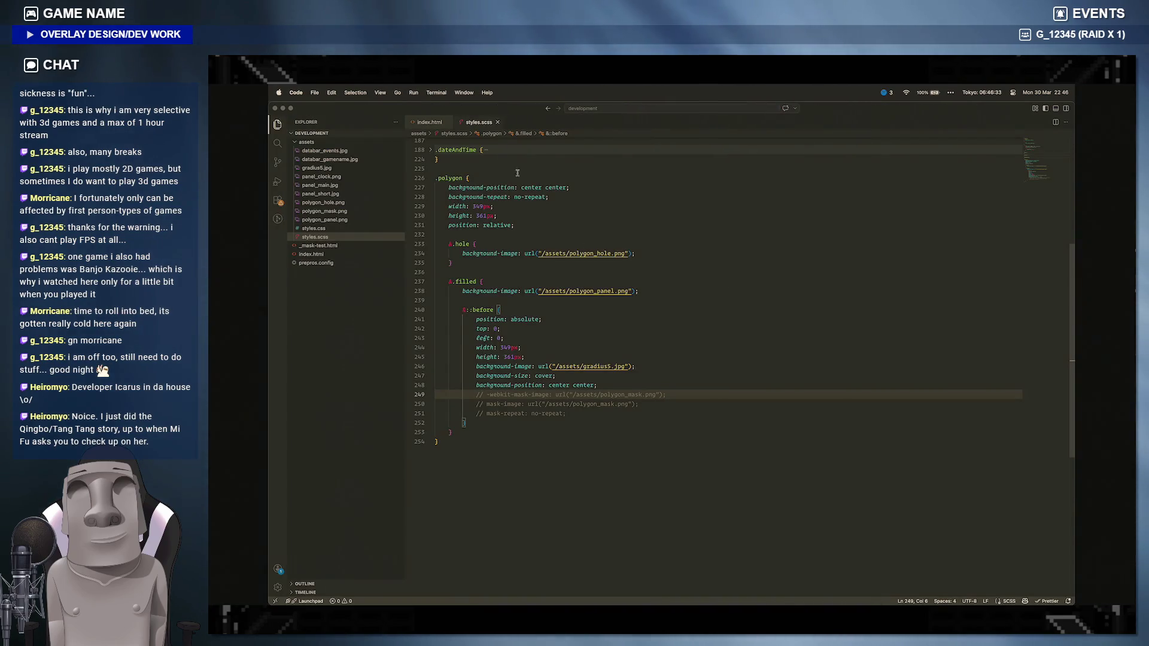
Step: Start a new line inside the filled polygon div in index.html
left_click(429, 122)
scroll(556, 347, "up", 2)
left_click(565, 338)
key("Return")
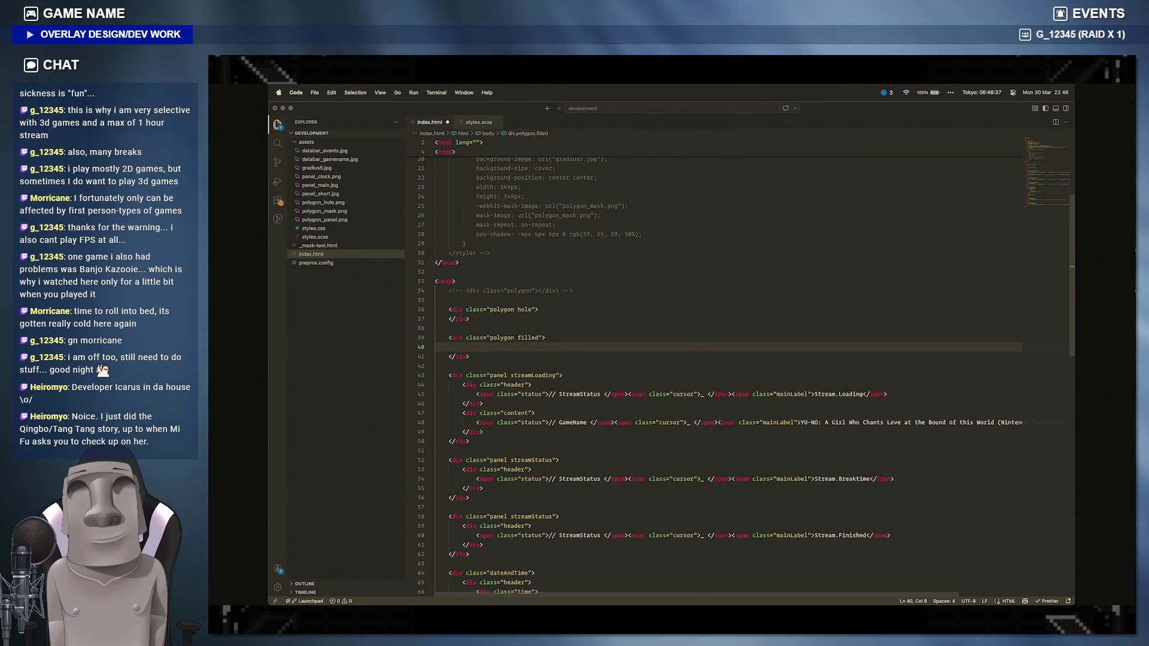
type("content goes here")
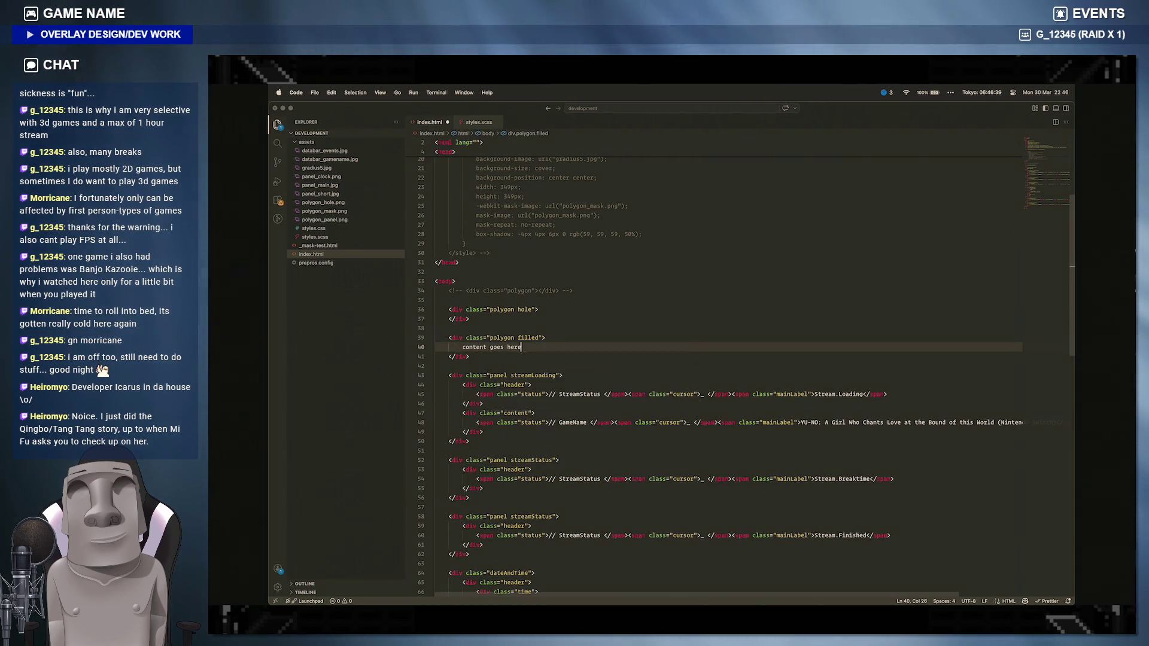
Step: Save the 'content goes here' placeholder in the filled div and view the page in Brave
key("super+s")
key("super+Tab")
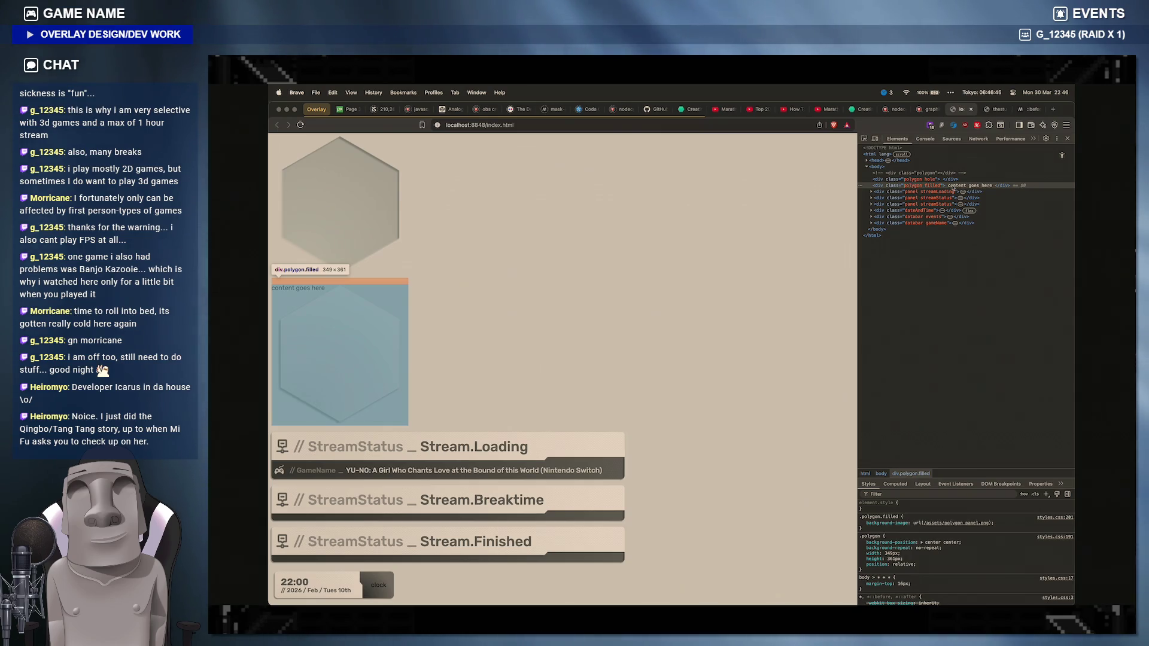
Step: Add a .polygon.filled::before rule with position: absolute in DevTools Styles, then close DevTools
left_click(891, 508)
key("Escape")
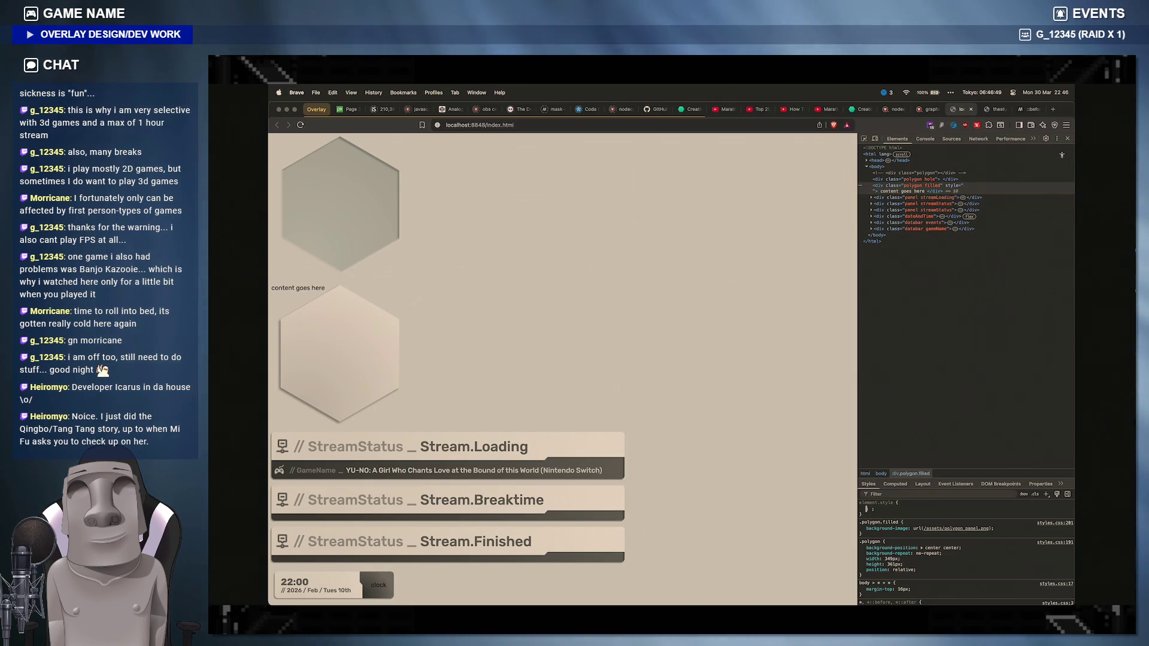
left_click(1044, 495)
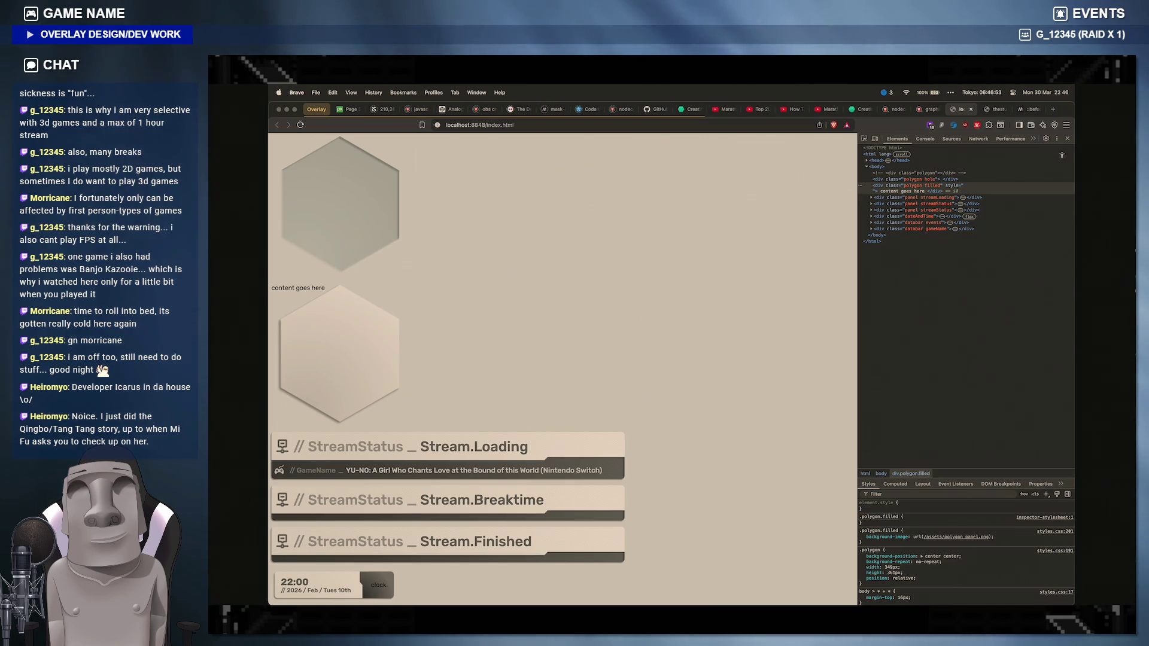
key("Return")
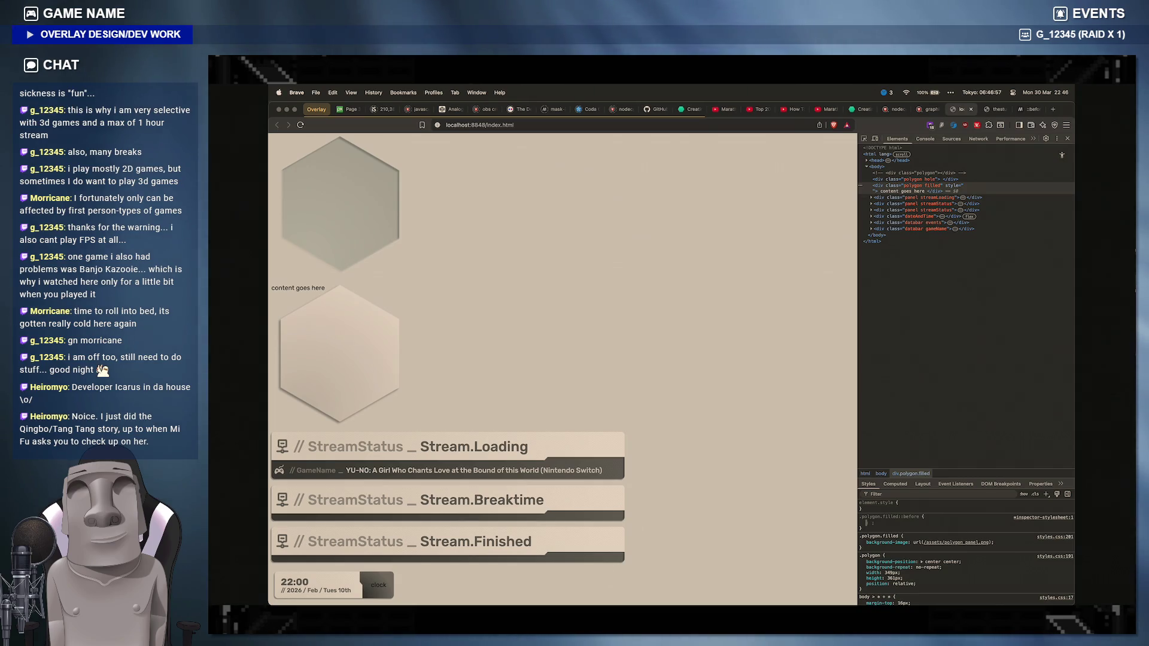
type("position")
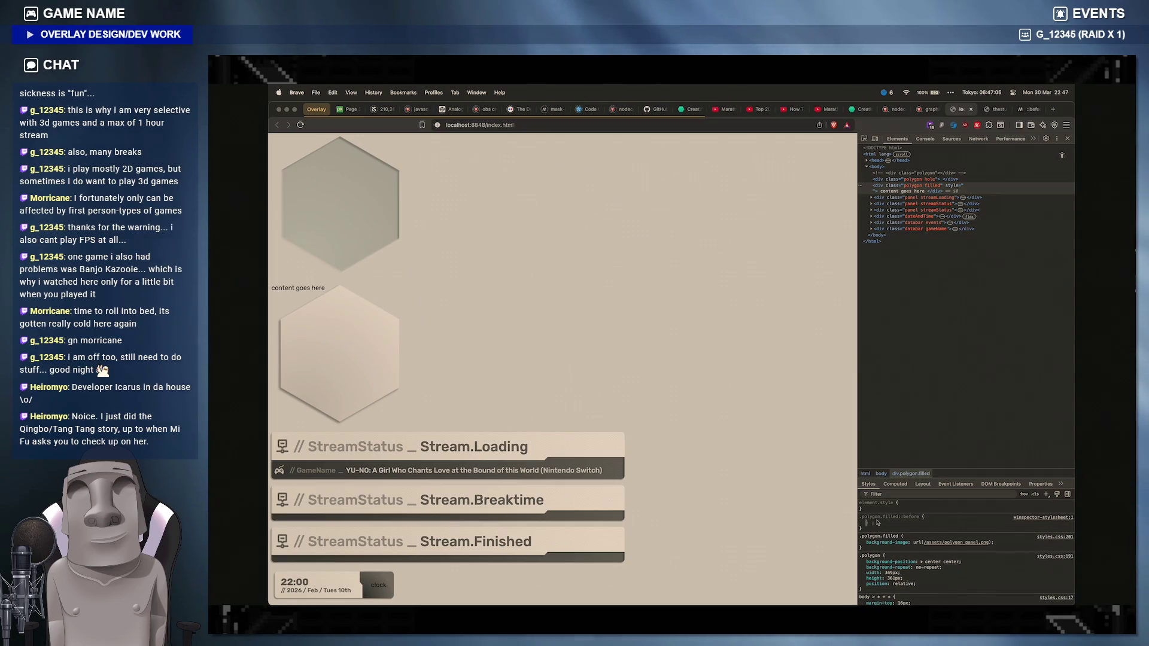
type("position")
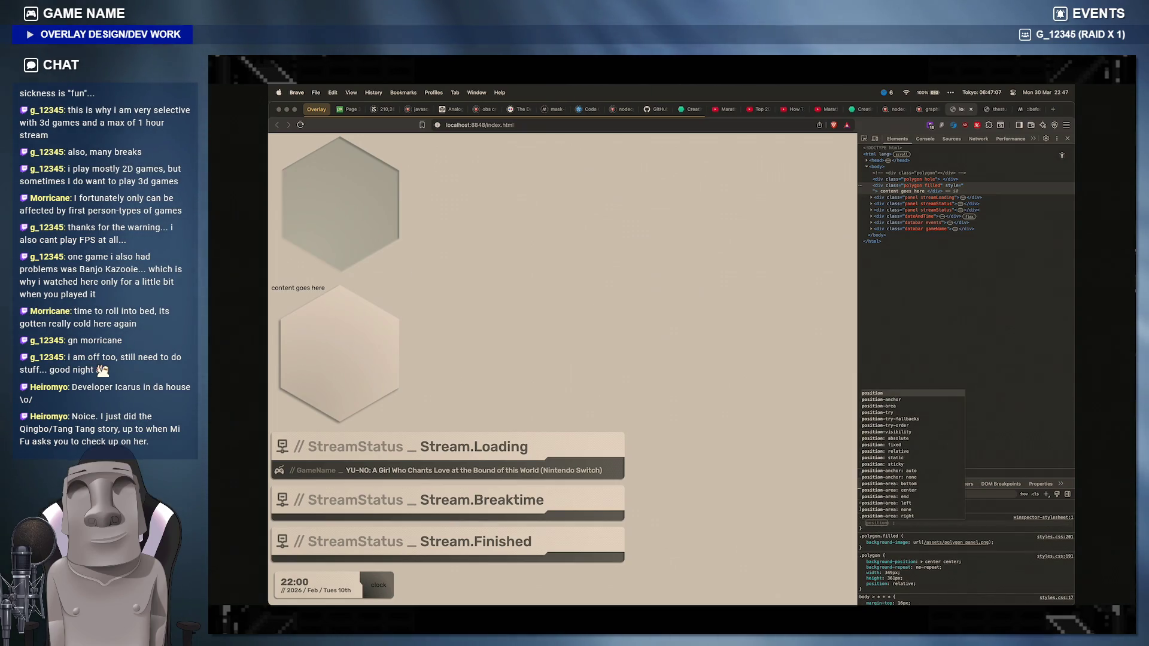
key("Tab")
key("Escape")
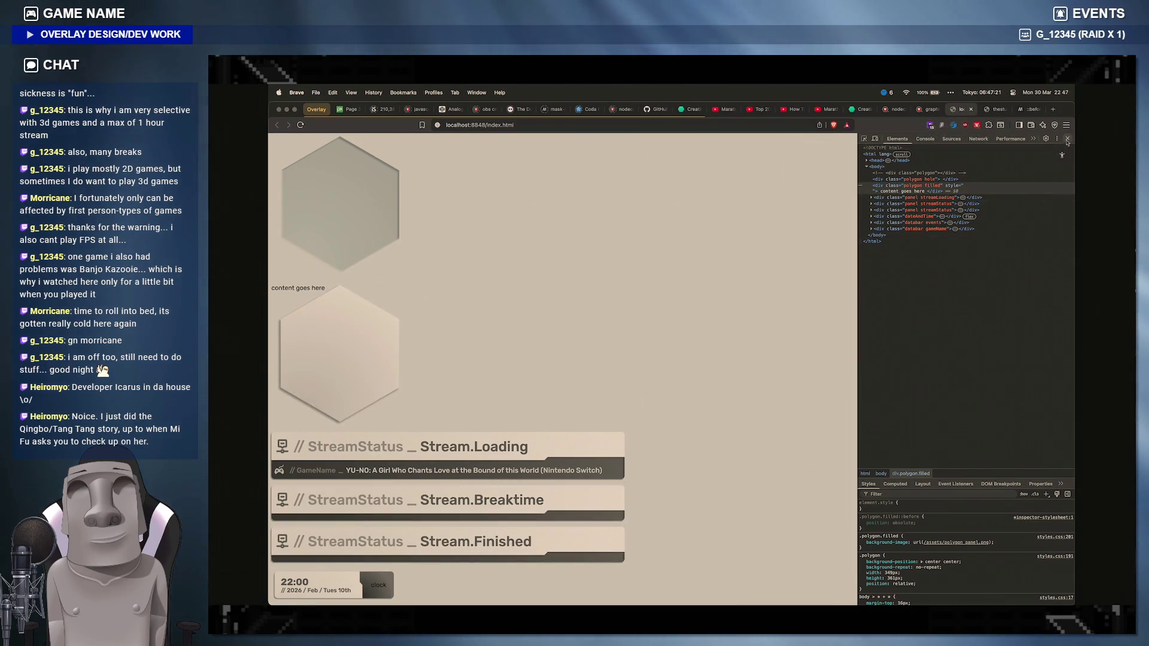
key("alt+super+i")
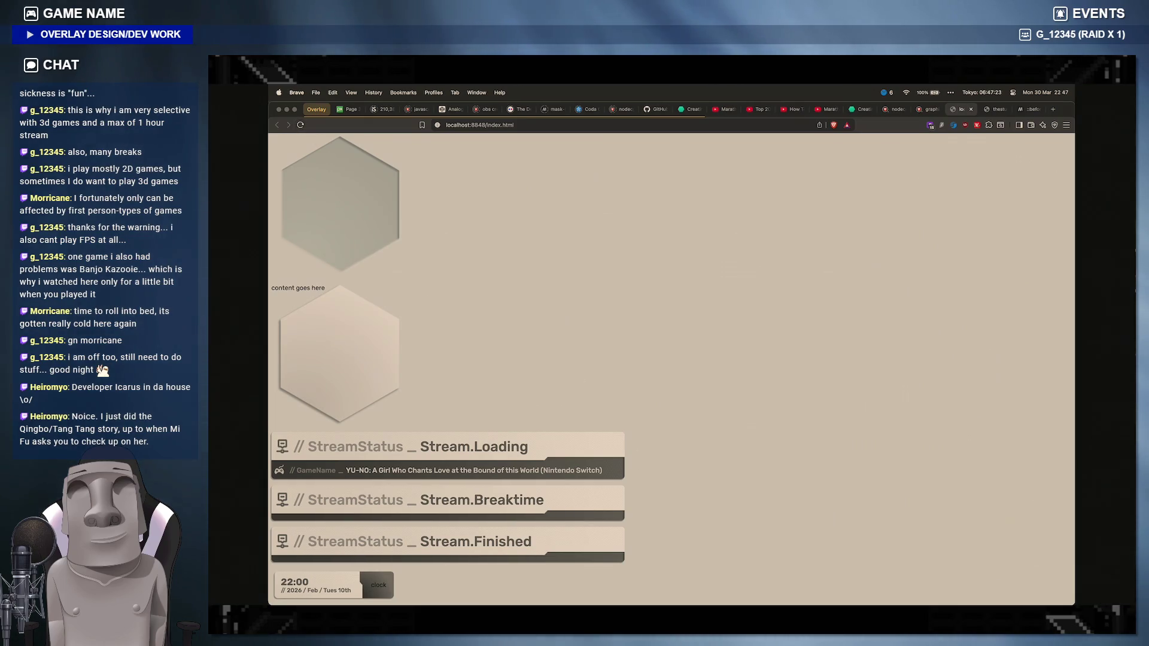
Step: Delete the 'content goes here' placeholder line from index.html and save
left_click(607, 597)
left_click(485, 346)
key("super+shift+k")
key("super+s")
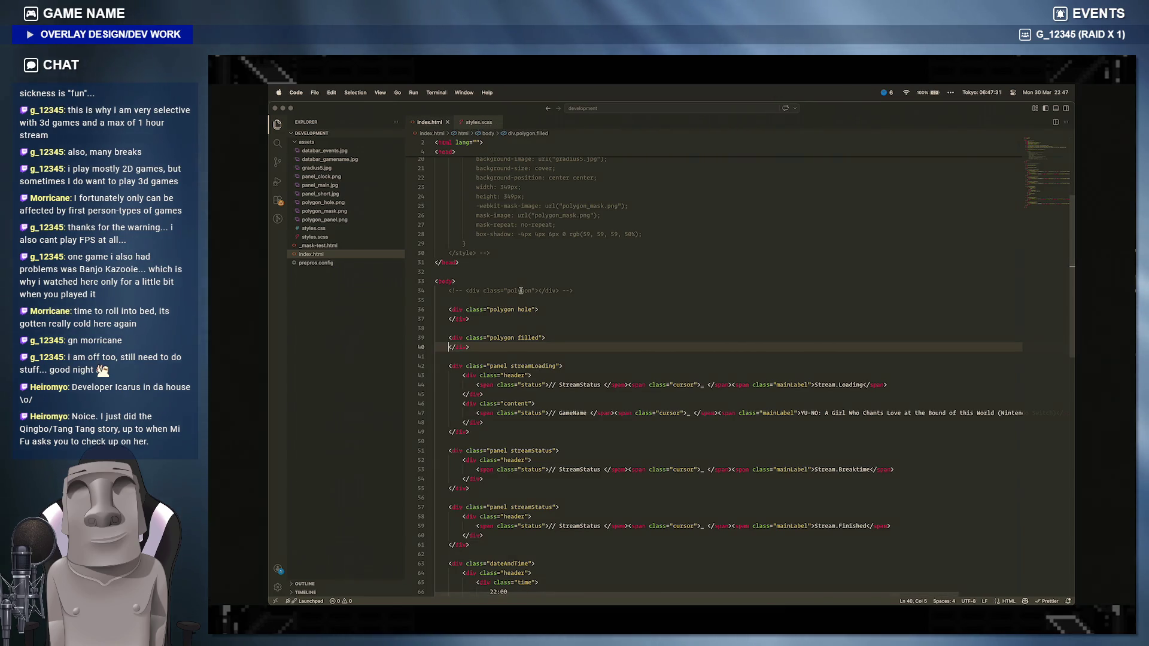
Step: Add content: '' at the start of the ::before rule in styles.scss and save
key("ctrl+Tab")
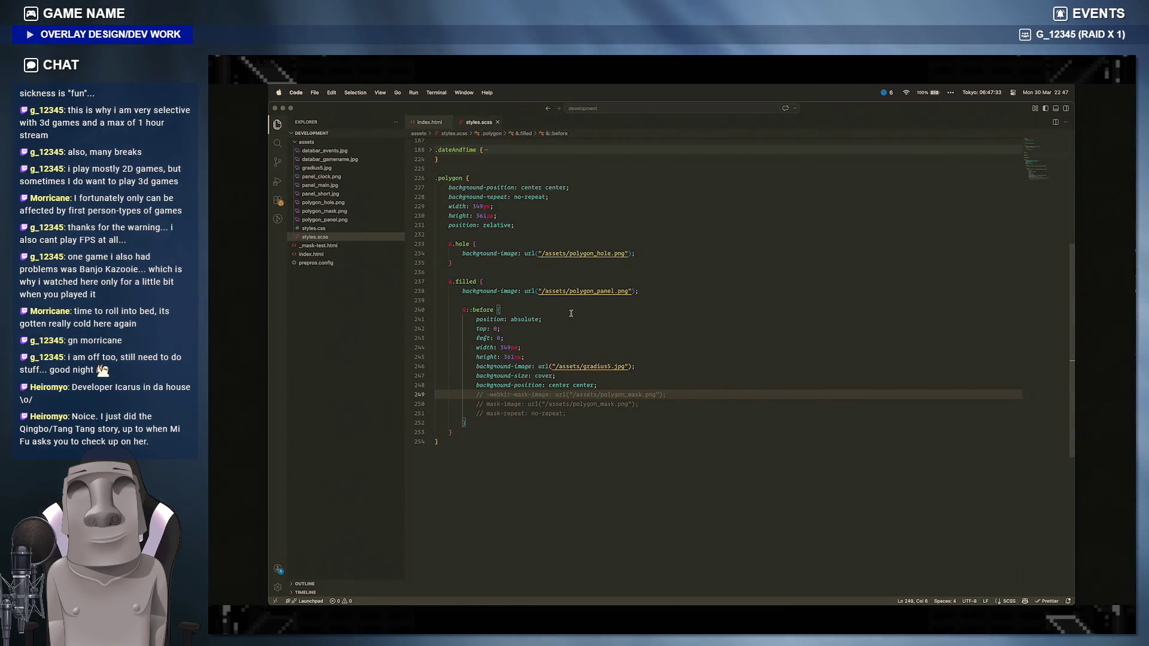
left_click(569, 313)
key("Return")
type("content: '';")
key("super+s")
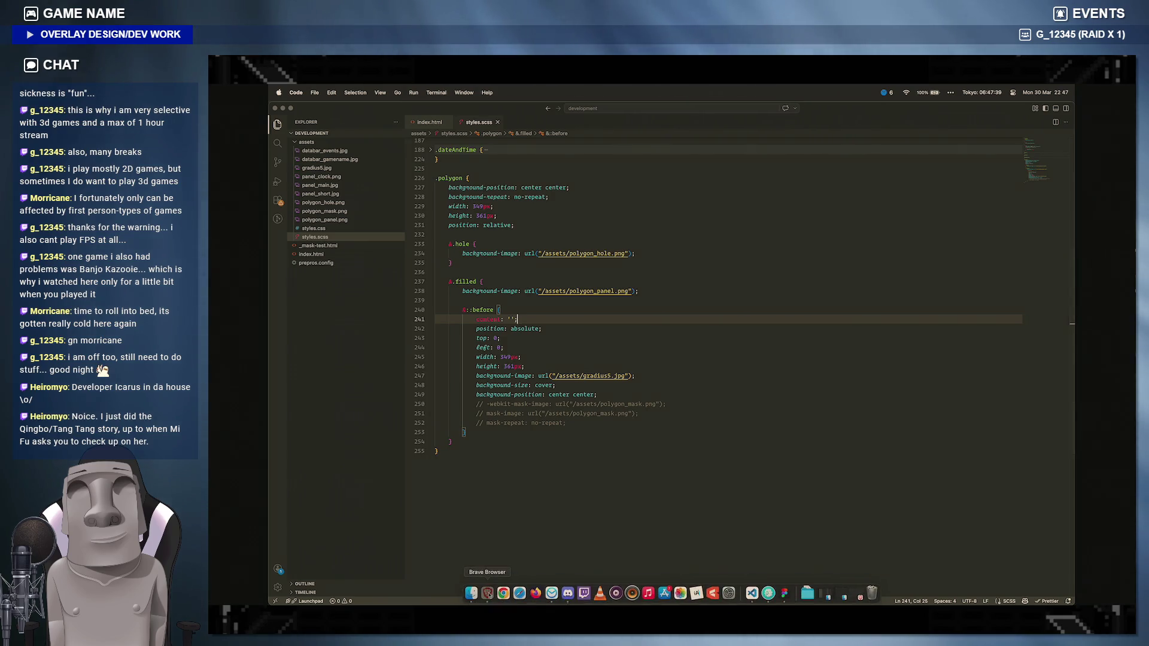
Step: Inspect the screenshot in Brave to confirm the filled polygon now has a ::before pseudo-element
left_click(487, 593)
right_click(377, 334)
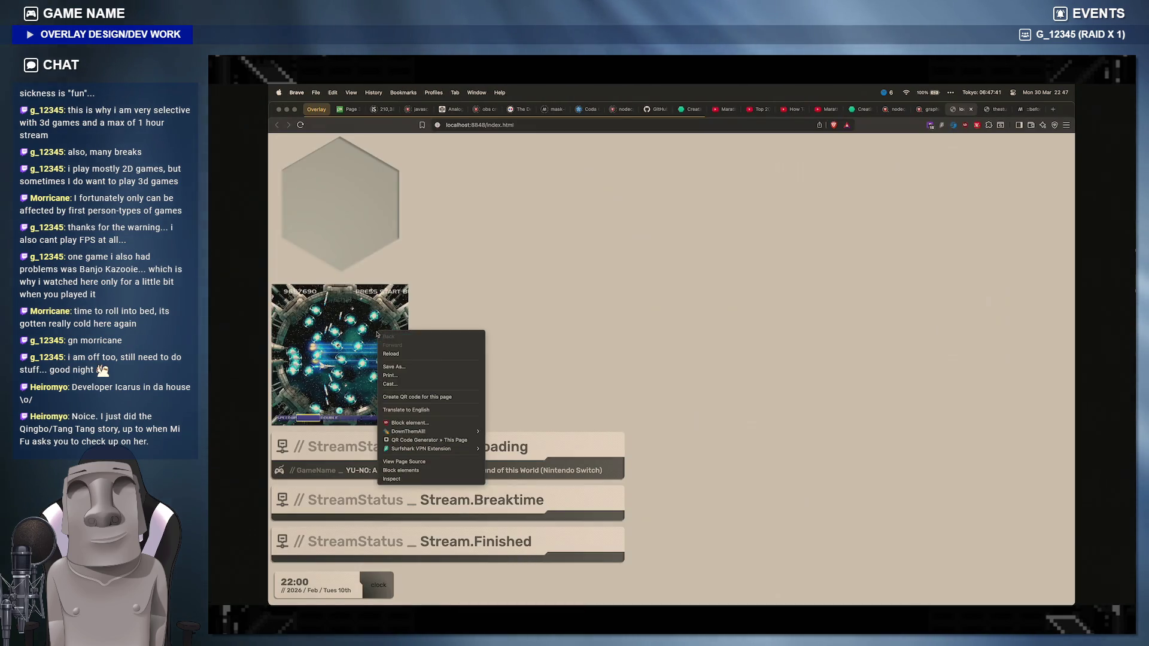
left_click(391, 479)
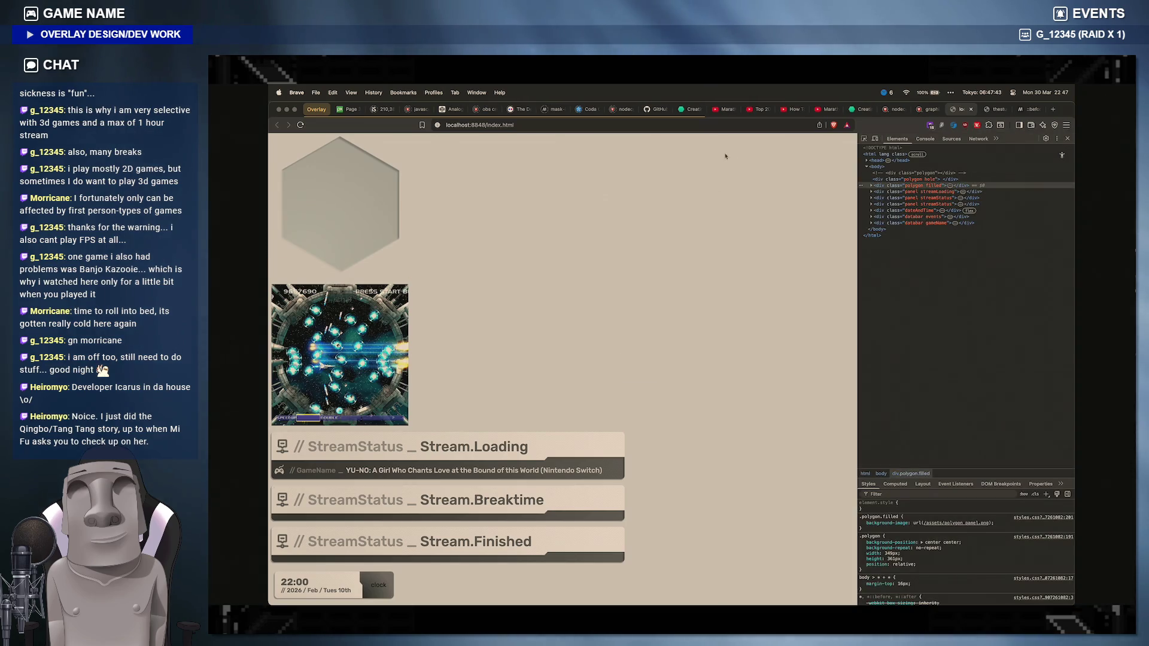
left_click(870, 185)
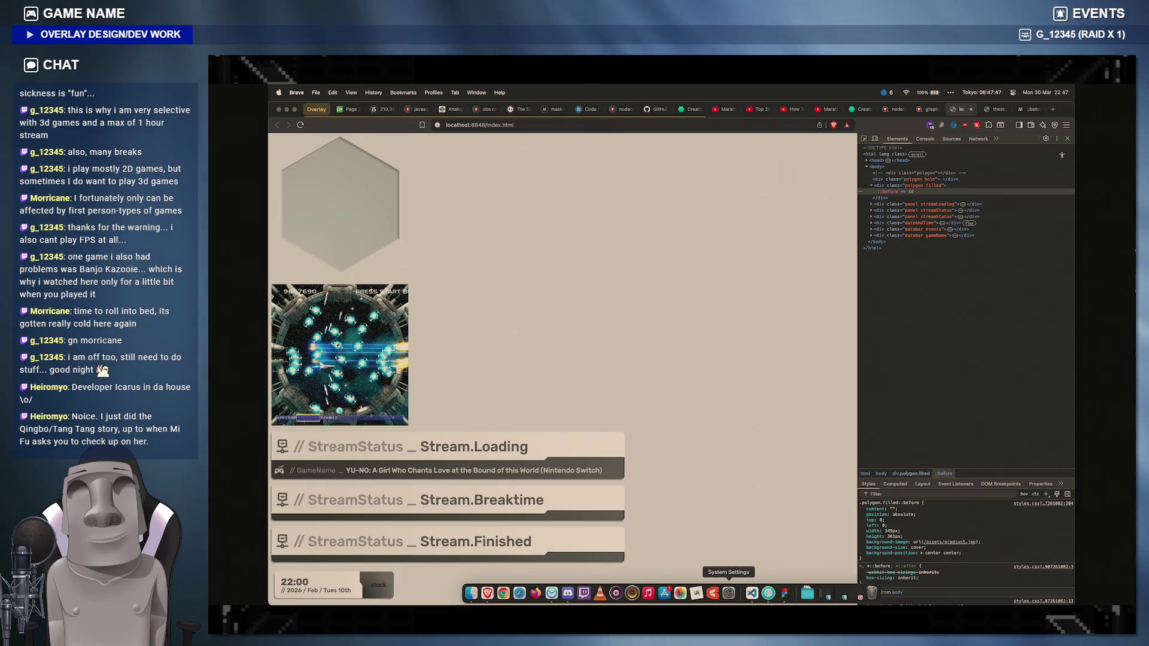
left_click(740, 594)
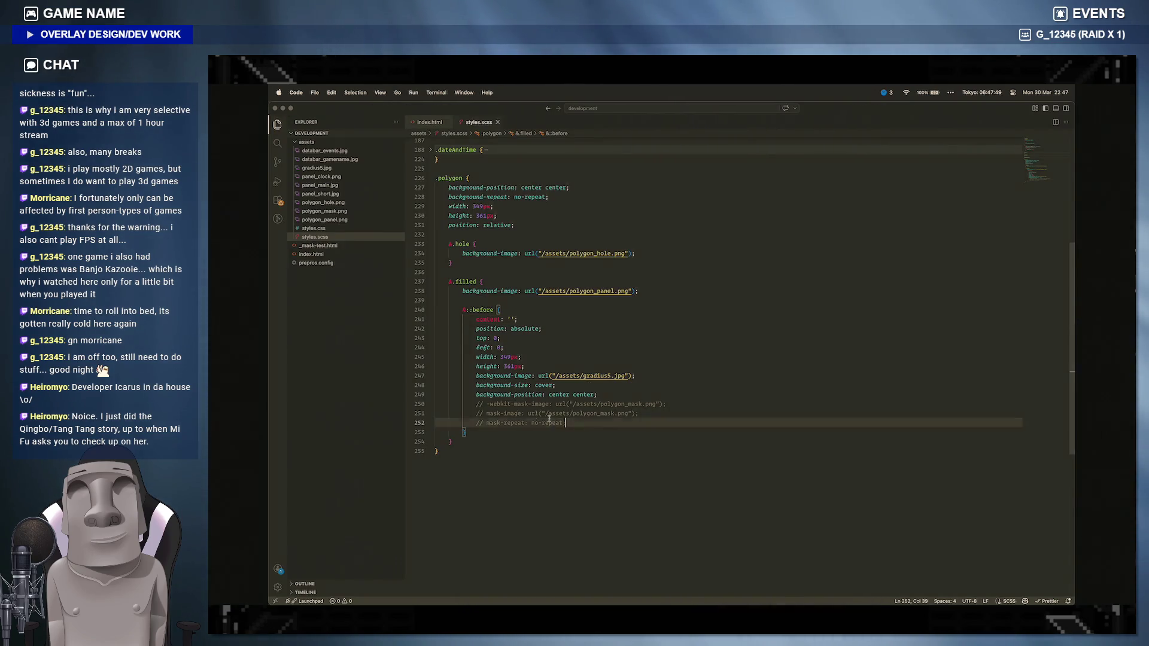
Step: Uncomment the three mask declarations pointing at polygon_mask.png and view the clipped hexagon in Brave
left_click_drag(567, 423, 473, 404)
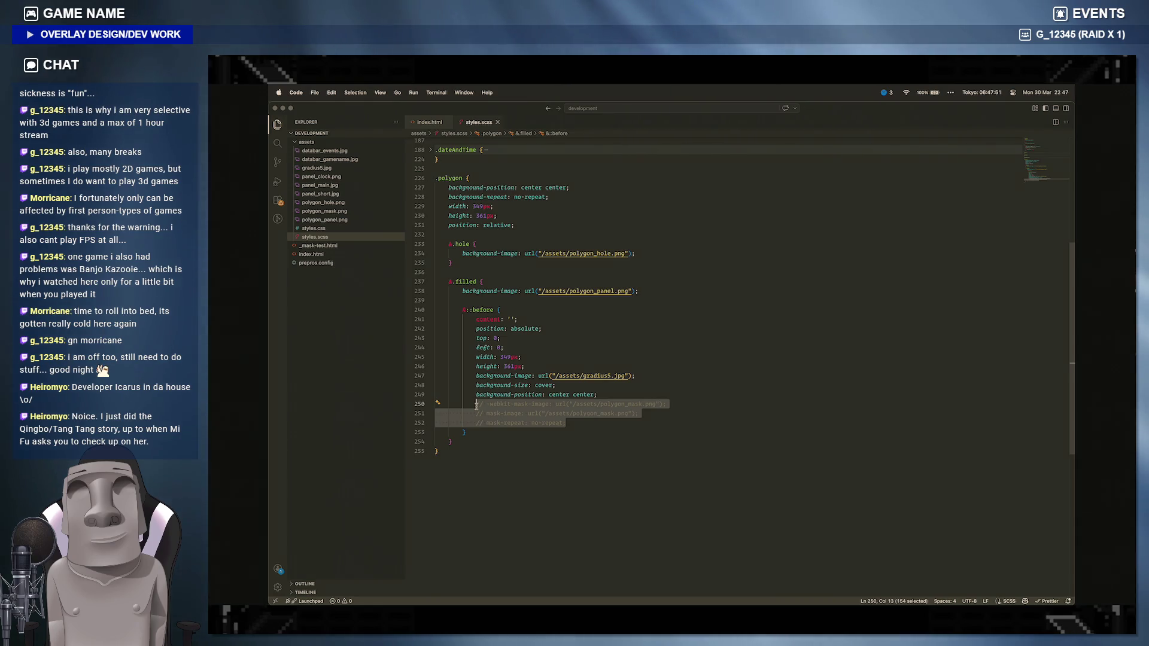
key("ctrl+slash")
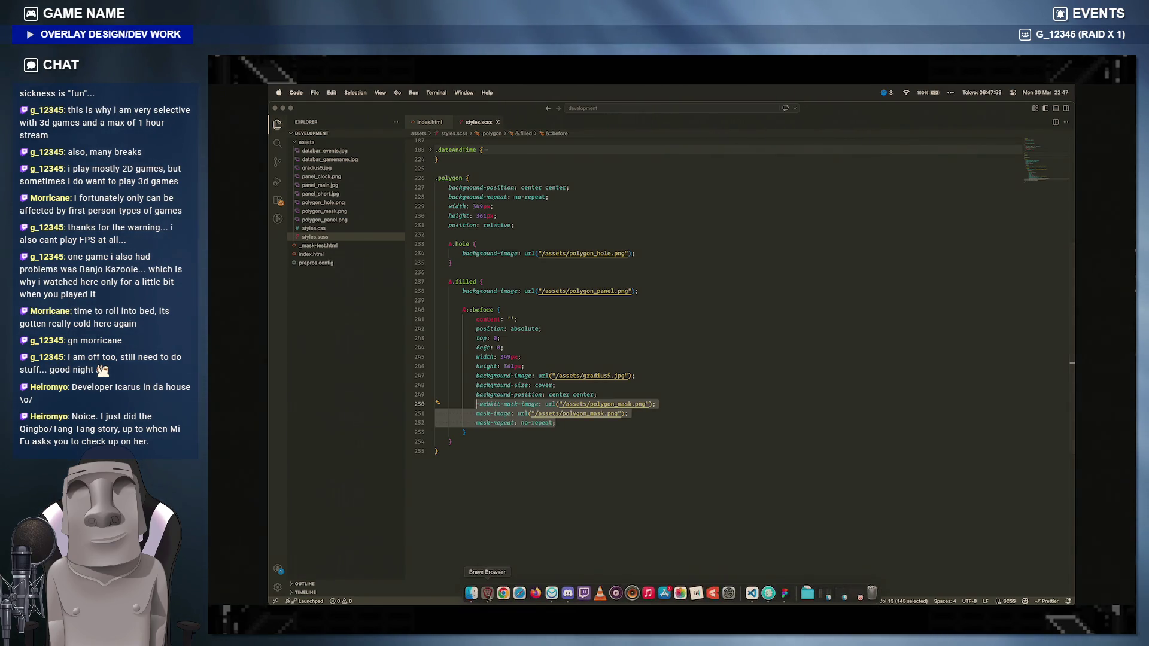
left_click(498, 595)
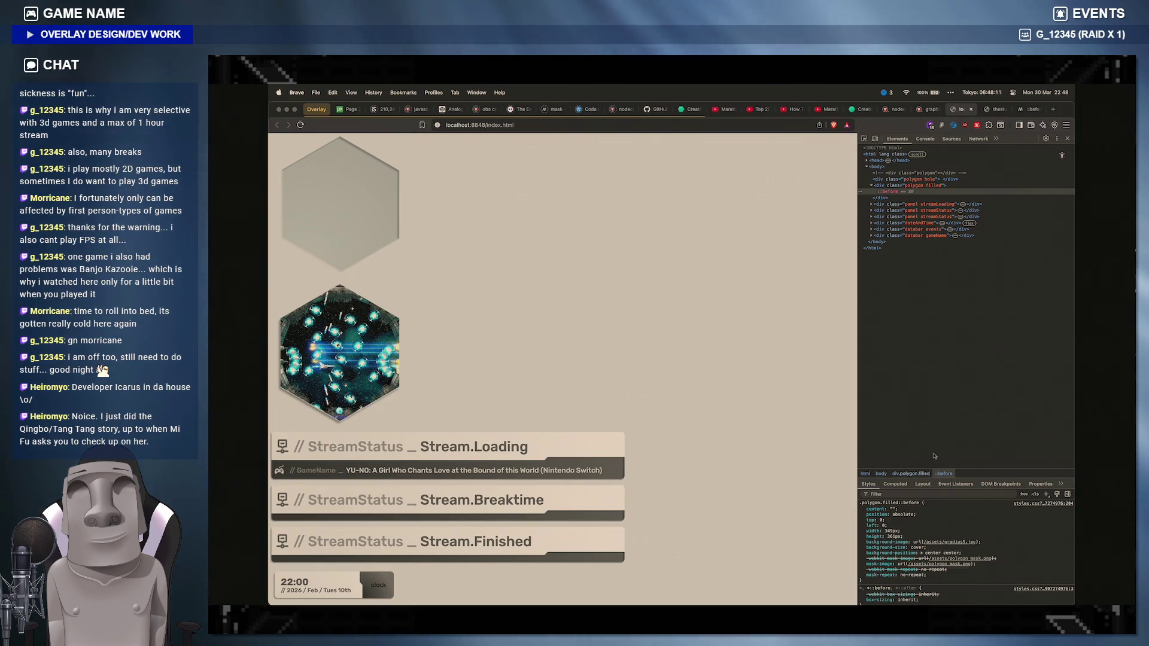
mouse_move(924, 538)
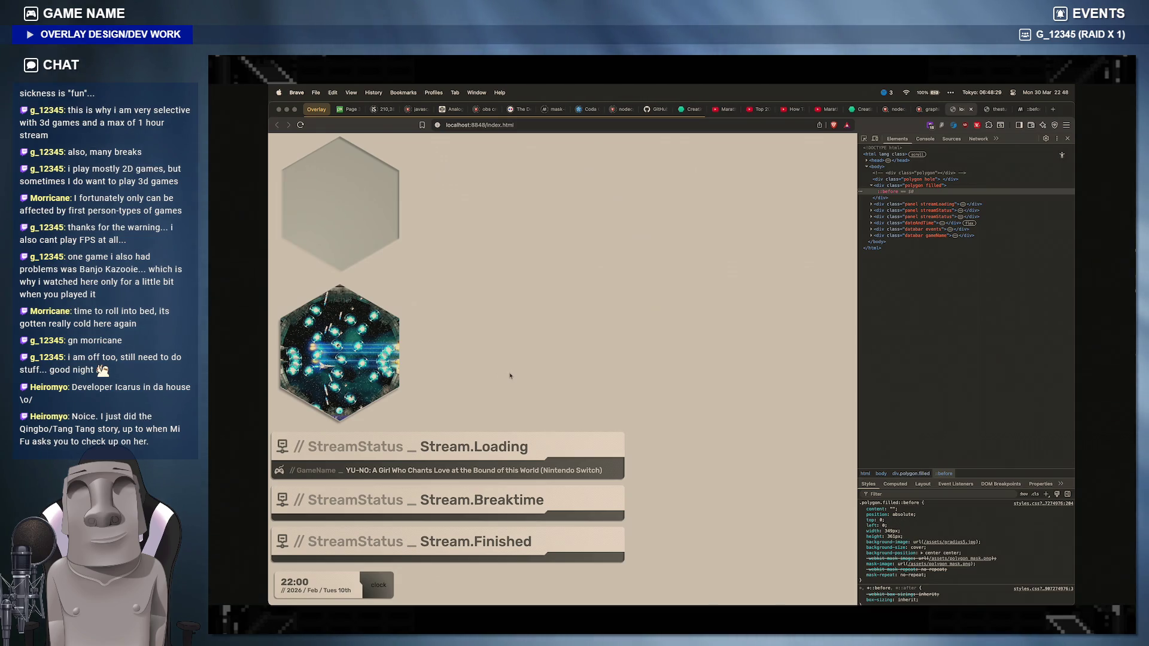
scroll(511, 376, "down", 3)
scroll(511, 376, "up", 3)
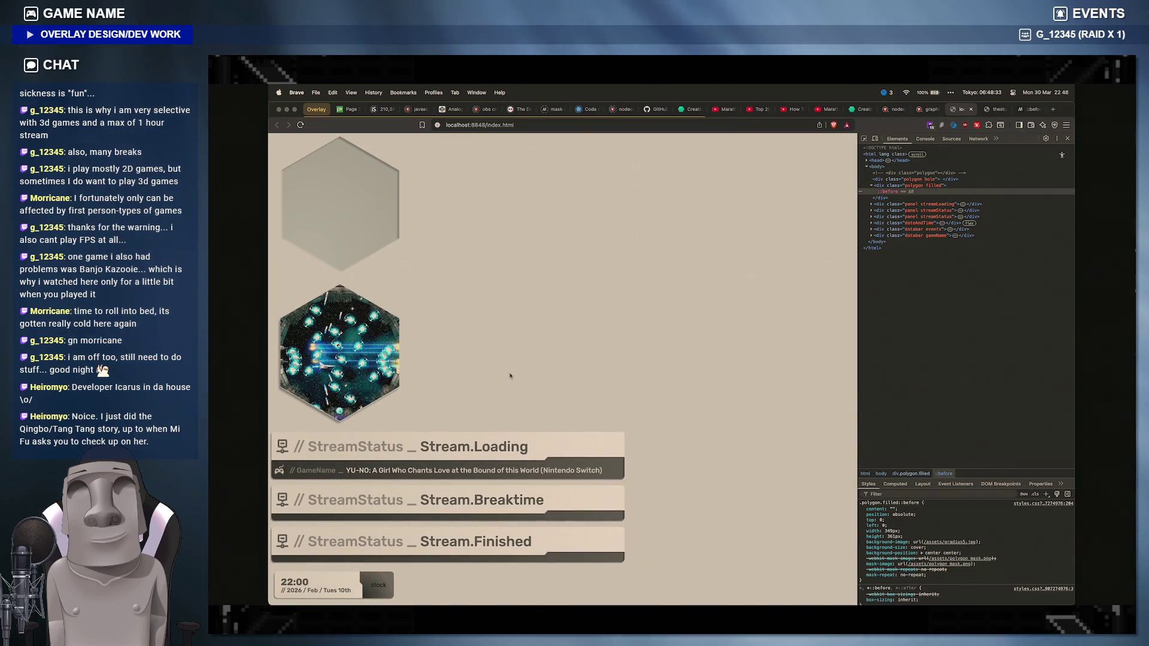
Step: Nudge the ::before top offset between 1px and 2px in DevTools to settle on 2px
mouse_move(900, 521)
left_click(880, 521)
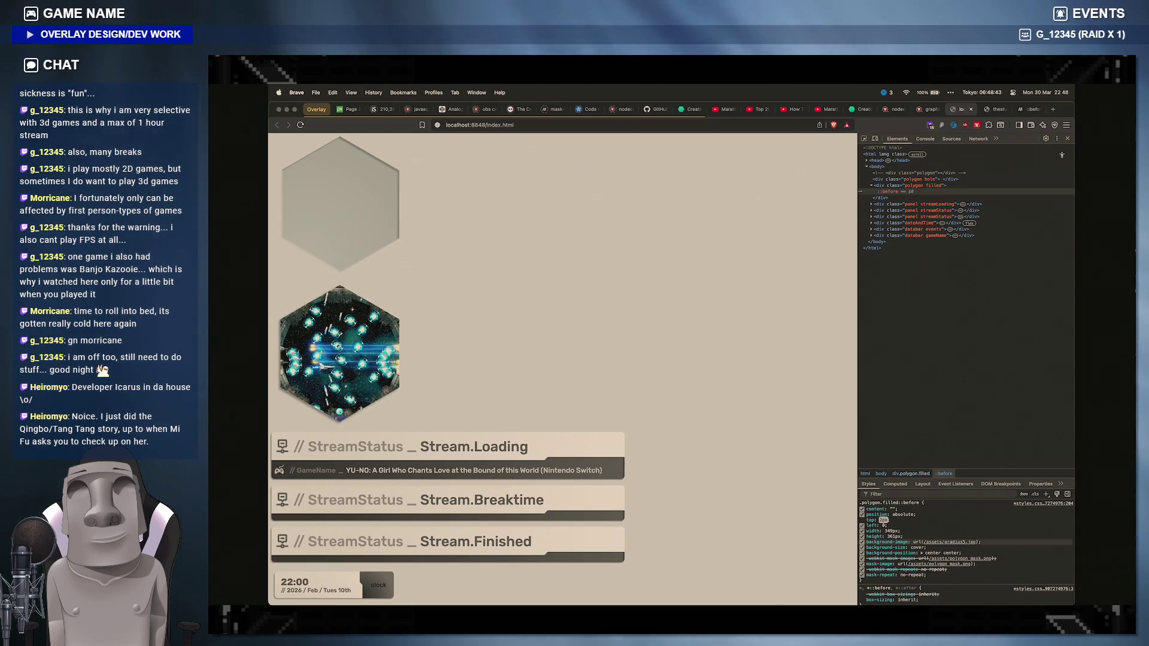
key("Down")
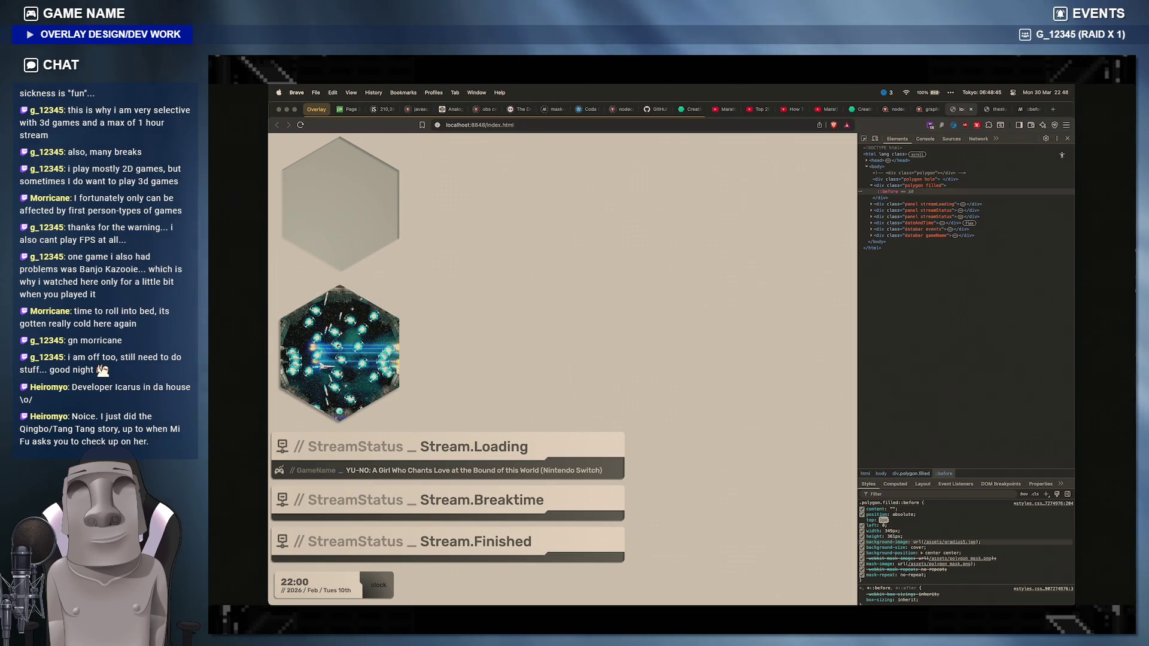
key("Up")
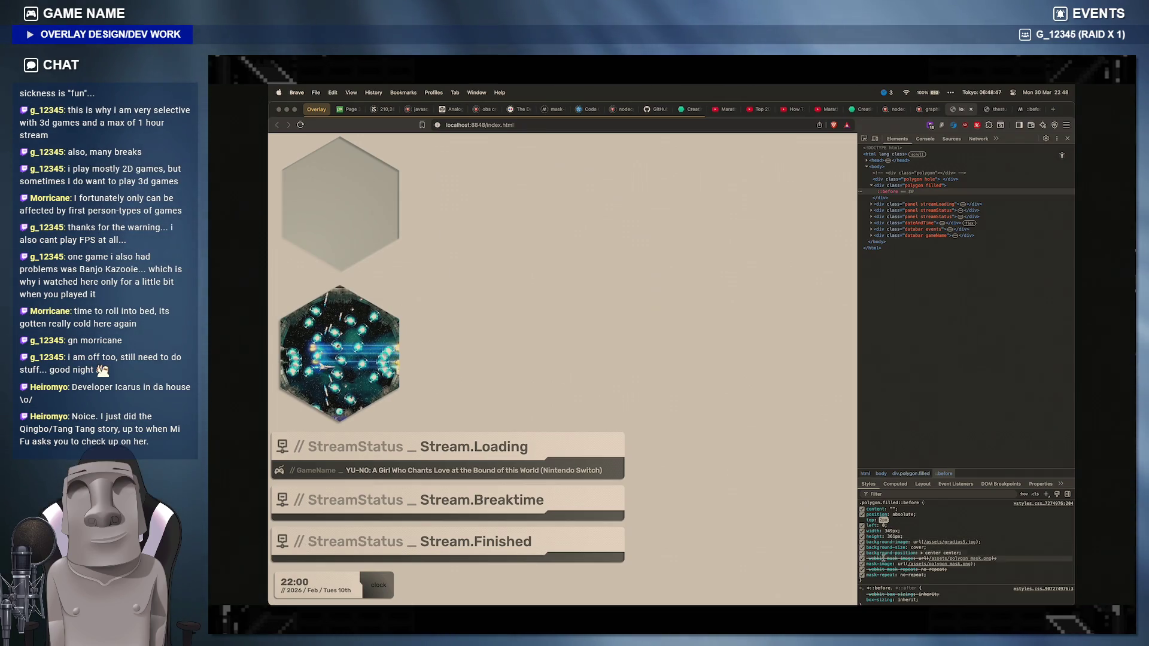
Step: Change the ::before top value to 2px in styles.scss, save and check the hexagon in Brave
left_click(747, 594)
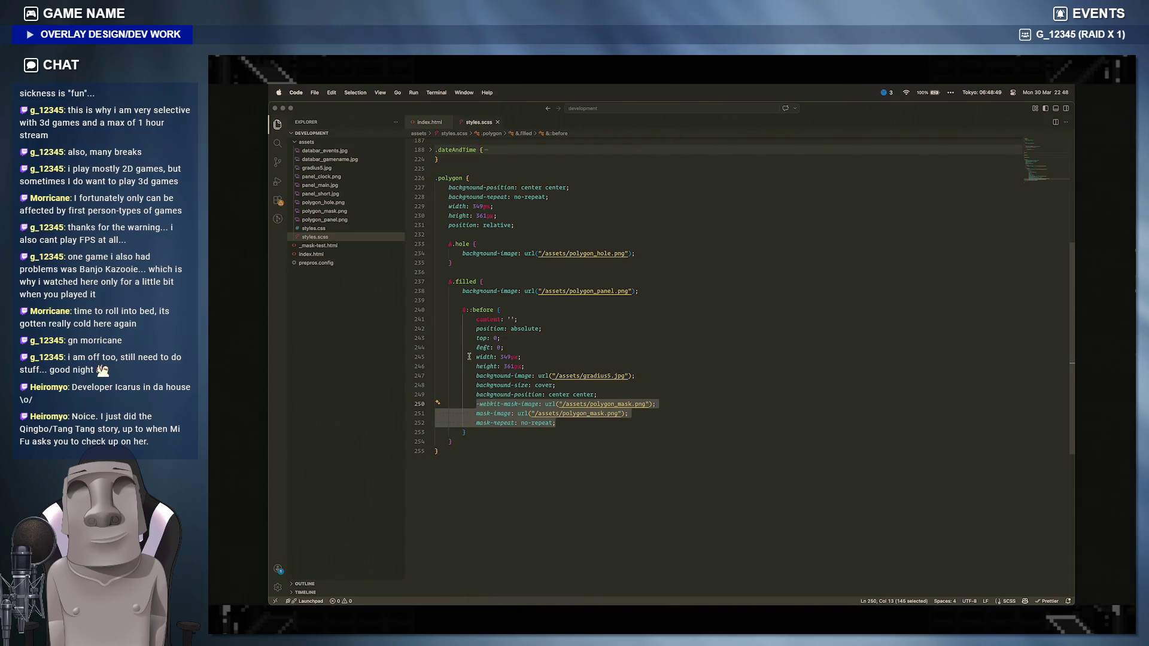
double_click(496, 339)
type("2px")
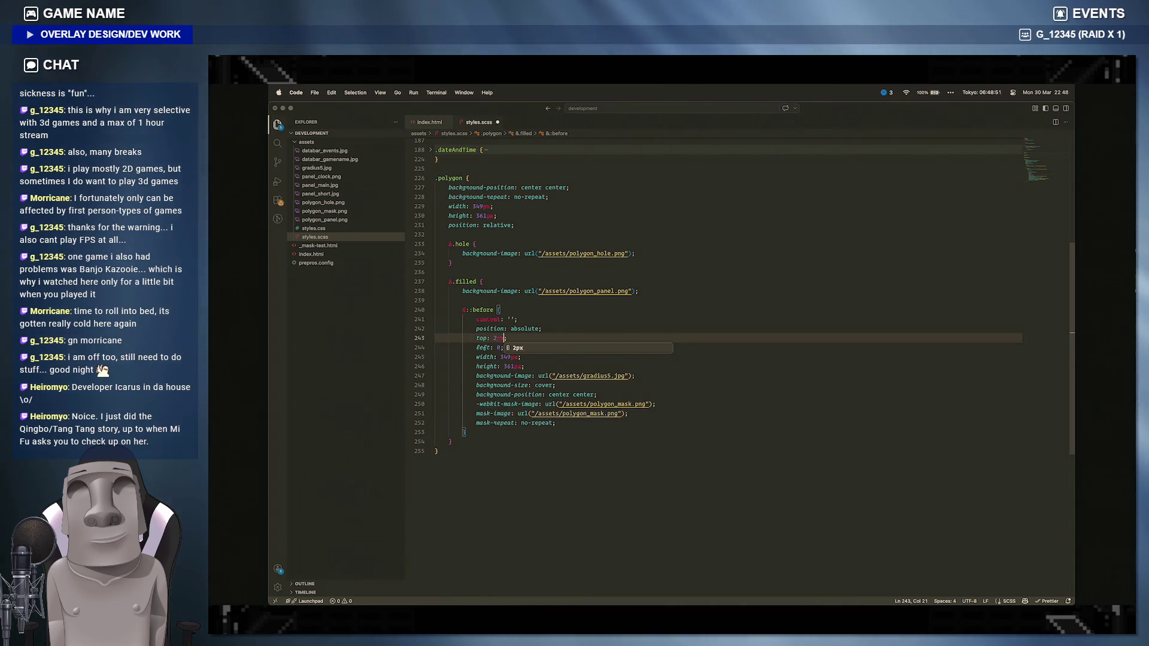
key("ctrl+s")
left_click(491, 595)
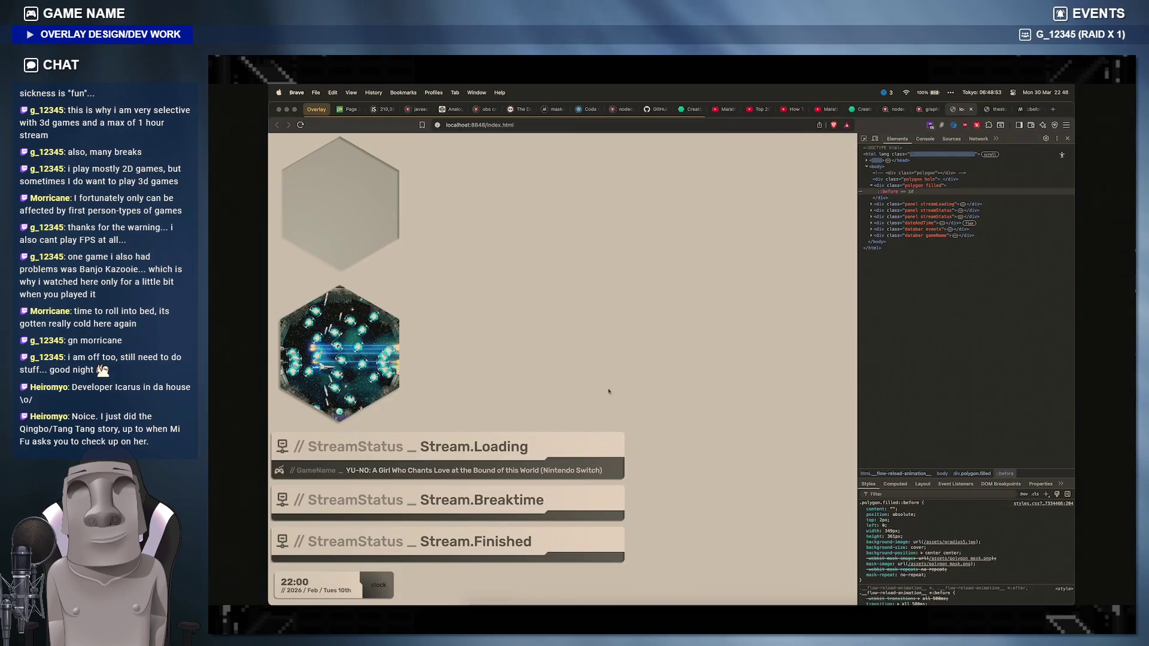
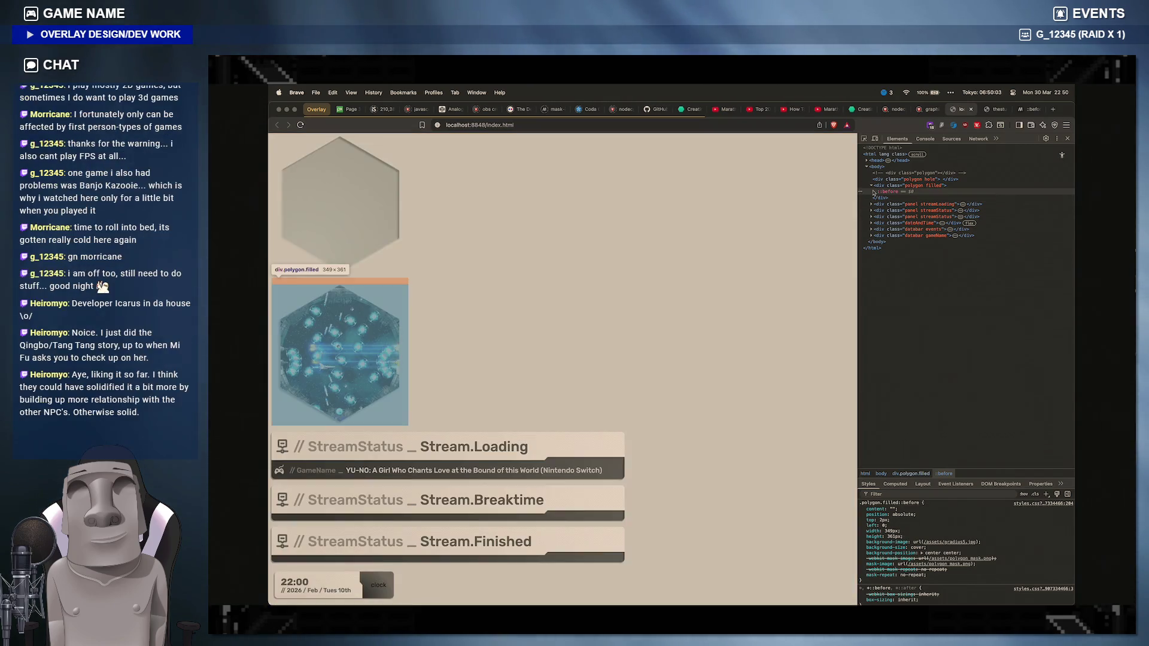
Step: Inspect the div.polygon.filled element's styles in DevTools, then bring Figma forward
left_click(916, 185)
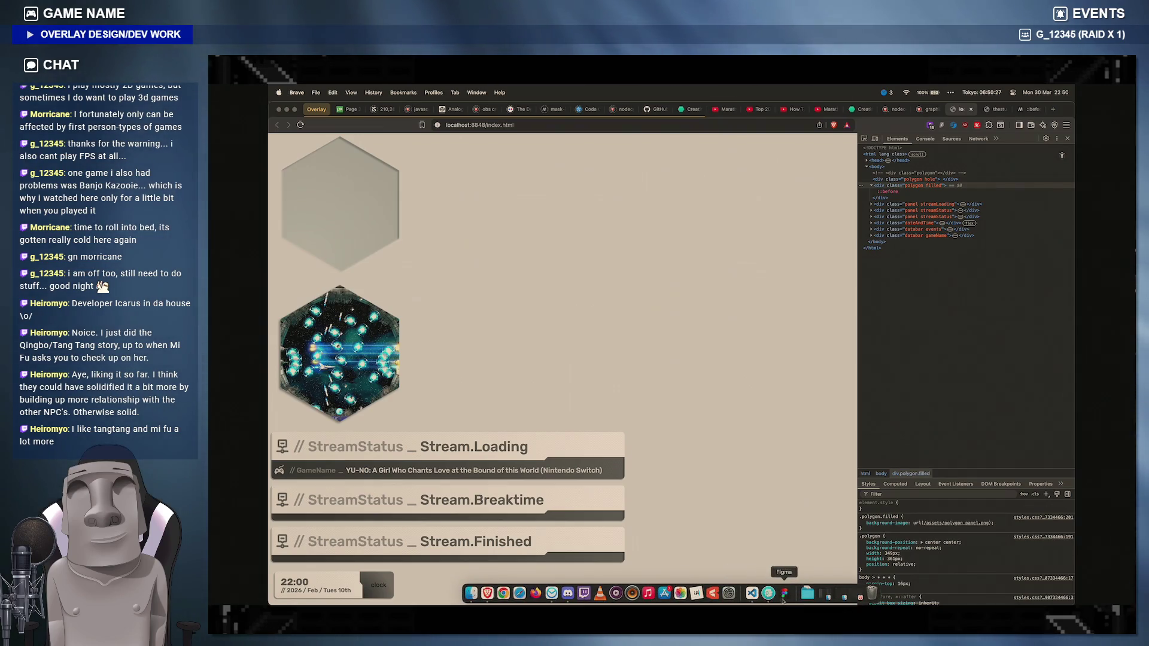
left_click(783, 592)
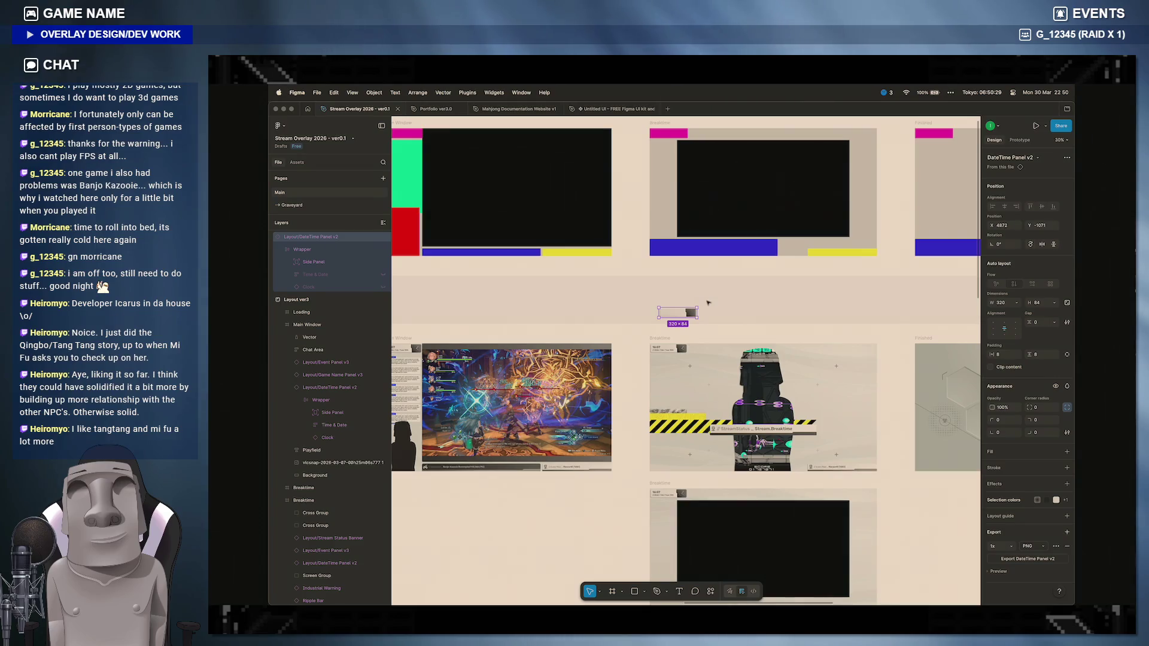
Step: Delete the stray DateTime Panel v2, review the Chuukana Janshi label's parent layer, and fit all frames in view
key("BackSpace")
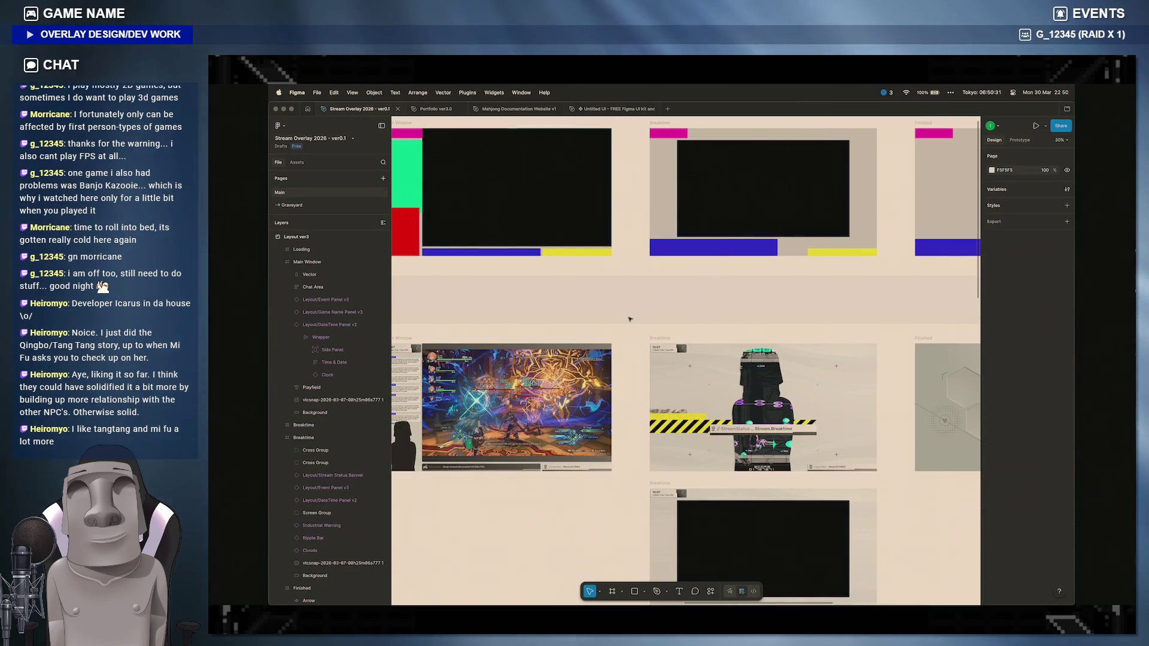
scroll(642, 326, "down", 5)
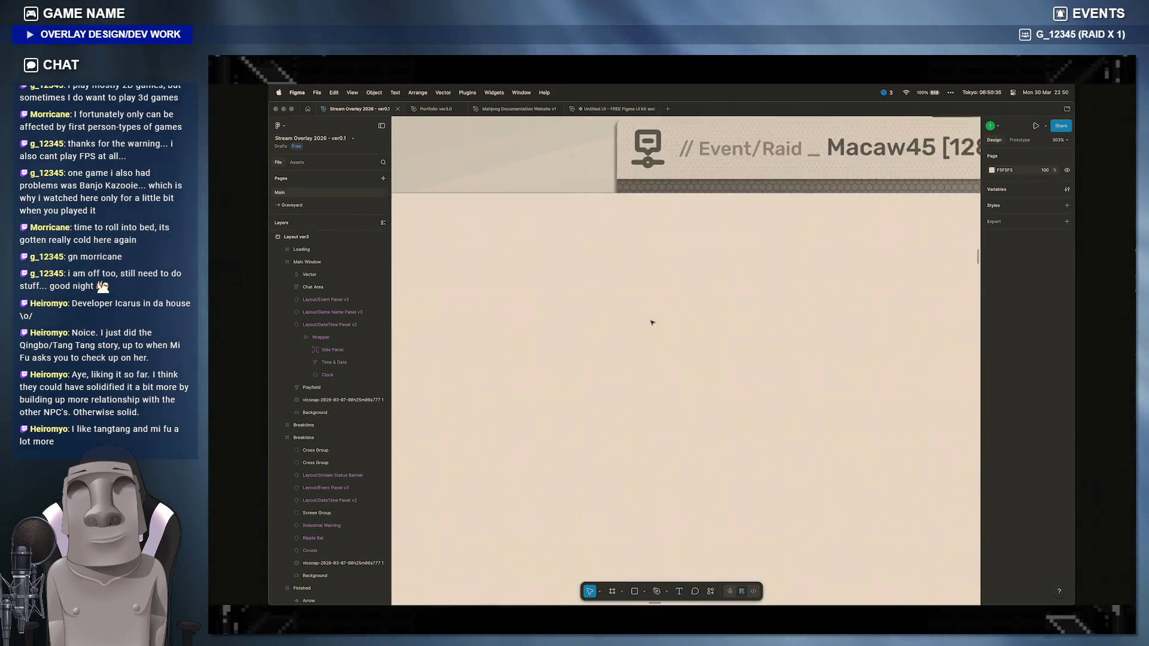
scroll(583, 395, "up", 8)
scroll(652, 322, "up", 3)
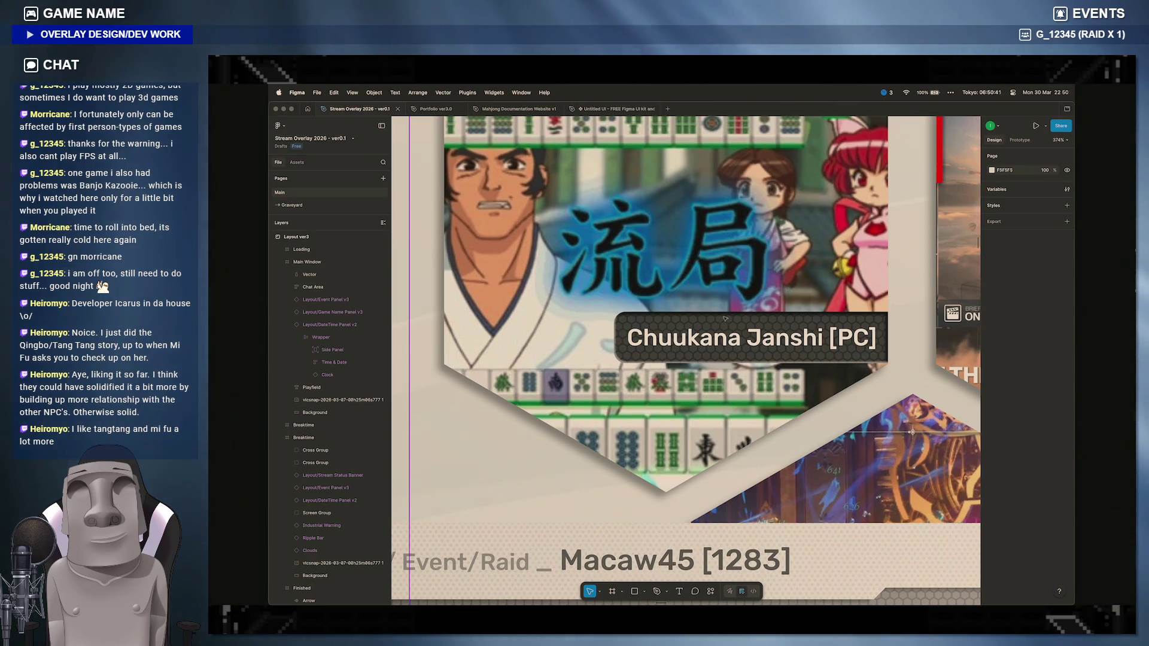
left_click(713, 332)
key("shift+Return")
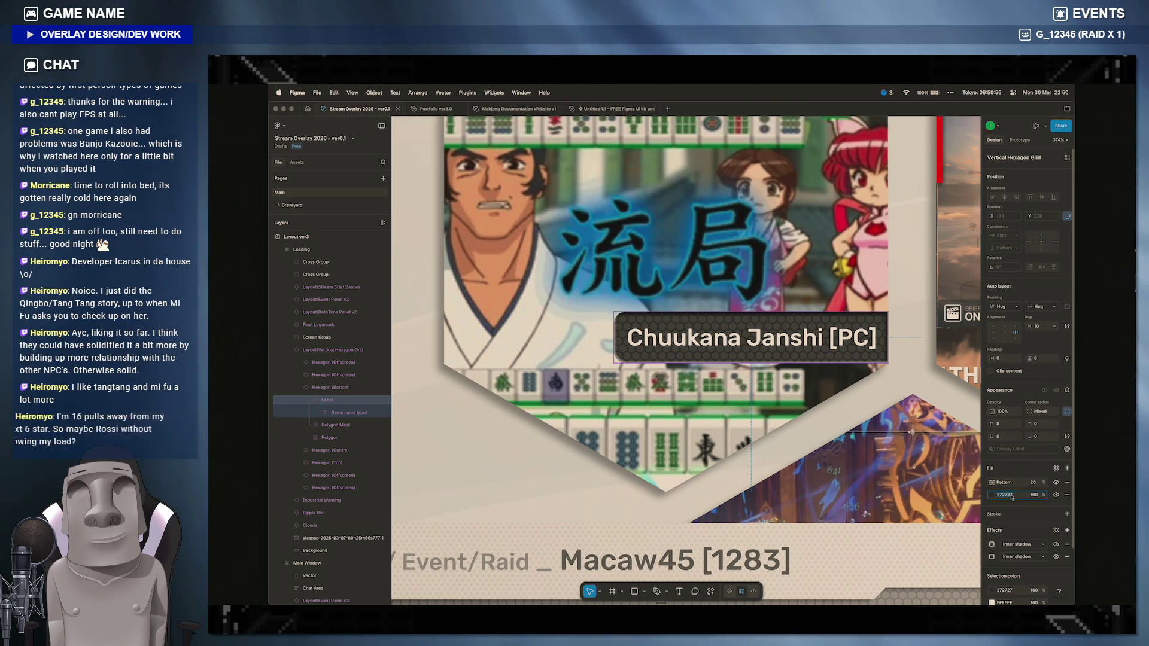
key("shift+1")
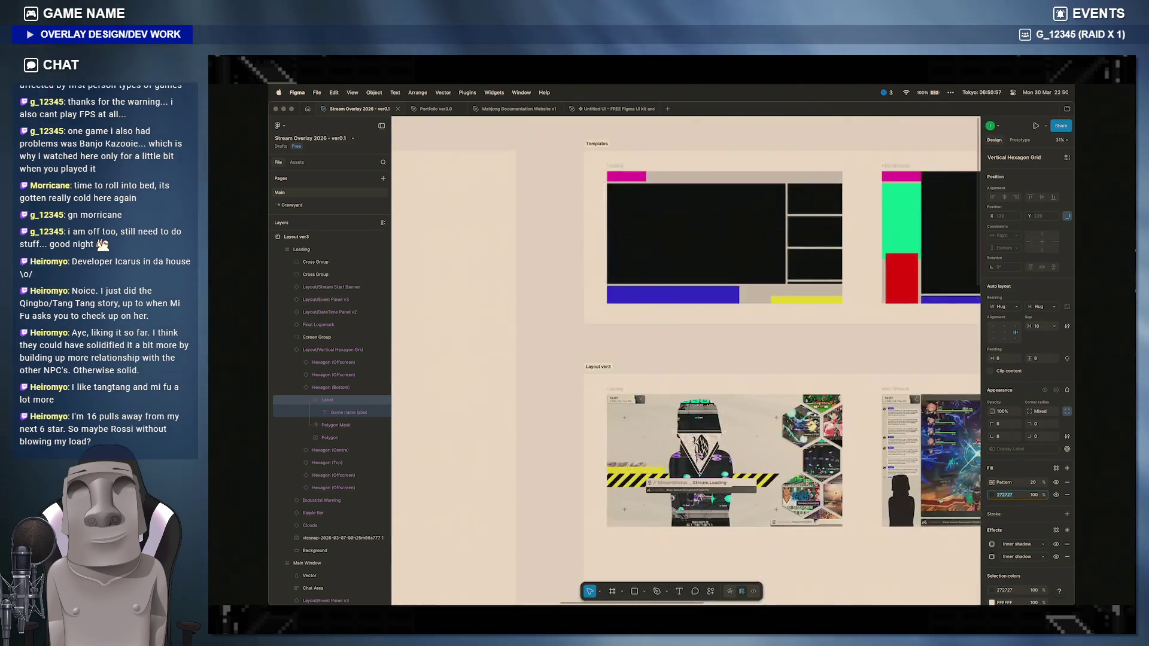
scroll(718, 359, "down", 5)
scroll(718, 359, "up", 5)
scroll(809, 267, "up", 5)
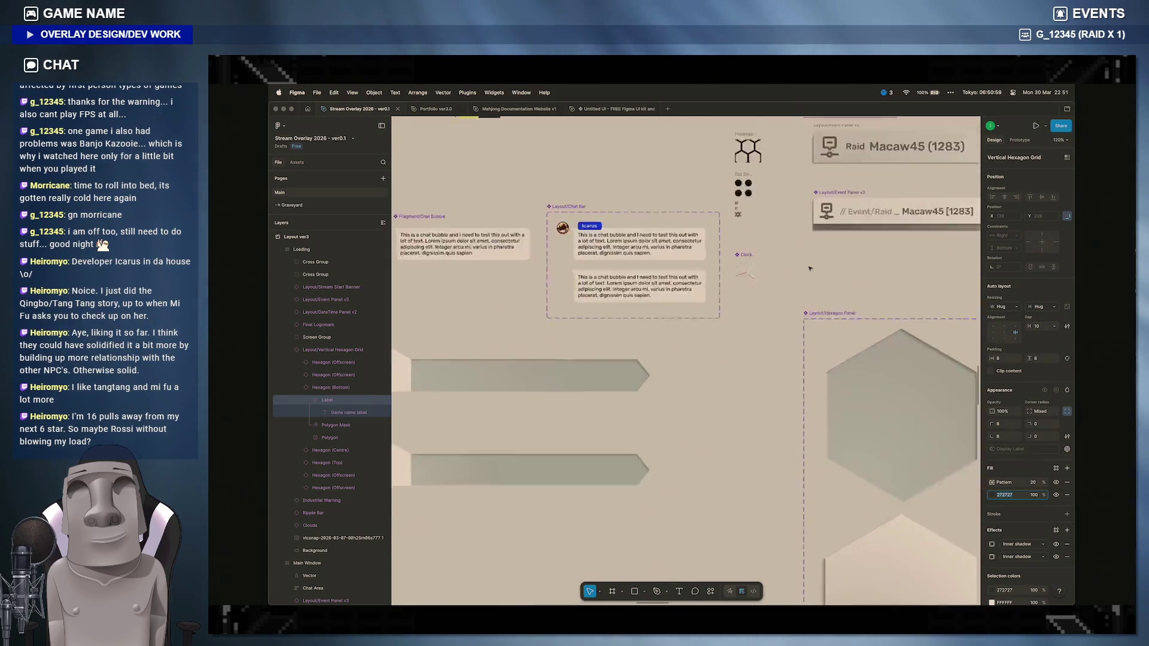
scroll(809, 267, "up", 3)
scroll(746, 255, "up", 3)
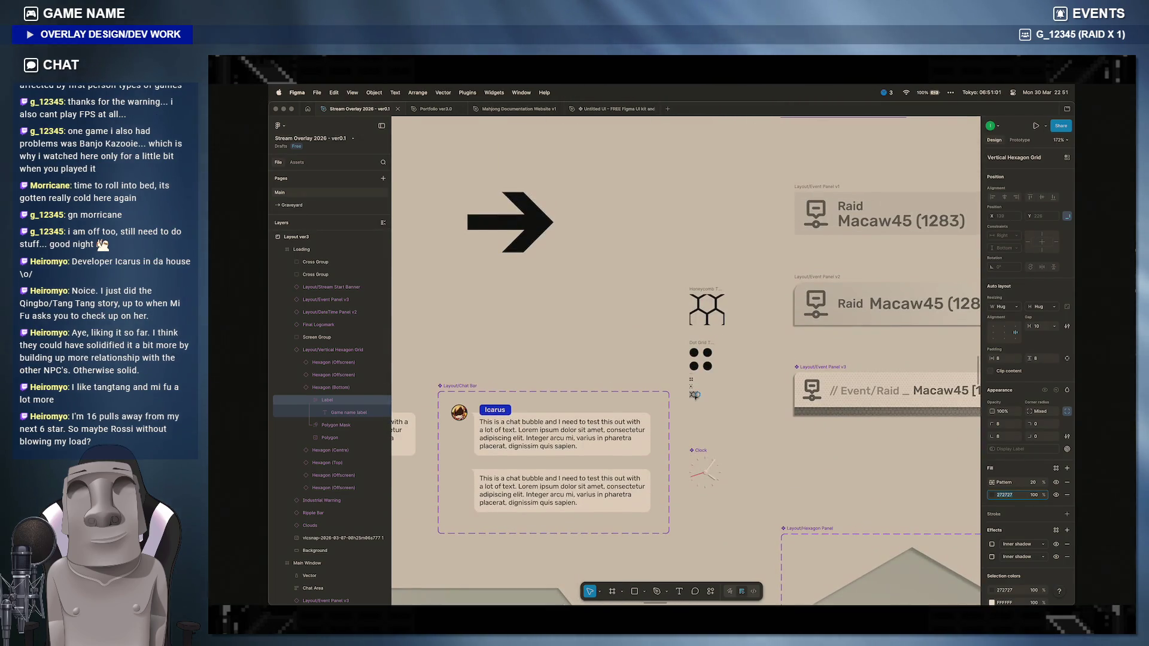
scroll(740, 235, "up", 2)
scroll(740, 234, "down", 6)
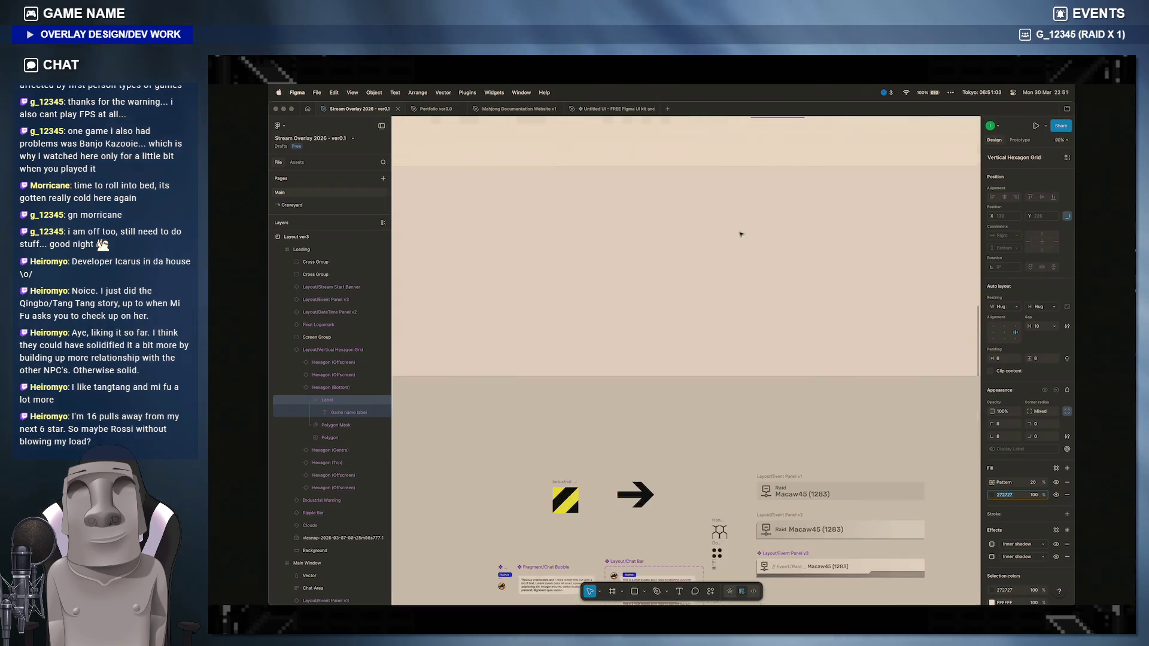
scroll(741, 235, "down", 2)
scroll(740, 234, "down", 4)
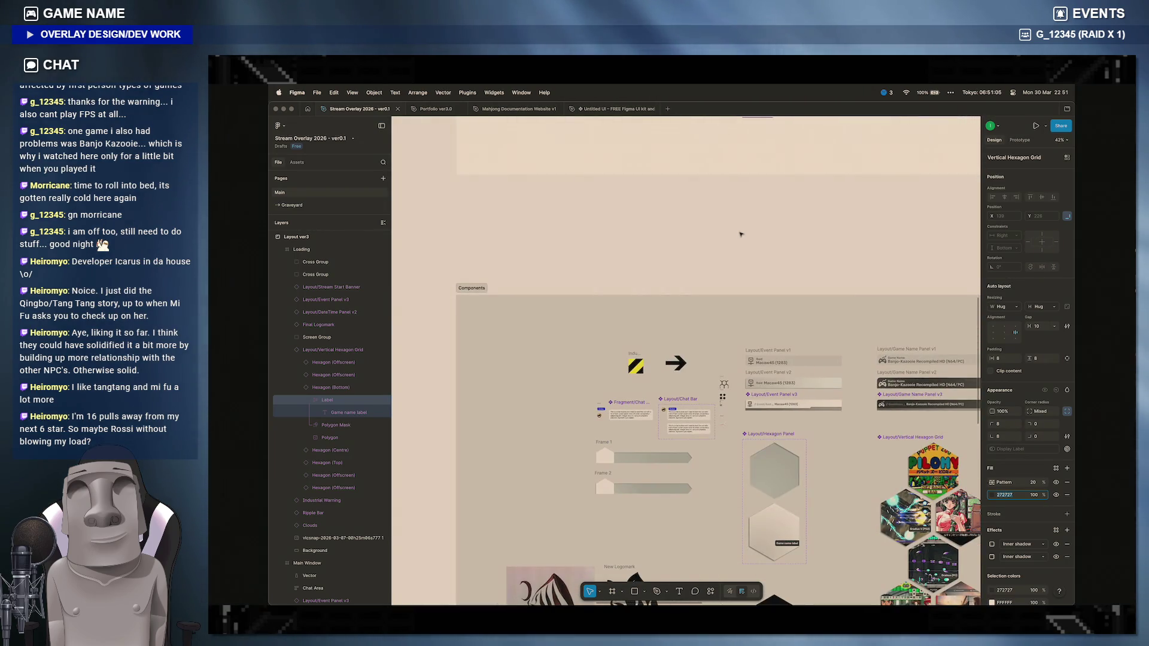
scroll(741, 234, "up", 5)
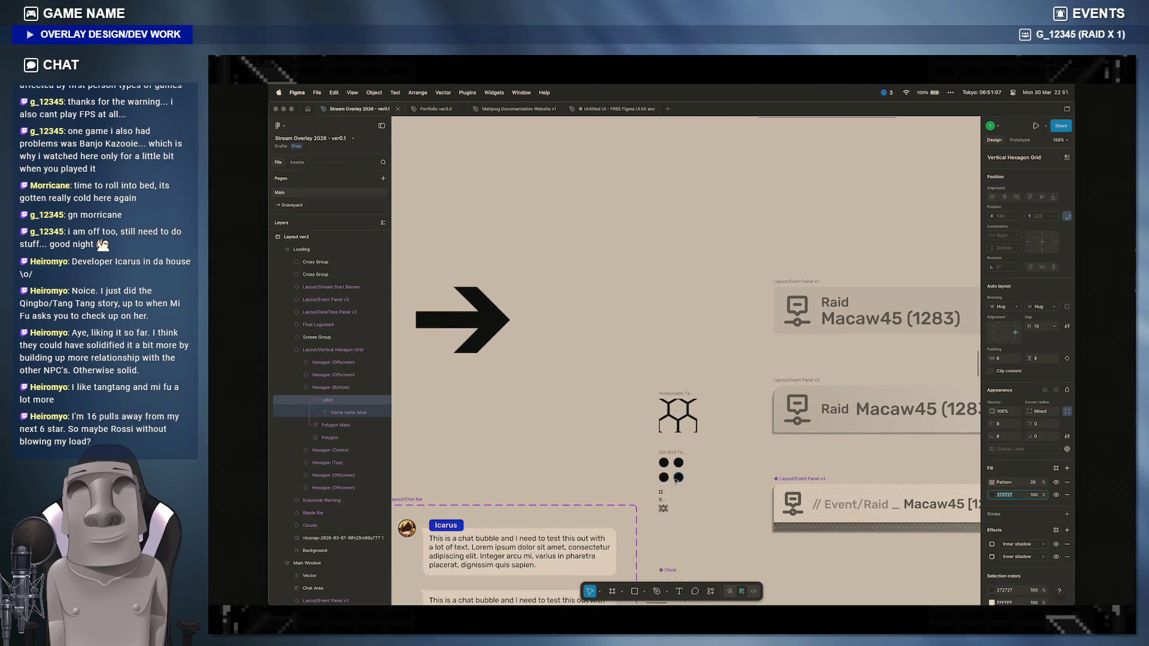
scroll(740, 234, "up", 3)
scroll(663, 503, "up", 4)
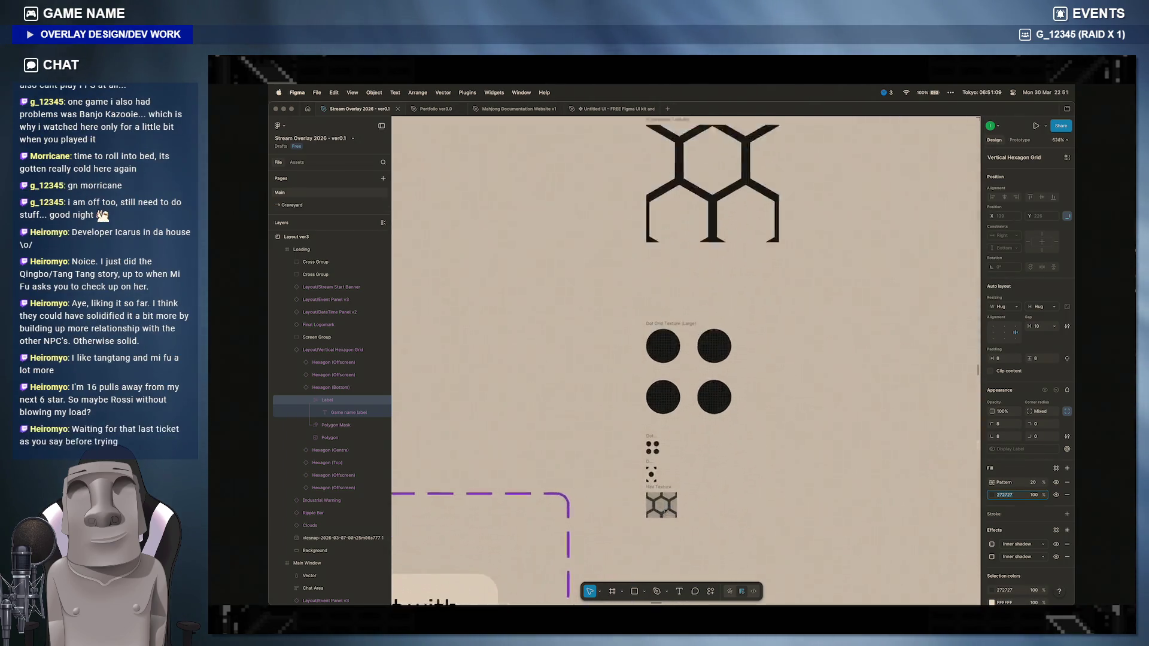
Step: Duplicate Hex Texture to its right as Hex Texture Background and recolour its B5B5B5 grey to 363636
left_click(659, 503)
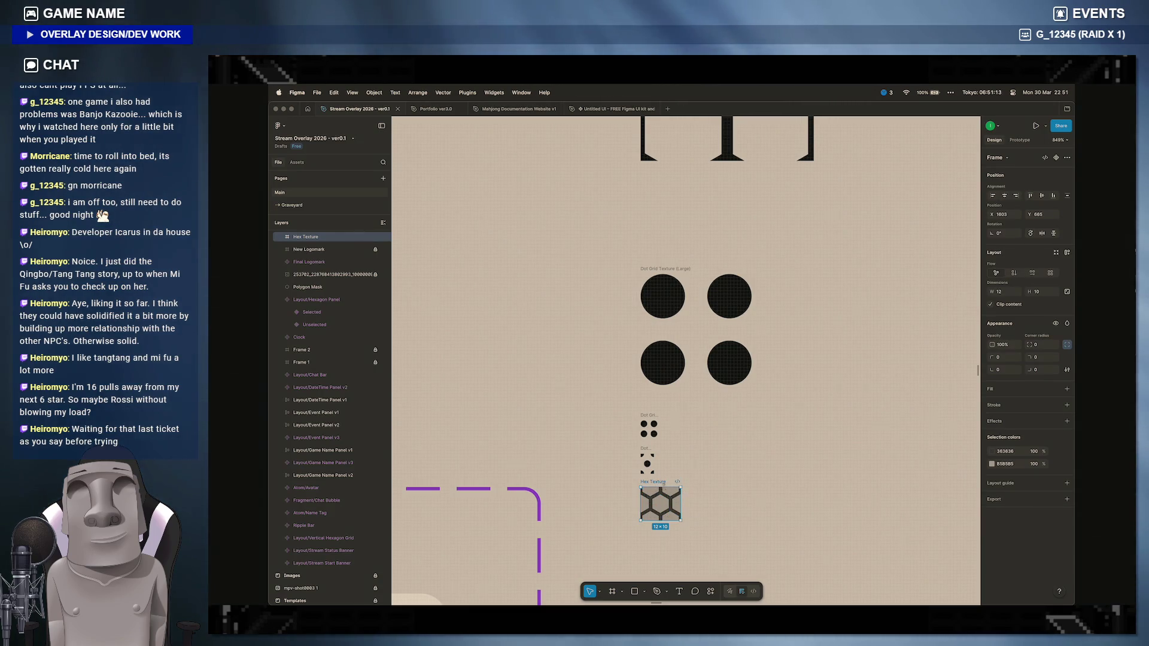
mouse_move(663, 500)
left_mouse_down()
mouse_move(715, 500)
mouse_move(663, 486)
left_mouse_up()
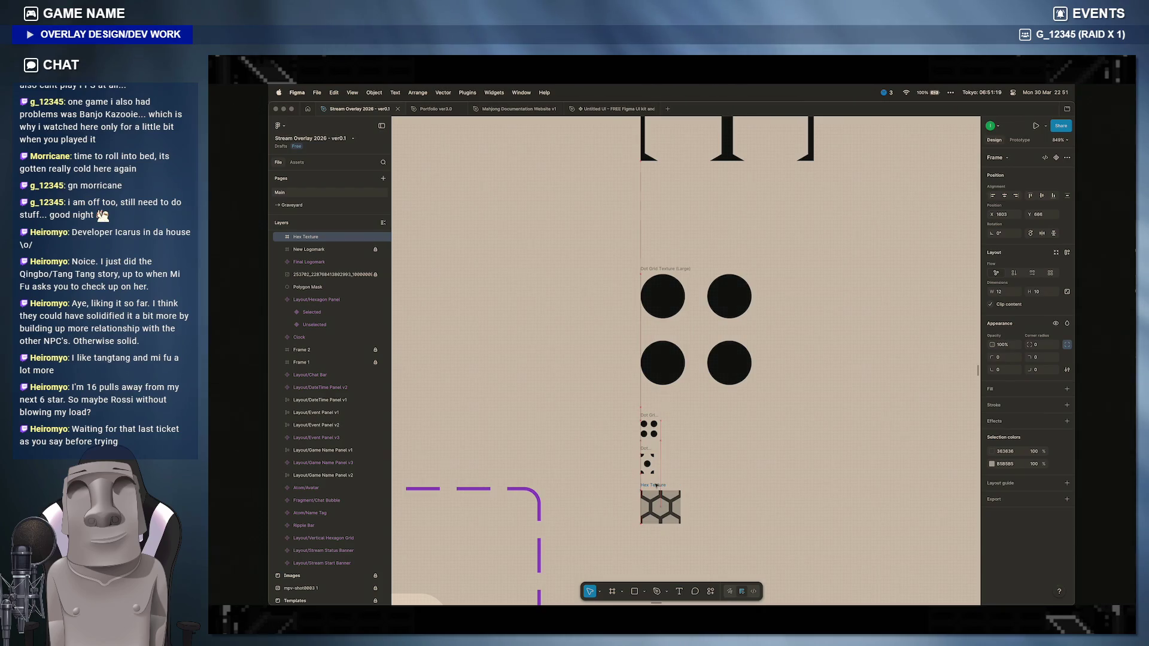
left_click_drag(655, 487, 724, 485, "alt")
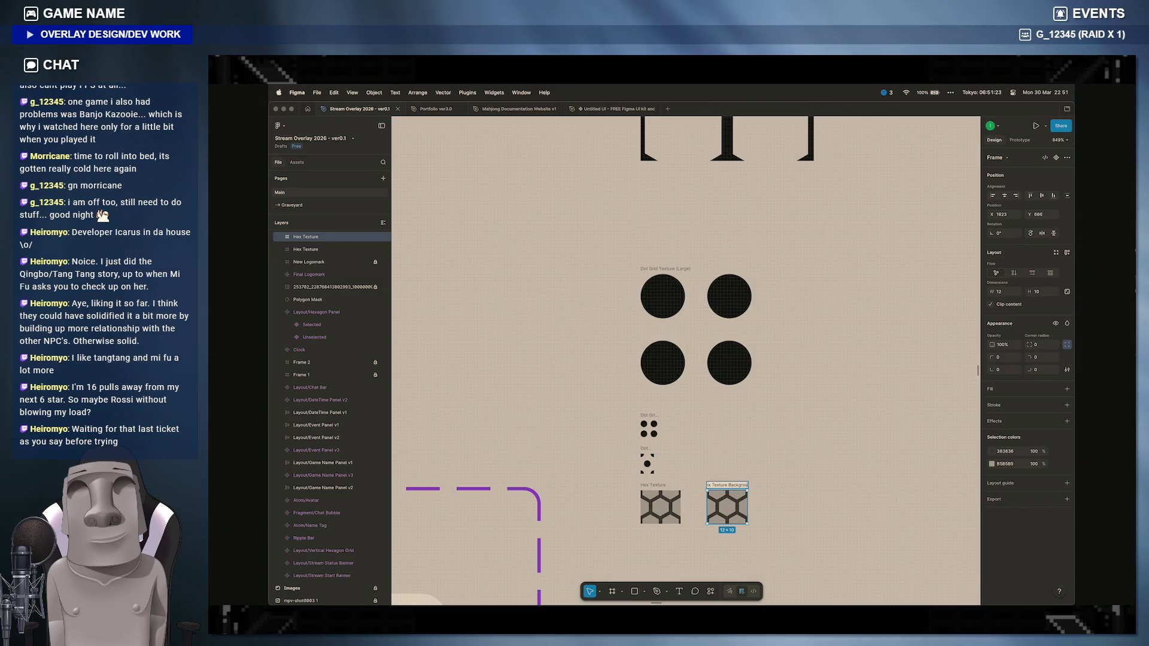
left_click(1012, 463)
type("363636")
key("Return")
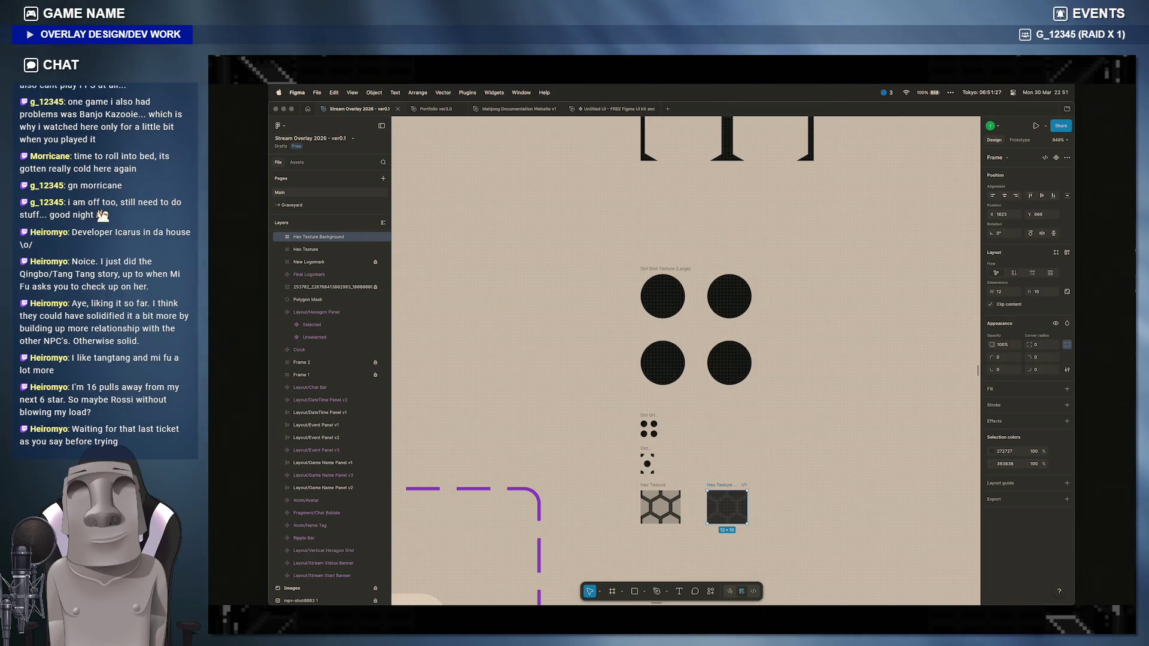
left_click(807, 489)
scroll(807, 489, "down", 3)
scroll(806, 488, "down", 3)
scroll(806, 489, "down", 4)
scroll(805, 489, "up", 4)
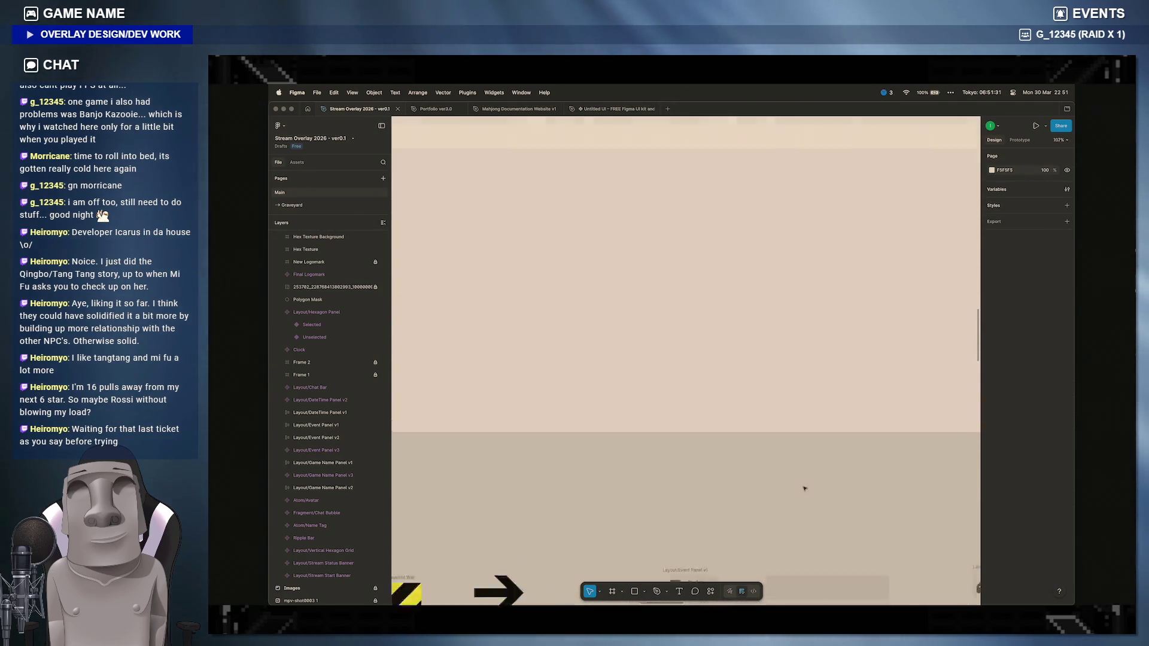
scroll(804, 488, "down", 5)
scroll(628, 359, "up", 5)
scroll(450, 444, "up", 4)
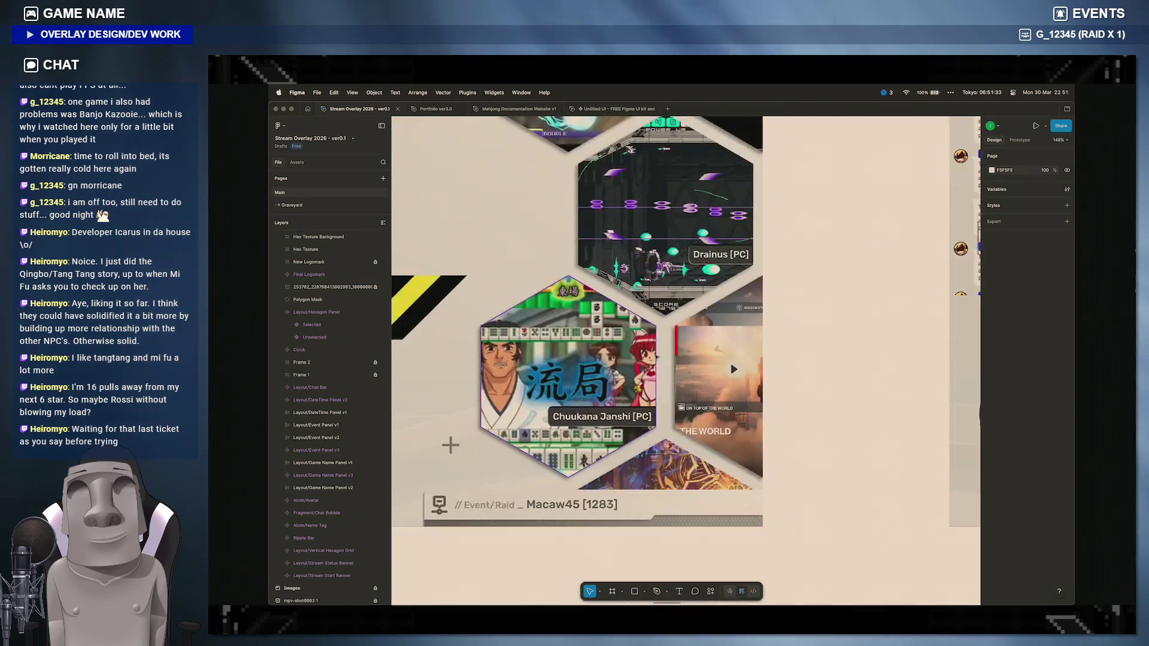
scroll(629, 377, "up", 5)
scroll(628, 377, "up", 3)
scroll(628, 395, "up", 2)
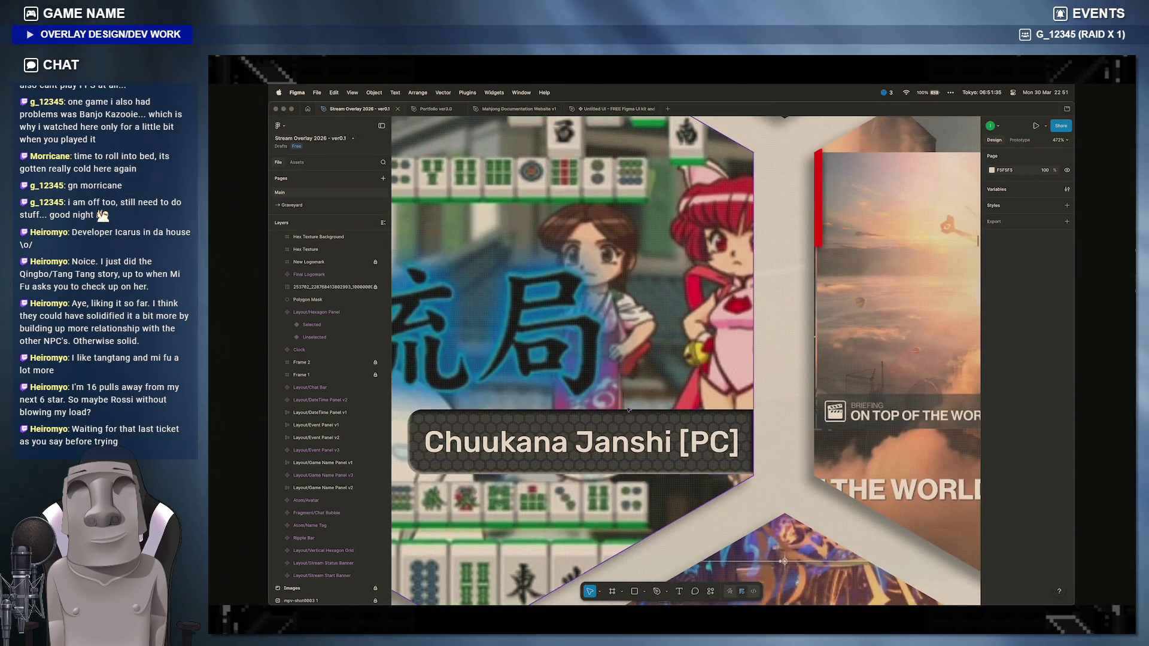
Step: Compare the game label, then lower the Hex Texture Background's dark fill toward 272727
left_click(582, 442)
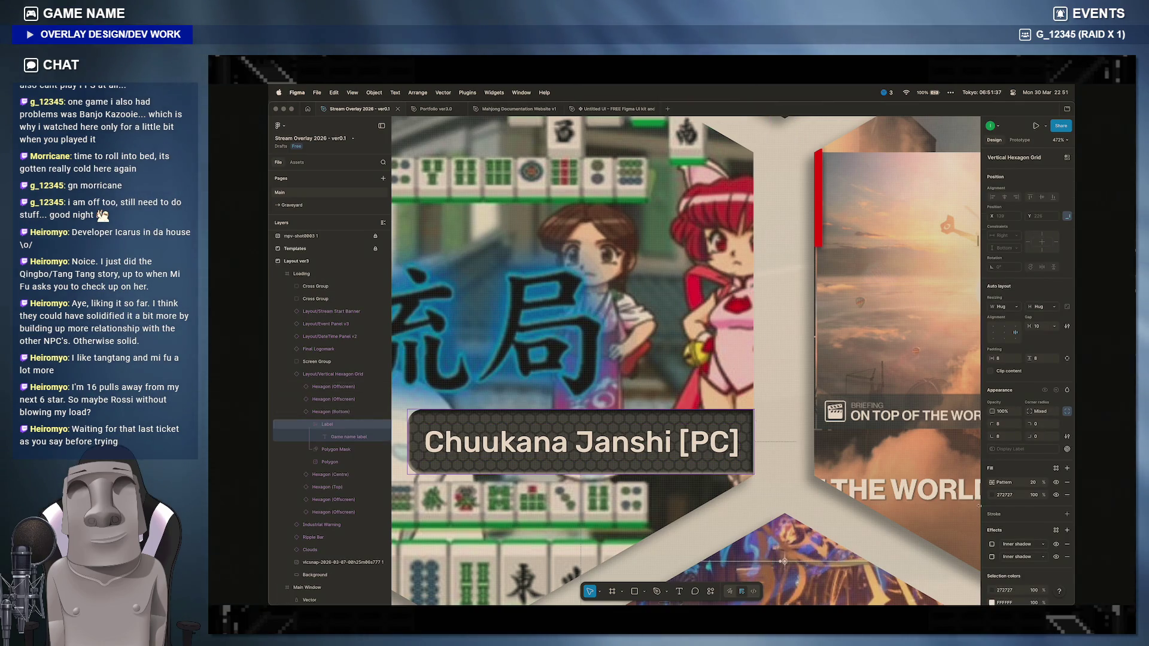
scroll(628, 360, "down", 5)
scroll(628, 359, "down", 4)
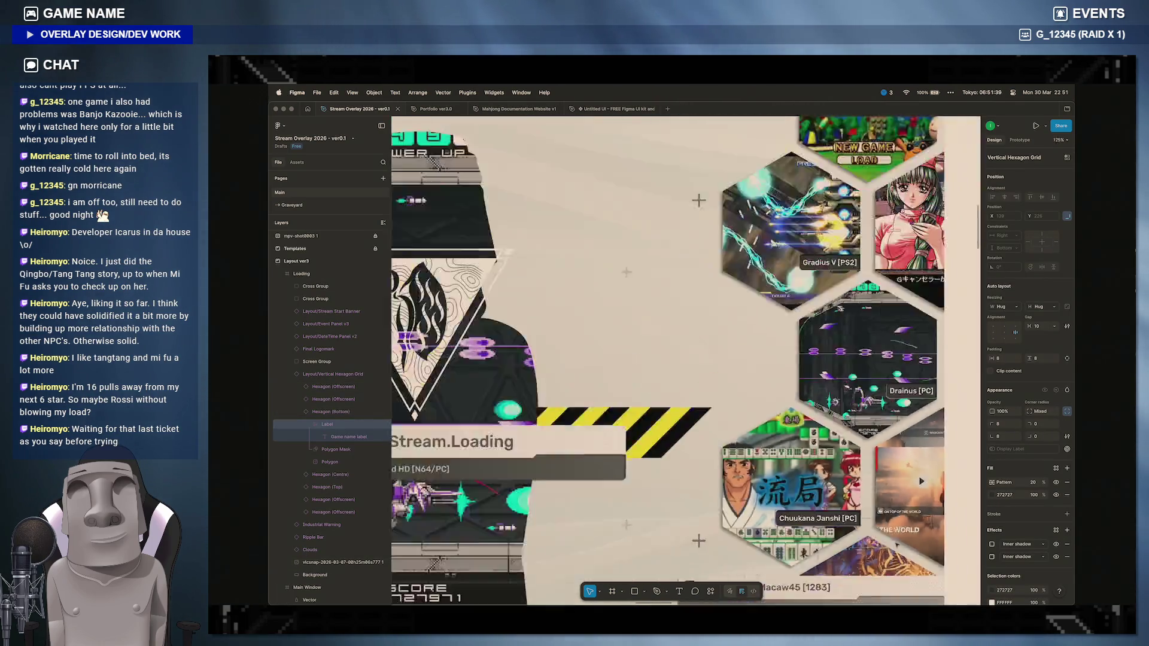
scroll(700, 377, "down", 6)
scroll(763, 404, "down", 4)
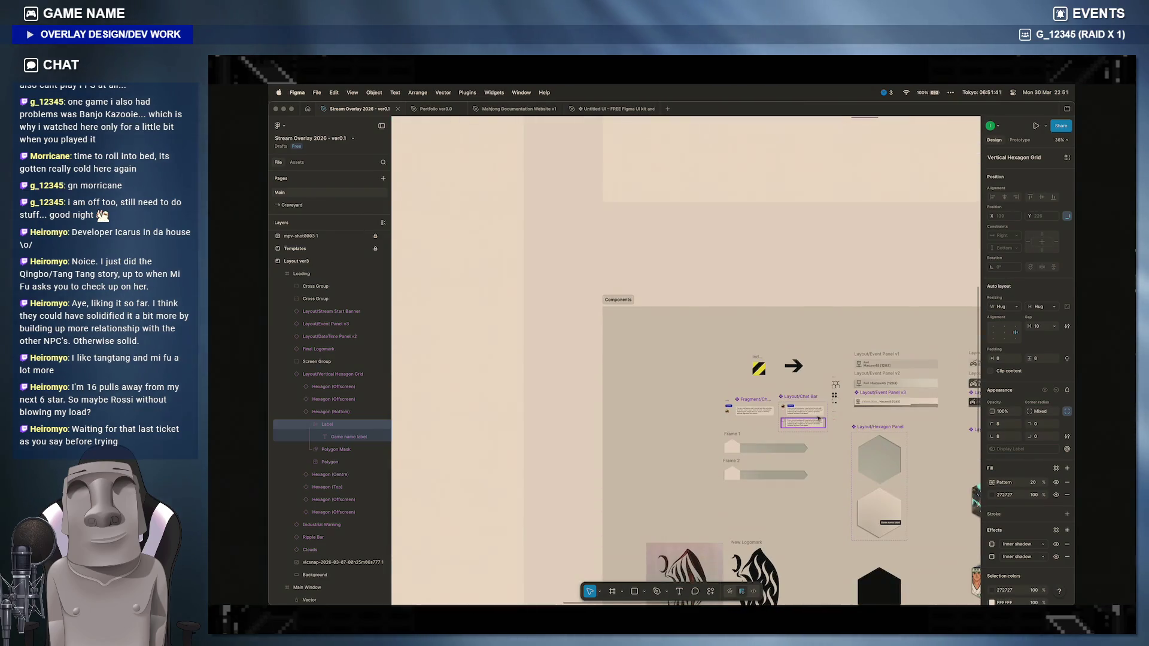
scroll(835, 385, "up", 6)
scroll(718, 358, "up", 5)
scroll(718, 341, "down", 4)
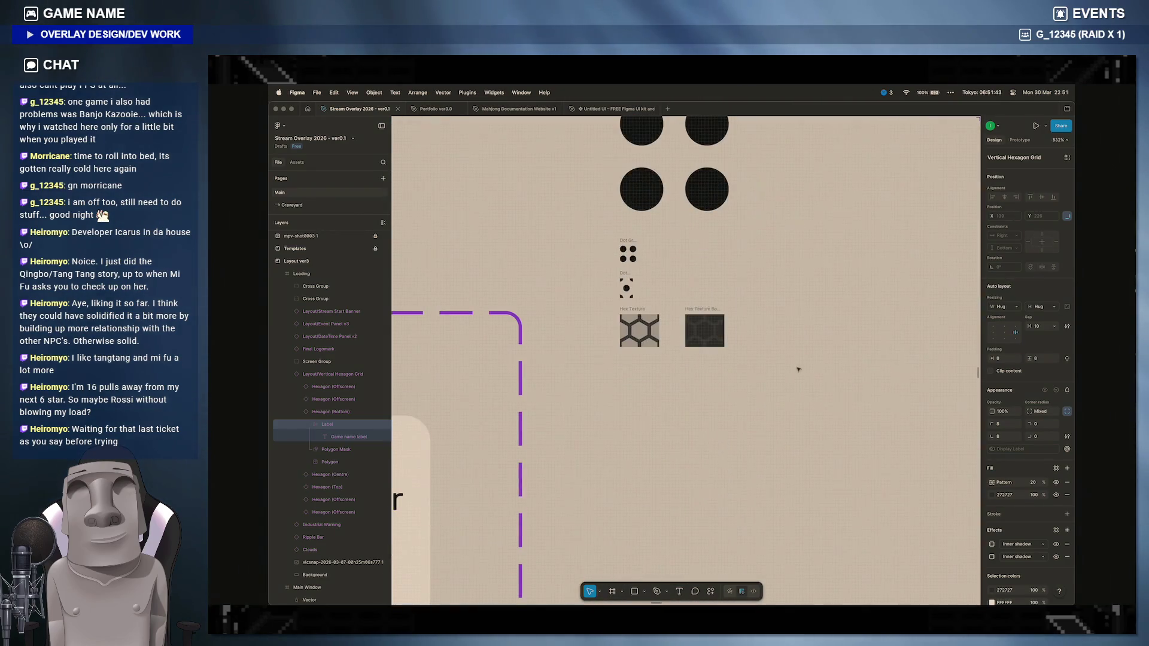
left_click(705, 327)
left_click(704, 328)
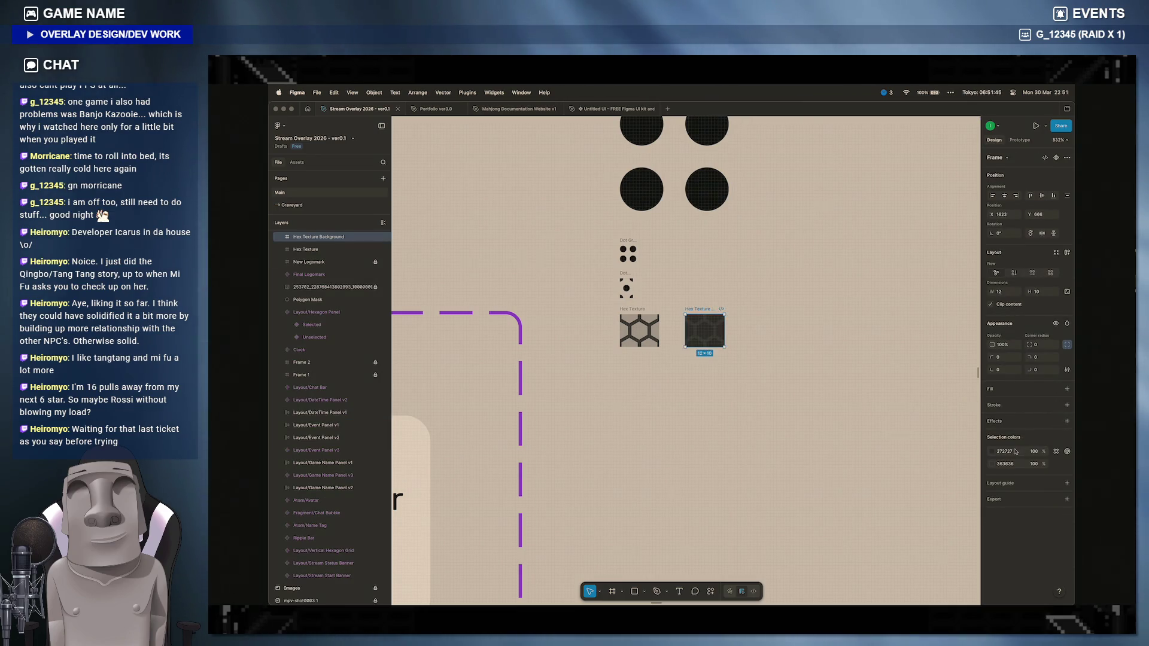
type("20")
key("Return")
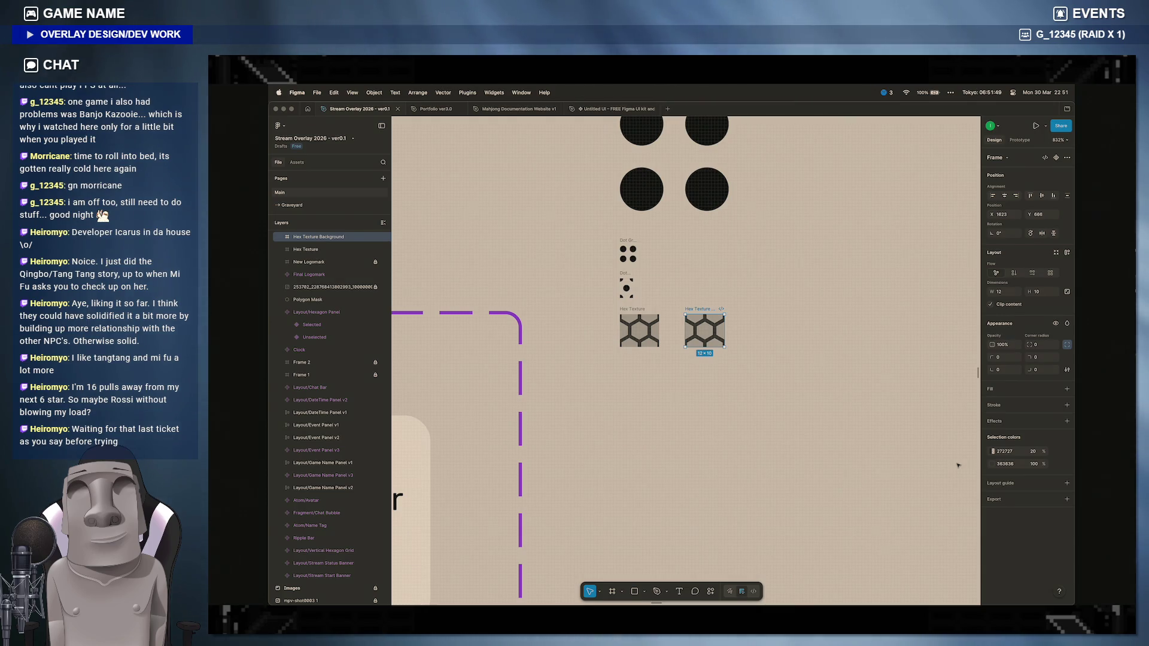
Step: Compare Hex Texture against Hex Texture Background and expand the background's Polygon layers
left_click(640, 330)
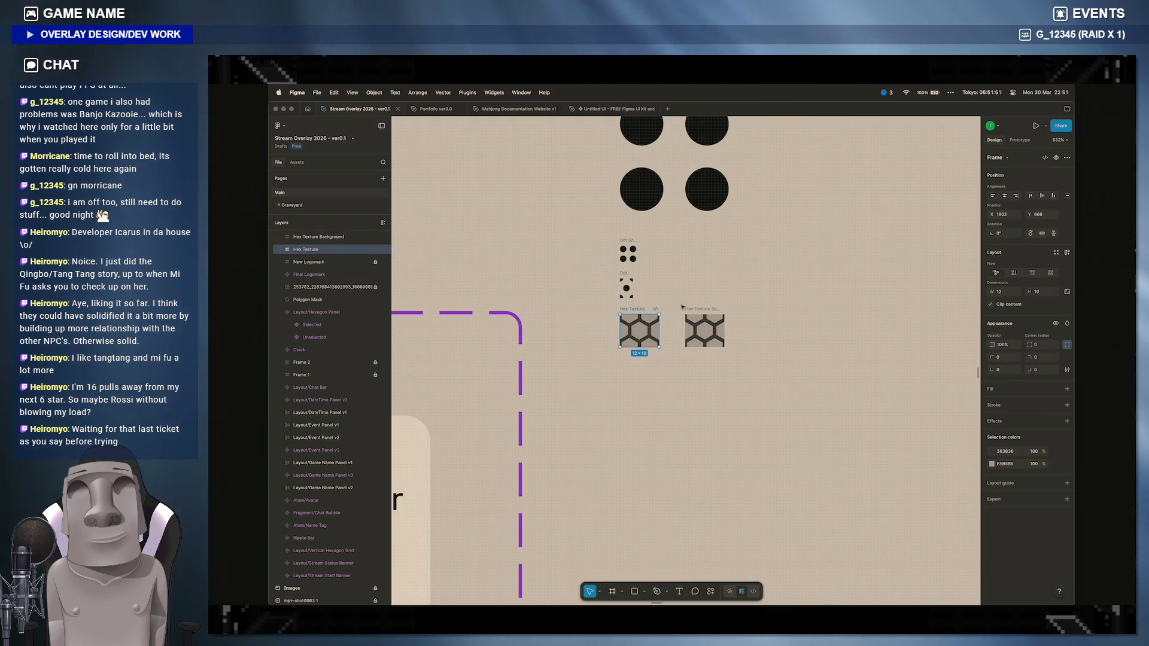
left_click(703, 329)
left_click(639, 330)
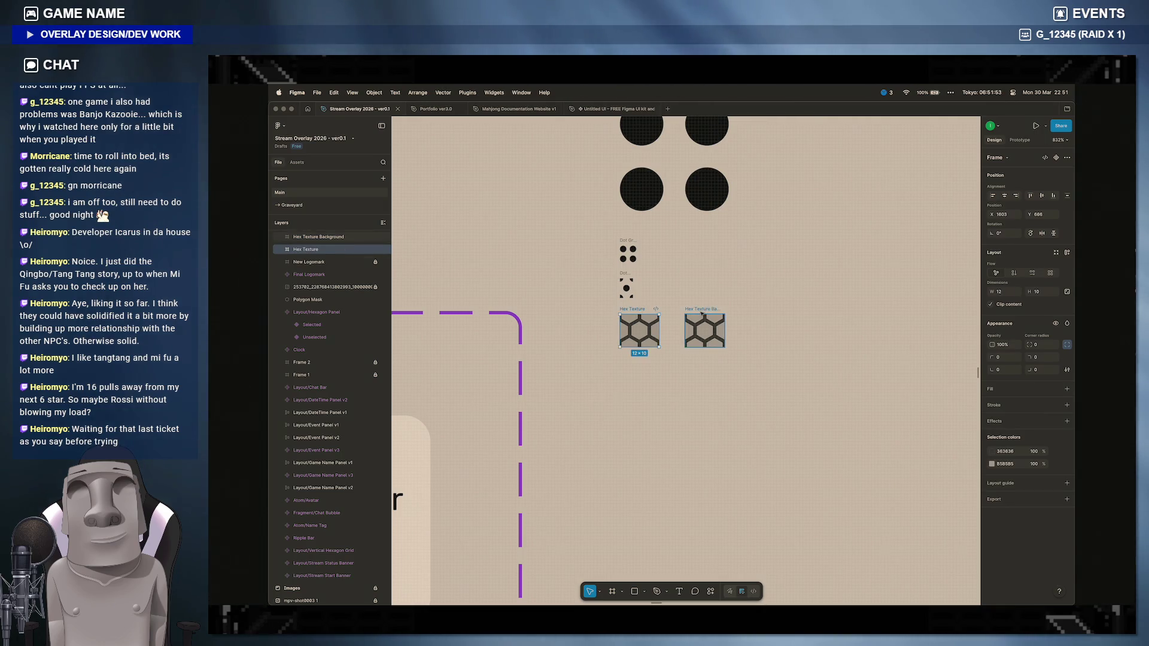
key("Escape")
left_click(639, 330)
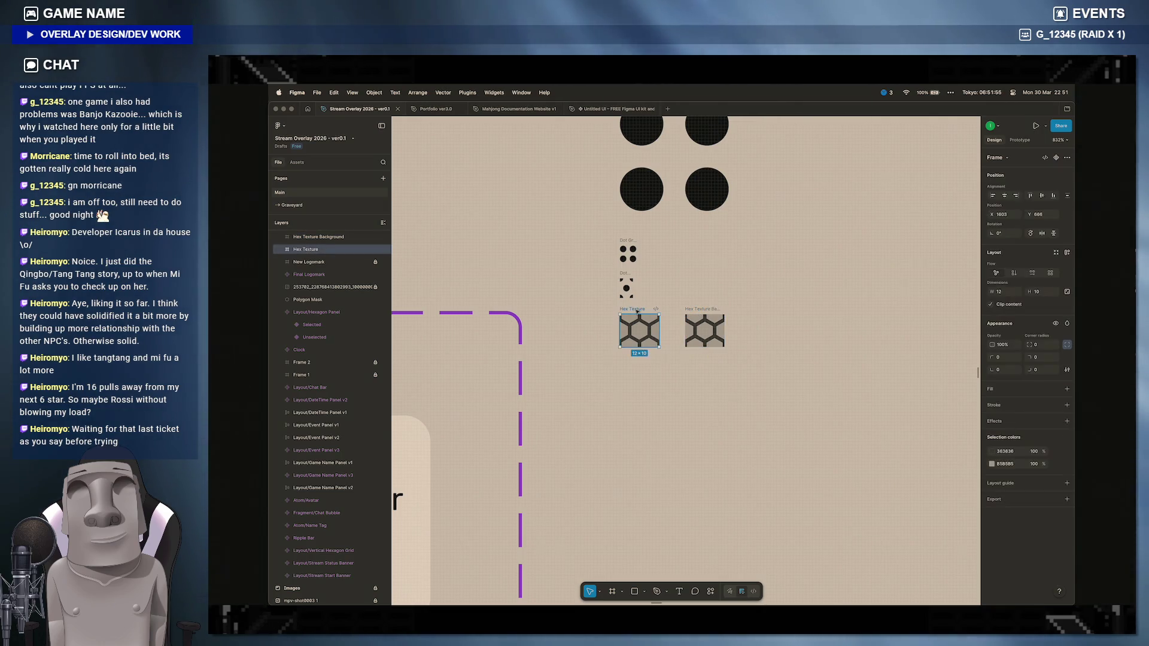
left_click(704, 329)
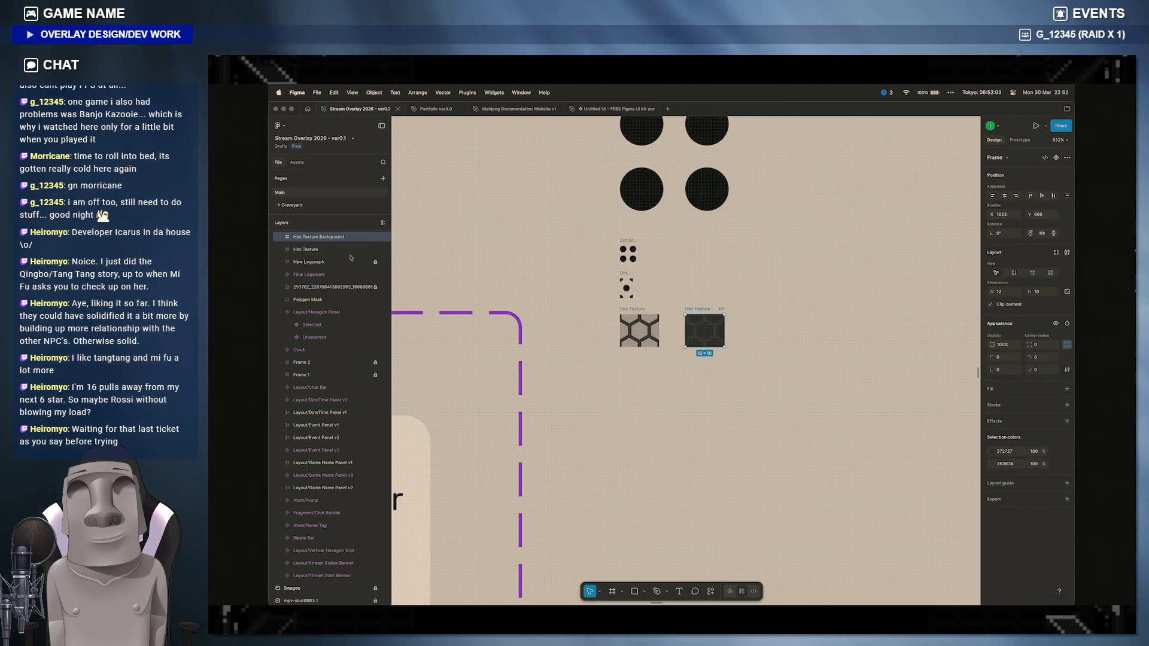
left_click(286, 236)
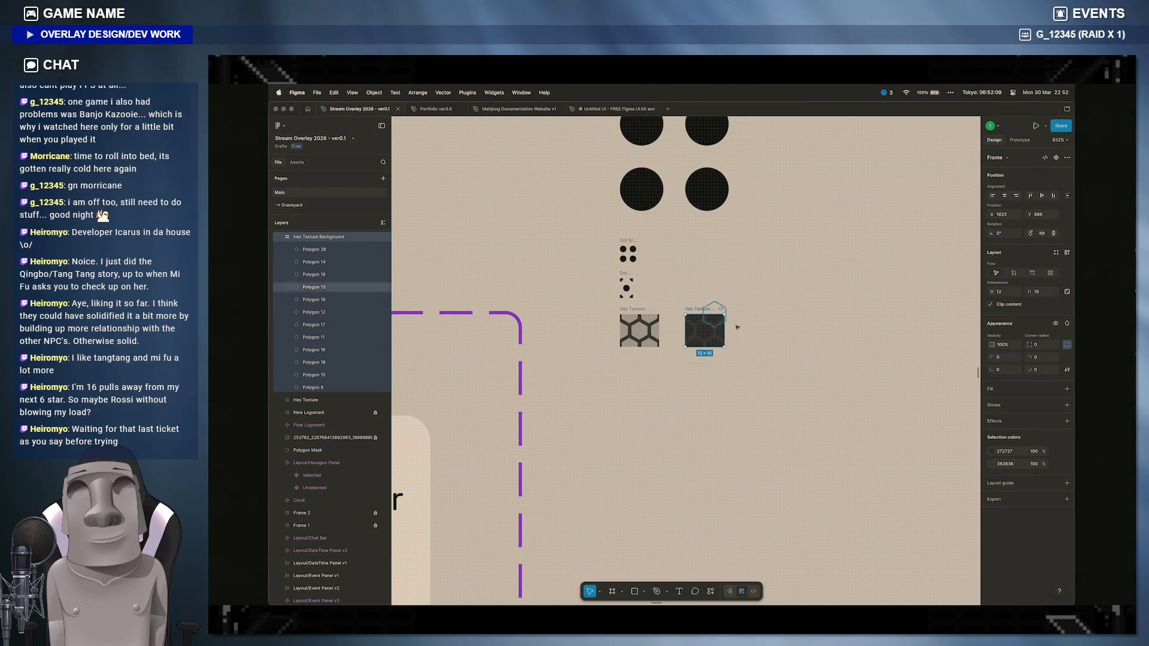
scroll(737, 328, "down", 5)
scroll(772, 323, "down", 5)
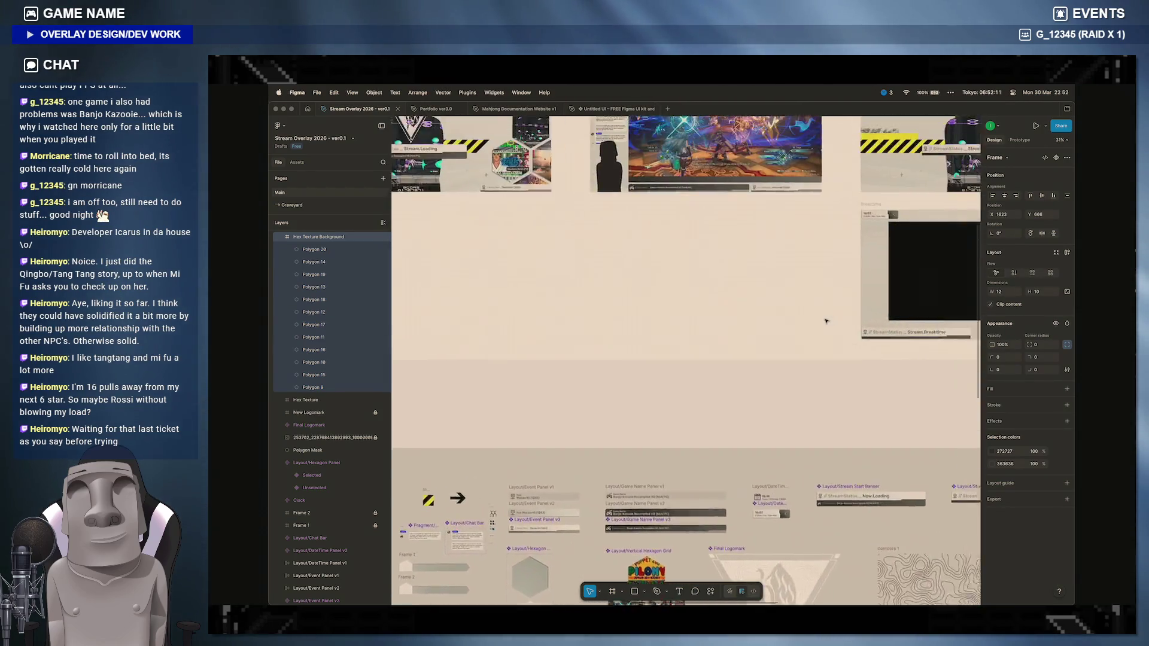
scroll(827, 321, "up", 5)
scroll(827, 320, "up", 5)
scroll(827, 320, "up", 3)
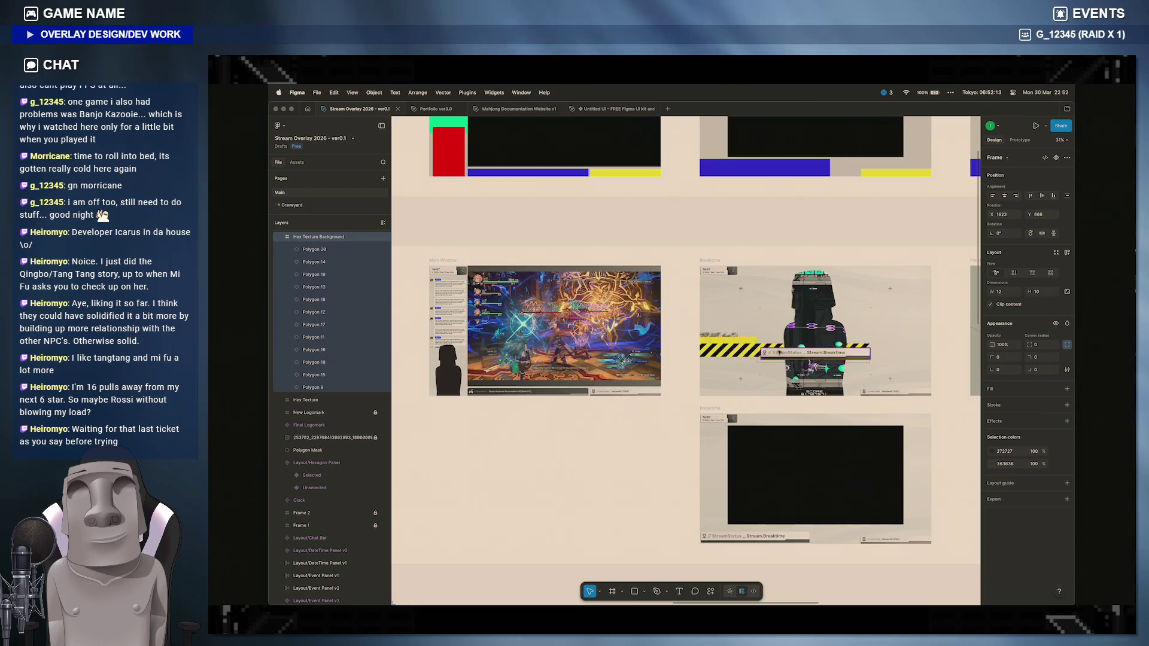
scroll(682, 341, "left", 5)
scroll(682, 342, "left", 3)
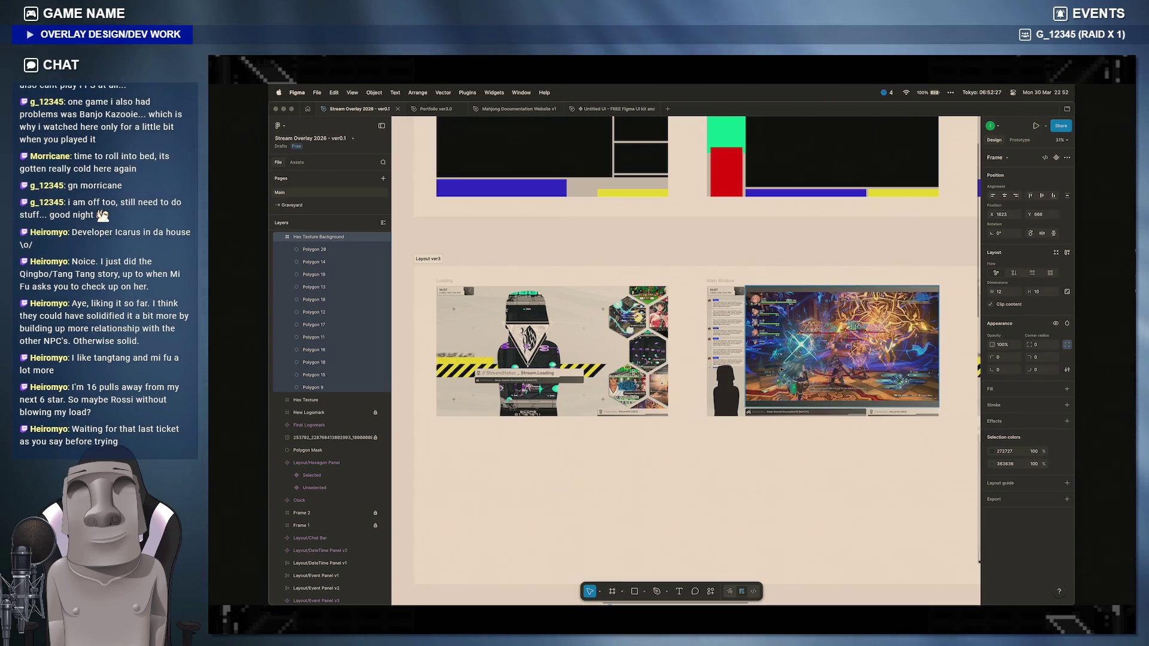
Step: Look over the layout frames and switch to Prepros, where the trial notice appears
key("super+Tab")
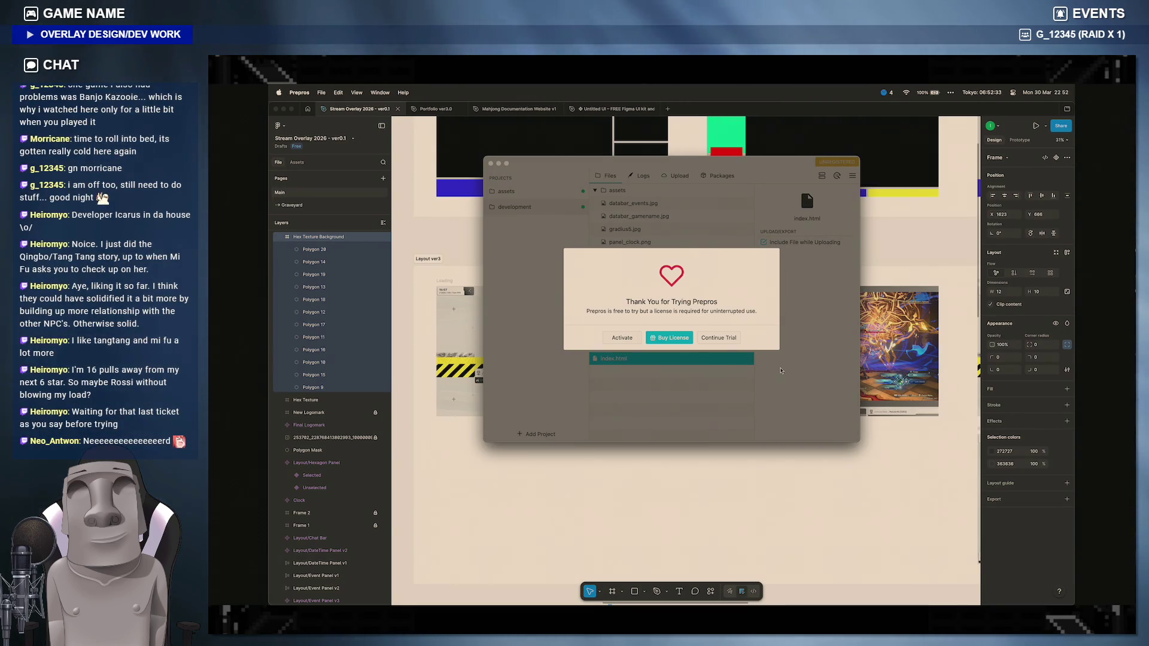
Step: Continue the Prepros trial, review the project files, and return to Figma's loading-layout hexagon grid
left_click(718, 338)
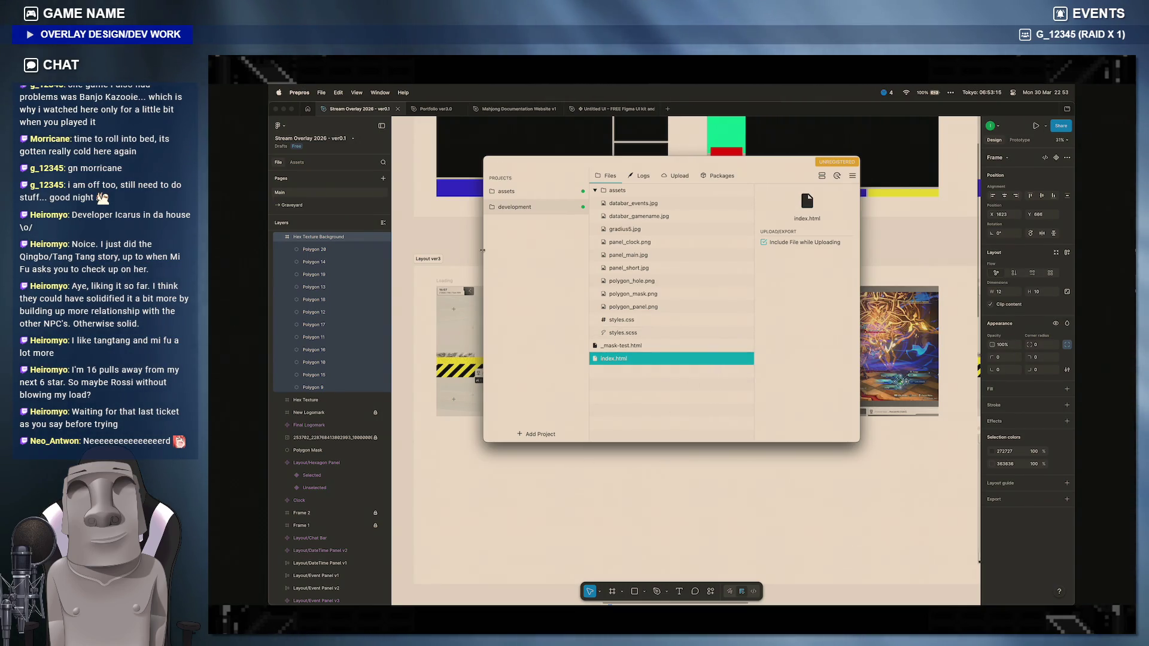
left_click(678, 524)
left_click(639, 360)
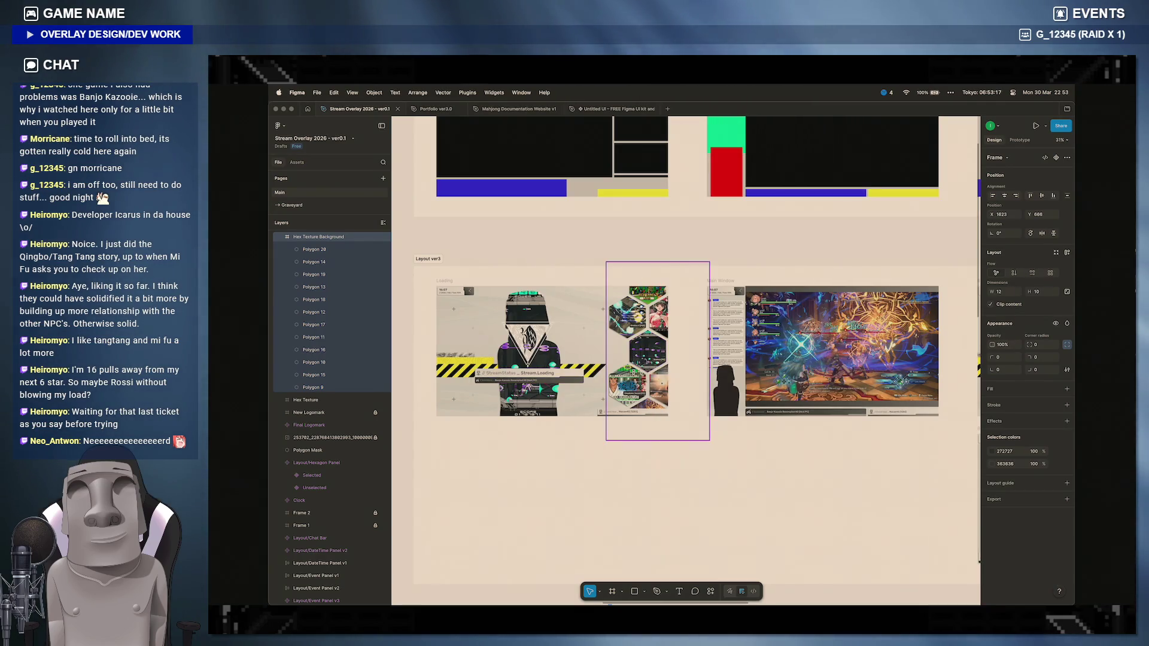
scroll(639, 359, "up", 8)
Step: Check the Game name Label layer's fill and inner shadows on the hexagon, then zoom out to the whole layout
left_click(647, 418)
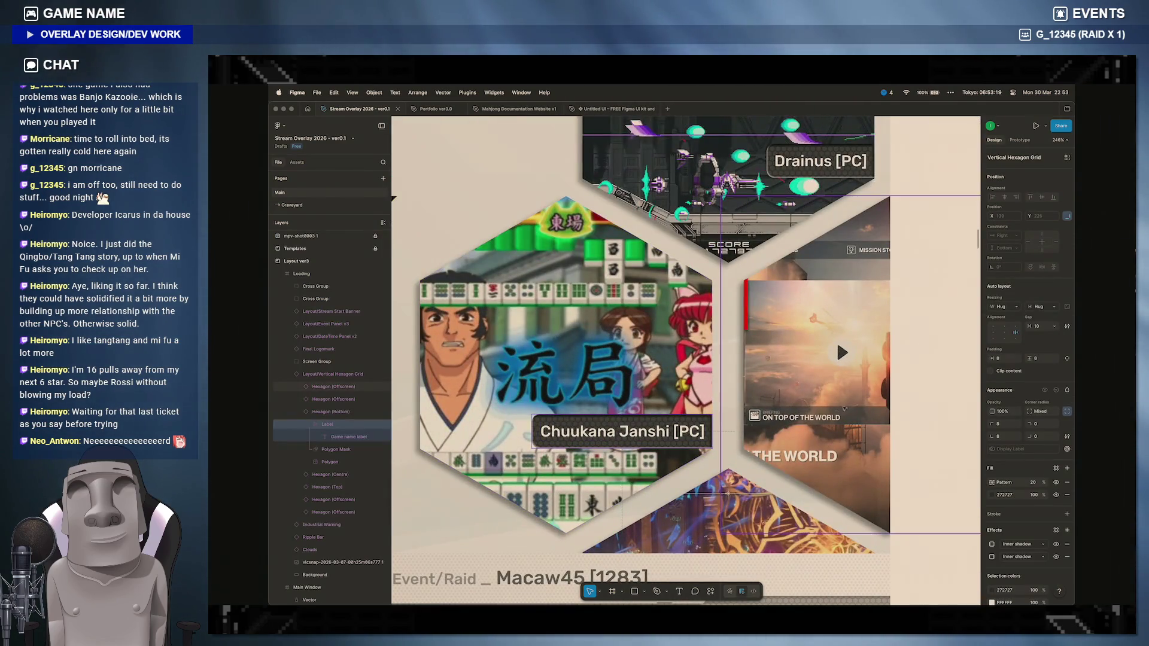
left_click(308, 426)
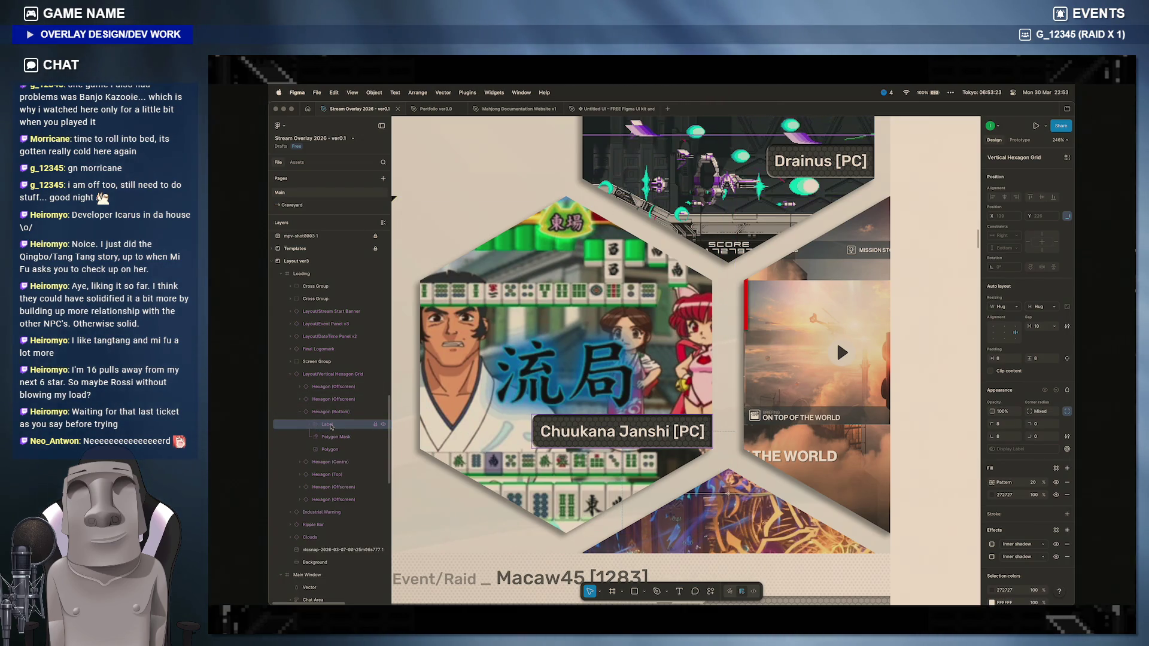
left_click(330, 426)
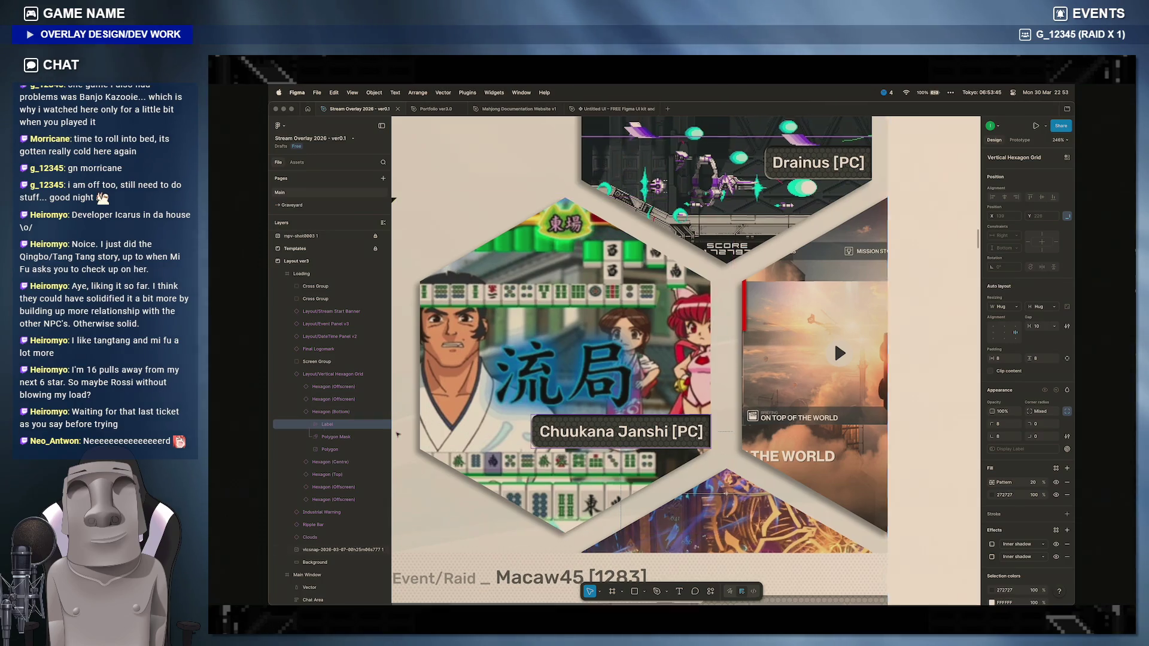
key("shift+1")
scroll(682, 359, "up", 5)
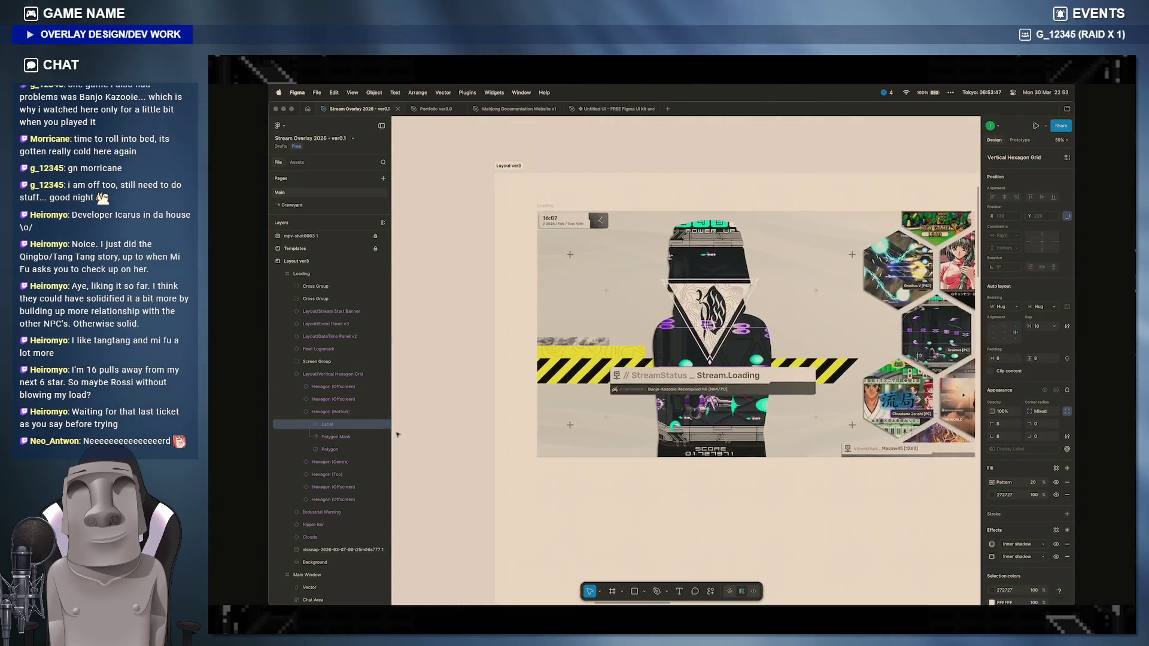
scroll(682, 359, "right", 6)
scroll(682, 359, "right", 4)
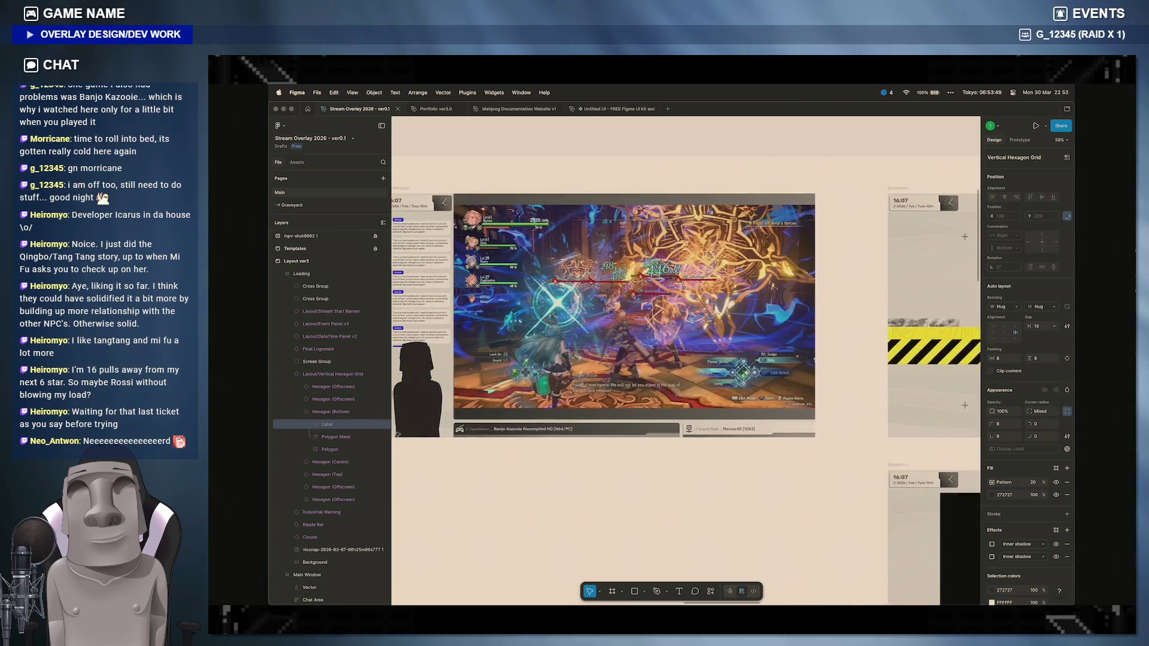
scroll(682, 360, "left", 6)
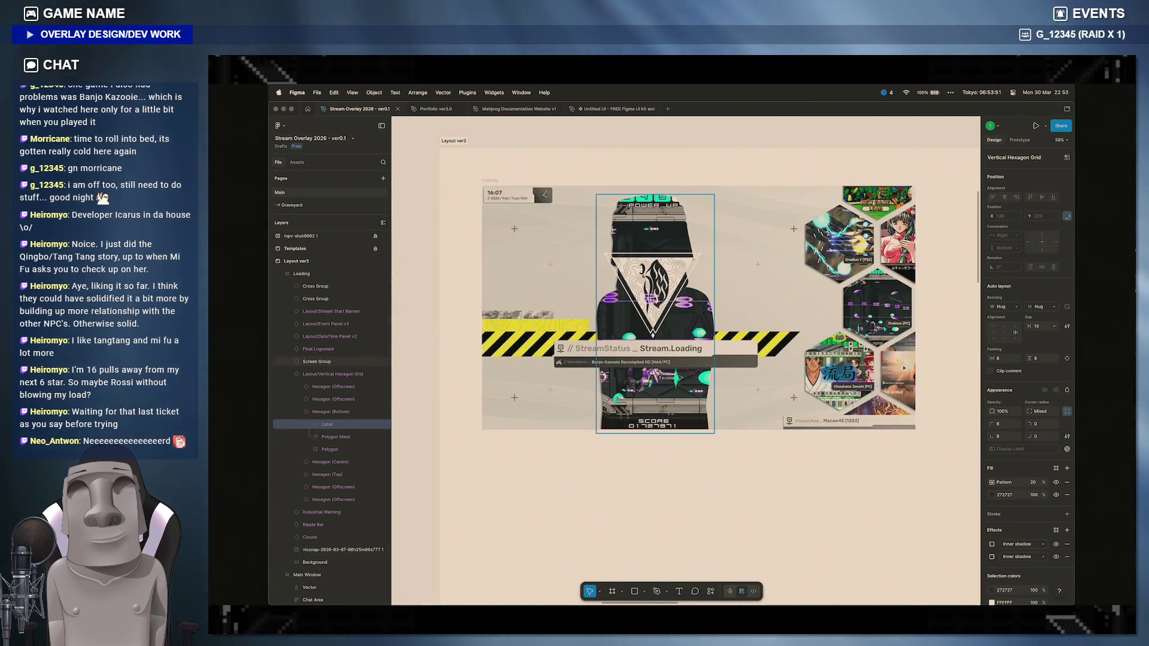
scroll(808, 358, "up", 5)
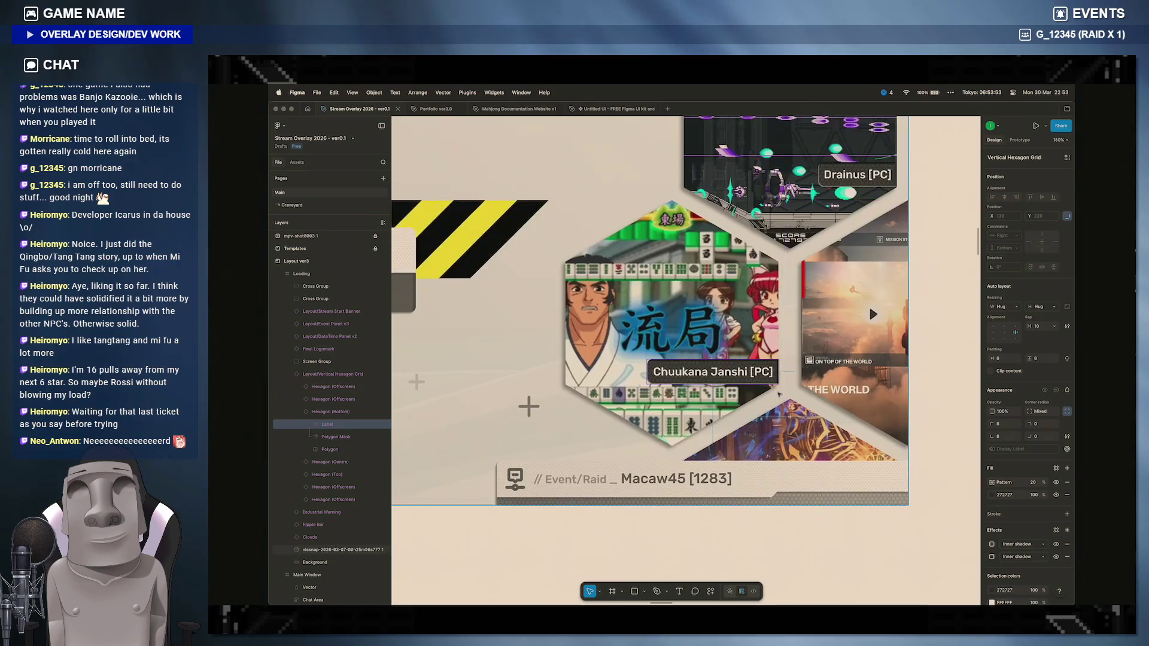
scroll(781, 386, "up", 3)
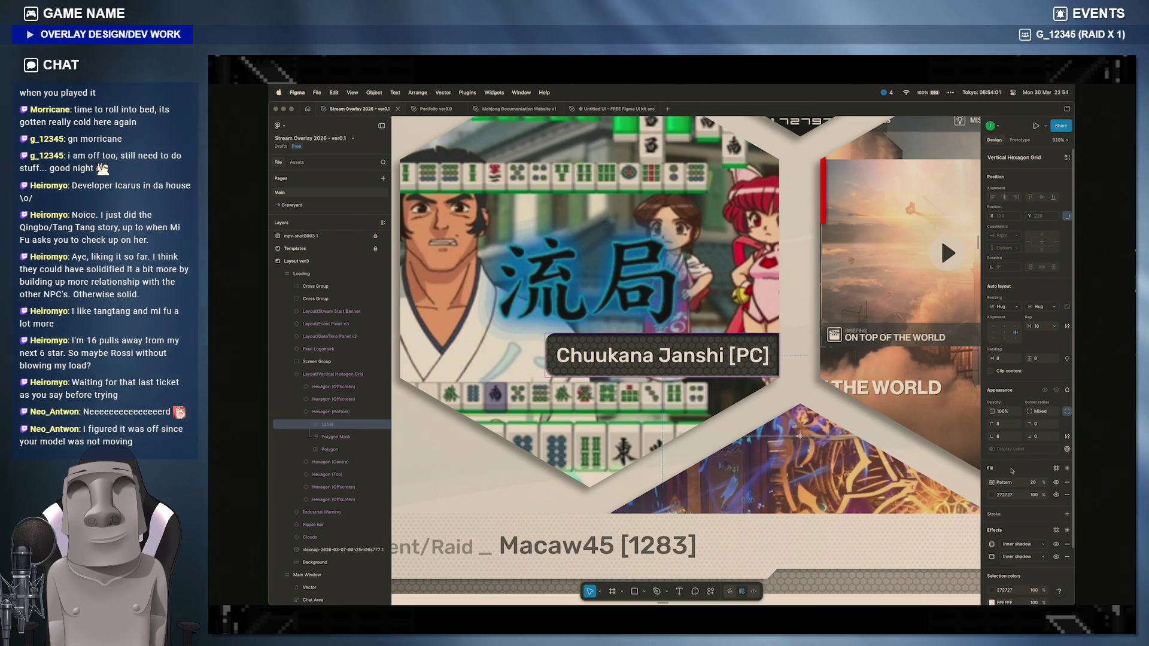
scroll(629, 347, "down", 10)
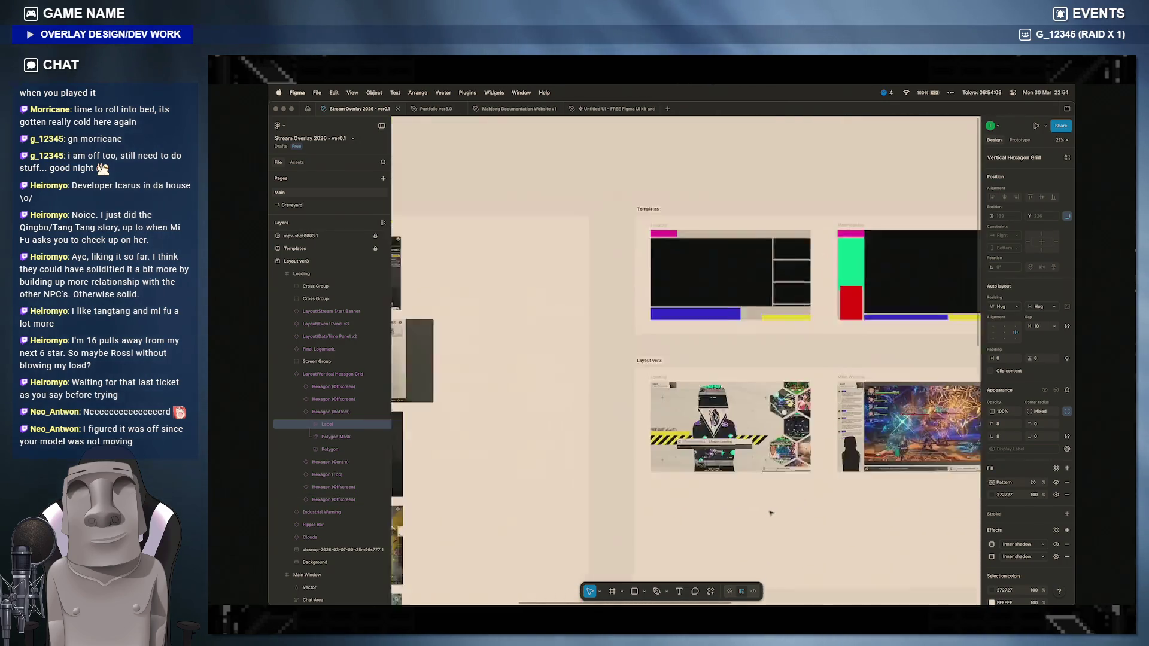
scroll(769, 512, "down", 3)
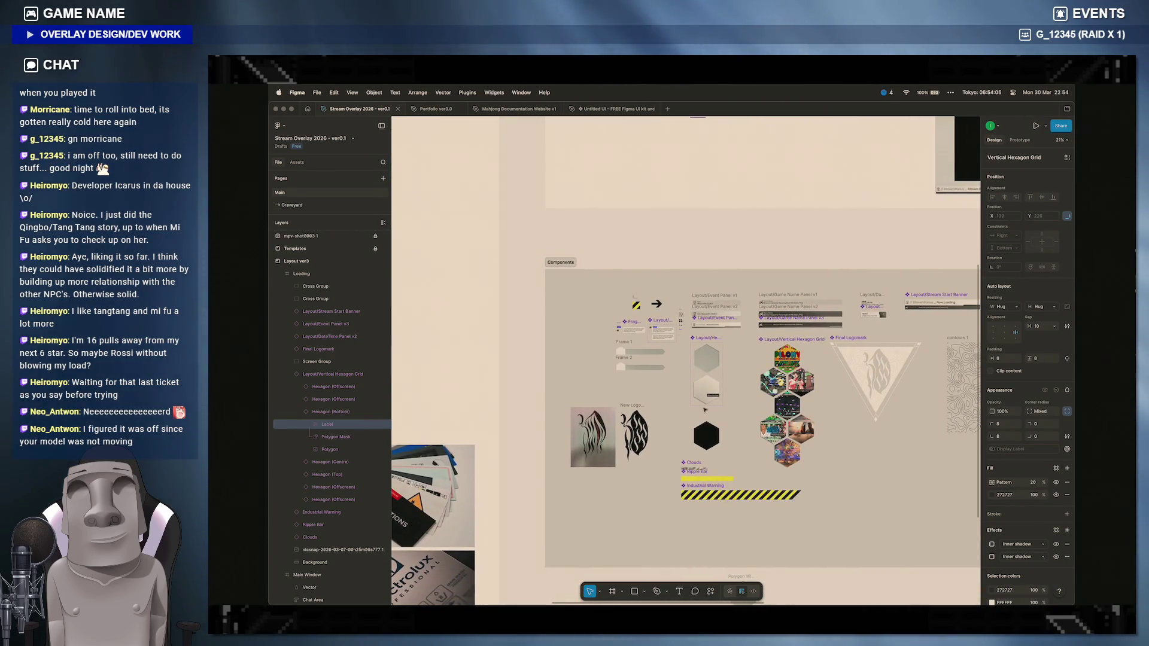
scroll(684, 395, "up", 8)
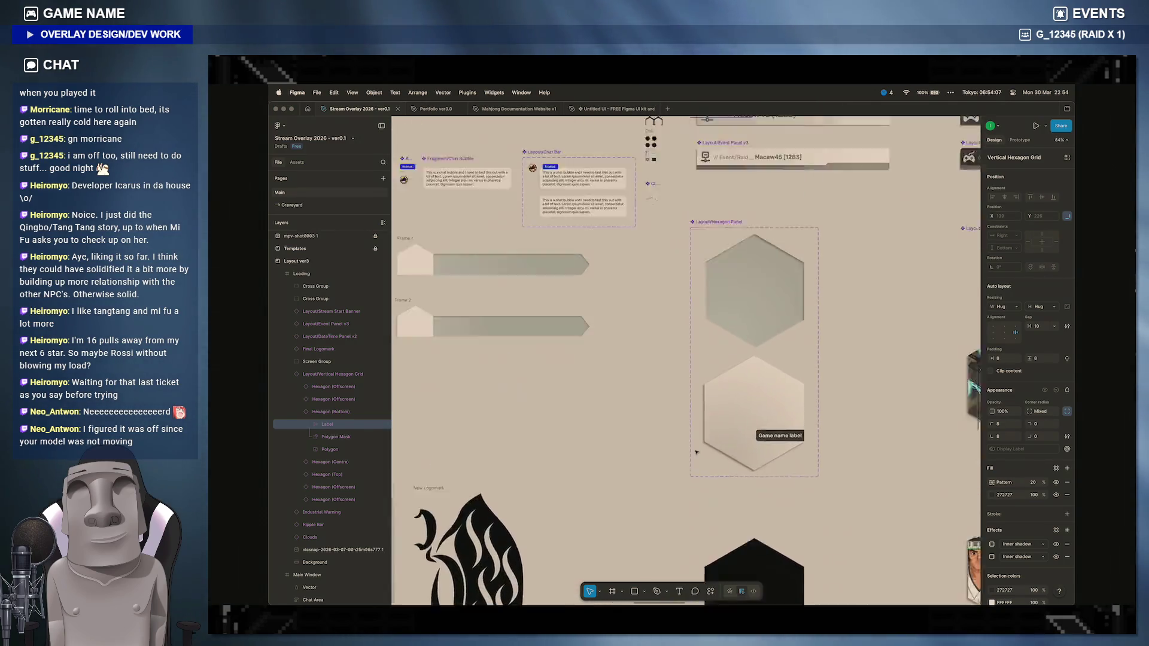
scroll(662, 443, "up", 4)
scroll(661, 442, "up", 5)
scroll(661, 439, "up", 3)
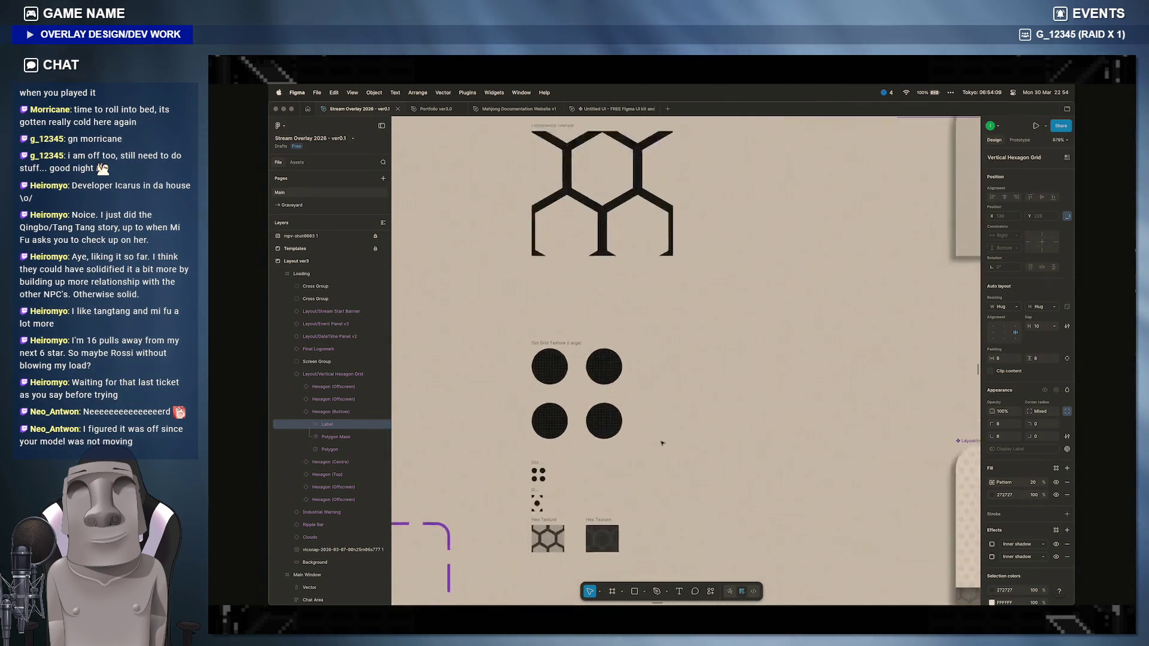
scroll(661, 437, "up", 3)
Step: Return to the texture swatches and select the Hex Texture Background frame
left_click(679, 335)
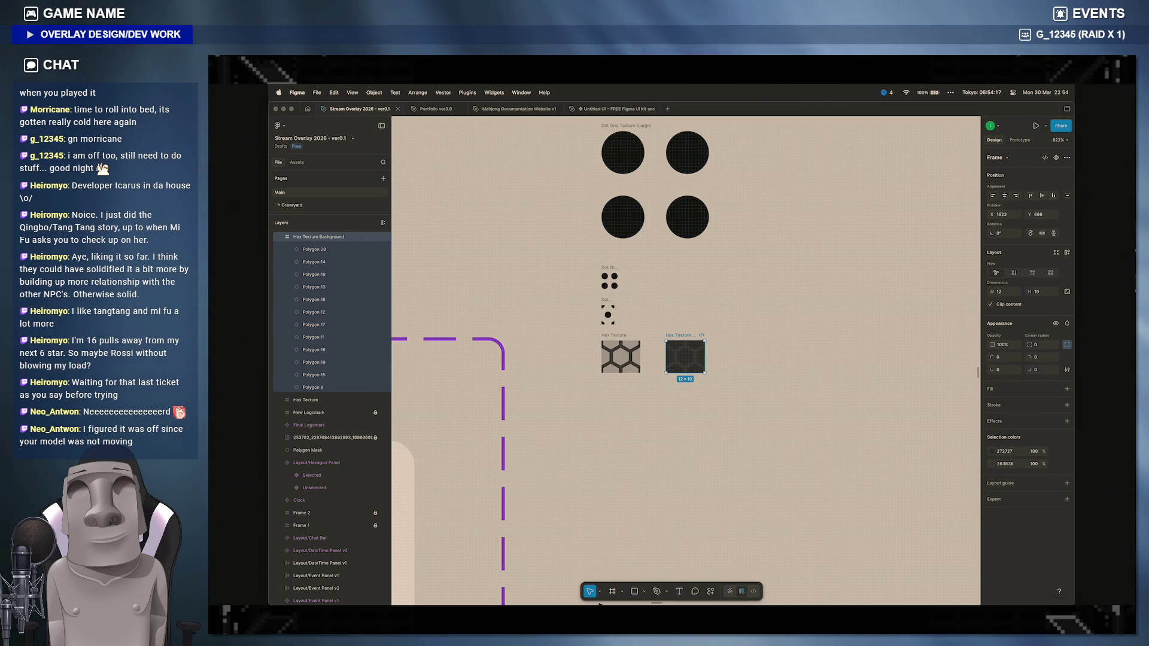
key("f")
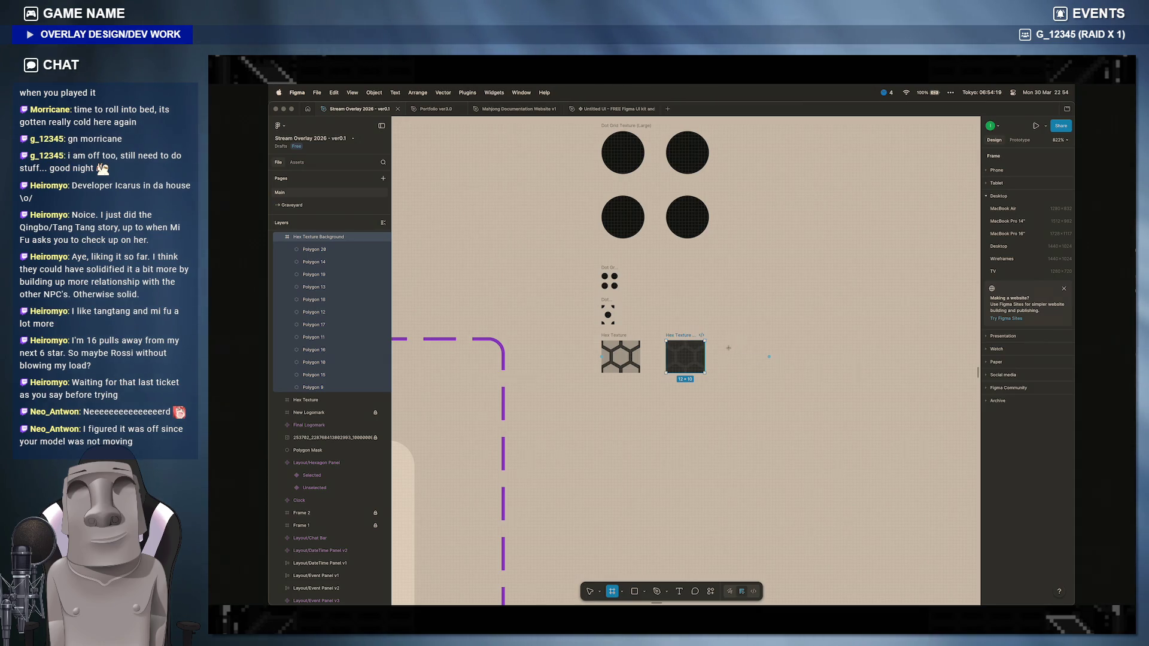
Step: Draw a small Hex Background frame beside the textures, delete Hex Texture Background, and compare with the Chuukana Janshi panel
left_click_drag(599, 402, 640, 434)
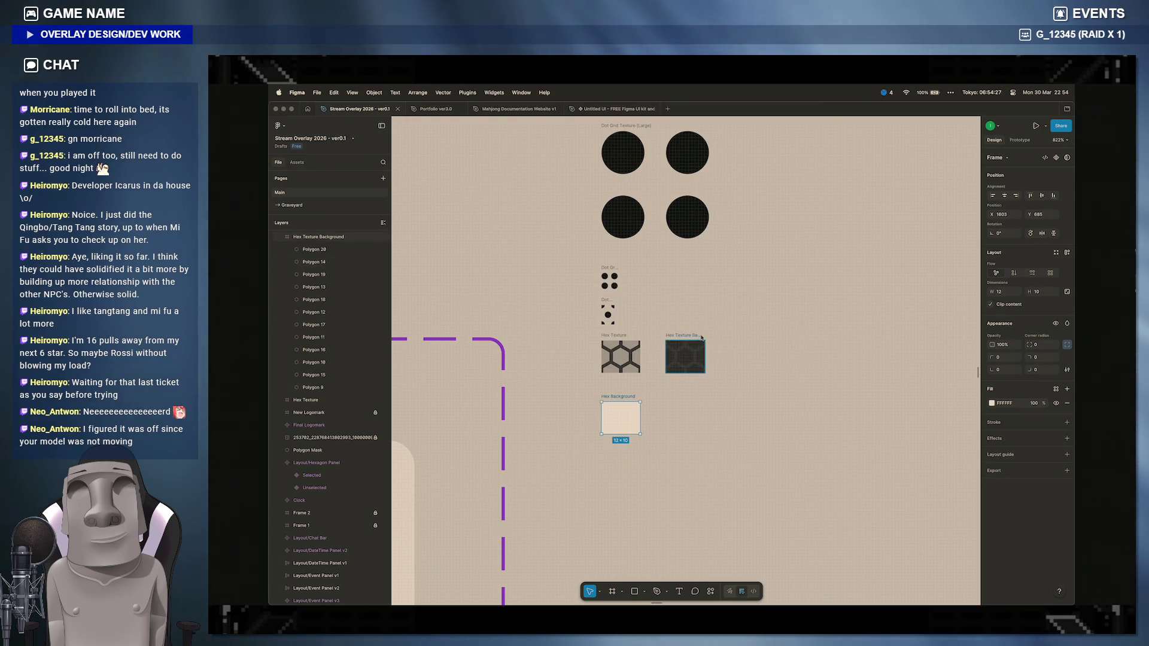
left_click(685, 356)
key("Delete")
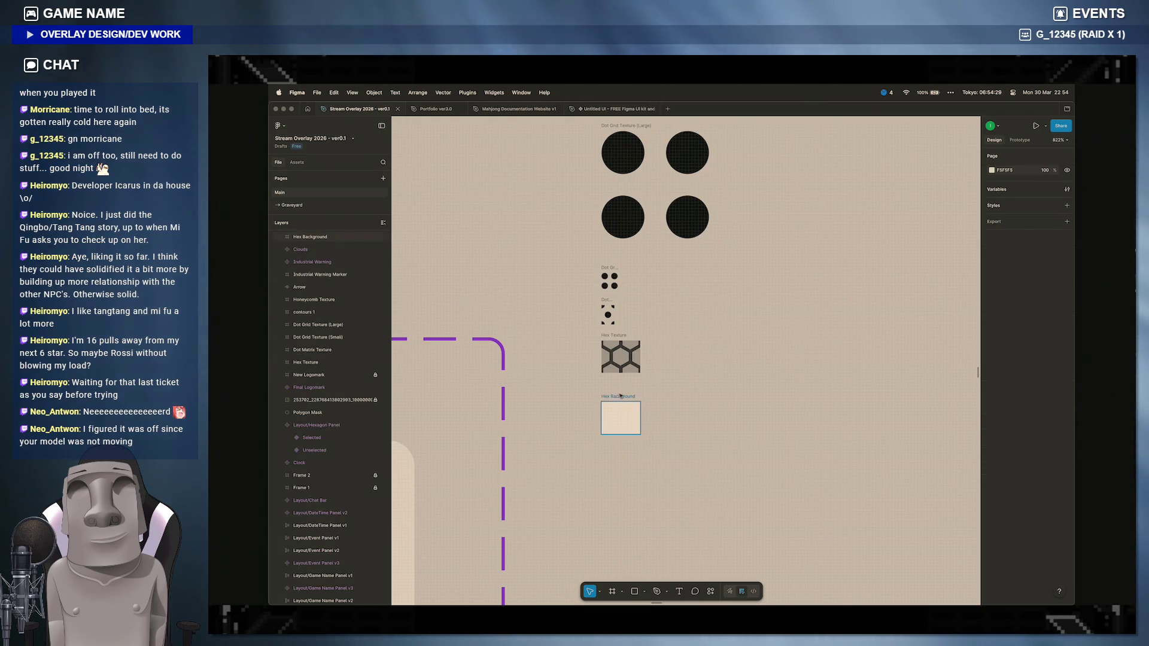
left_click(621, 396)
scroll(620, 396, "down", 5)
scroll(800, 353, "down", 5)
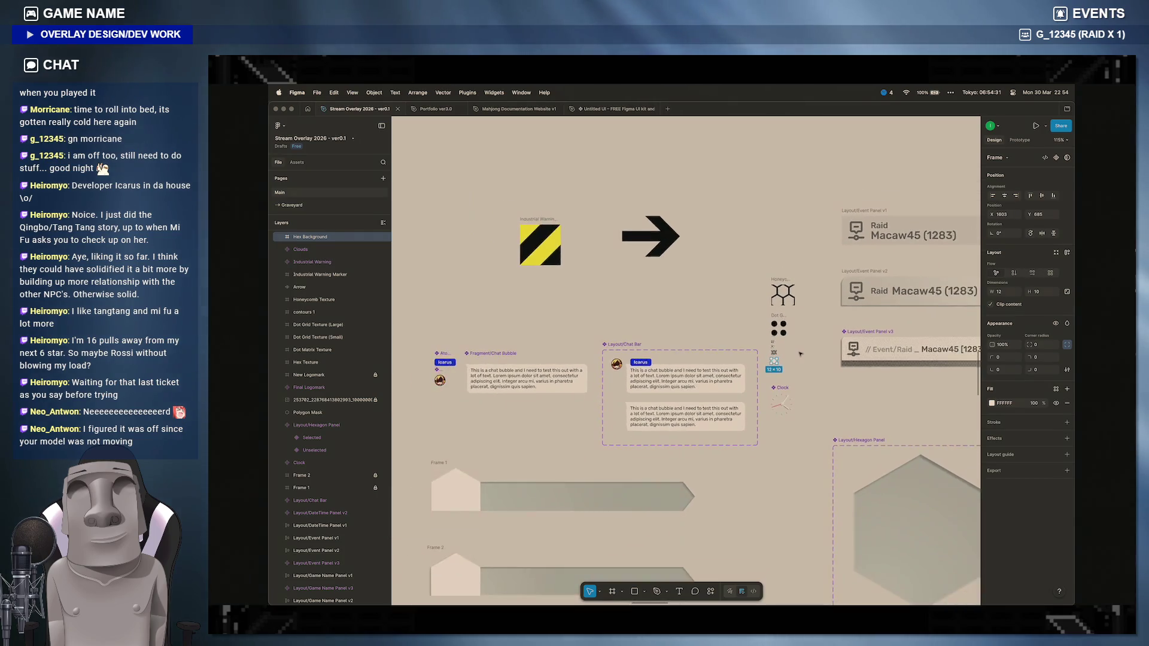
scroll(794, 367, "down", 3)
scroll(789, 380, "up", 4)
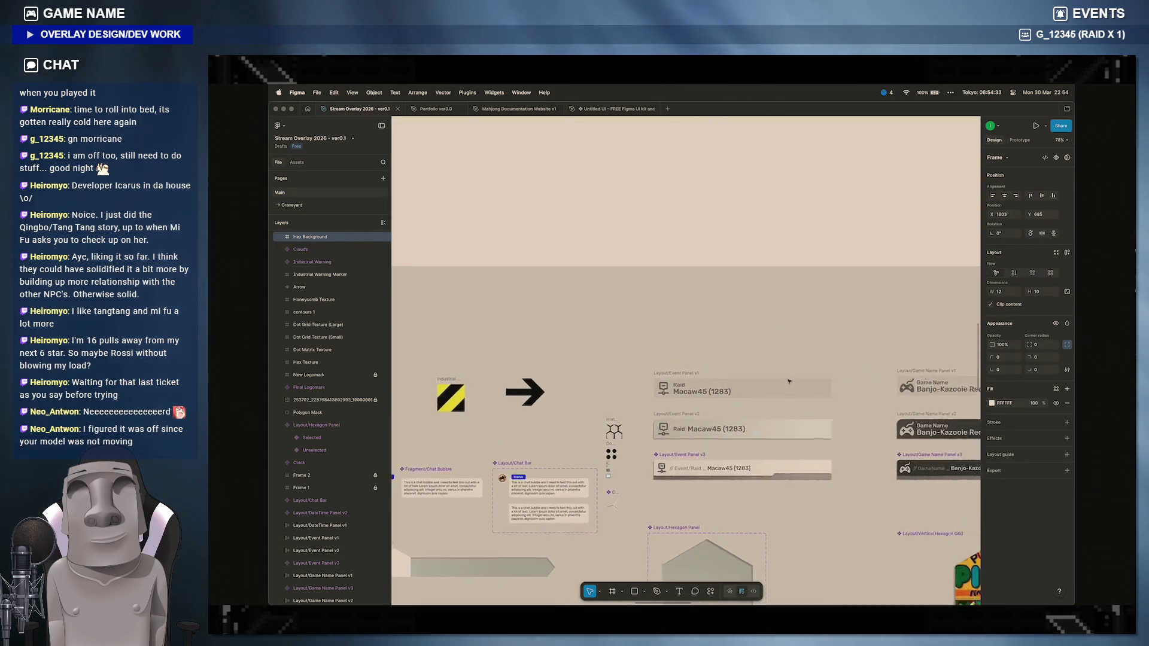
scroll(788, 381, "up", 4)
scroll(789, 380, "down", 4)
scroll(788, 381, "down", 4)
scroll(787, 380, "down", 5)
scroll(788, 381, "down", 5)
scroll(788, 380, "down", 3)
scroll(793, 473, "down", 2)
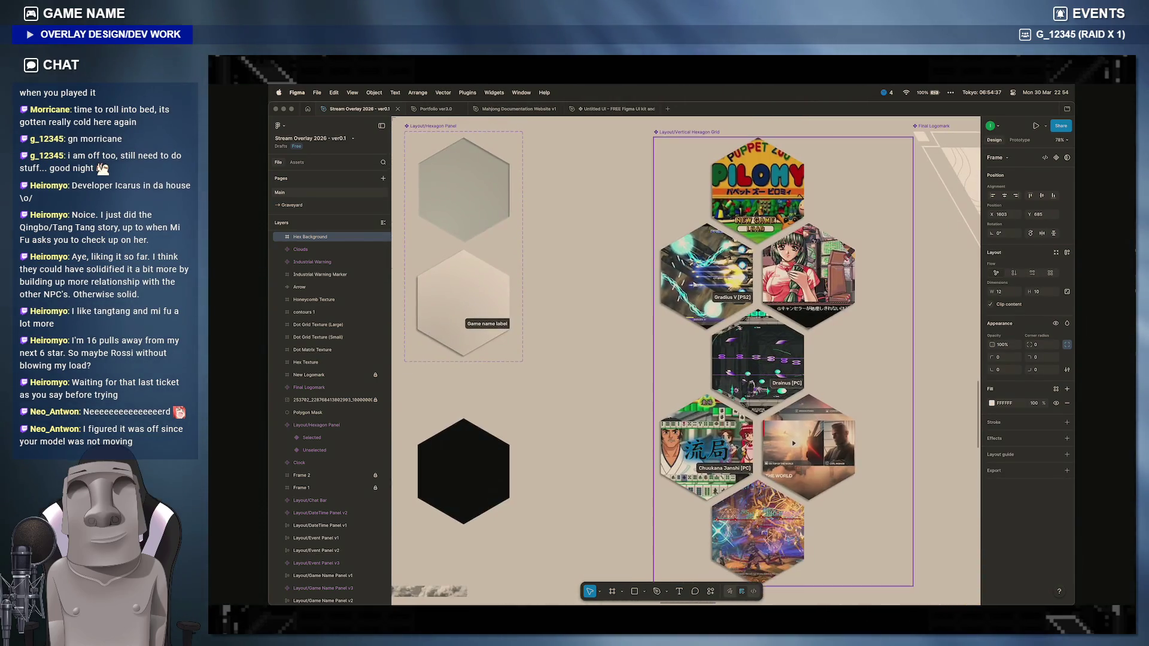
scroll(794, 473, "up", 6)
scroll(790, 378, "up", 4)
scroll(785, 296, "up", 3)
scroll(785, 291, "up", 5)
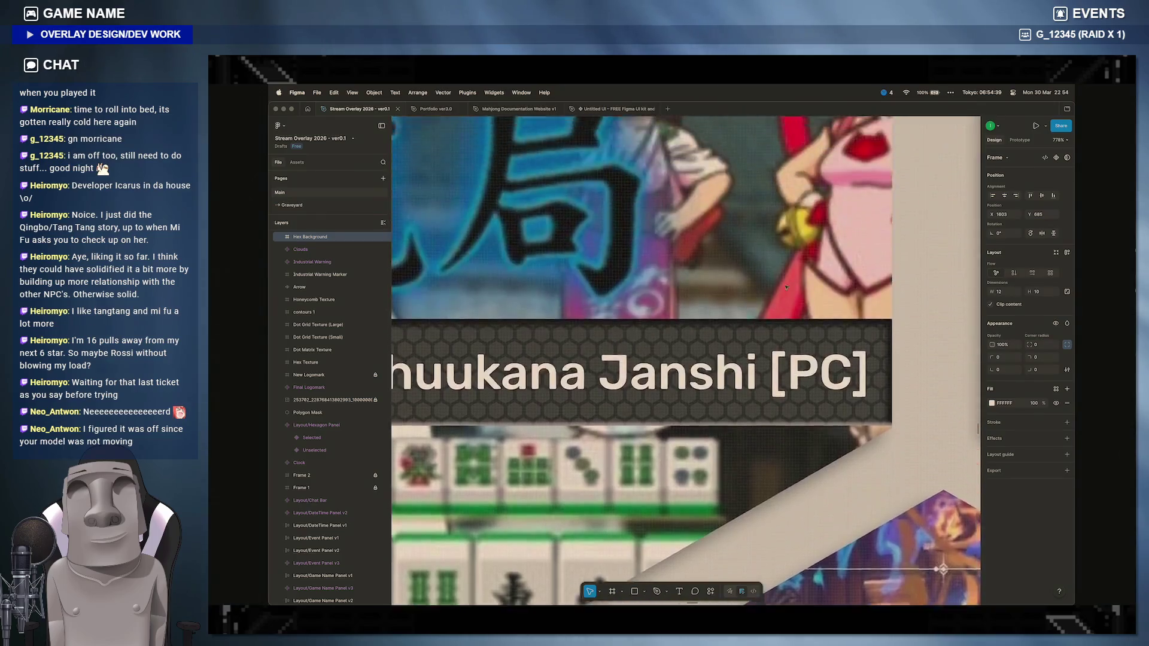
scroll(785, 292, "up", 4)
scroll(735, 358, "down", 3)
left_click(734, 358)
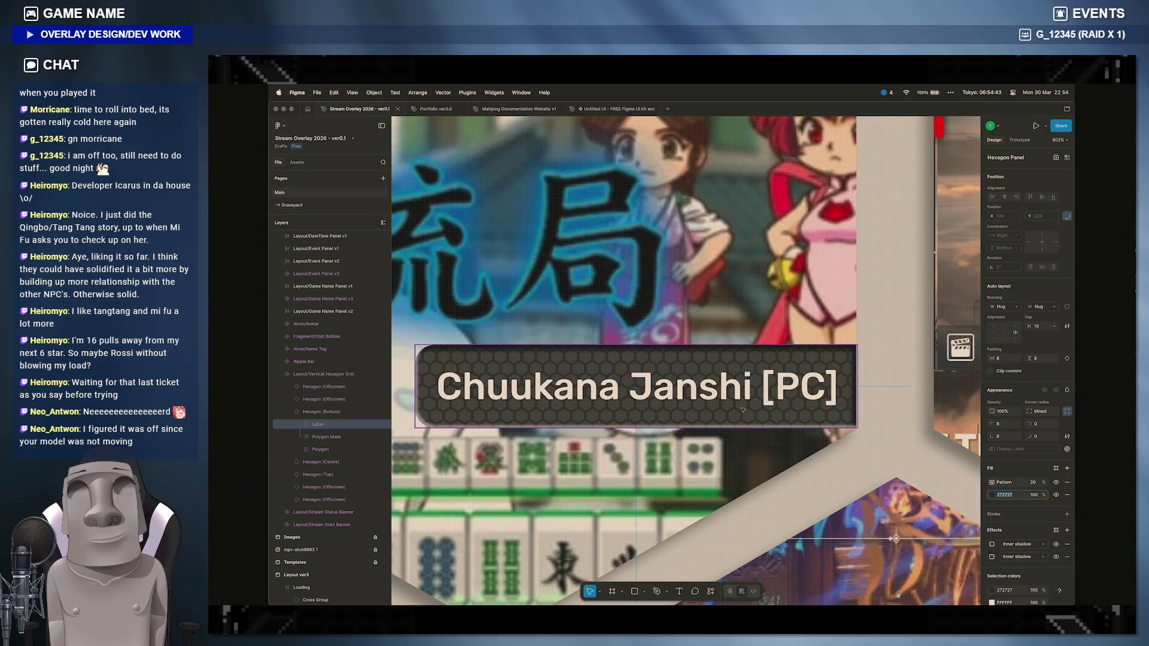
scroll(719, 404, "down", 5)
scroll(713, 404, "down", 5)
scroll(709, 406, "down", 3)
scroll(709, 406, "down", 4)
scroll(709, 406, "down", 4)
scroll(710, 406, "down", 4)
scroll(710, 406, "down", 3)
scroll(710, 406, "up", 5)
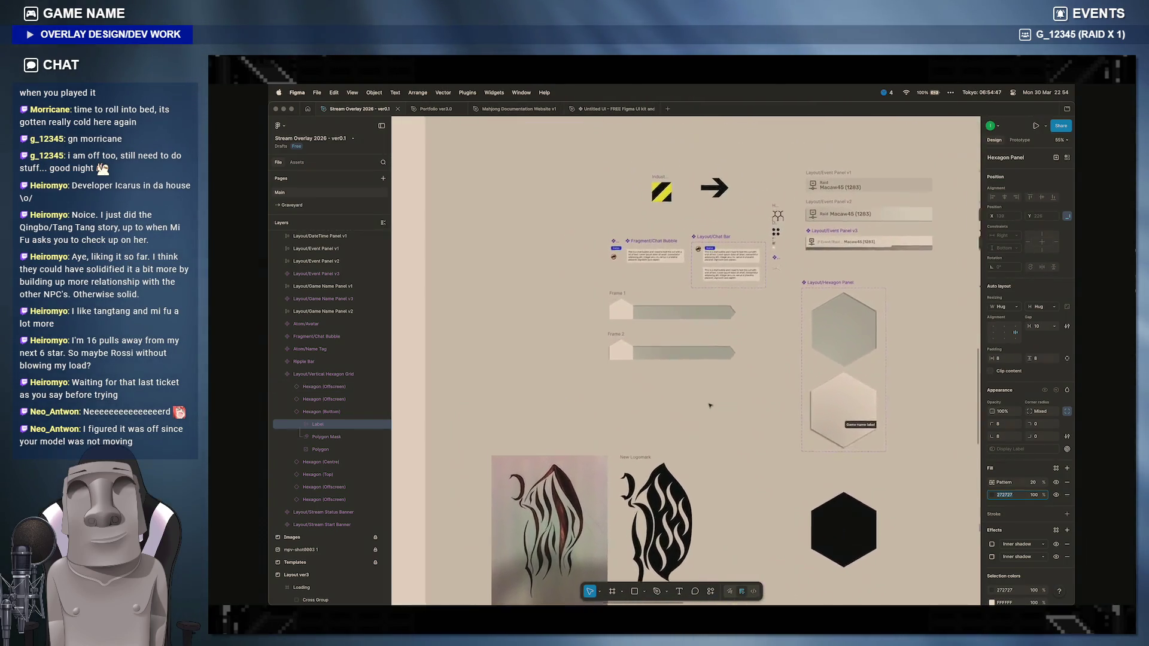
scroll(718, 358, "up", 4)
scroll(718, 359, "up", 4)
scroll(808, 260, "up", 5)
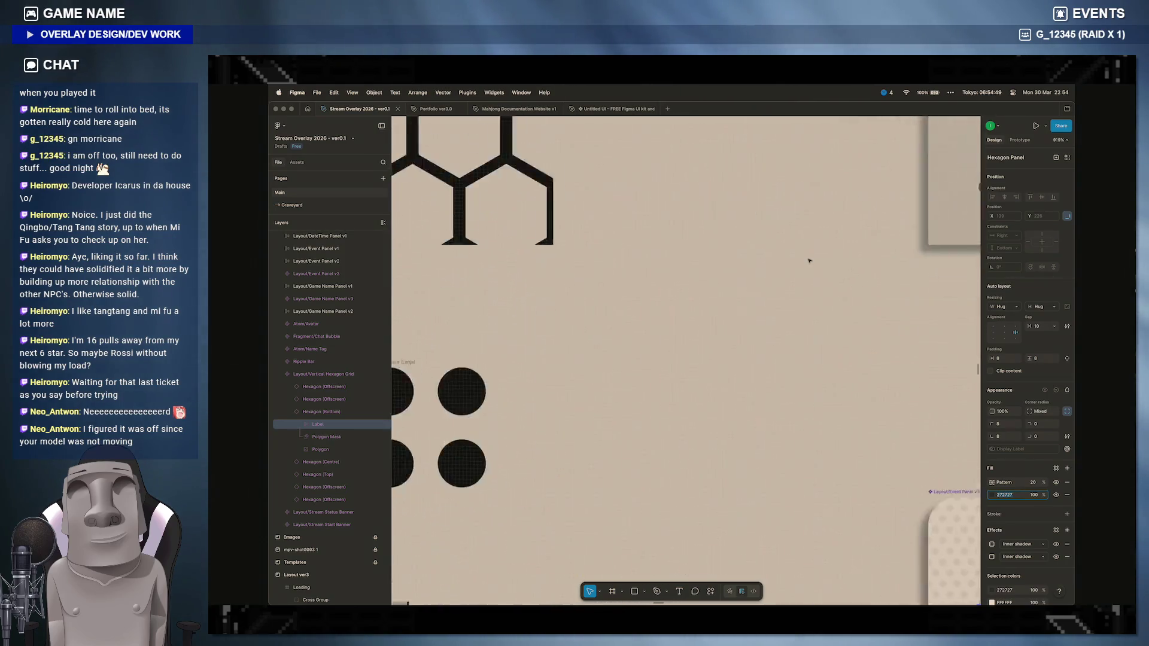
scroll(763, 252, "up", 4)
scroll(737, 242, "up", 3)
scroll(719, 230, "up", 2)
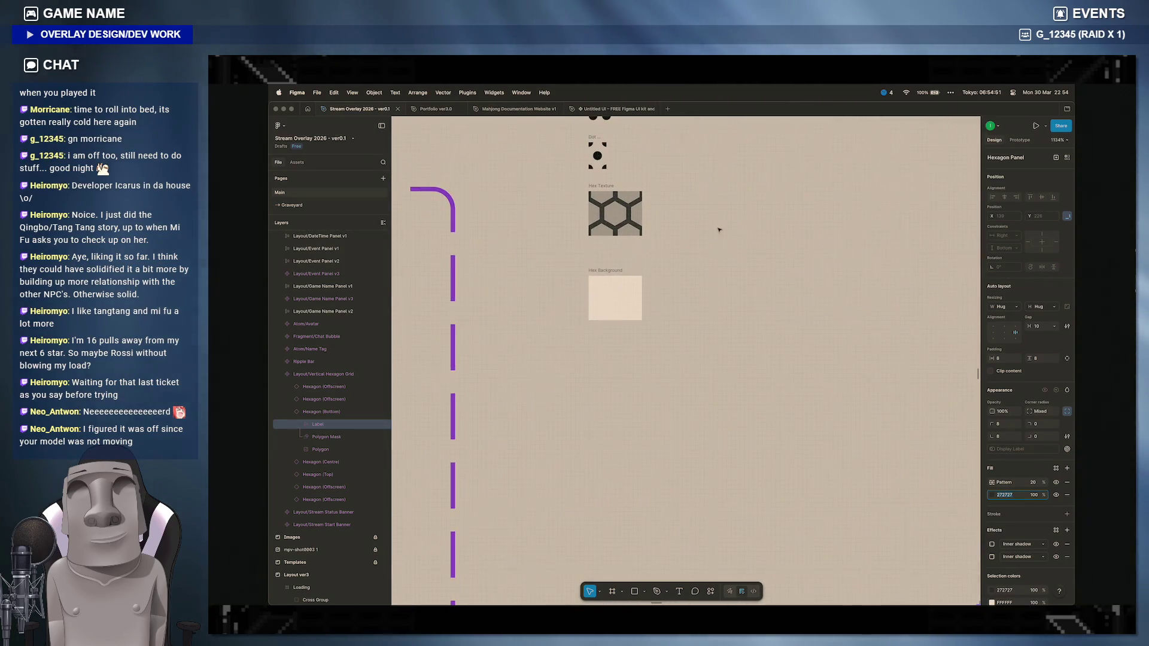
Step: Fill the Hex Background swatch with dark 272727
left_click(618, 267)
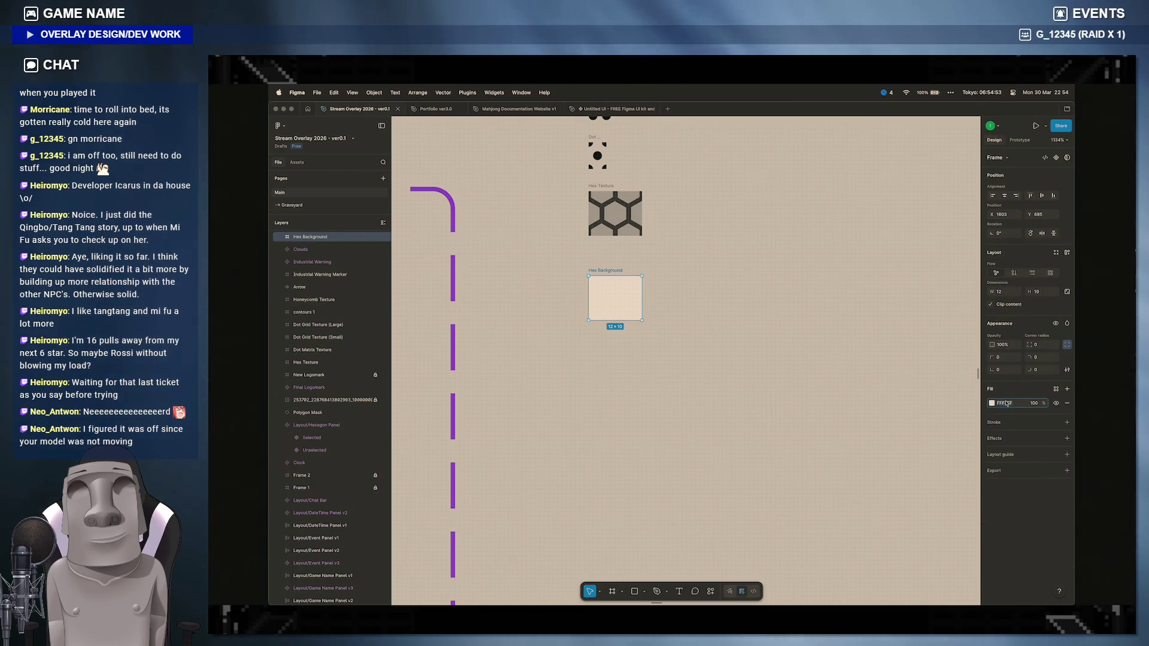
key("Return")
left_click(1040, 381)
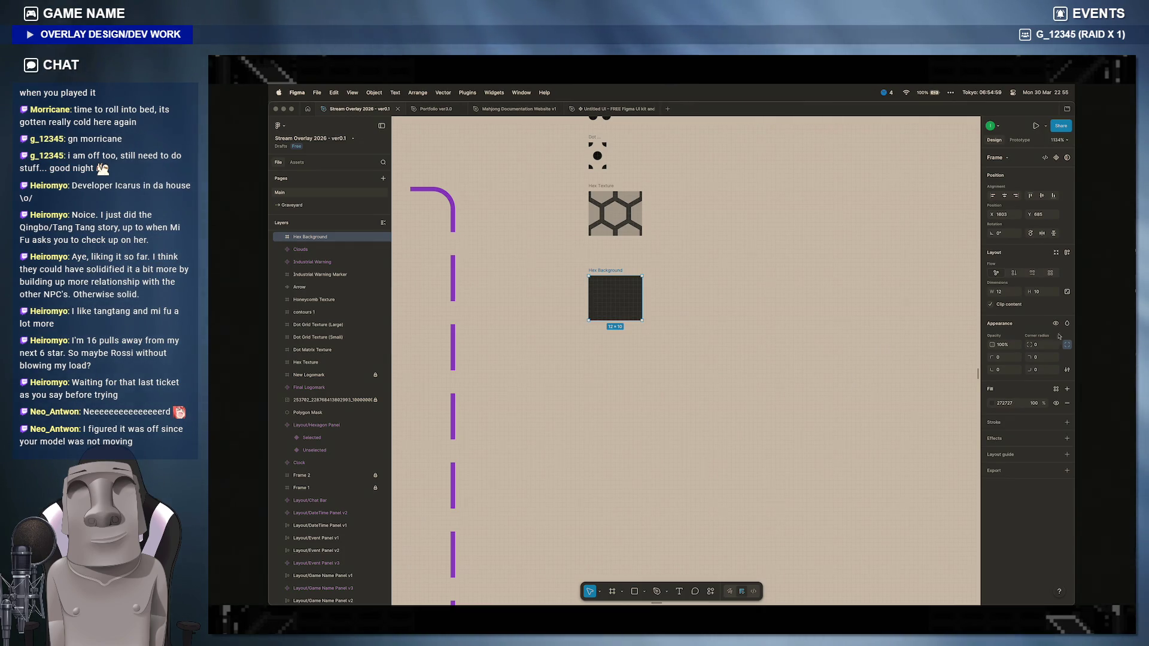
Step: Layer a 20% pattern fill on Hex Background sourced from Hex Texture
left_click(1066, 388)
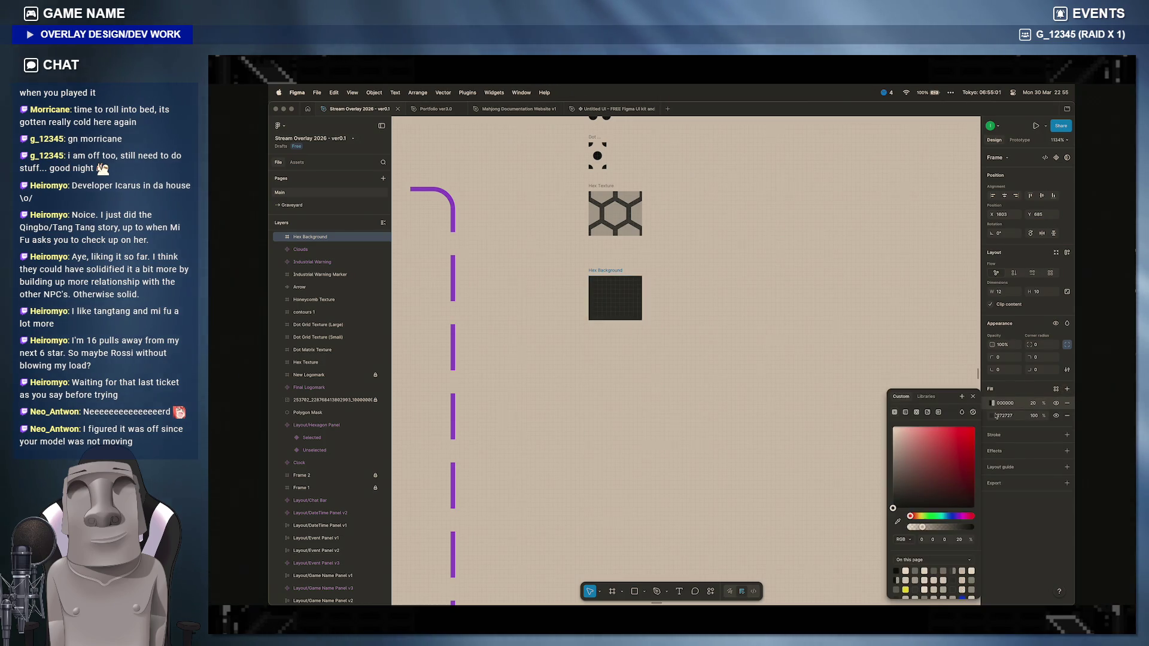
left_click(916, 412)
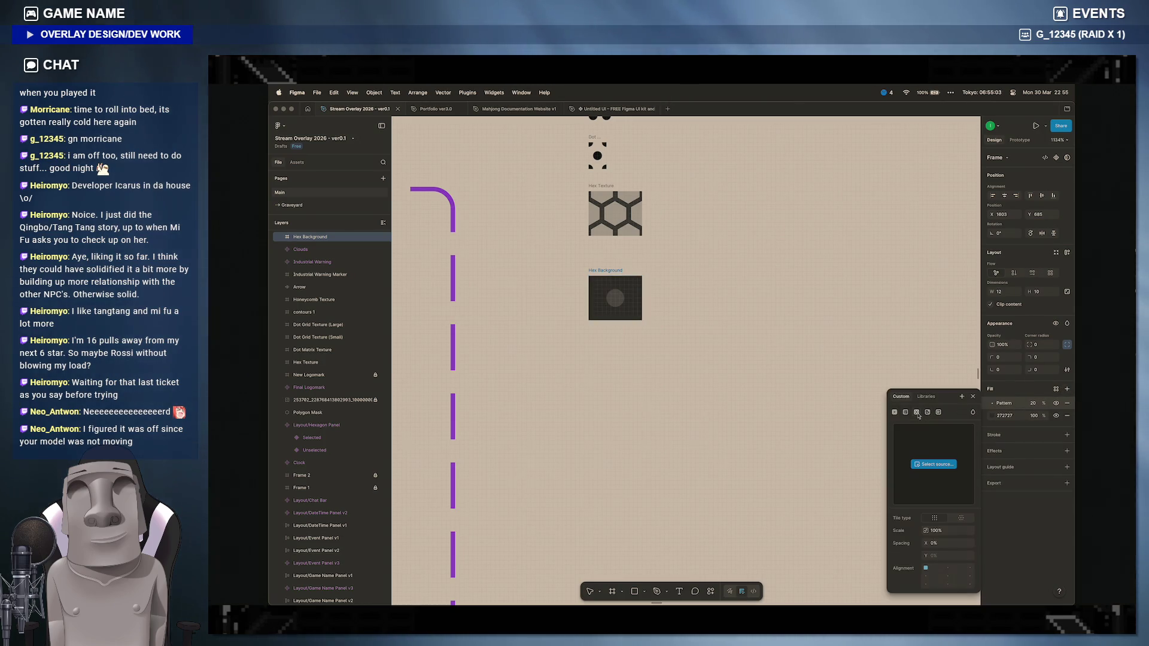
left_click(933, 464)
scroll(620, 269, "up", 3)
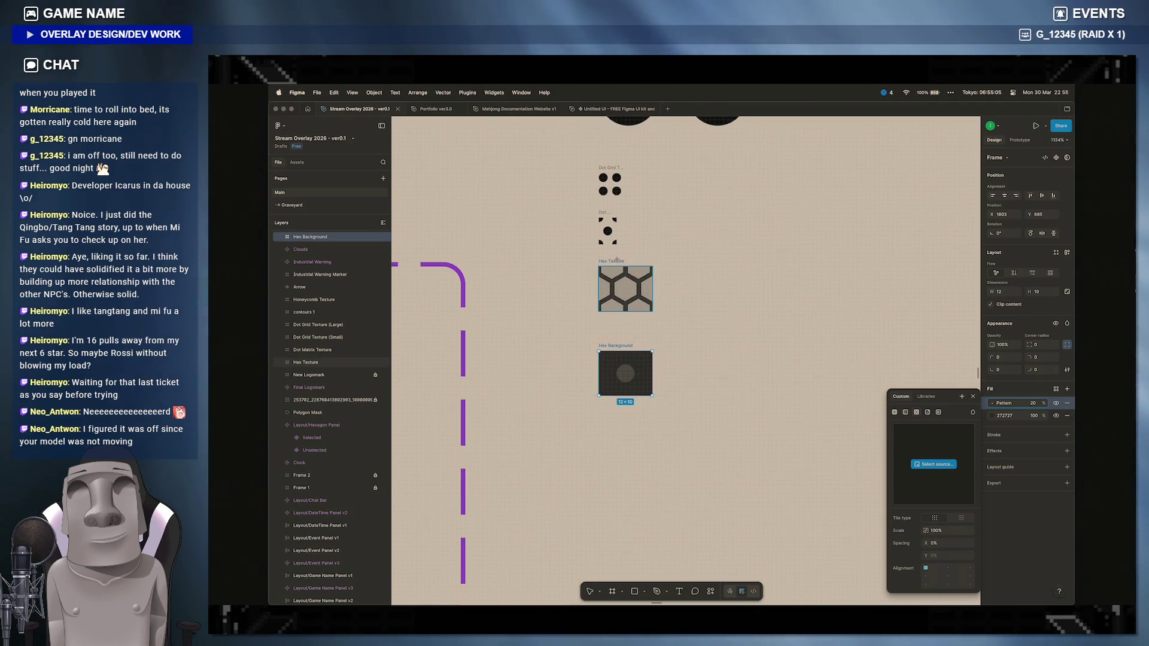
left_click(625, 287)
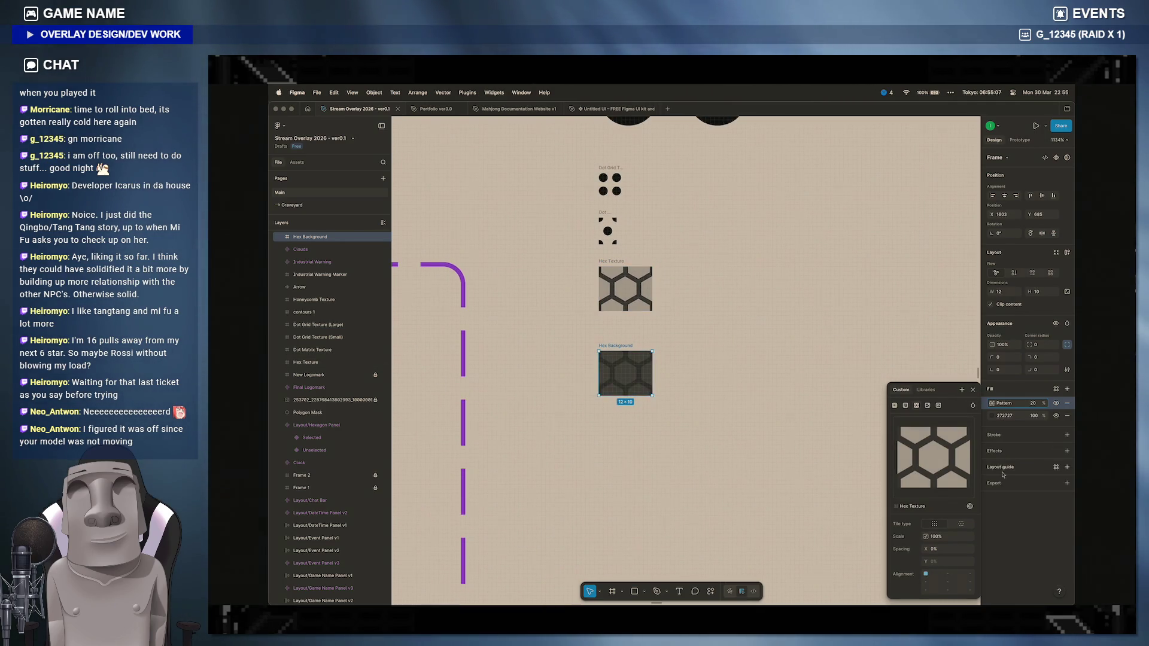
left_click(572, 355)
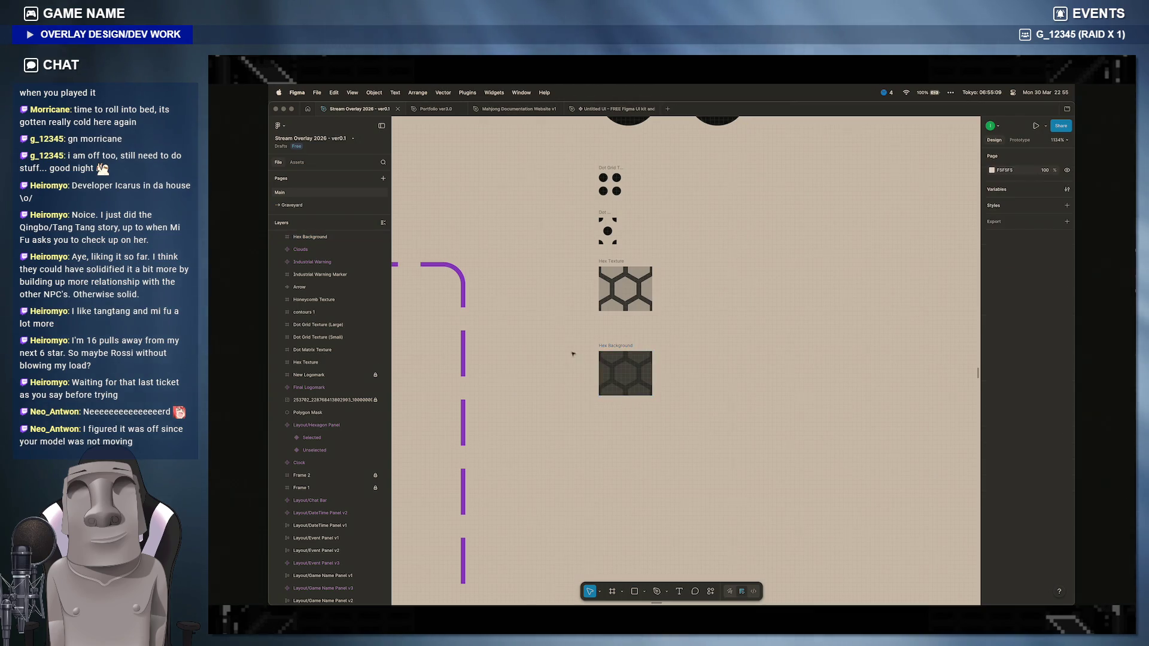
scroll(629, 359, "right", 10)
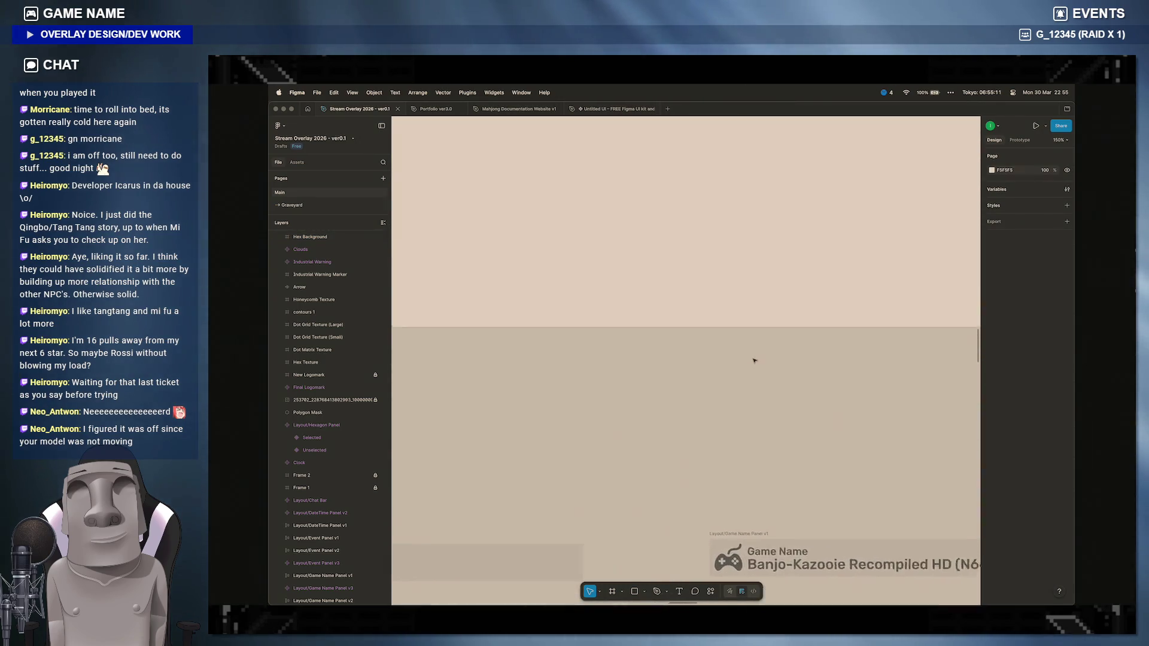
scroll(754, 361, "down", 5)
scroll(754, 360, "down", 5)
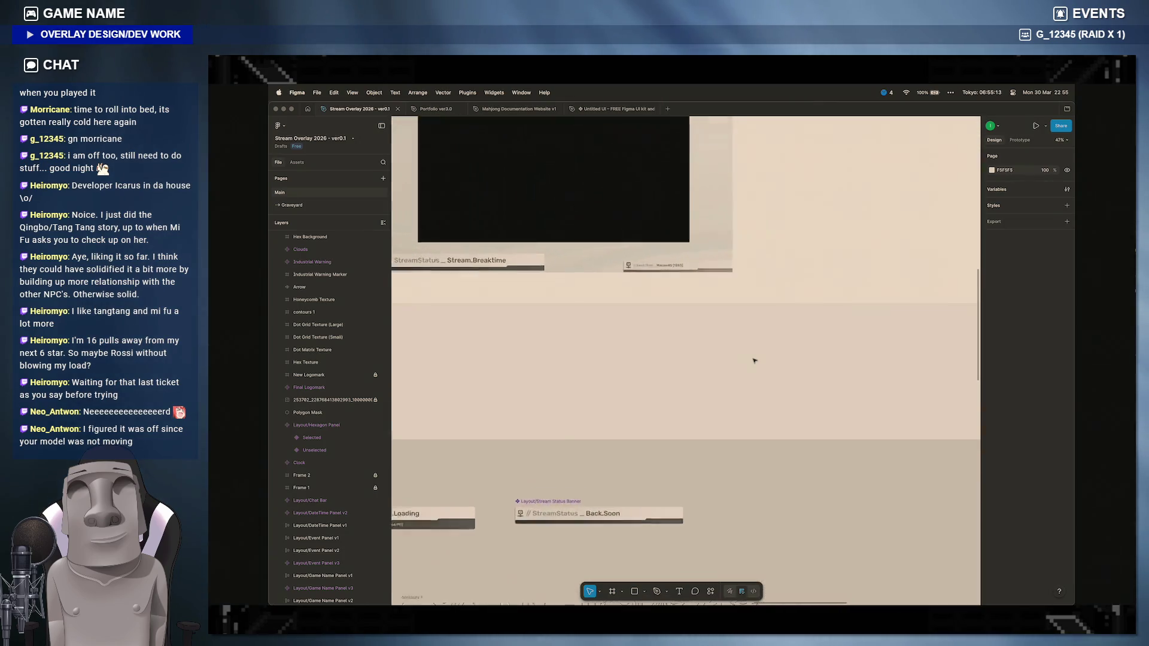
scroll(754, 362, "down", 5)
scroll(753, 361, "down", 5)
scroll(754, 361, "left", 5)
scroll(754, 361, "left", 3)
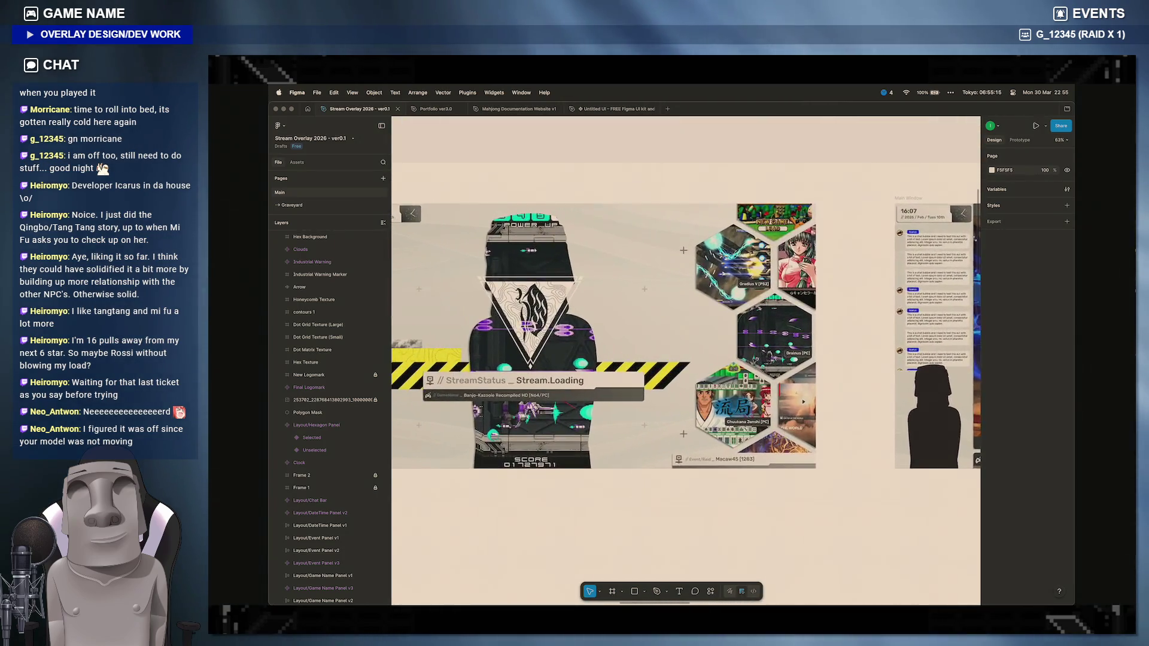
scroll(804, 400, "up", 3)
scroll(781, 377, "up", 3)
scroll(764, 368, "up", 3)
scroll(755, 360, "up", 3)
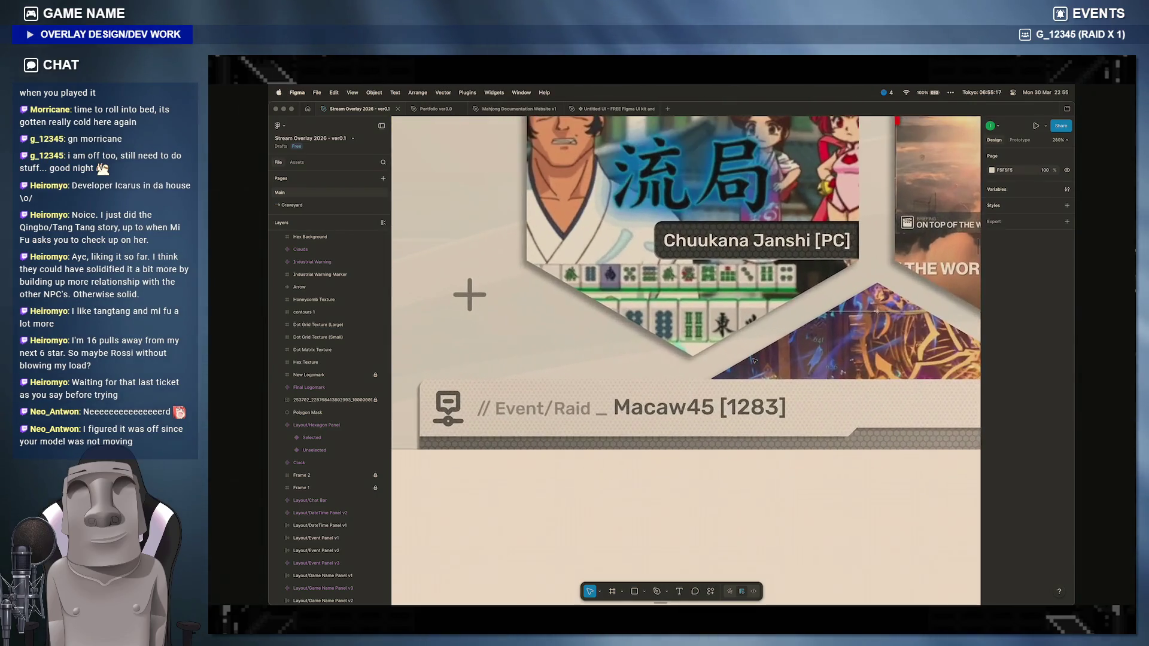
scroll(753, 361, "down", 3)
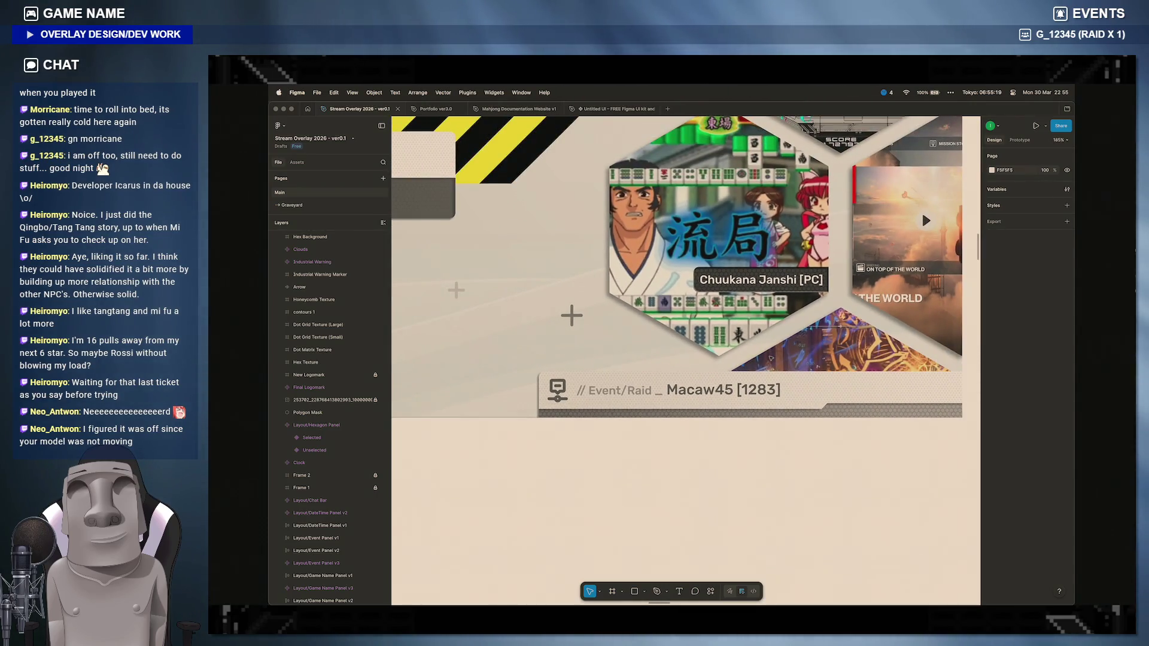
scroll(770, 358, "down", 4)
scroll(770, 358, "down", 4)
scroll(771, 358, "down", 4)
scroll(770, 358, "down", 3)
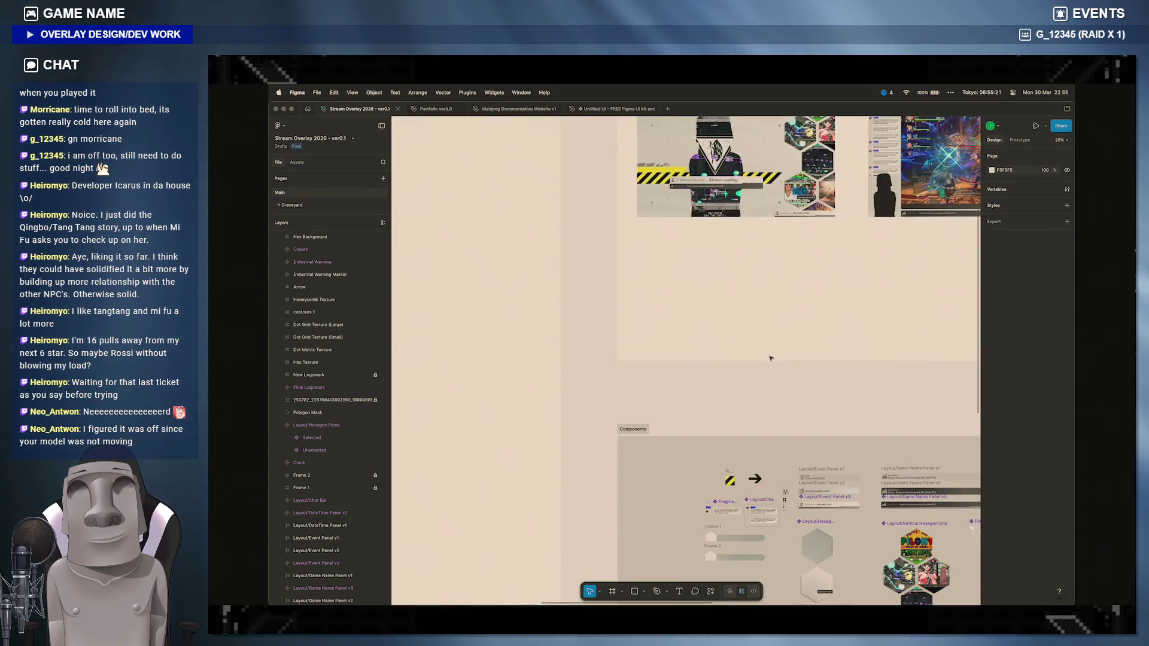
scroll(770, 359, "down", 4)
scroll(770, 358, "up", 3)
scroll(770, 357, "up", 3)
scroll(770, 358, "up", 3)
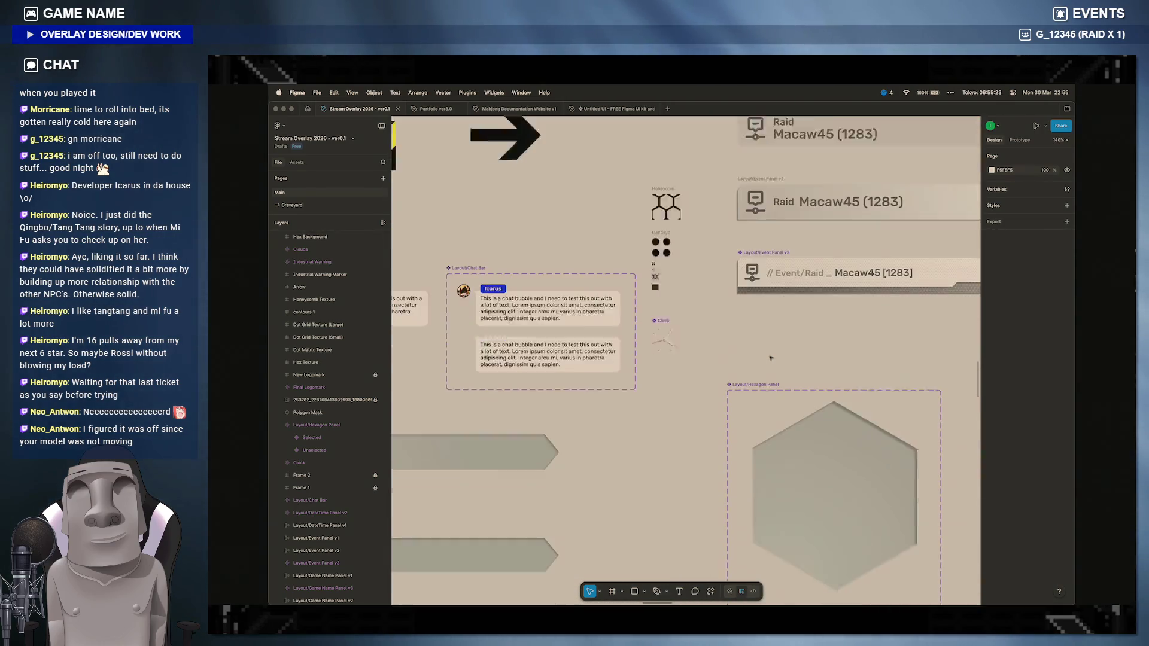
scroll(770, 359, "up", 3)
scroll(770, 358, "up", 4)
scroll(770, 358, "left", 4)
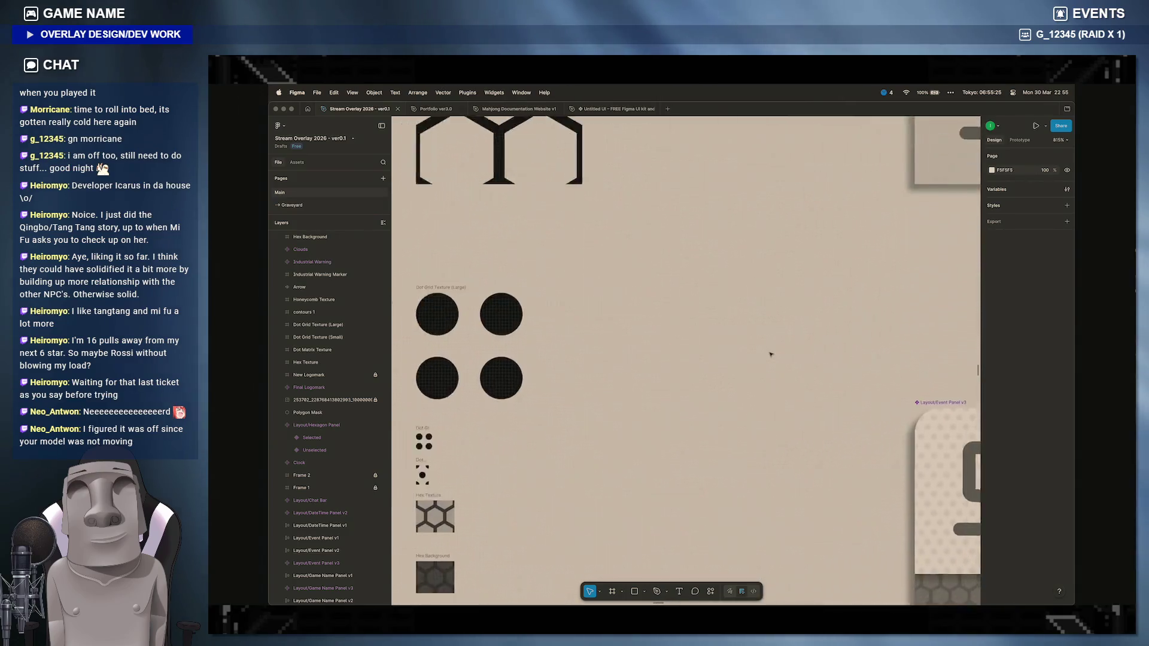
scroll(769, 354, "down", 3)
Step: Drag Hex Background off the Components board into the main overlay layout frame
left_click(786, 326)
left_click_drag(786, 307, 785, 307)
scroll(787, 307, "down", 1)
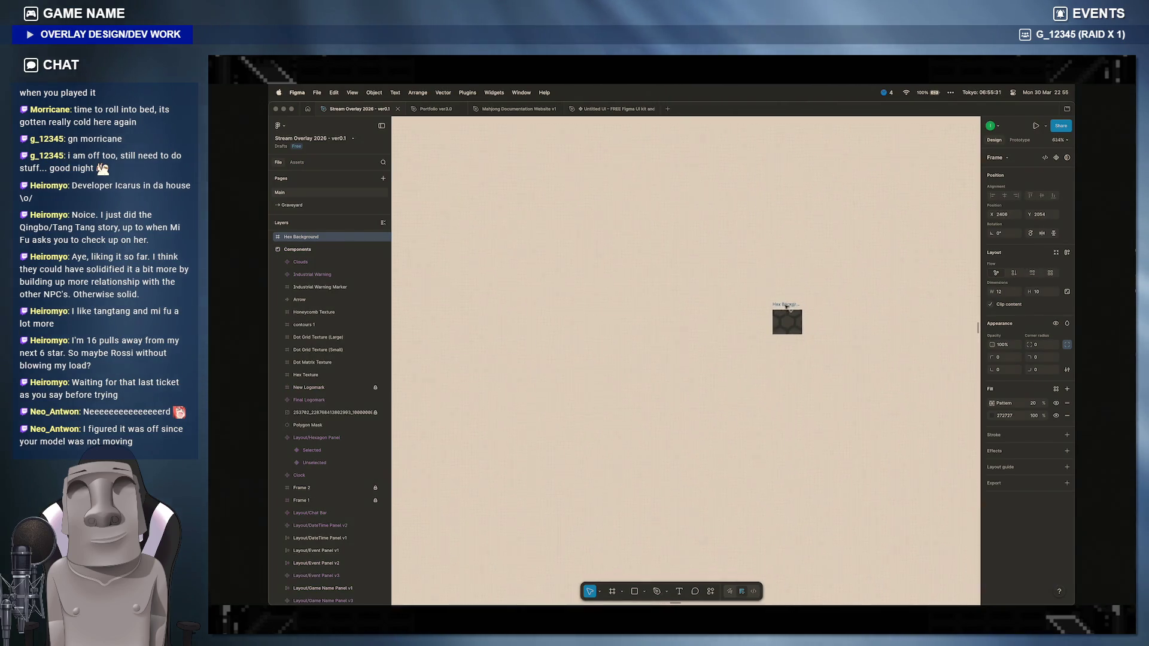
scroll(787, 307, "down", 3)
scroll(787, 306, "up", 5)
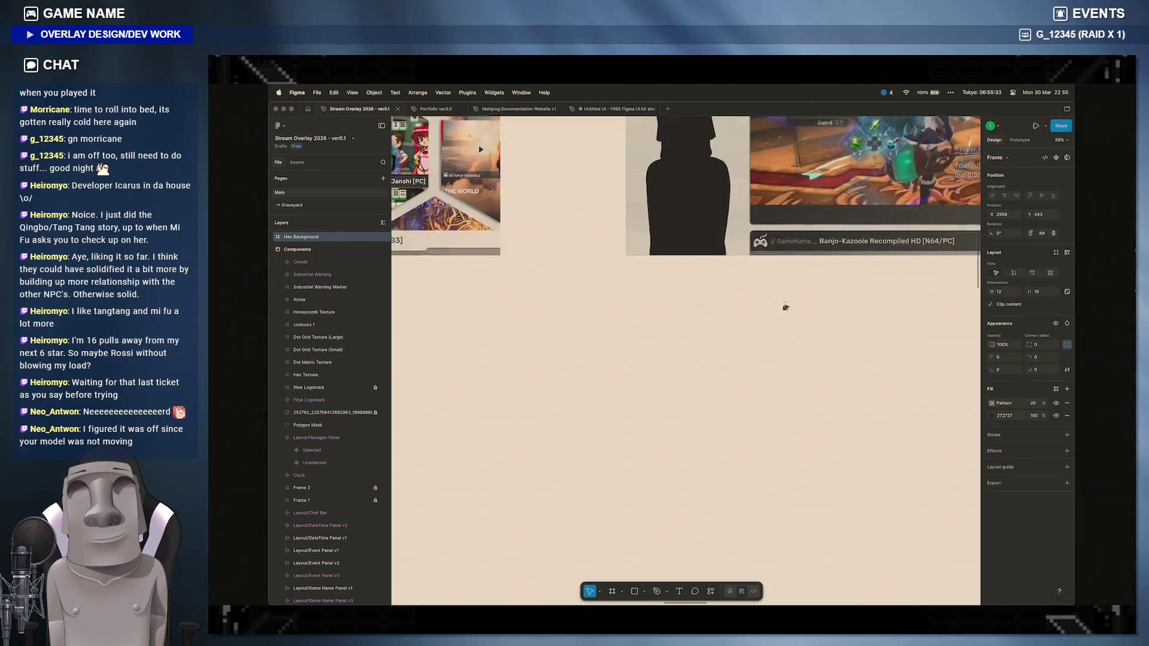
left_click(786, 308)
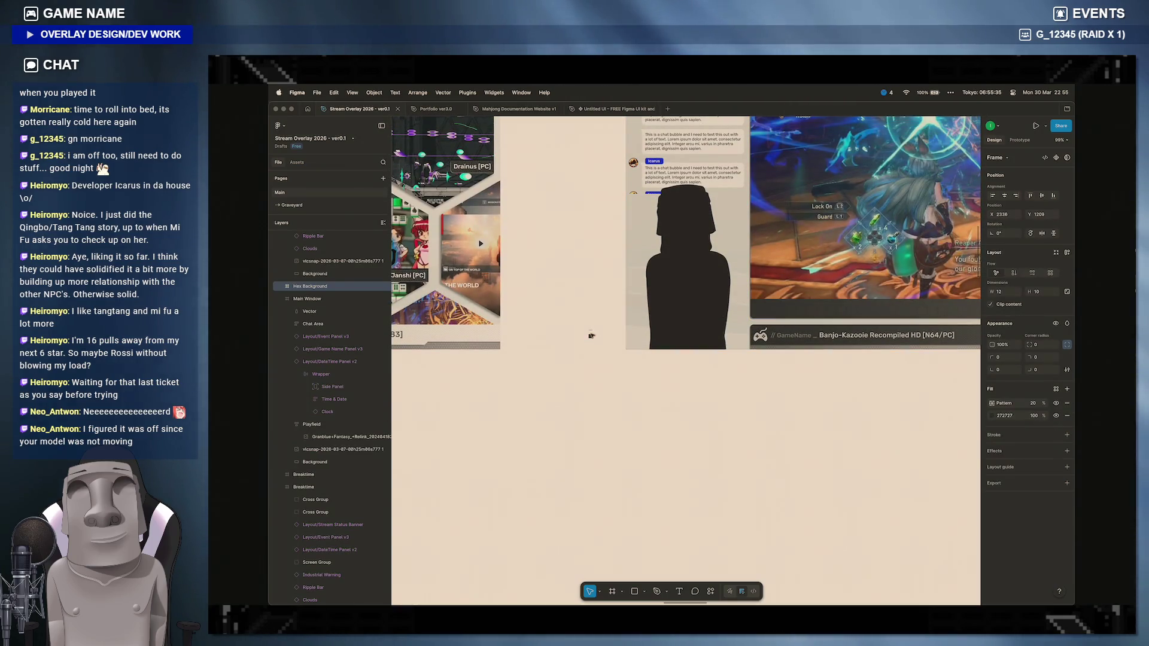
scroll(786, 307, "up", 3)
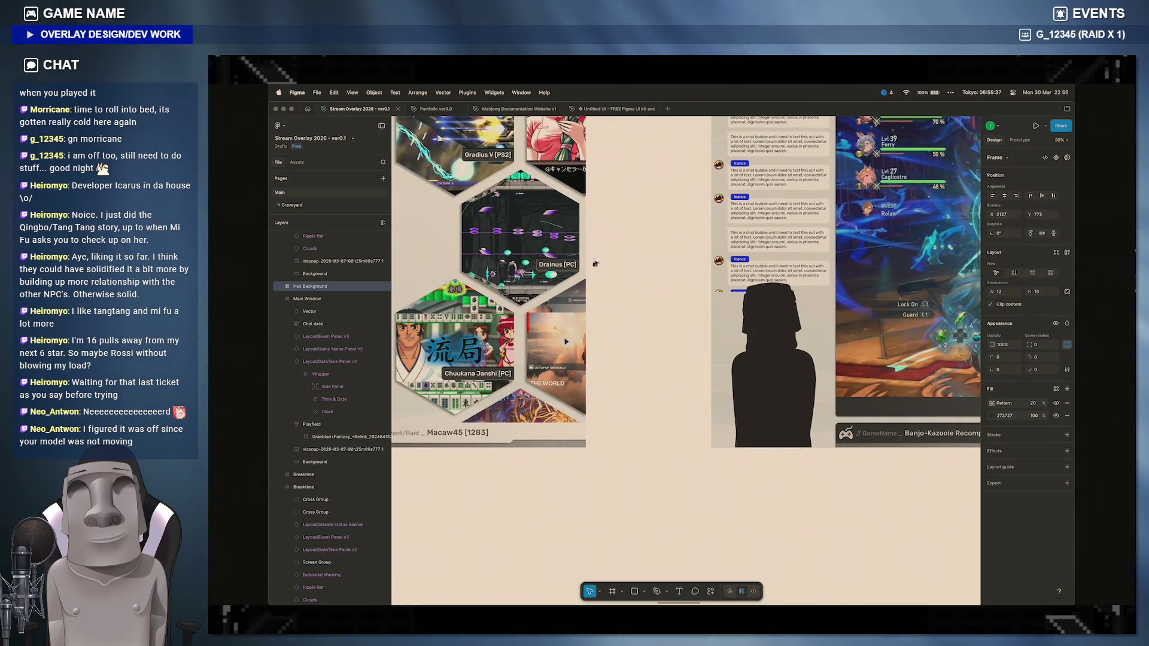
scroll(601, 290, "up", 5)
scroll(596, 262, "up", 3)
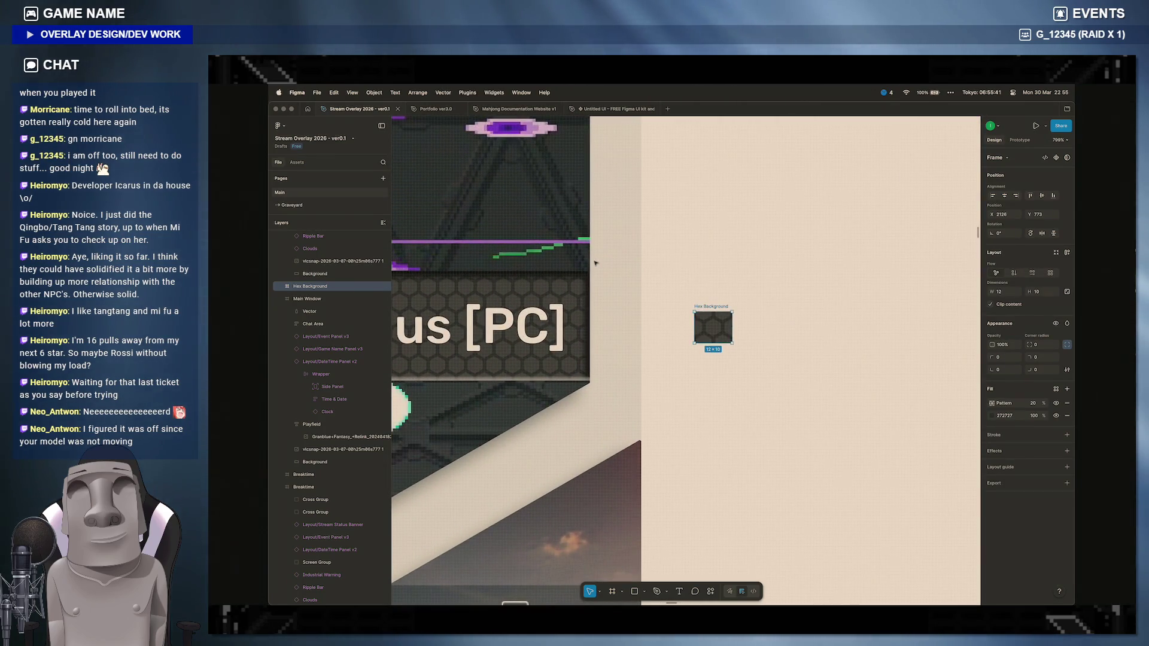
Step: Export the Hex Background swatch as a JPEG from Figma, then glance at the Brave overlay preview
left_click(544, 288)
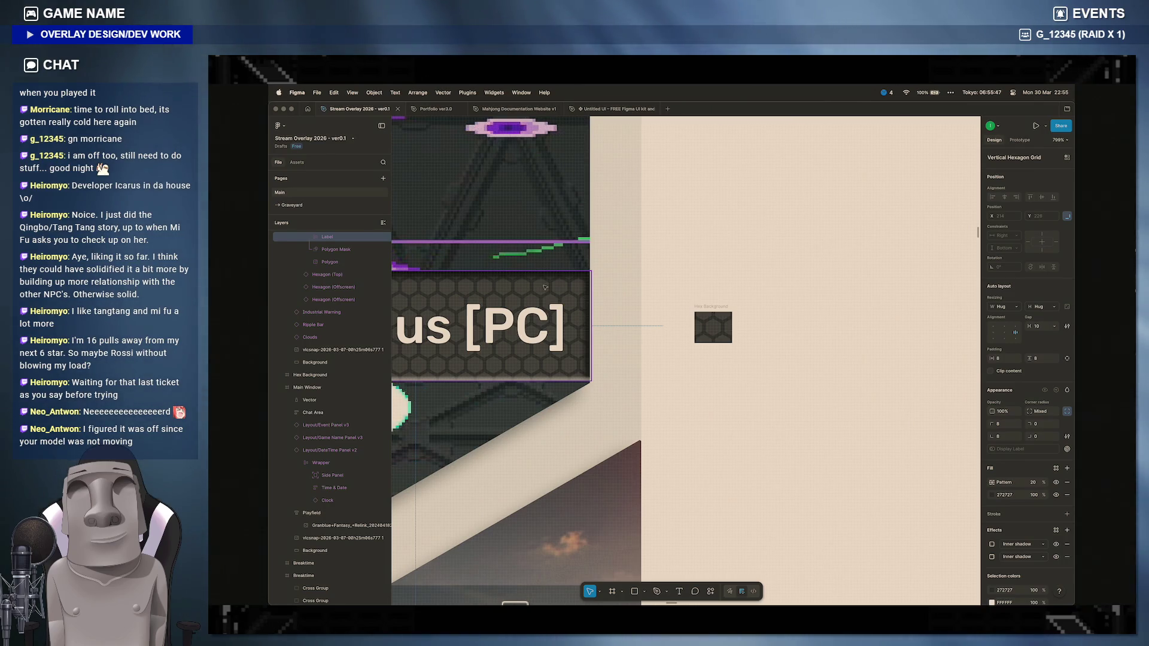
left_click(713, 324)
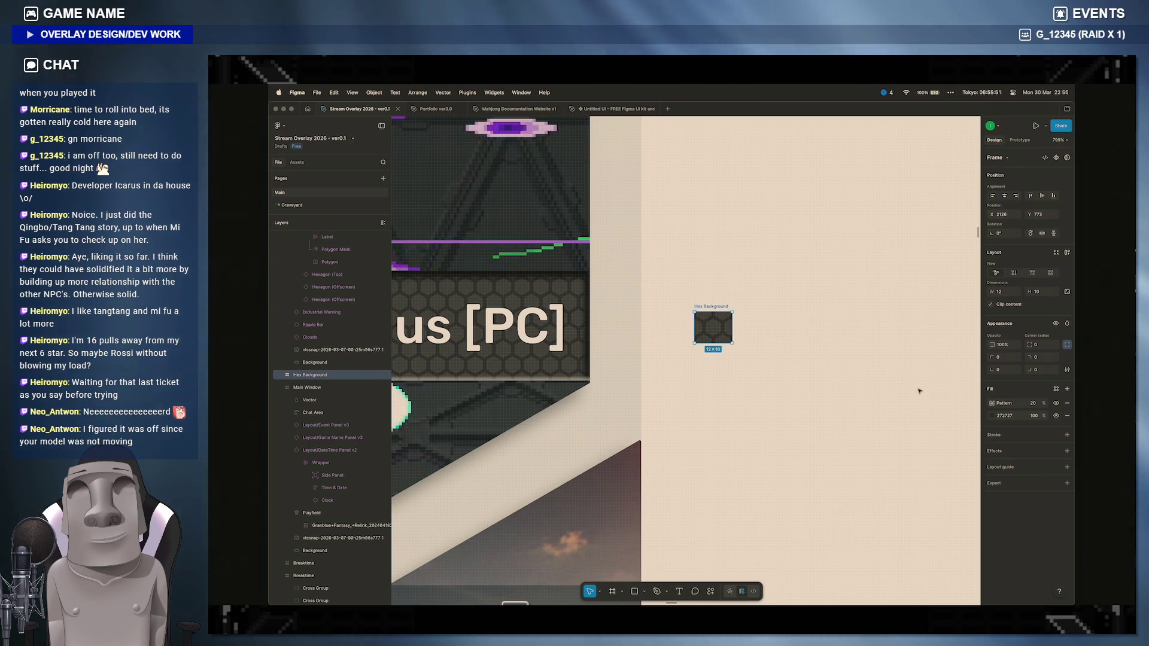
left_click(1066, 482)
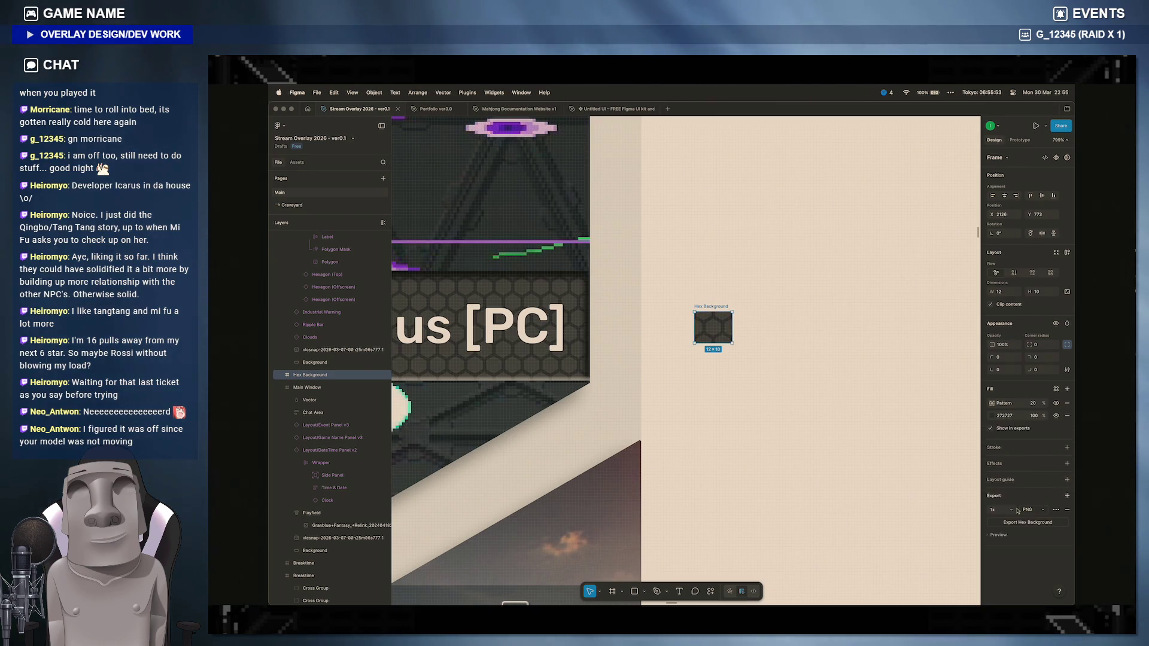
left_click(1034, 512)
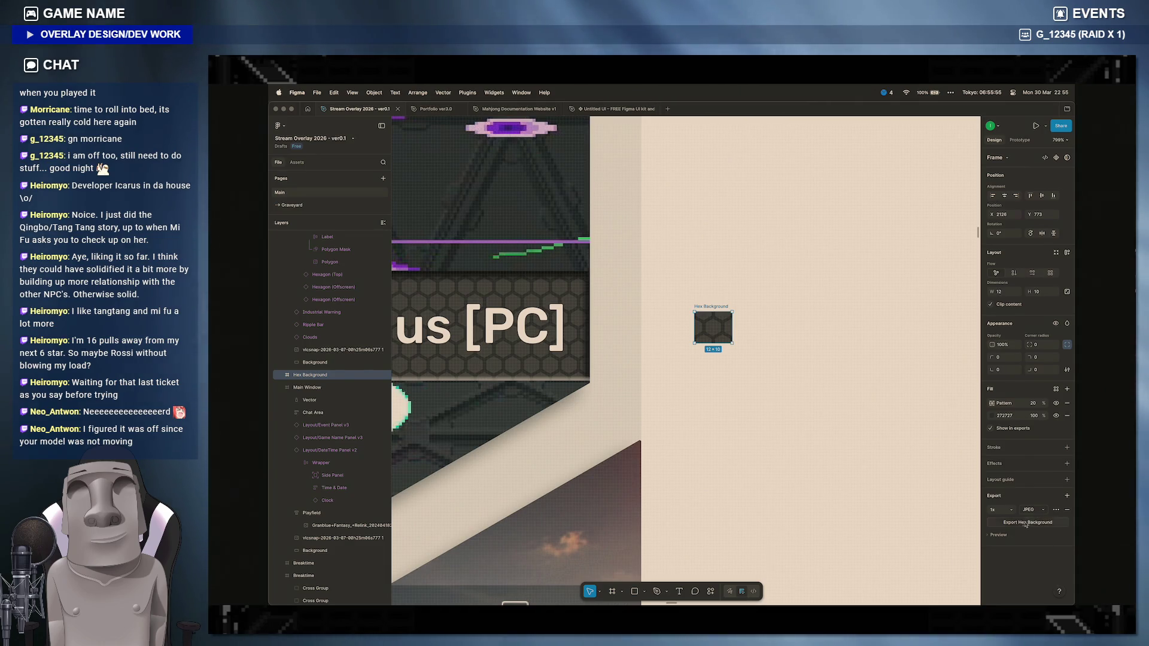
left_click(1026, 521)
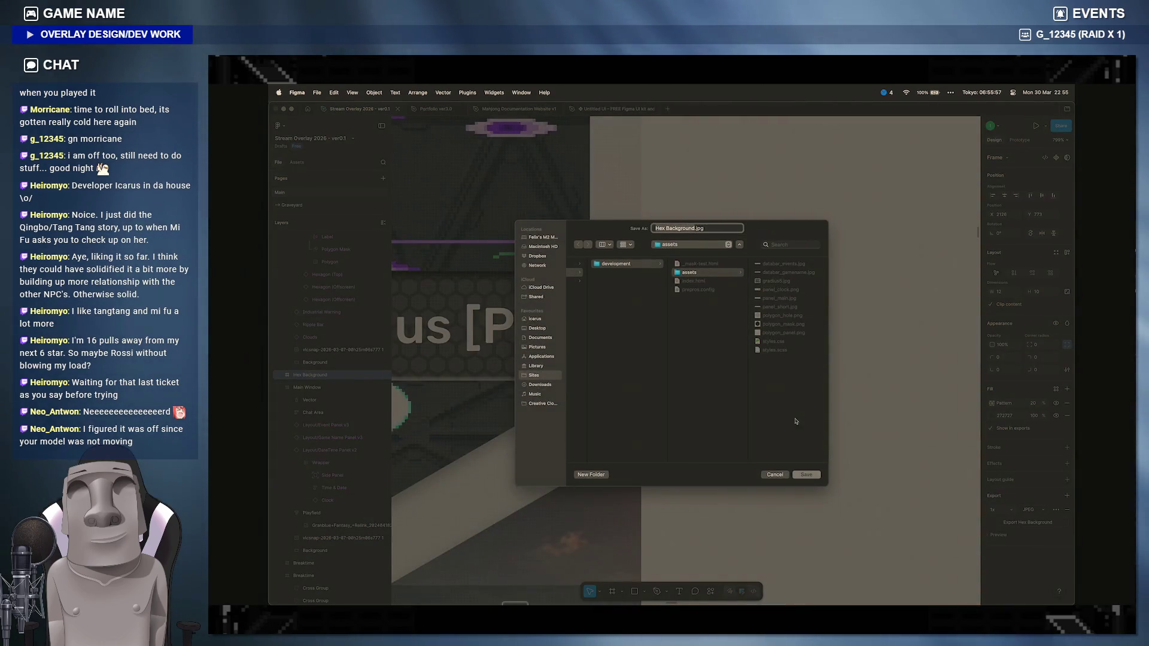
mouse_move(583, 600)
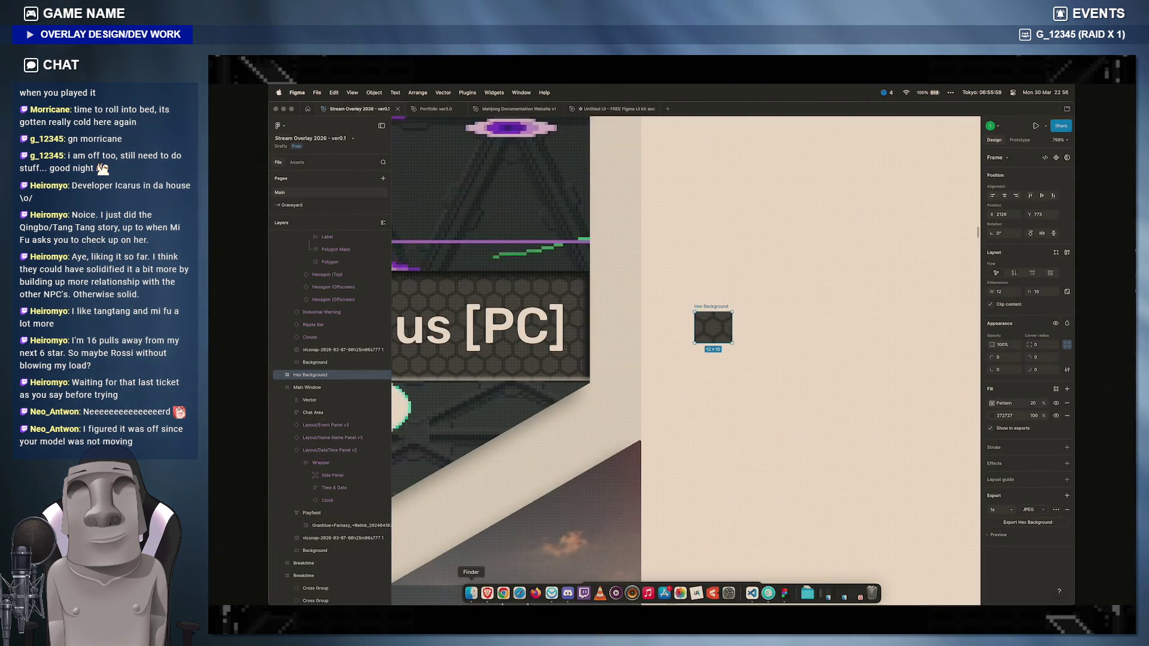
left_click(487, 593)
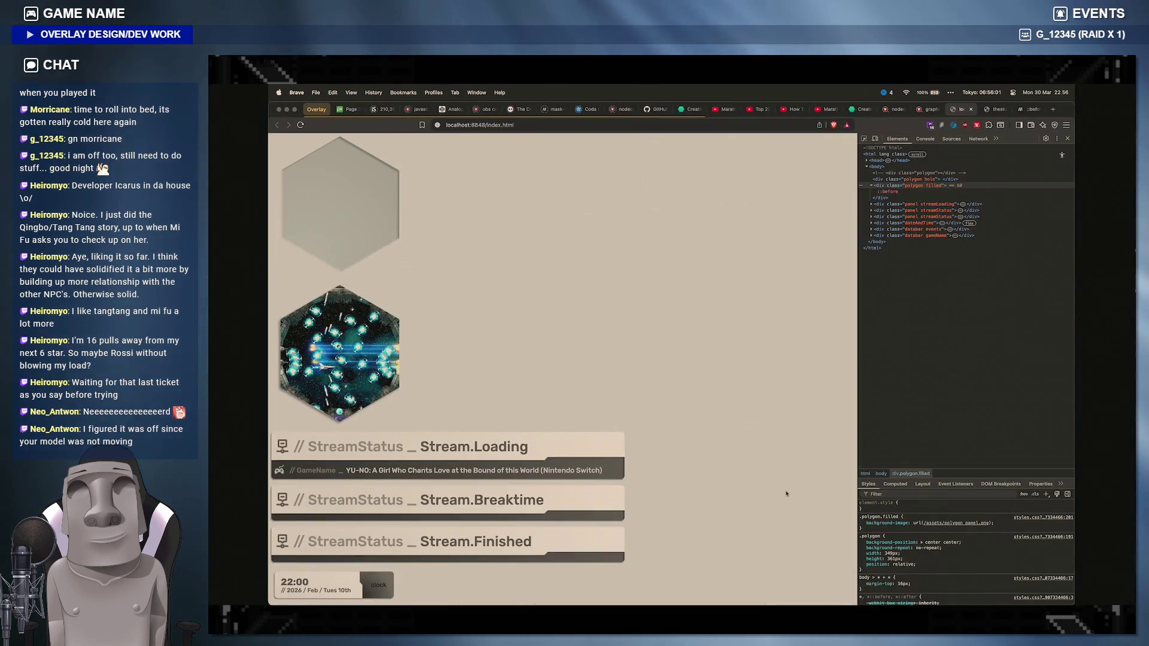
scroll(786, 492, "down", 3)
scroll(786, 492, "up", 3)
scroll(787, 493, "down", 3)
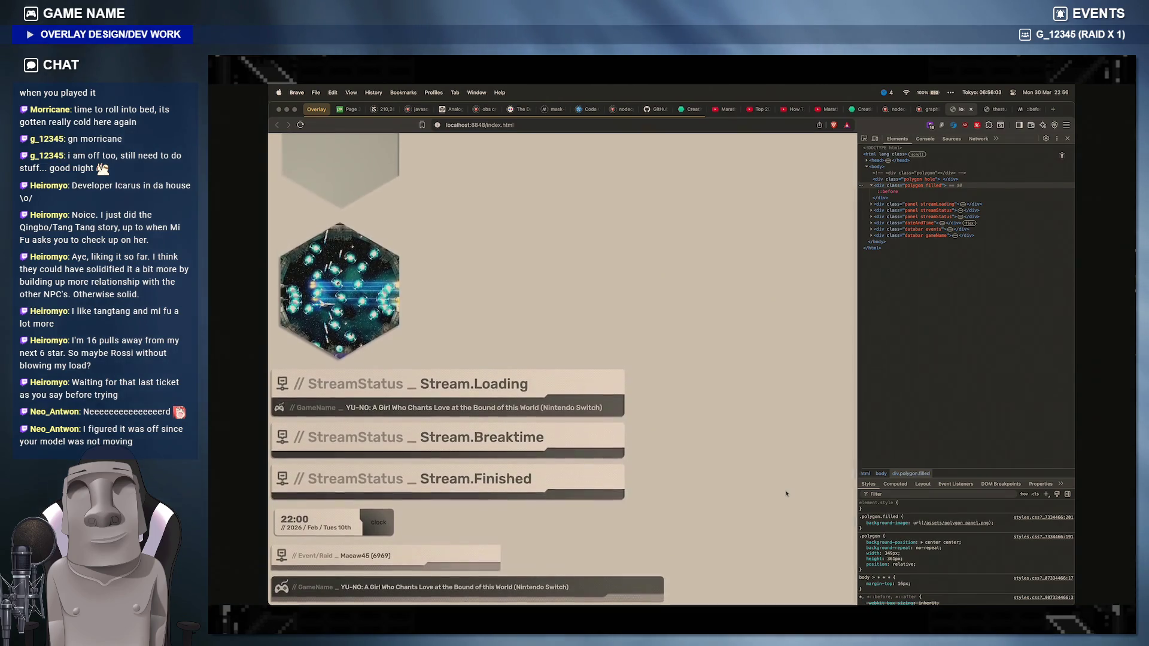
scroll(786, 493, "up", 3)
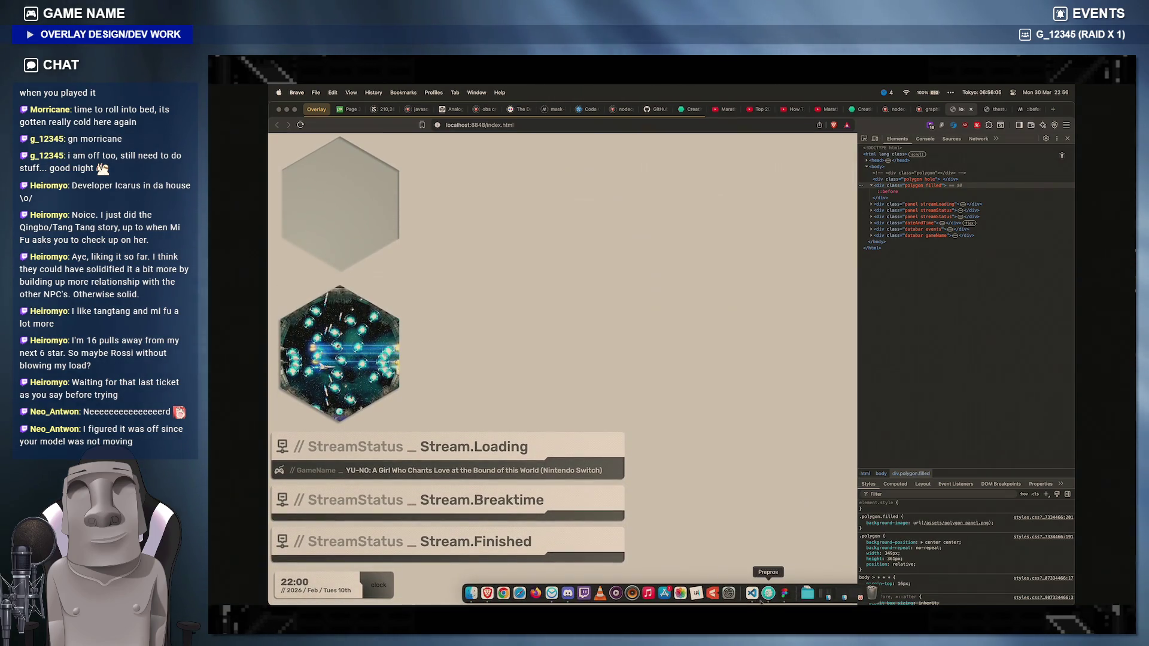
left_click(752, 593)
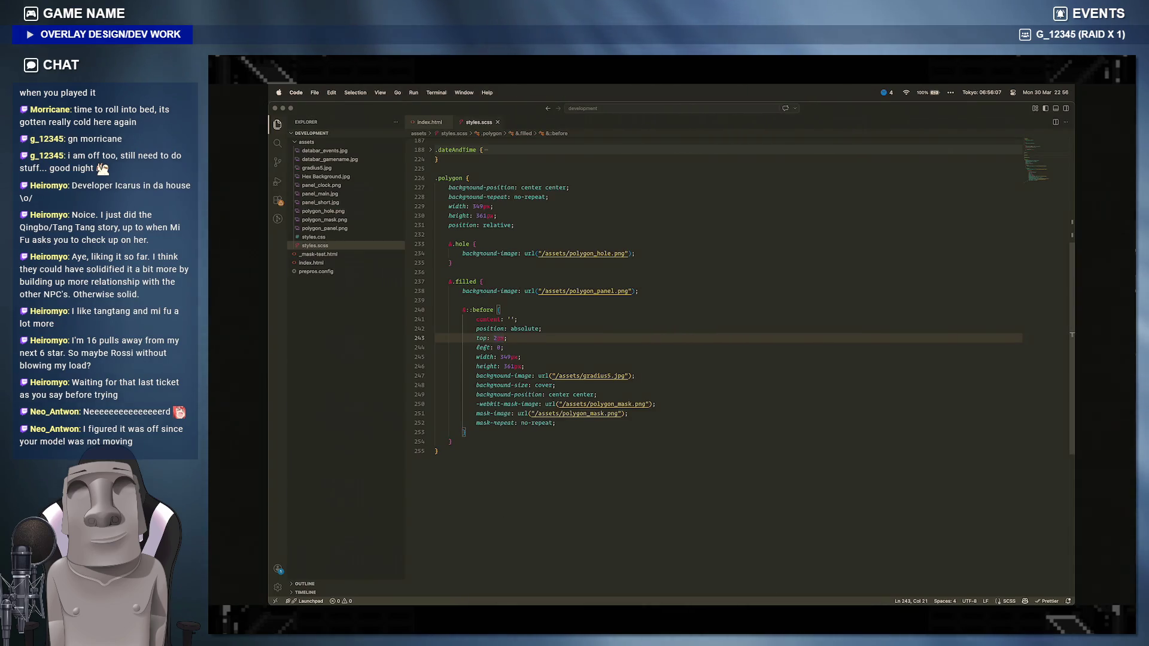
Step: In Finder, rename Hex Background.jpg in the assets folder to bg_gamelabels.jpg
left_click(470, 593)
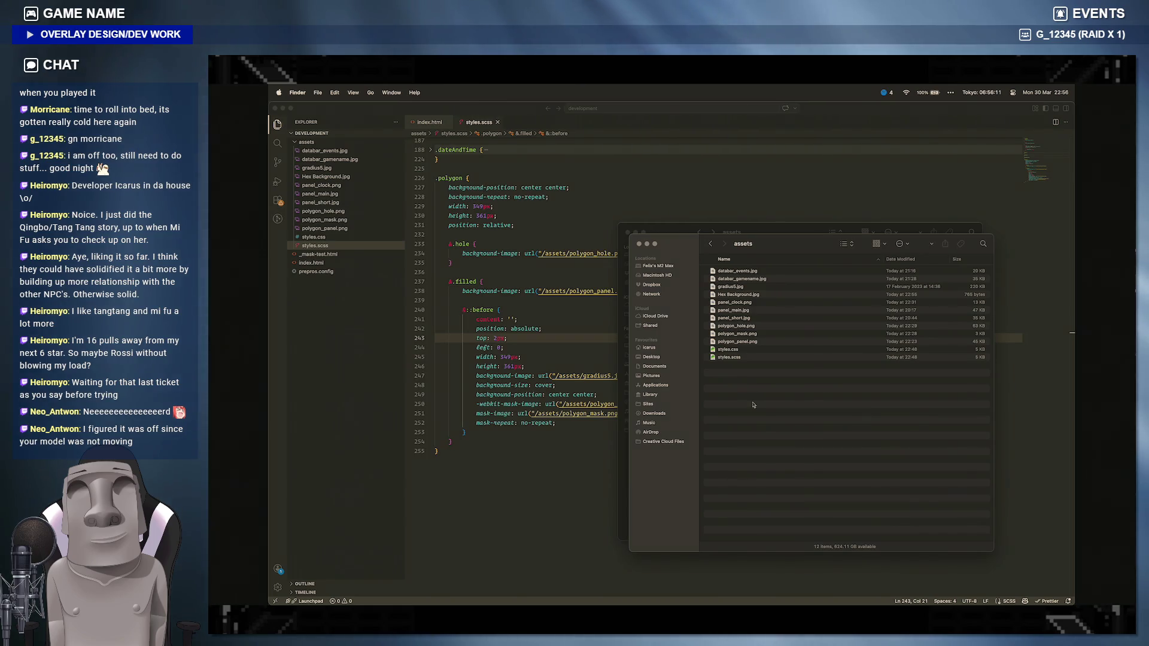
left_click(739, 295)
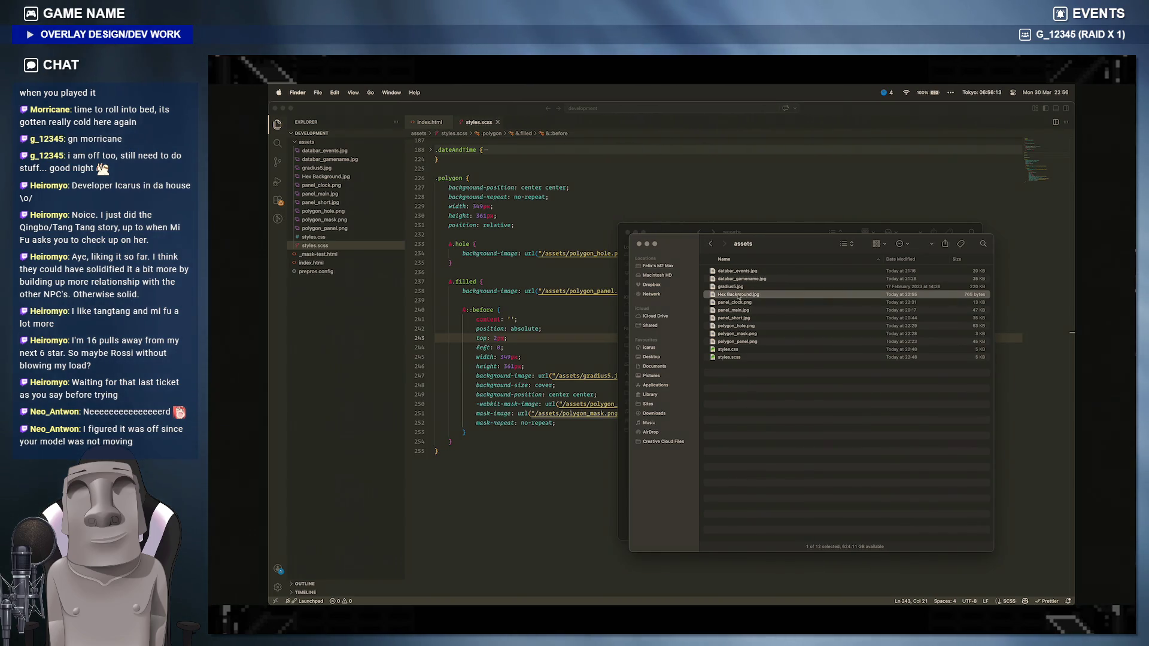
key("Return")
type("bg_gamelabels")
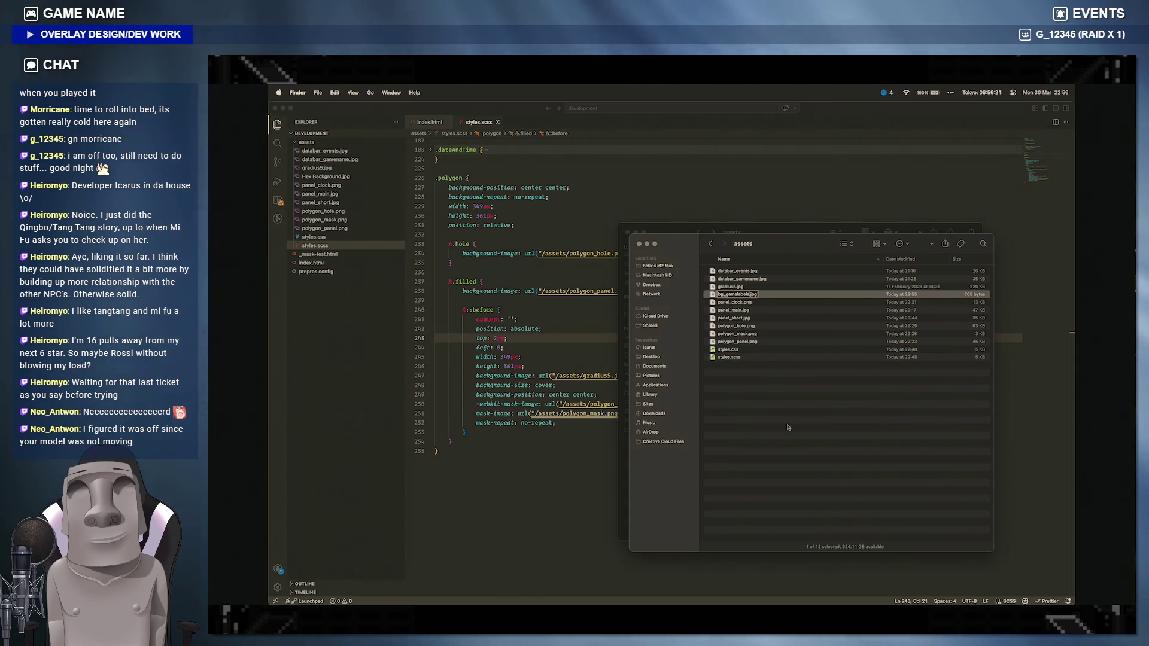
left_click(788, 428)
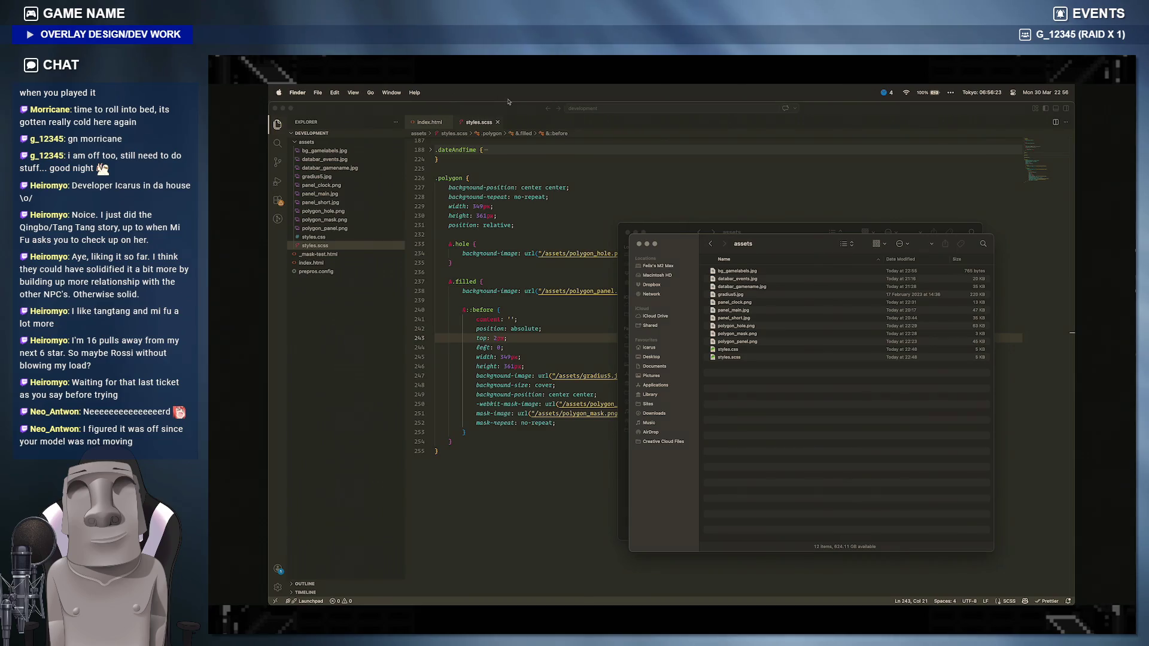
Step: Back in index.html, open an empty line inside the filled polygon div
left_click(429, 122)
left_click(554, 338)
key("Return")
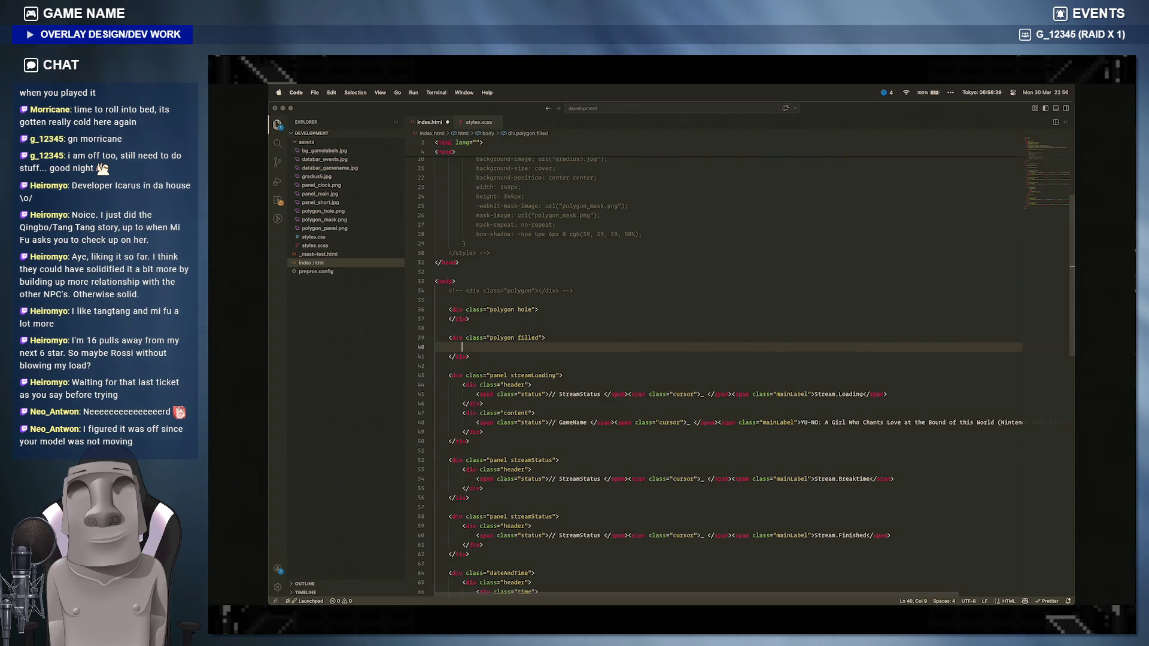
type("div")
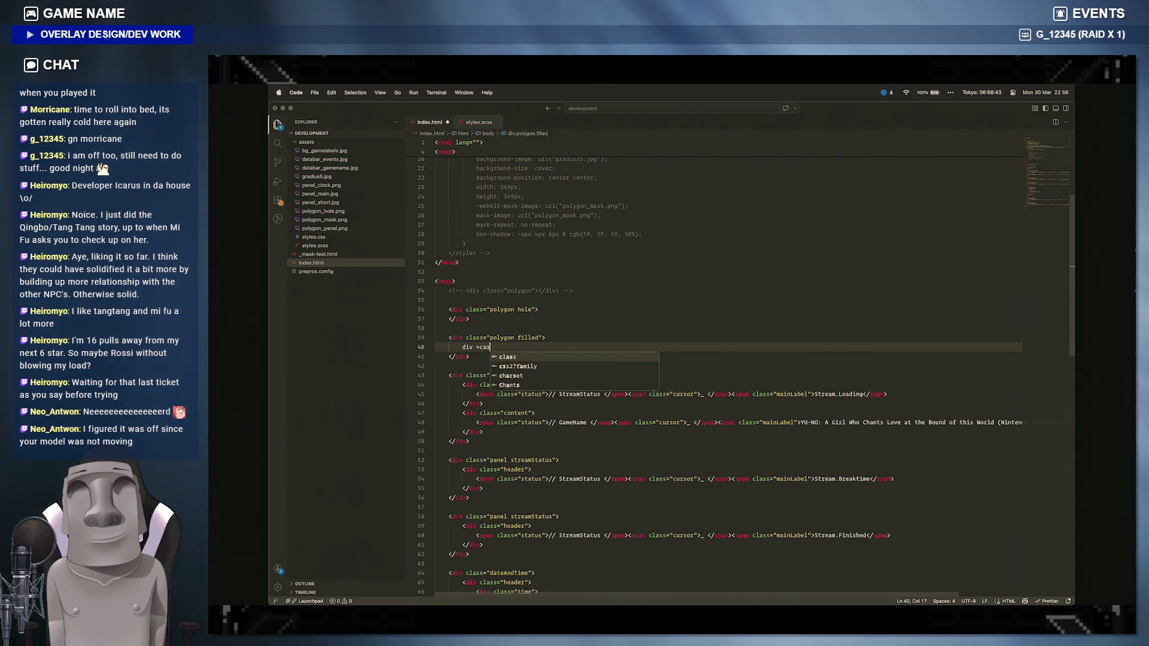
type(" class=")
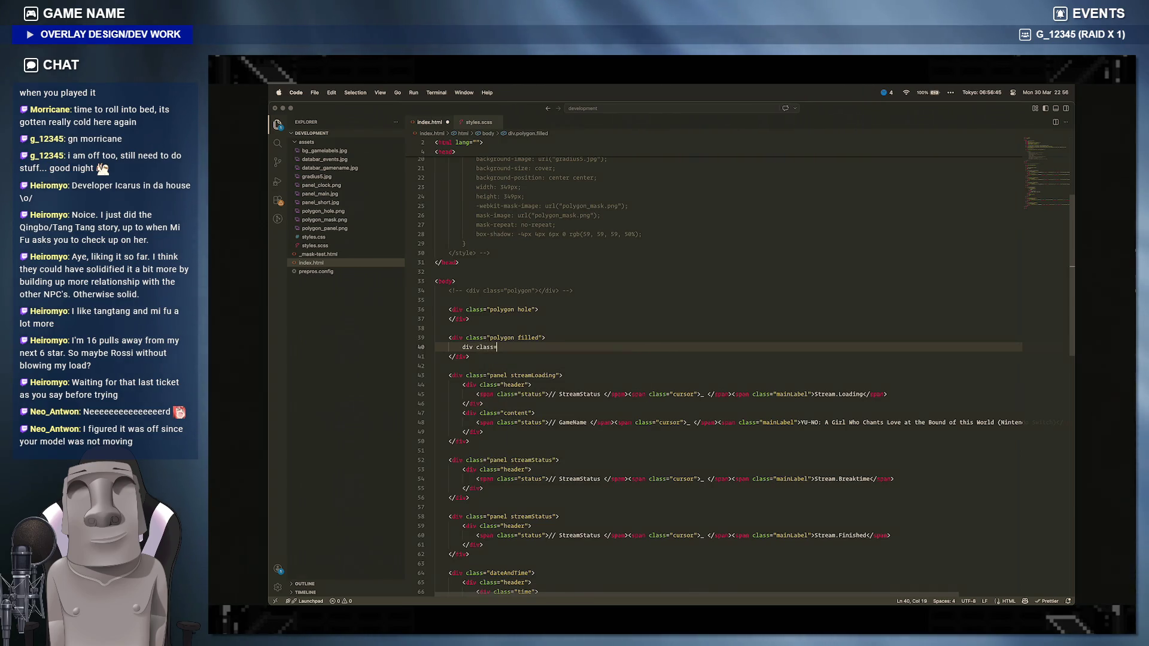
type("\"gameLabel\"")
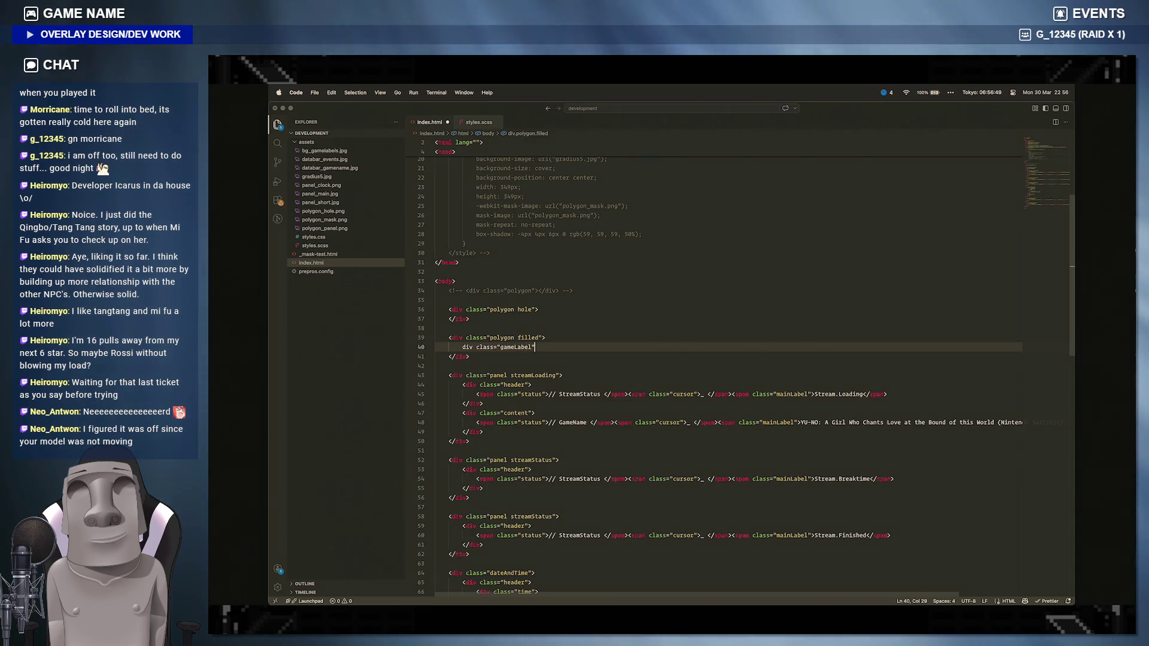
Step: Write a gameLabel div reading 'Chuukana Janshi (PC)' inside the filled polygon and preview it
key("Home")
type("<")
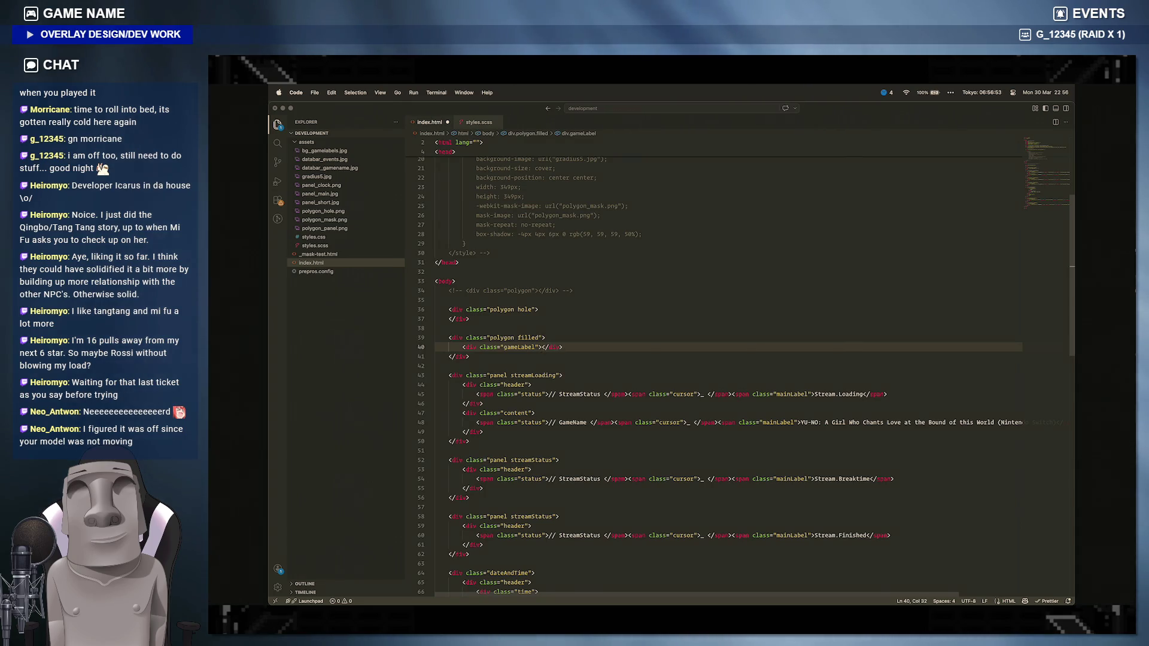
type(">")
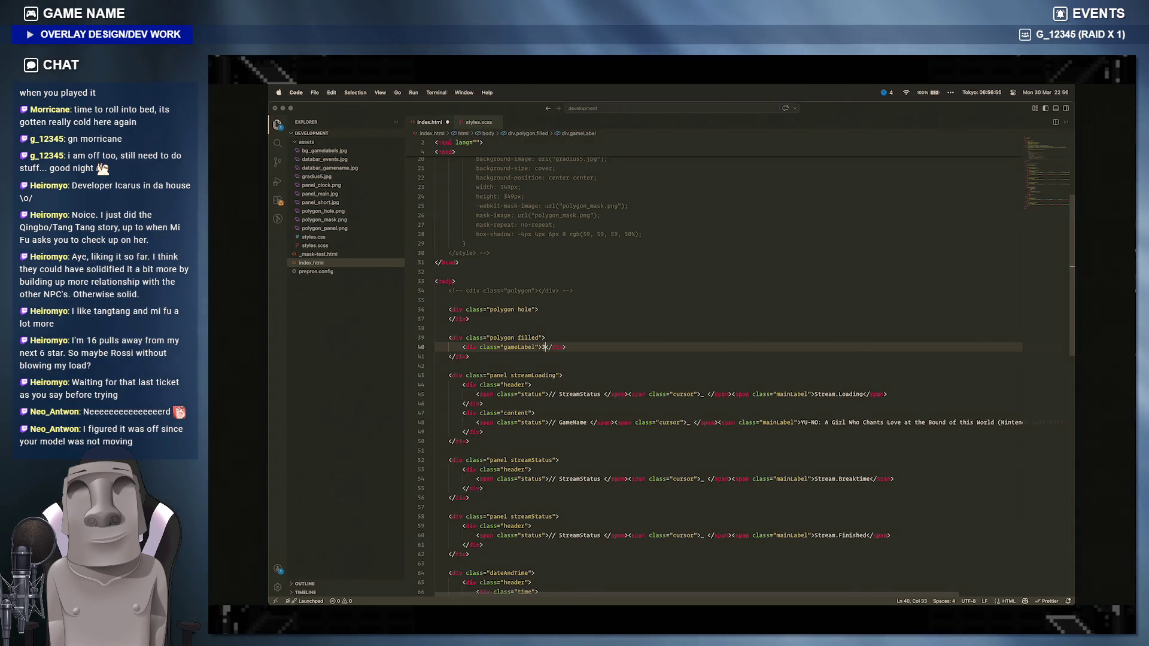
type("k")
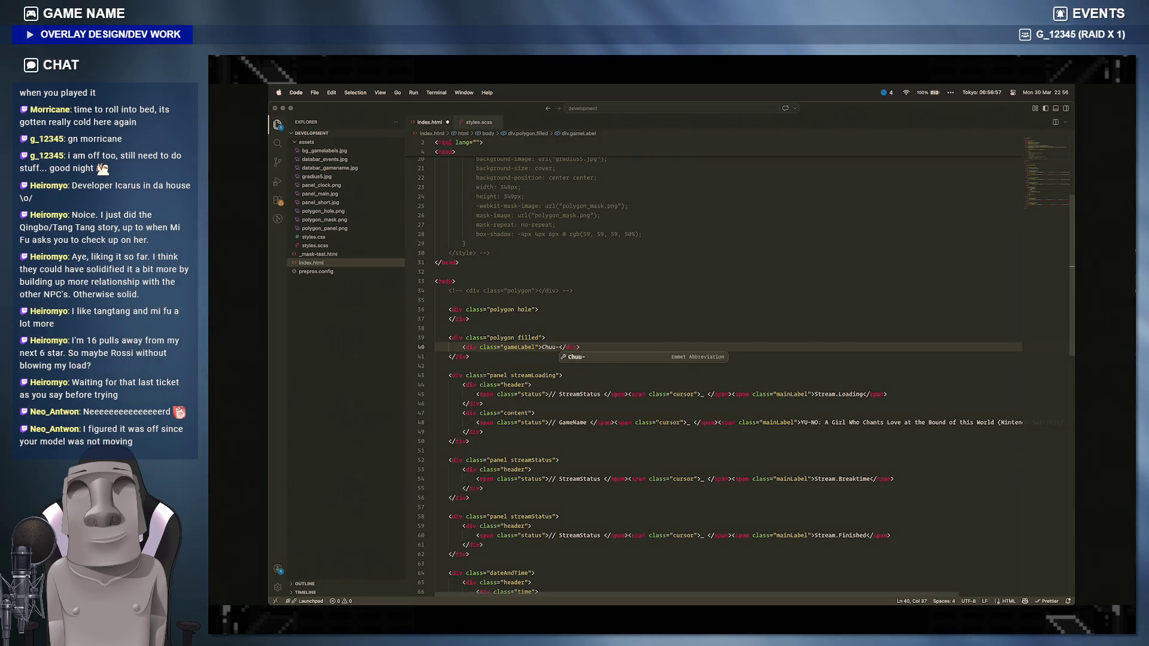
key("Escape")
type("ana Janshi (PC")
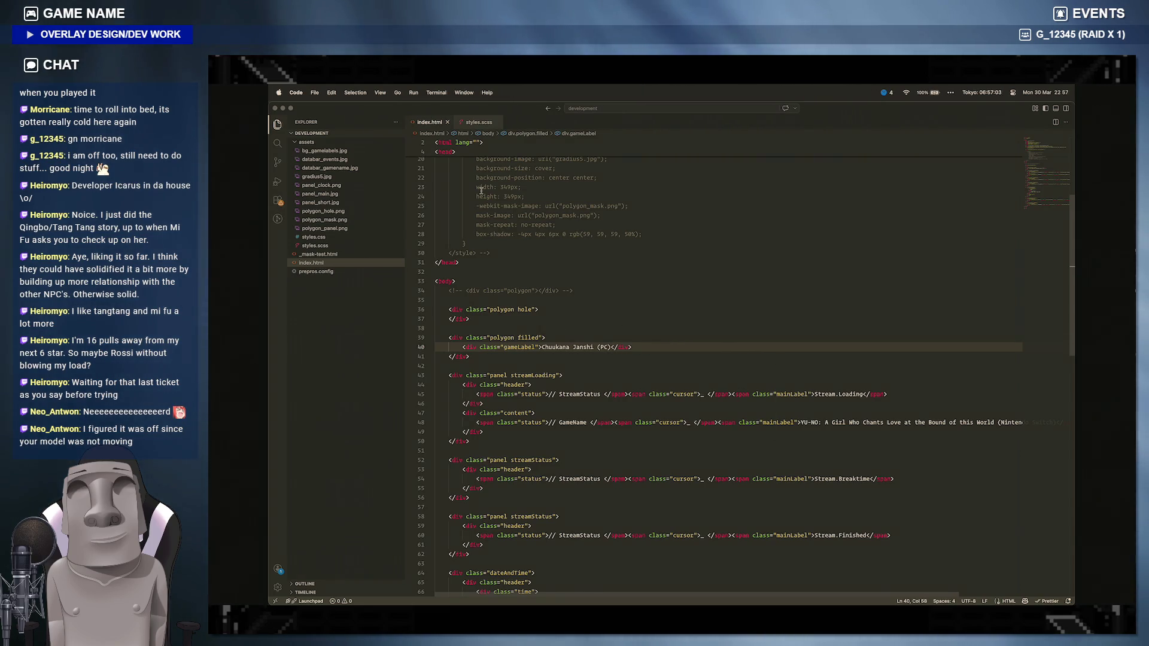
left_click(471, 575)
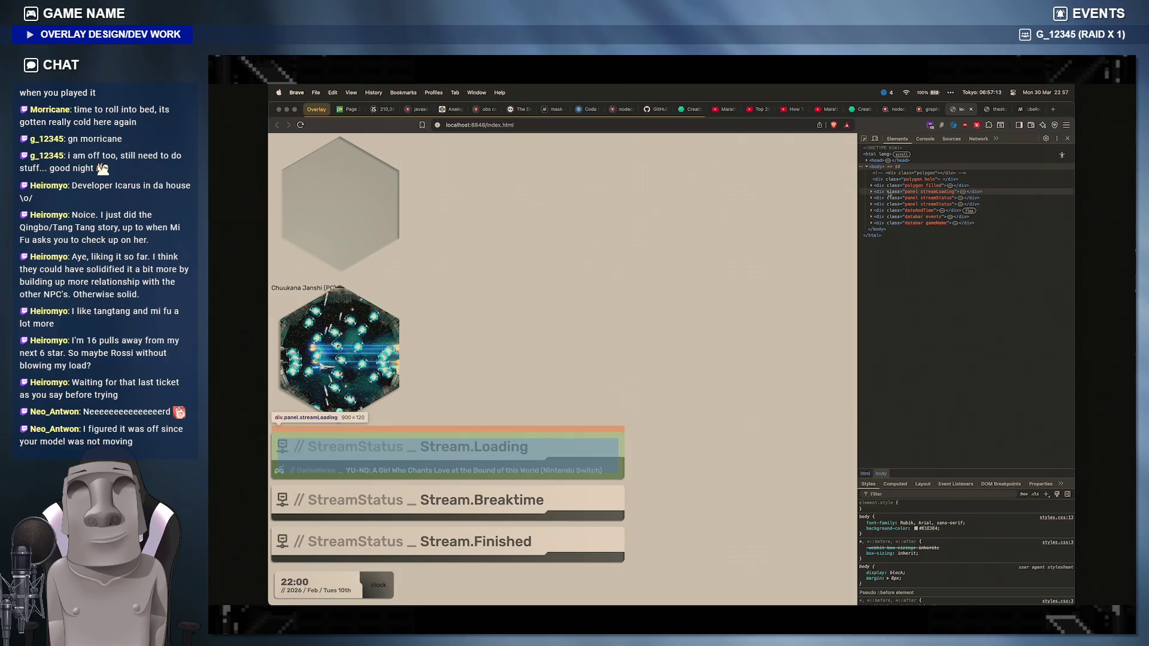
Step: Inspect div.gameLabel in DevTools and give it an inline z-index of 1
left_click(888, 186)
left_click(869, 185)
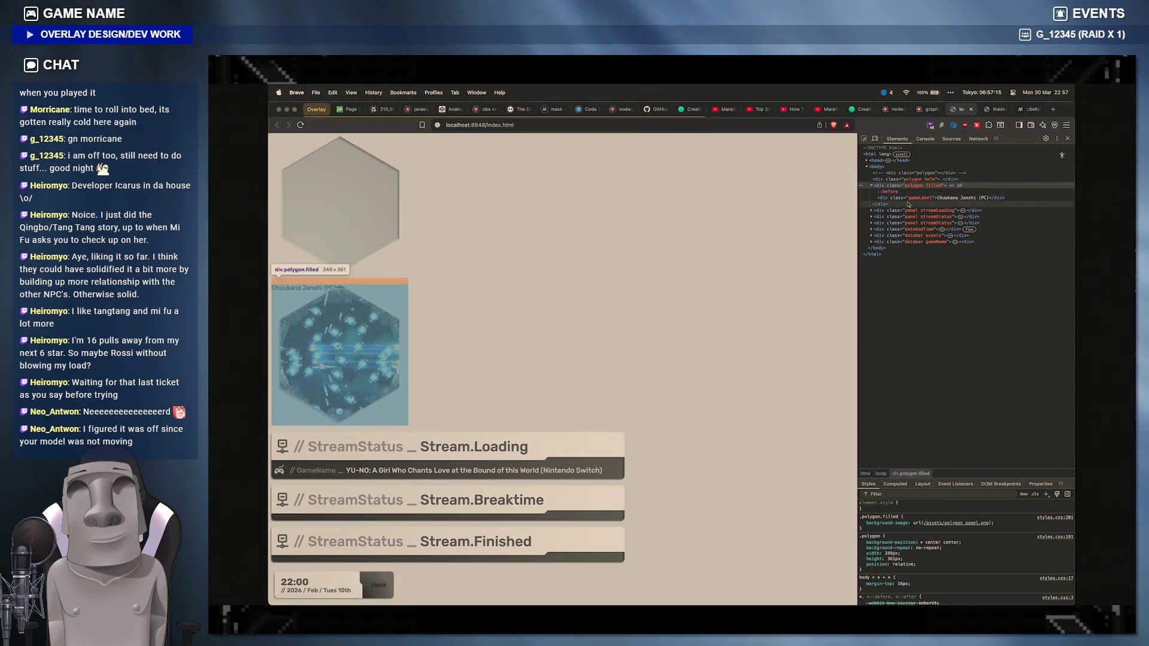
left_click(908, 198)
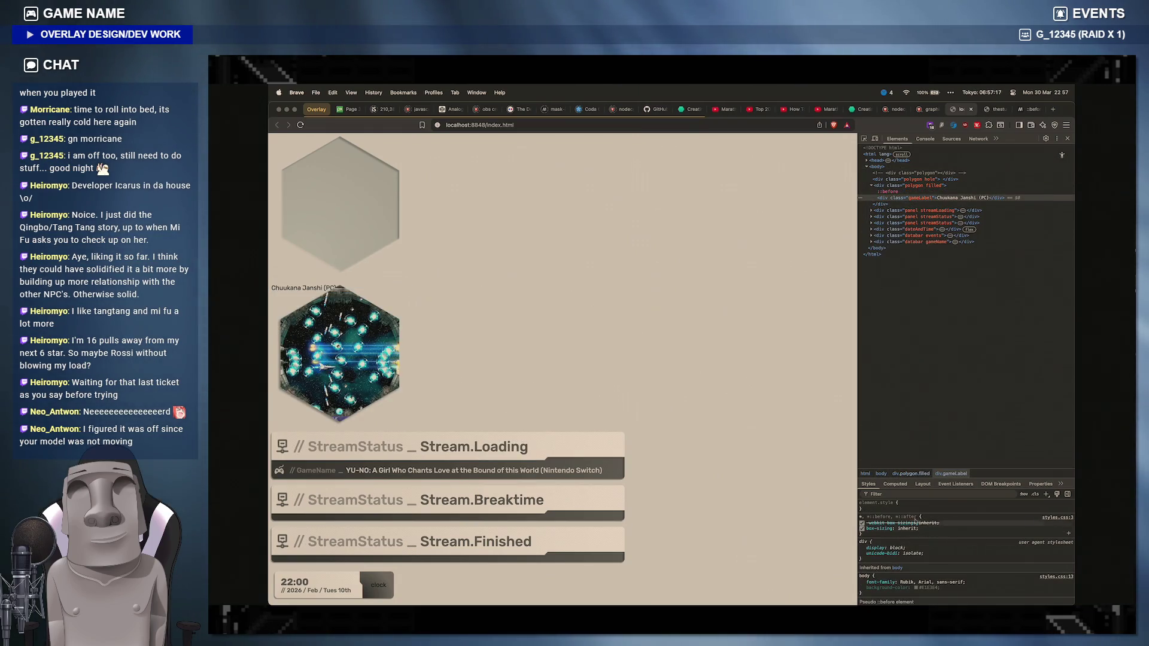
left_click(906, 508)
type("z-in")
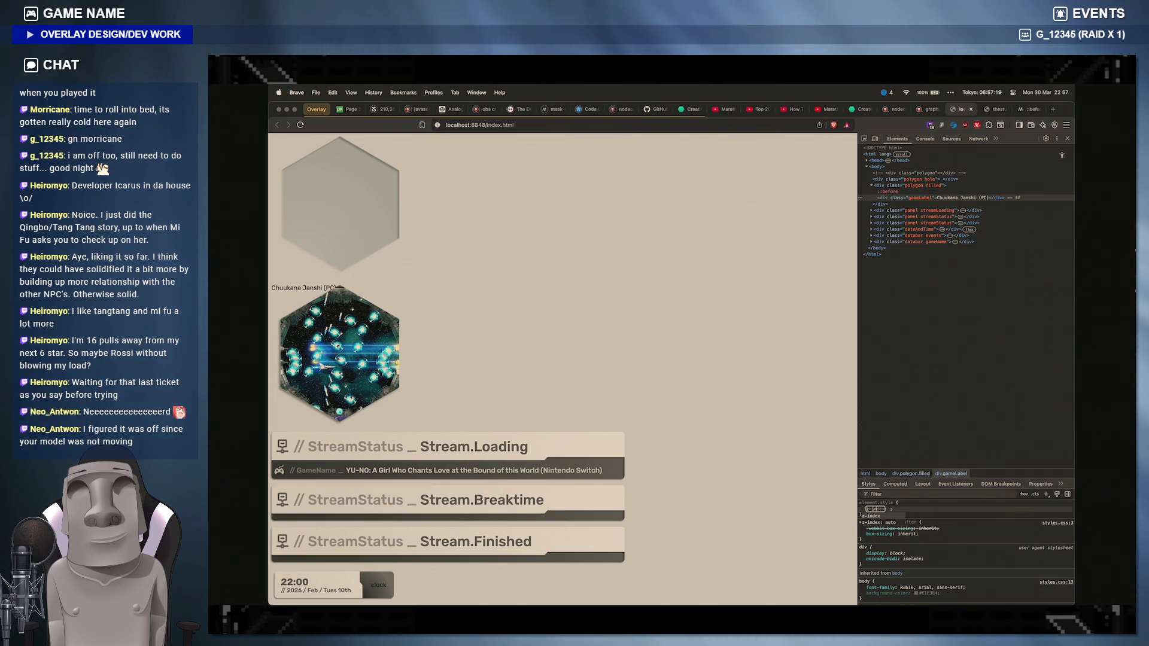
type("dex")
key("Tab")
type("1")
key("Return")
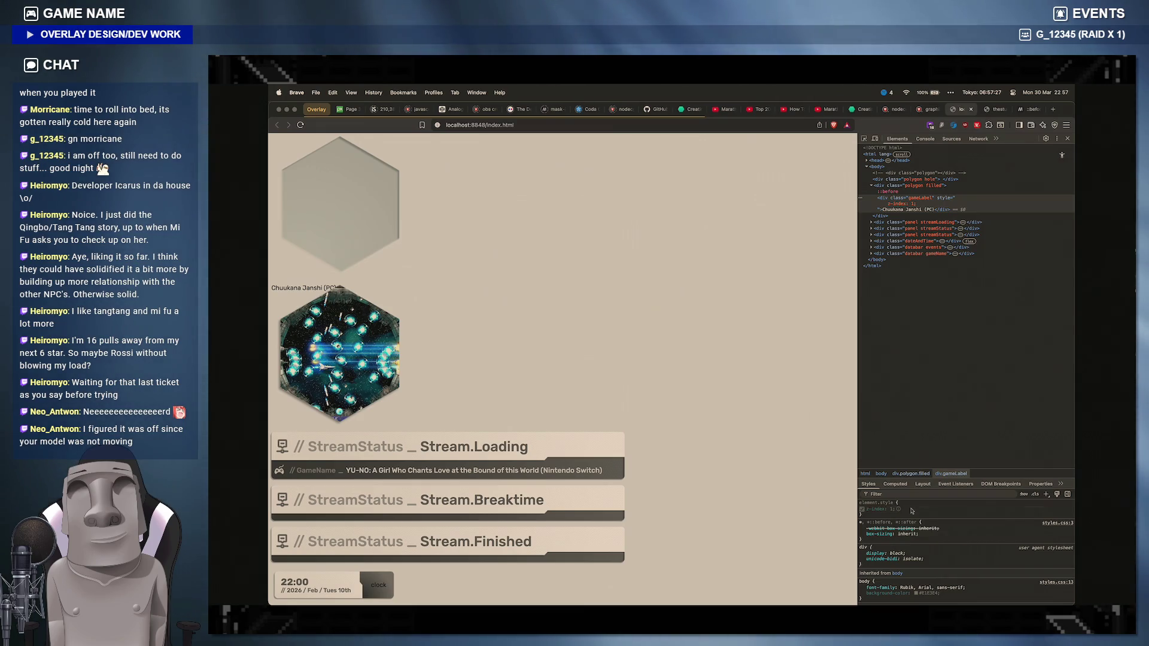
Step: Add inline position: relative to the game label, then return to the code editor
left_click(910, 512)
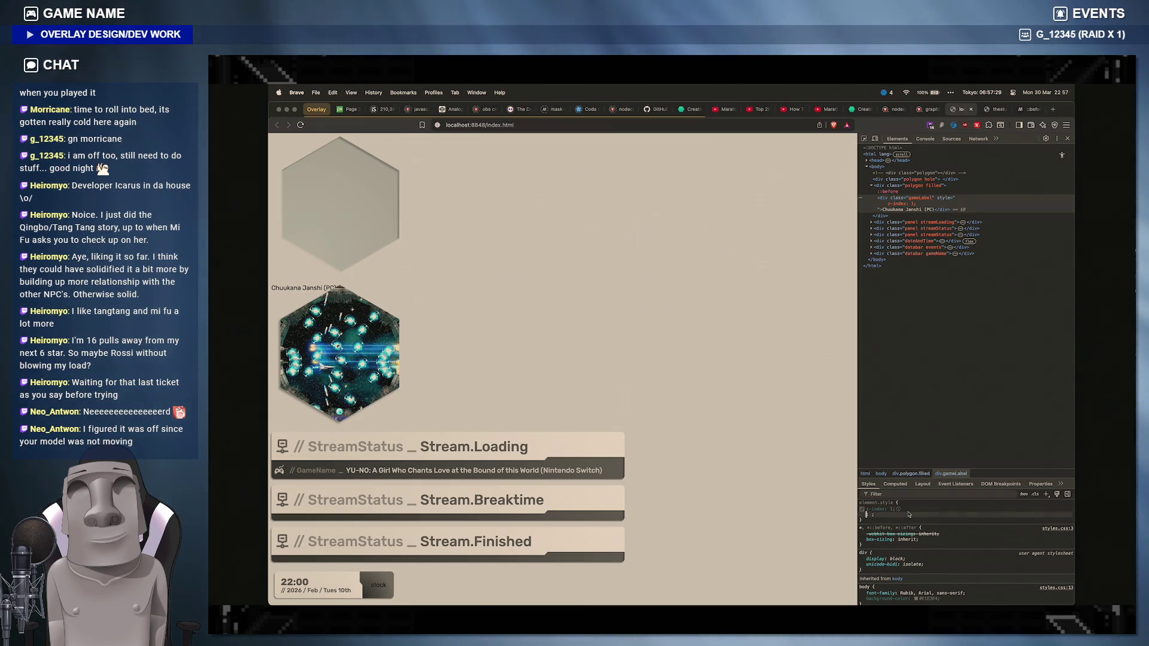
type("position")
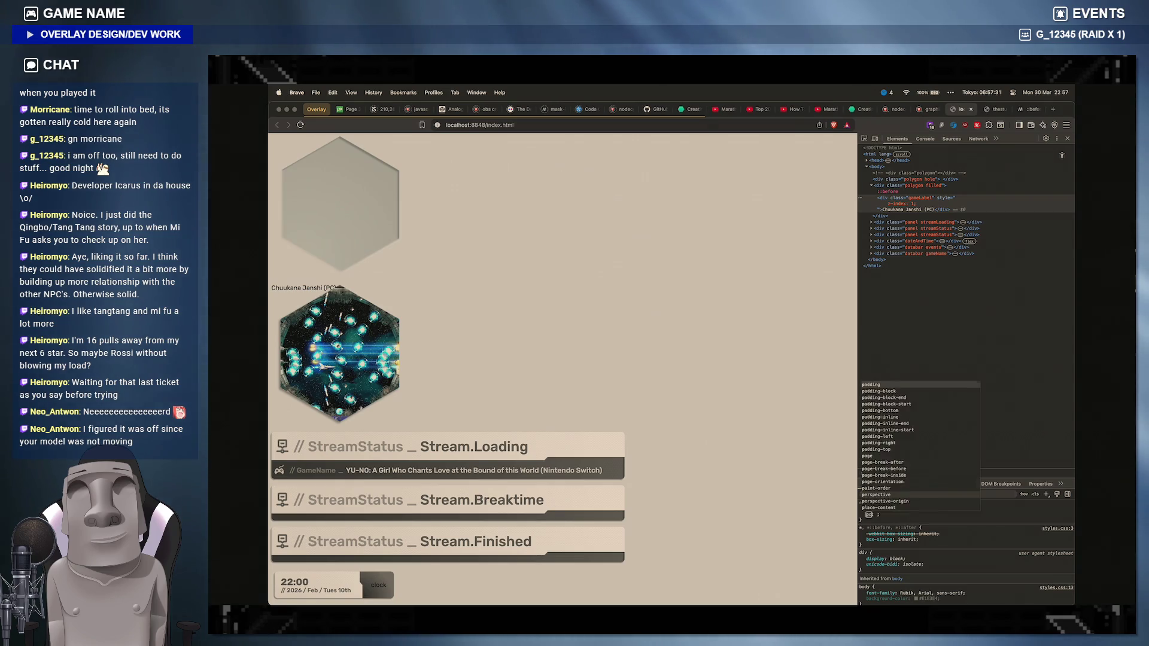
key("Tab")
type("abs")
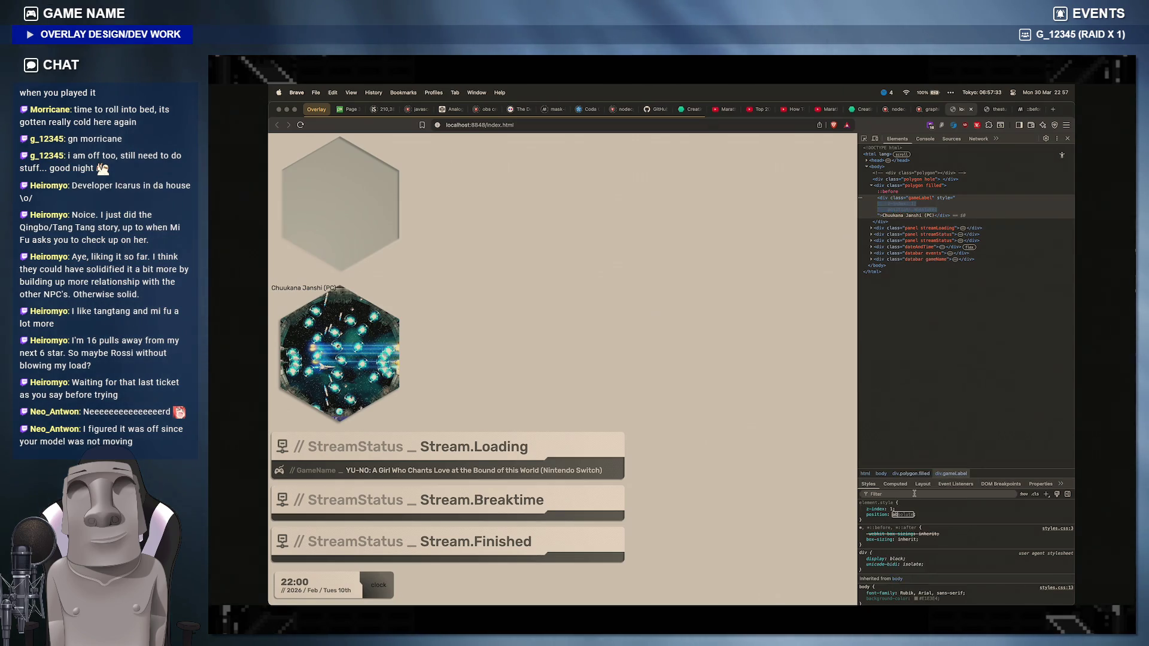
key("Return")
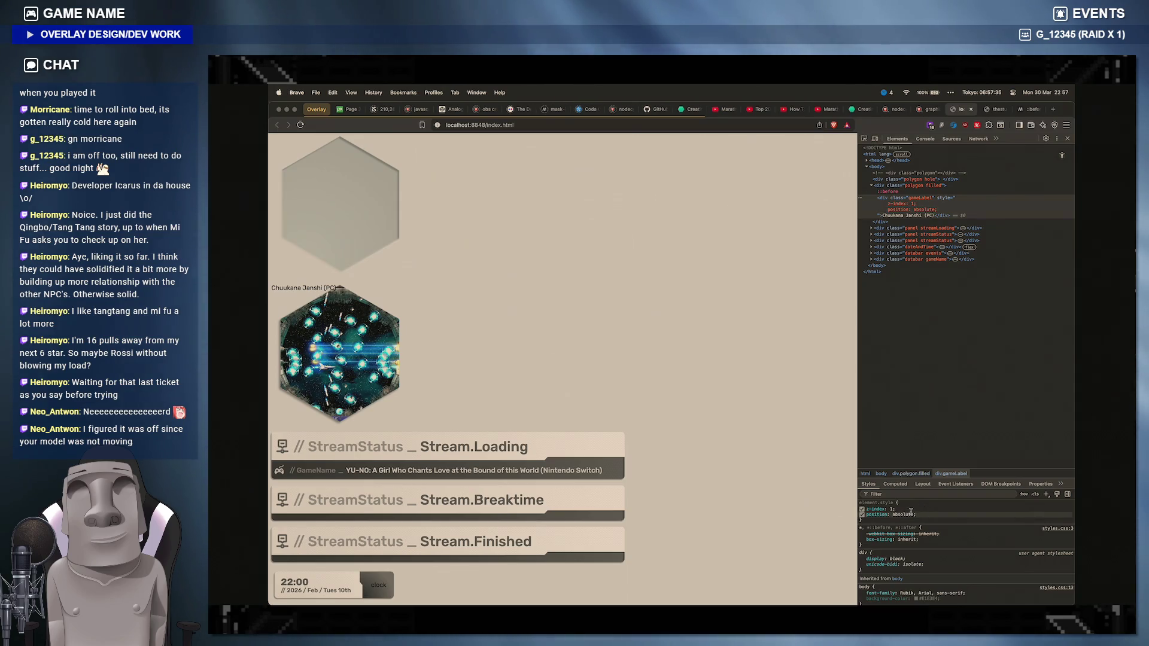
type("relative")
key("Return")
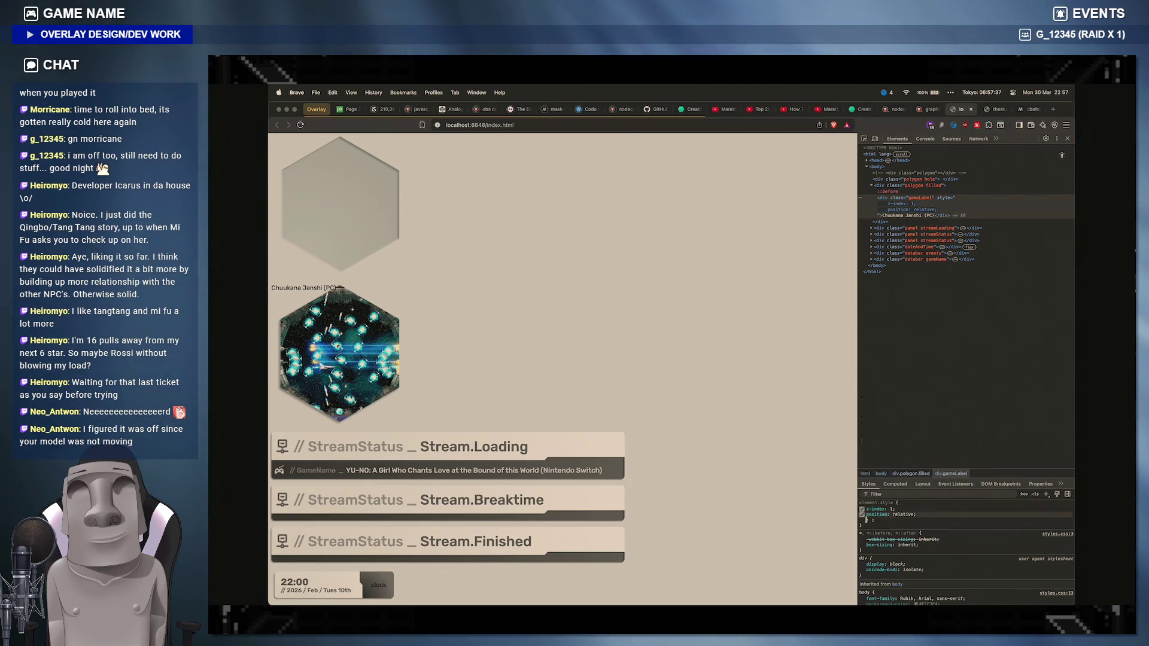
left_click(664, 496)
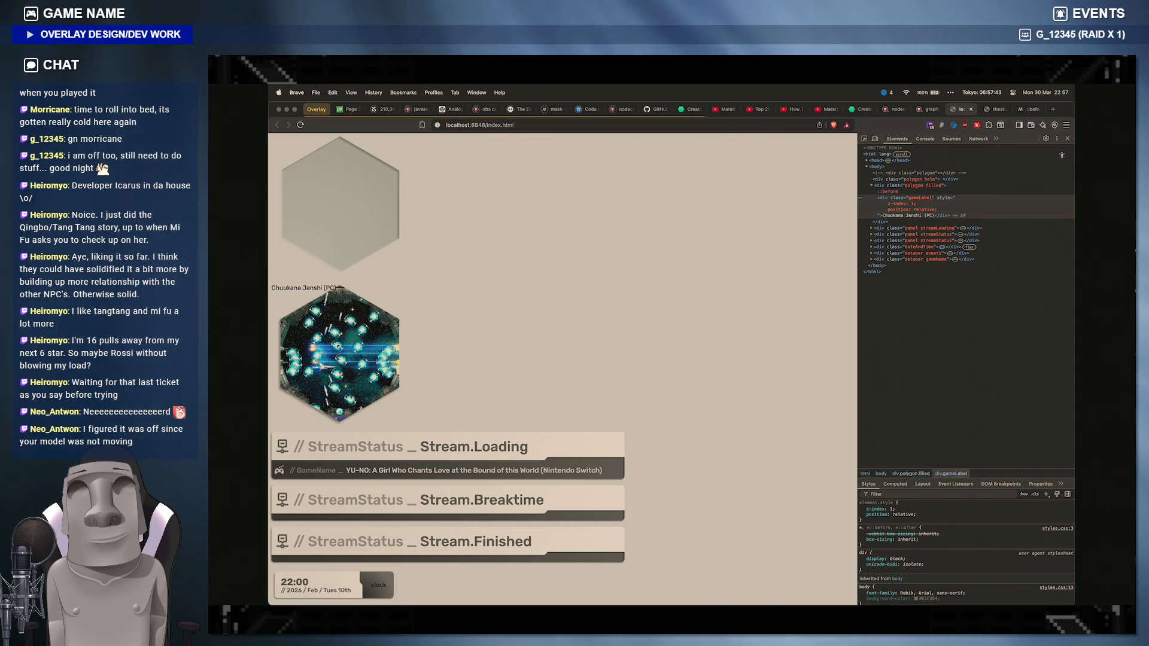
left_click(752, 592)
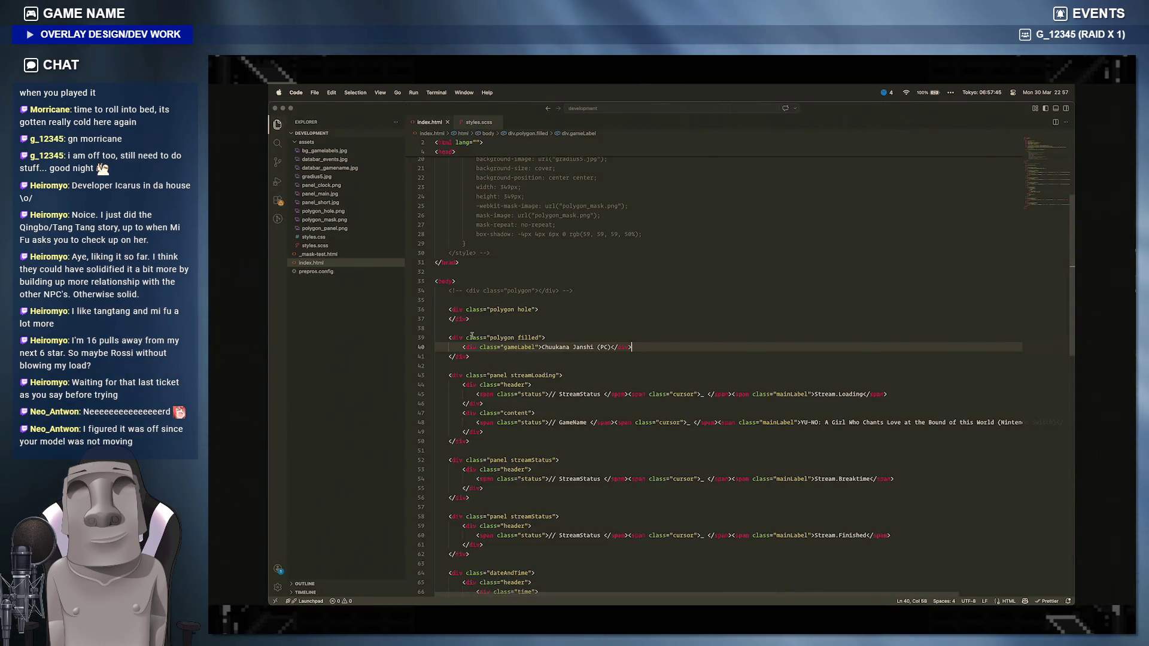
Step: In styles.scss, nest a .gameLabel rule with position: relative and z-index: 1, then preview
left_click(477, 123)
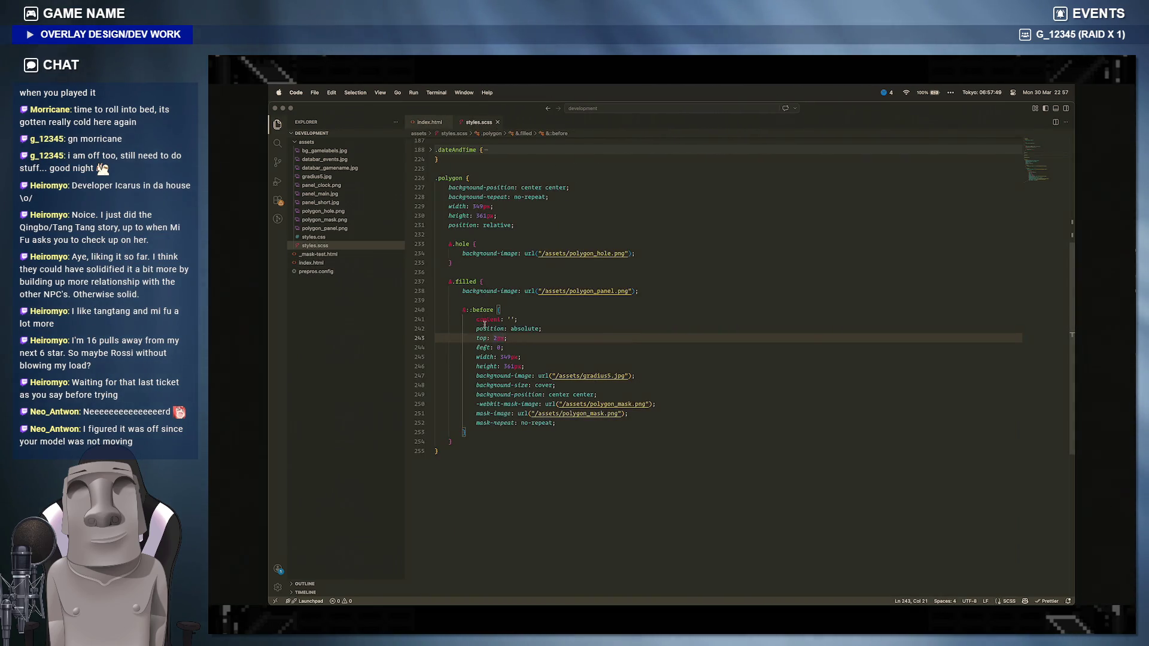
left_click(478, 437)
key("Return")
key("Return")
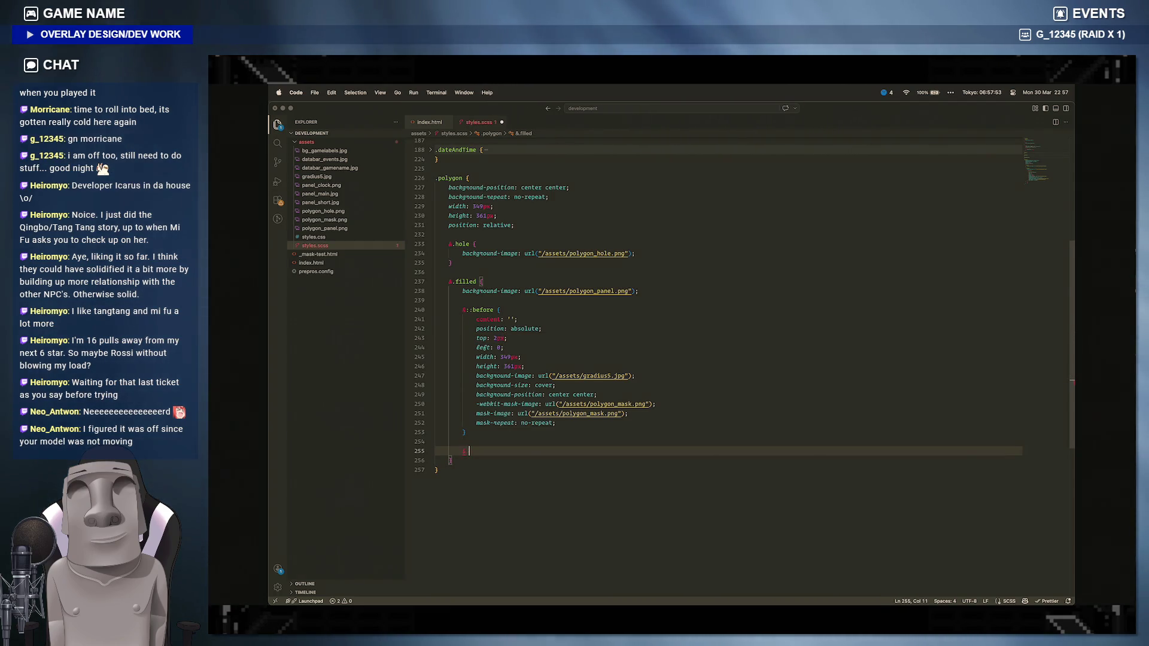
type("& .game")
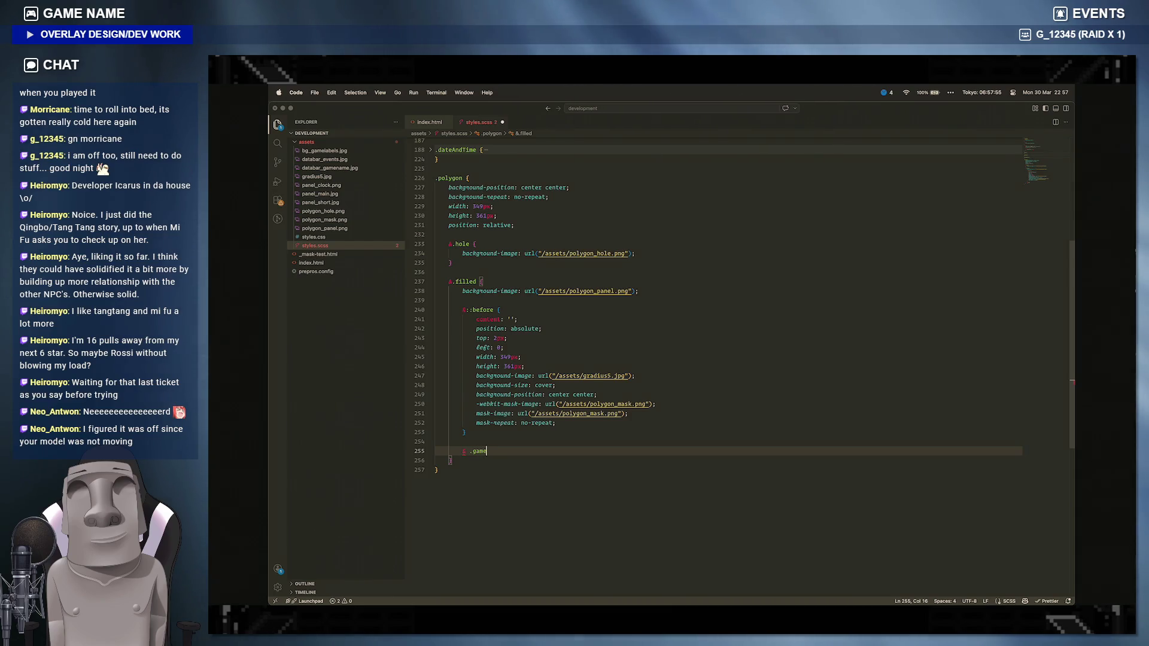
type("Label {")
key("Return")
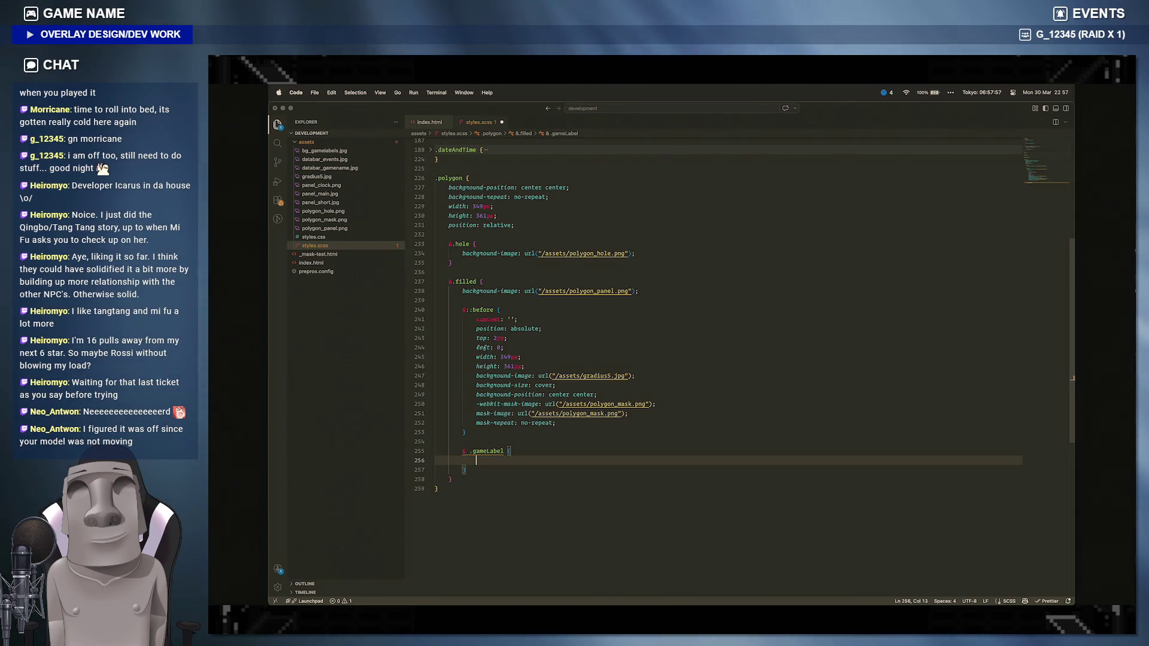
type("position: ")
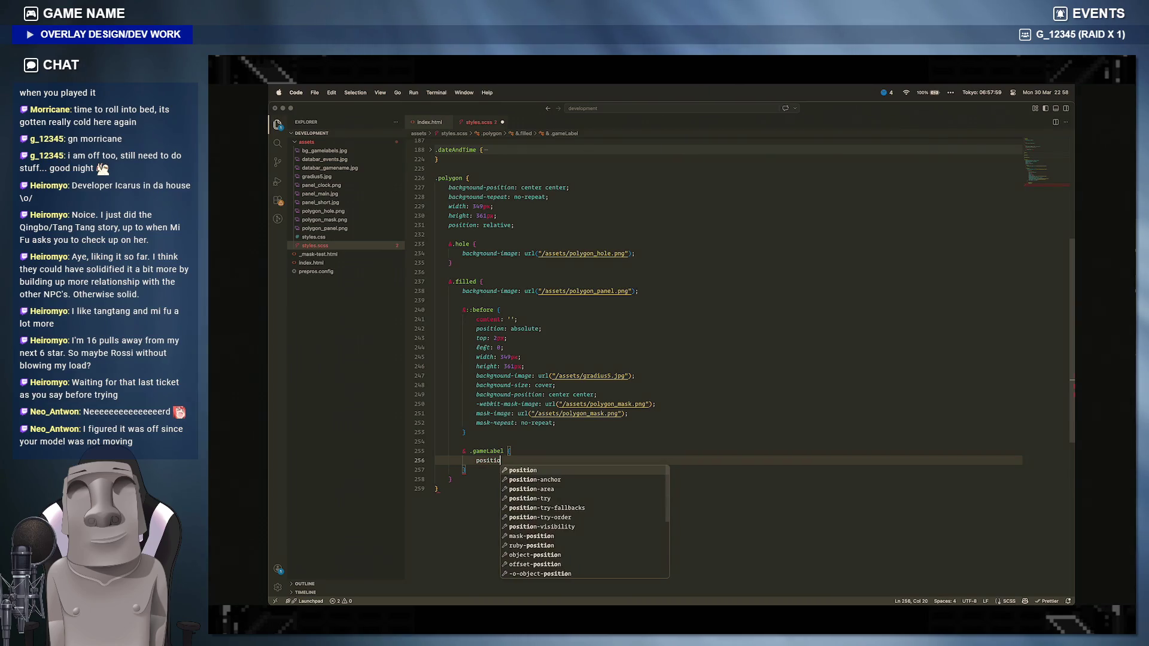
type("relative")
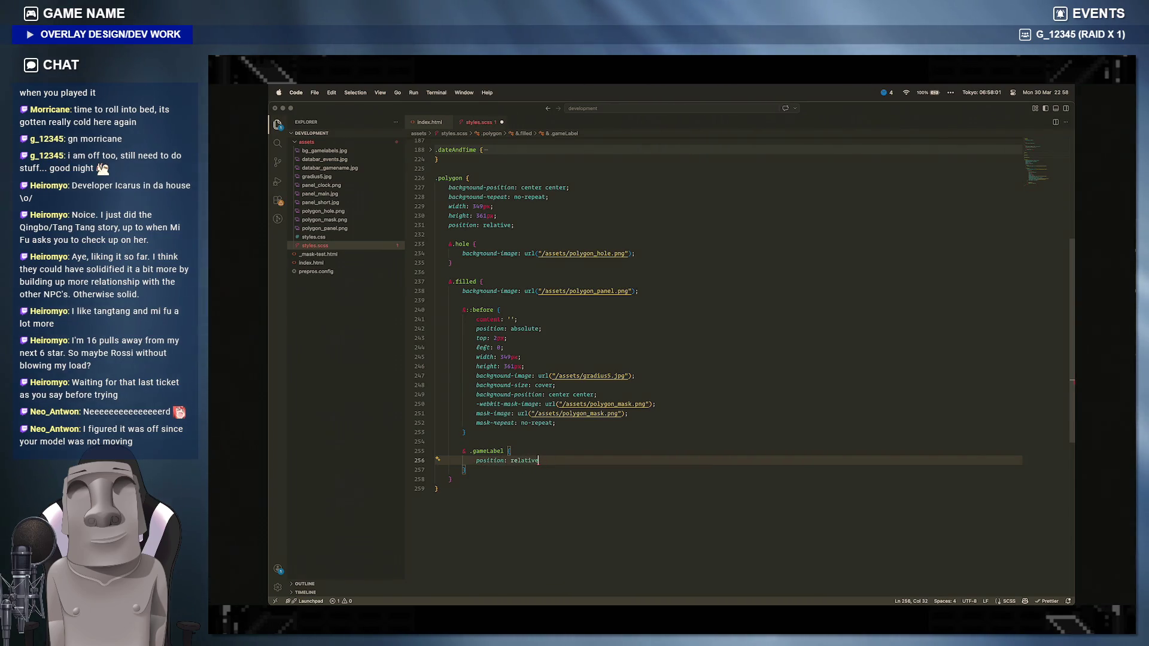
type("w; ;")
key("Return")
type("z")
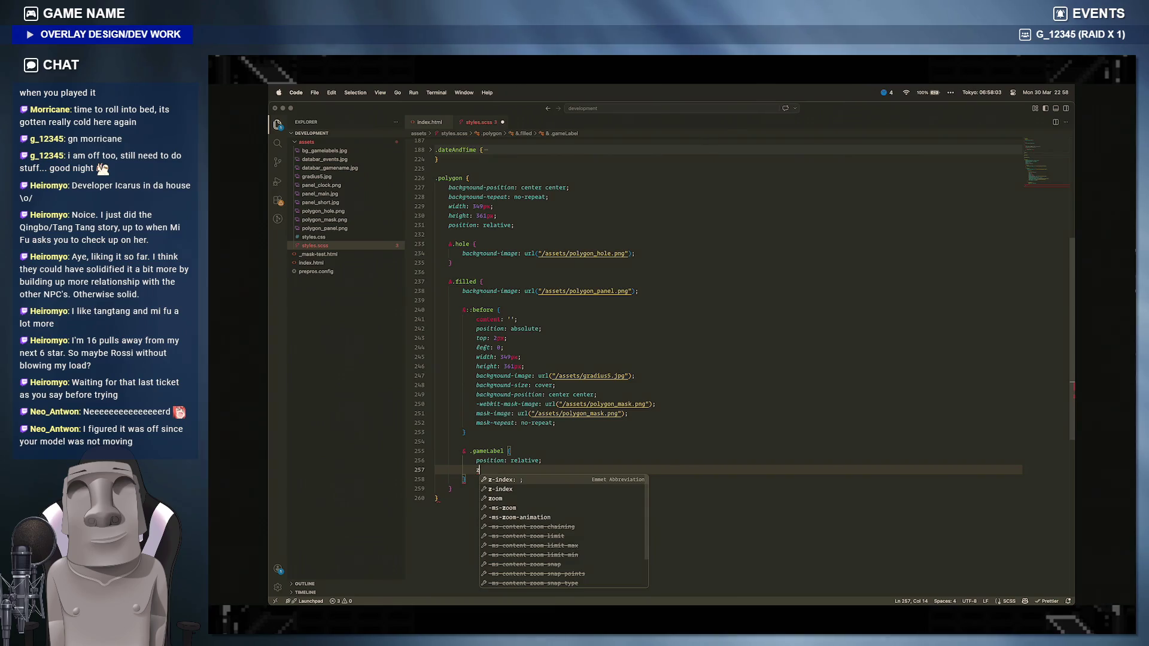
type("-index: 1;")
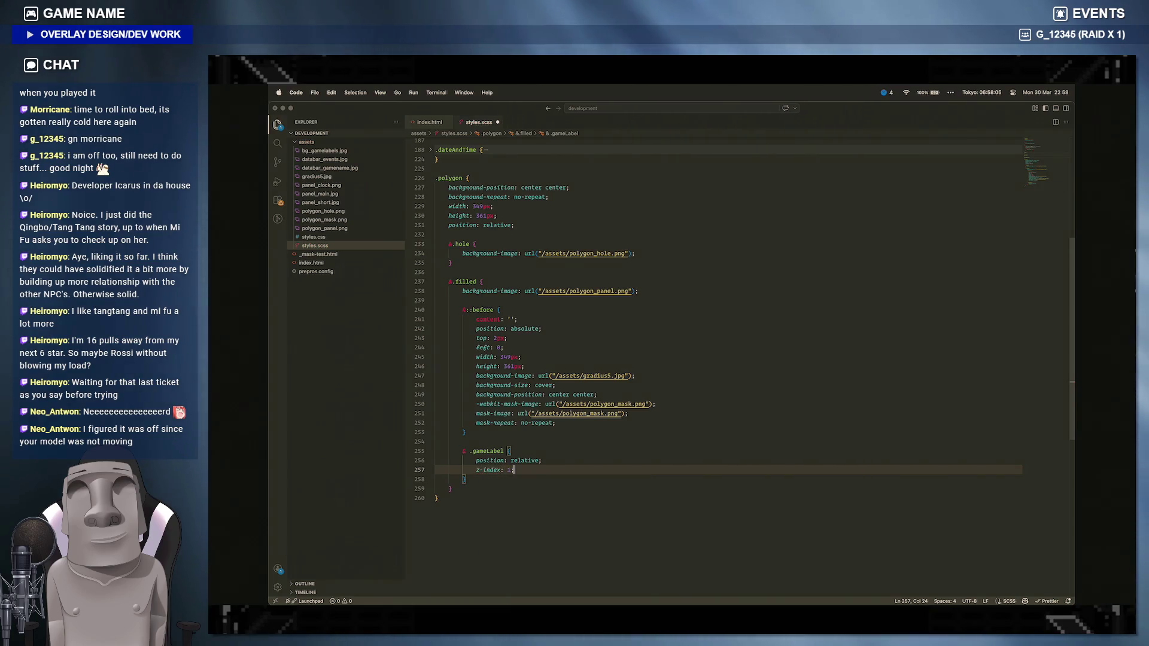
key("super+Tab")
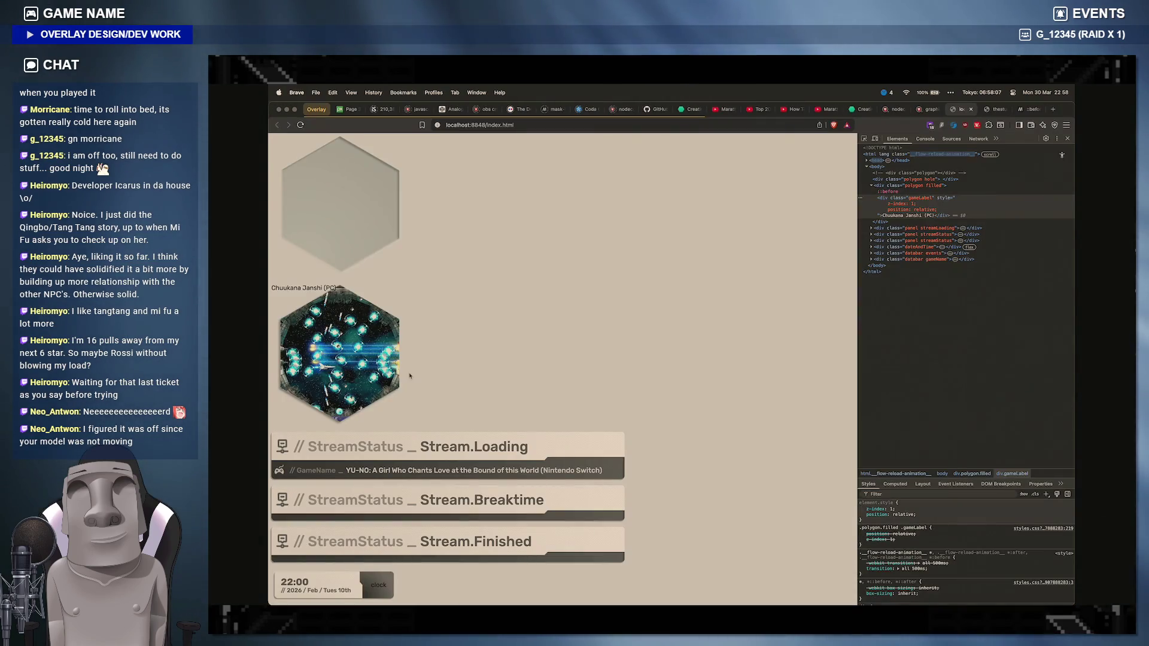
Step: Reload the preview and try the label with right: 0 and position: absolute in DevTools
left_click(300, 125)
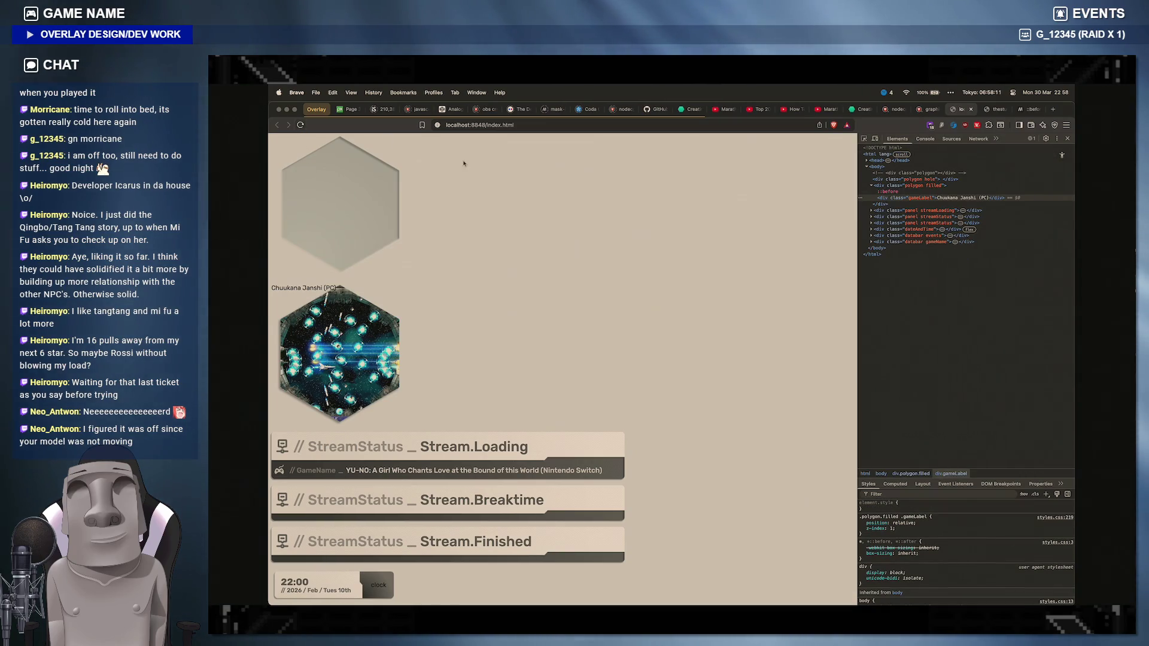
left_click(904, 535)
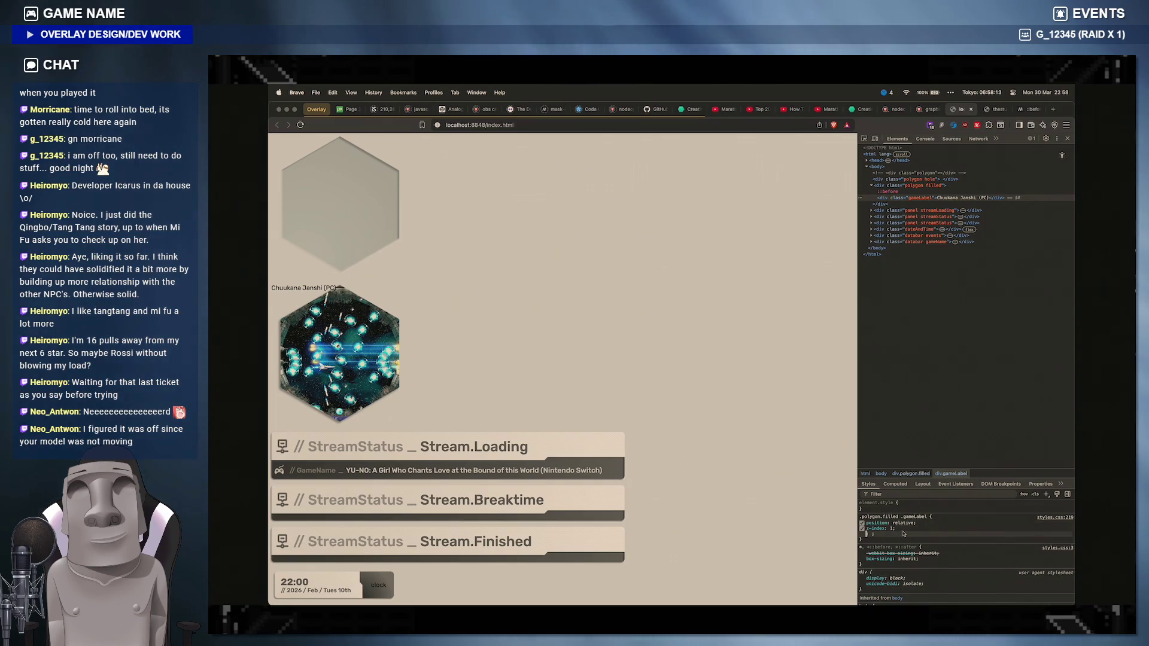
type("right")
key("Tab")
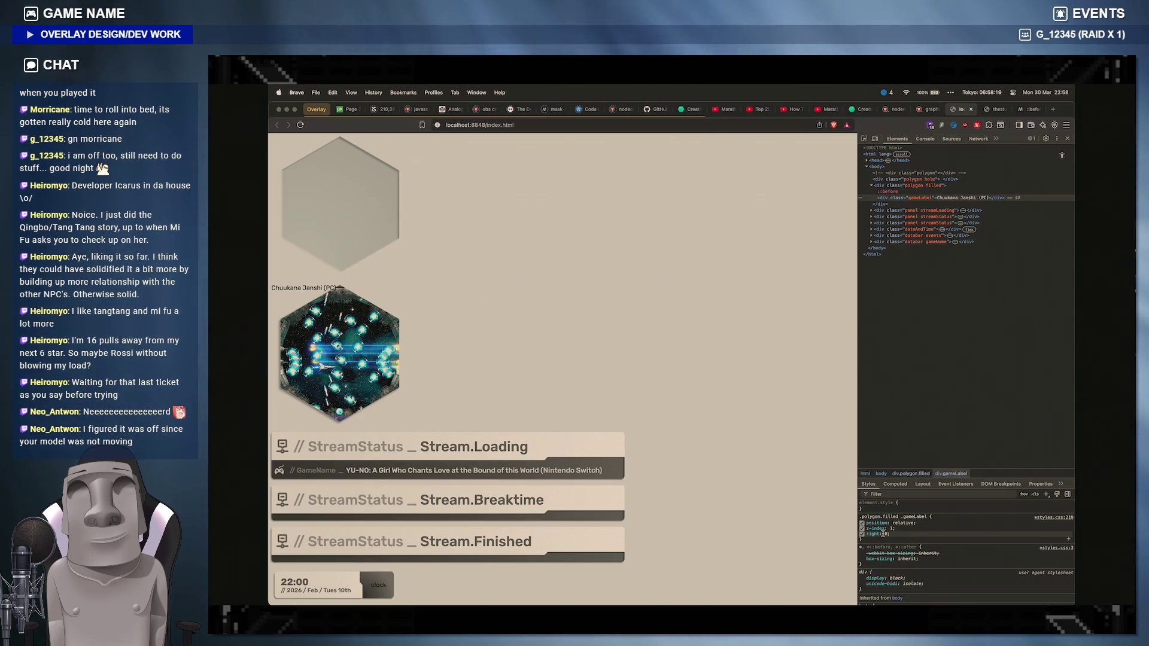
type("0")
key("Return")
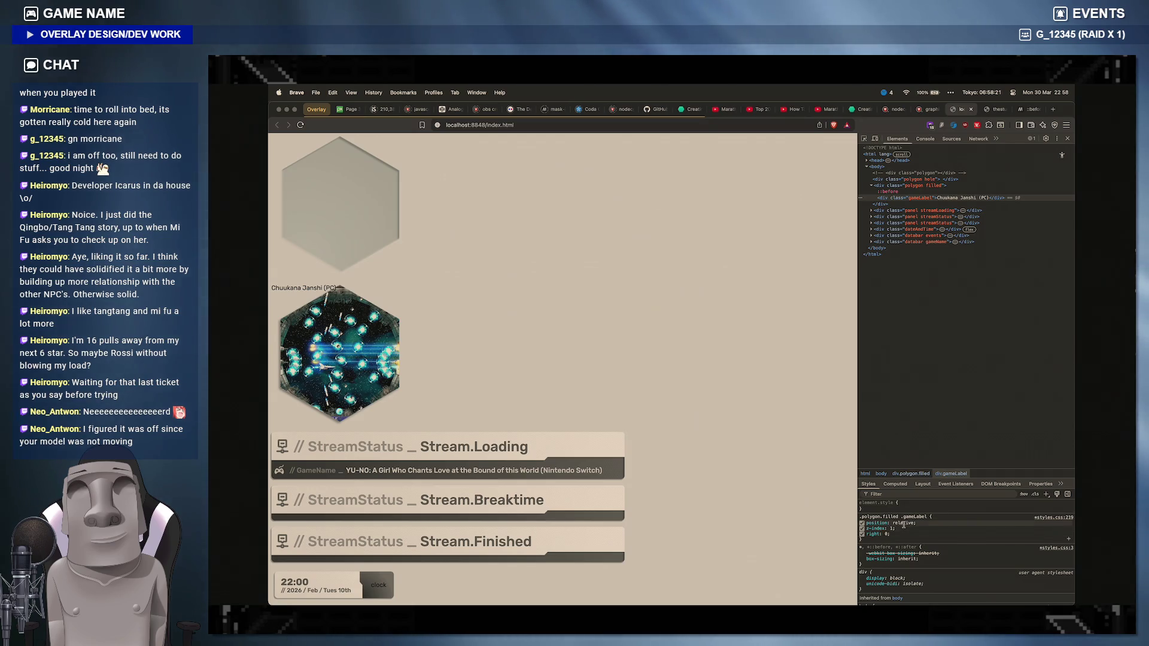
double_click(905, 524)
type("abso")
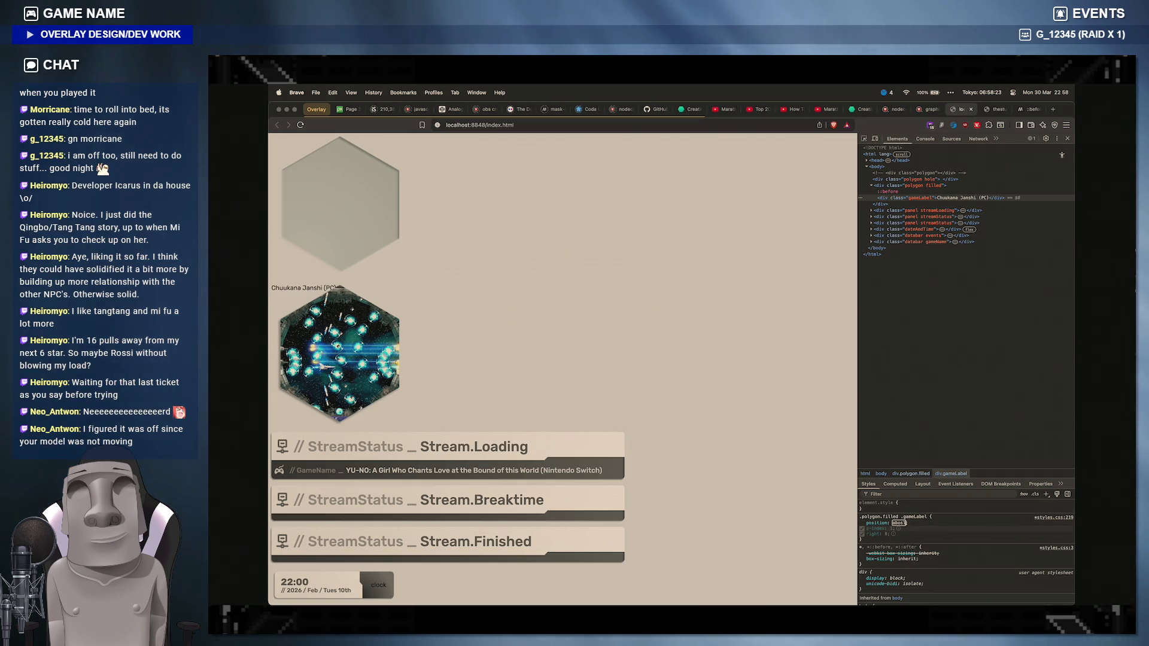
type("lute")
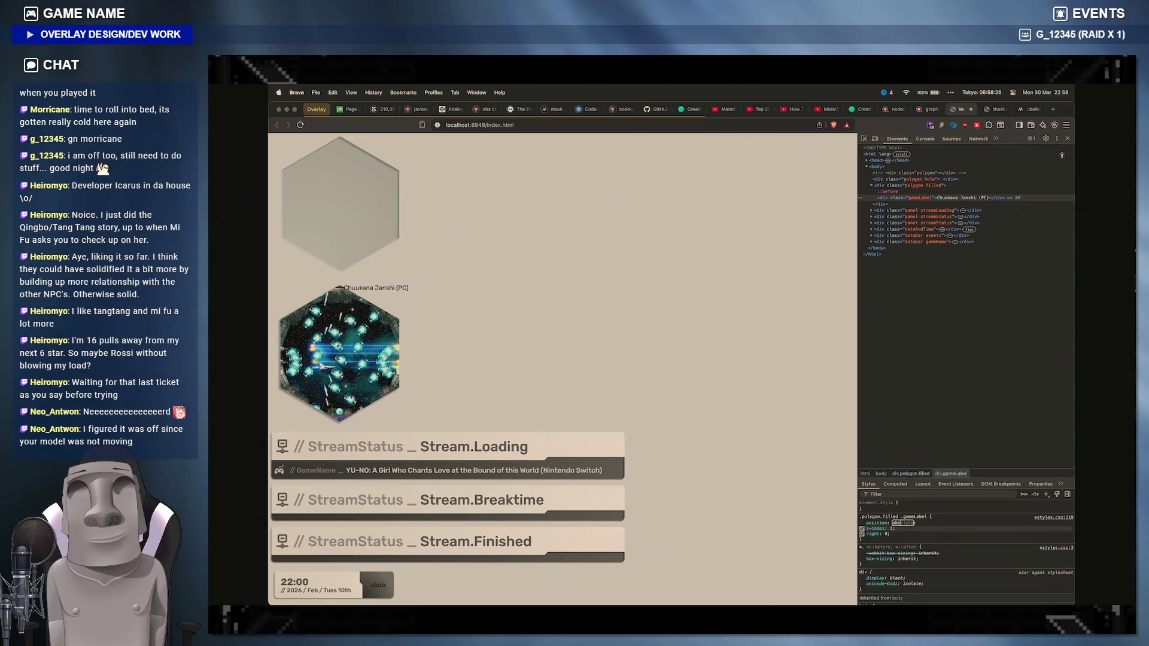
key("Return")
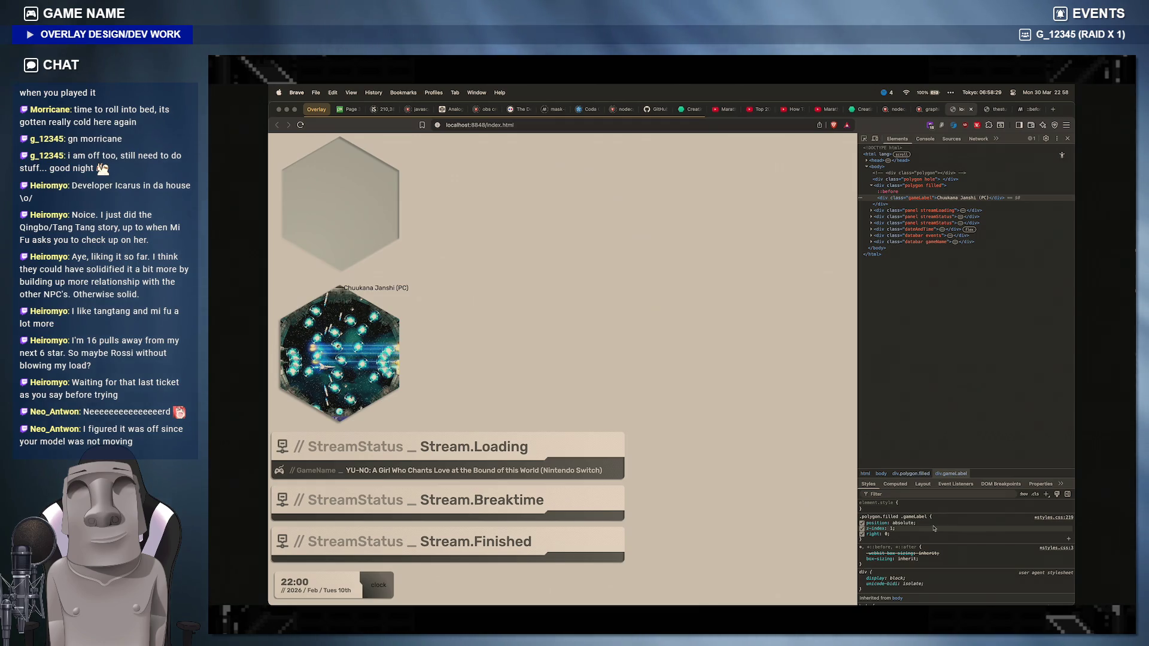
Step: Set right and bottom offsets of 10px, then select the label properties in styles.scss to replace
left_click(887, 534)
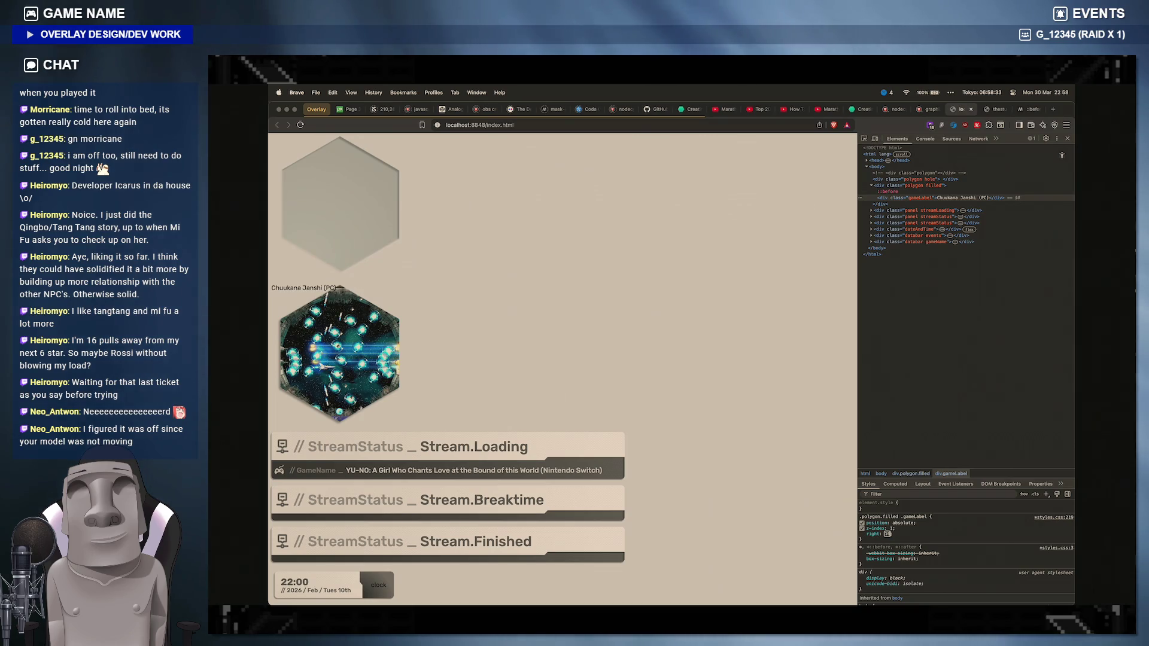
type("px")
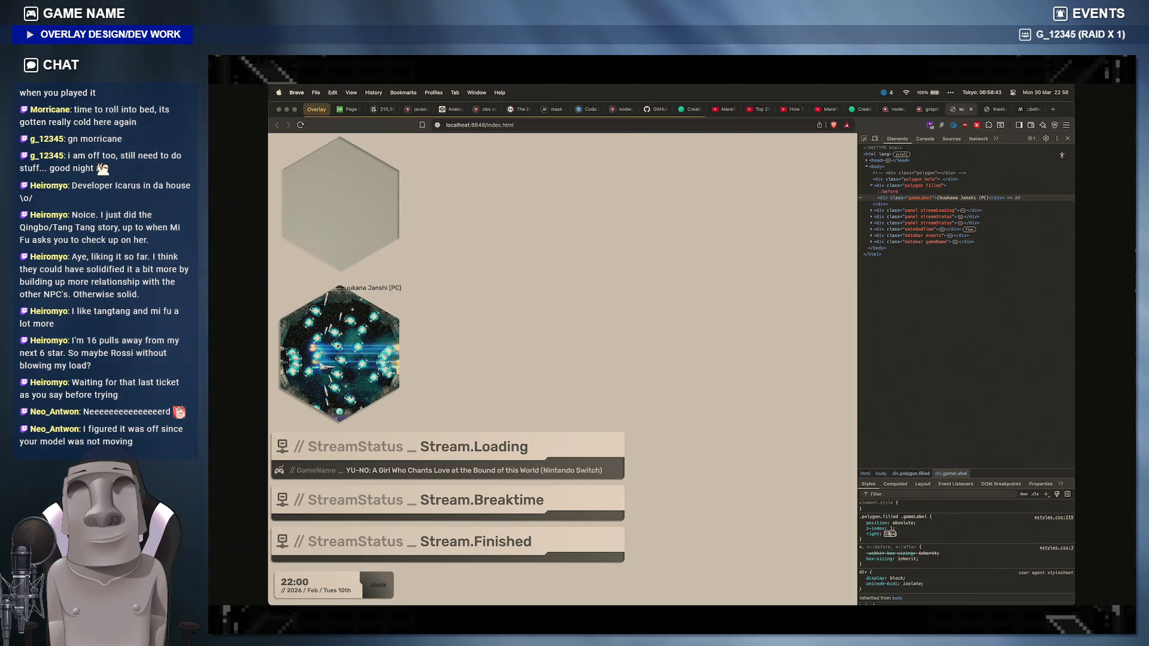
key("Return")
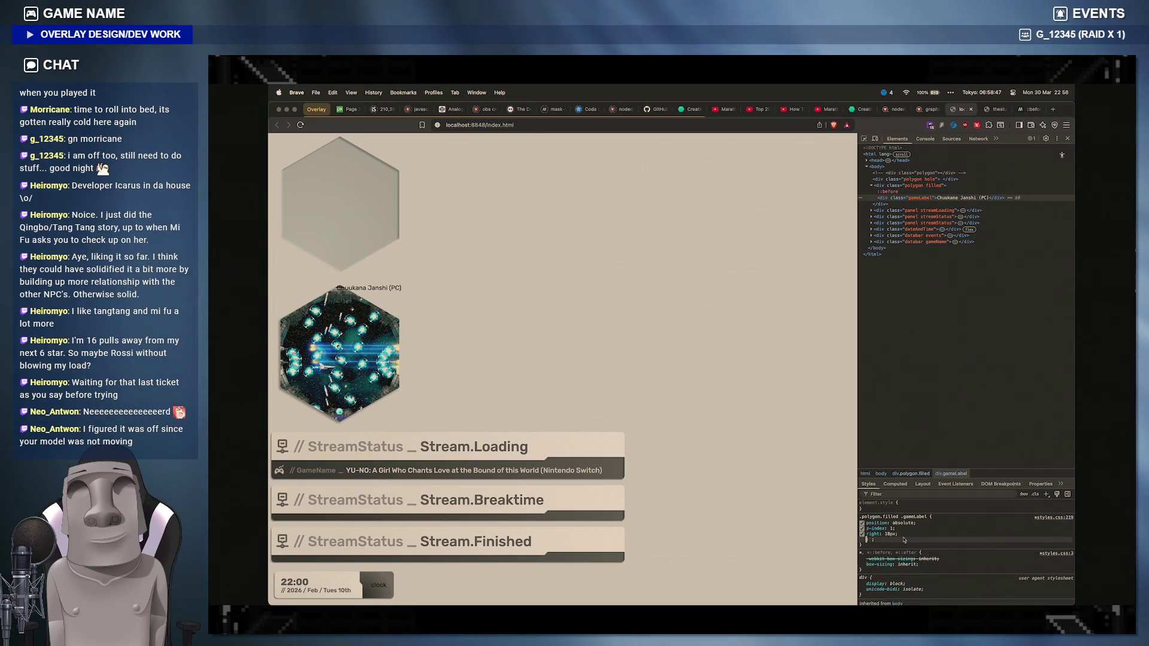
type("bottom: 50px;")
key("Tab")
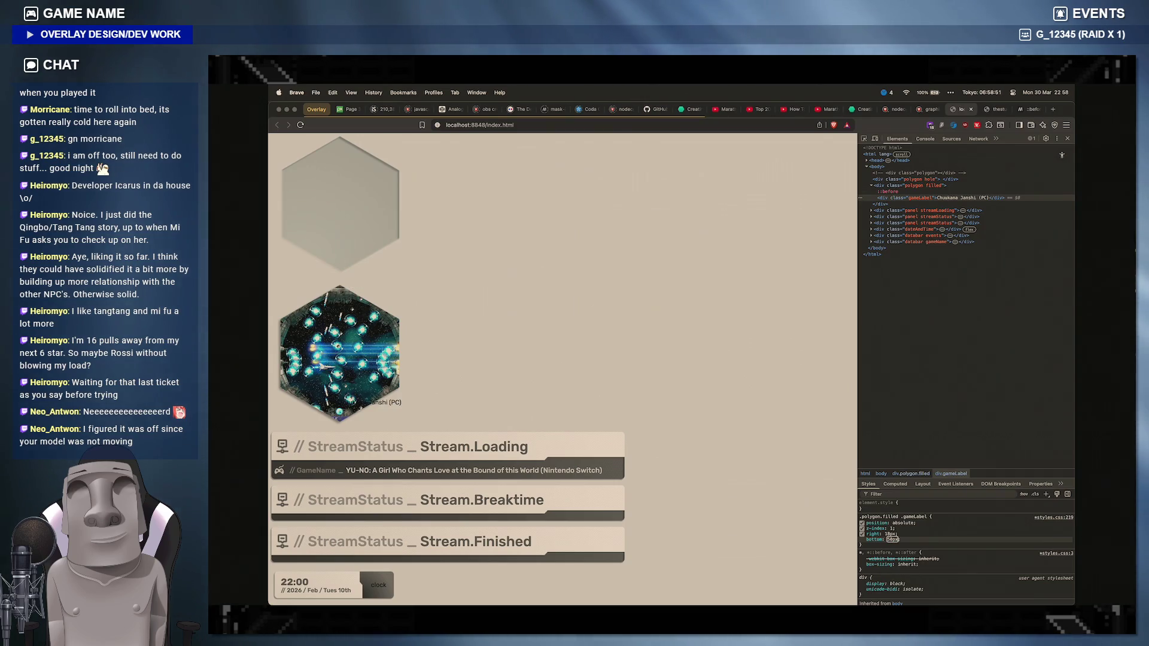
type("10px")
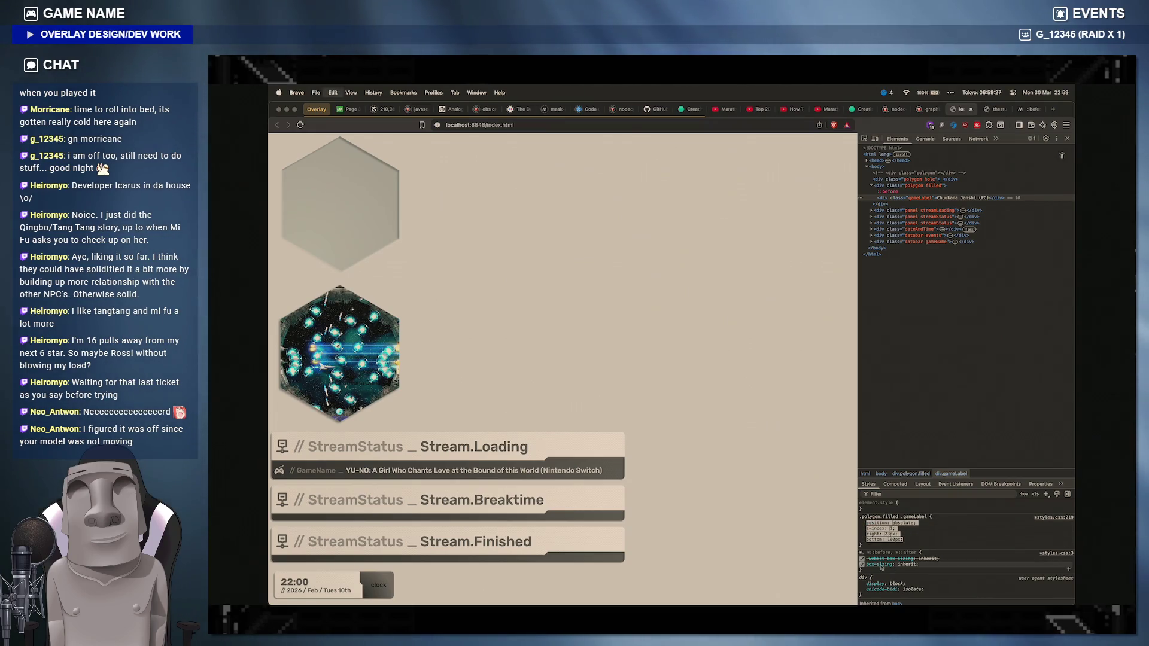
left_click(768, 592)
left_click_drag(513, 469, 477, 460)
Step: Paste the absolute, z-index, right and bottom properties into .gameLabel and fix their indentation
key("super+v")
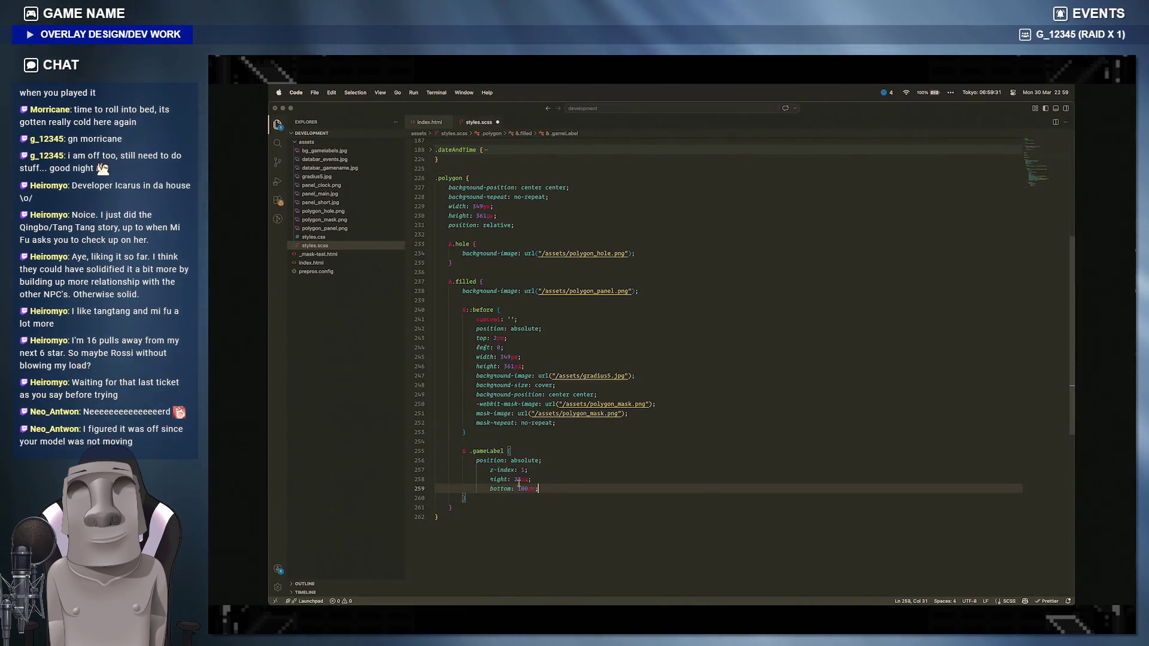
left_click_drag(543, 489, 476, 470)
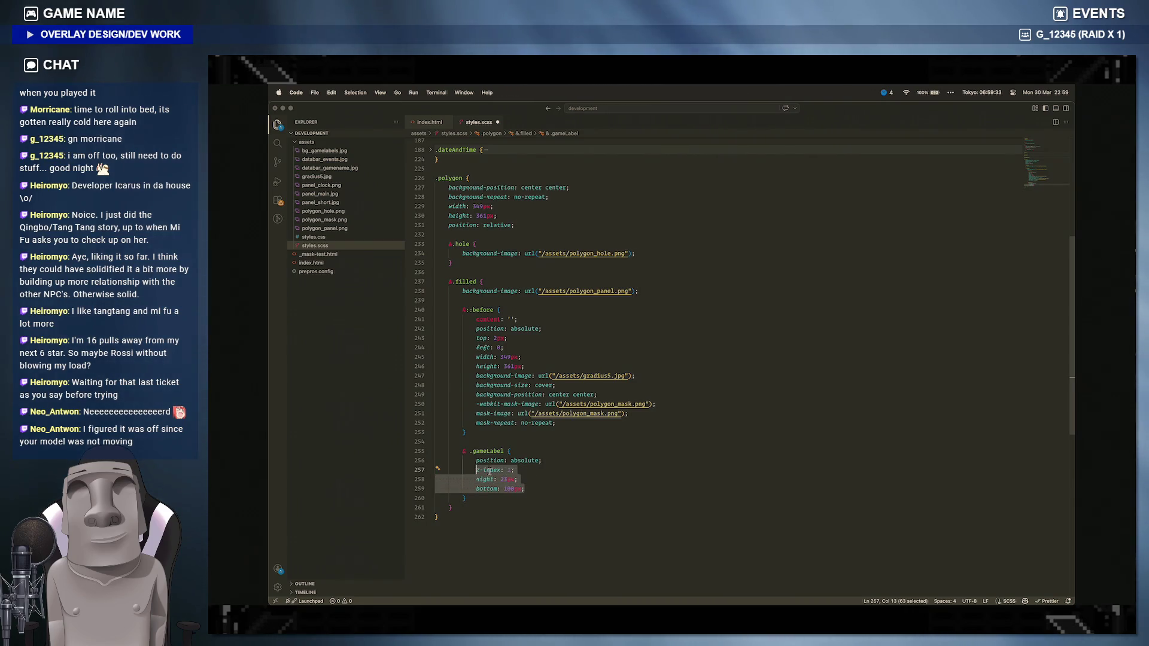
key("Right")
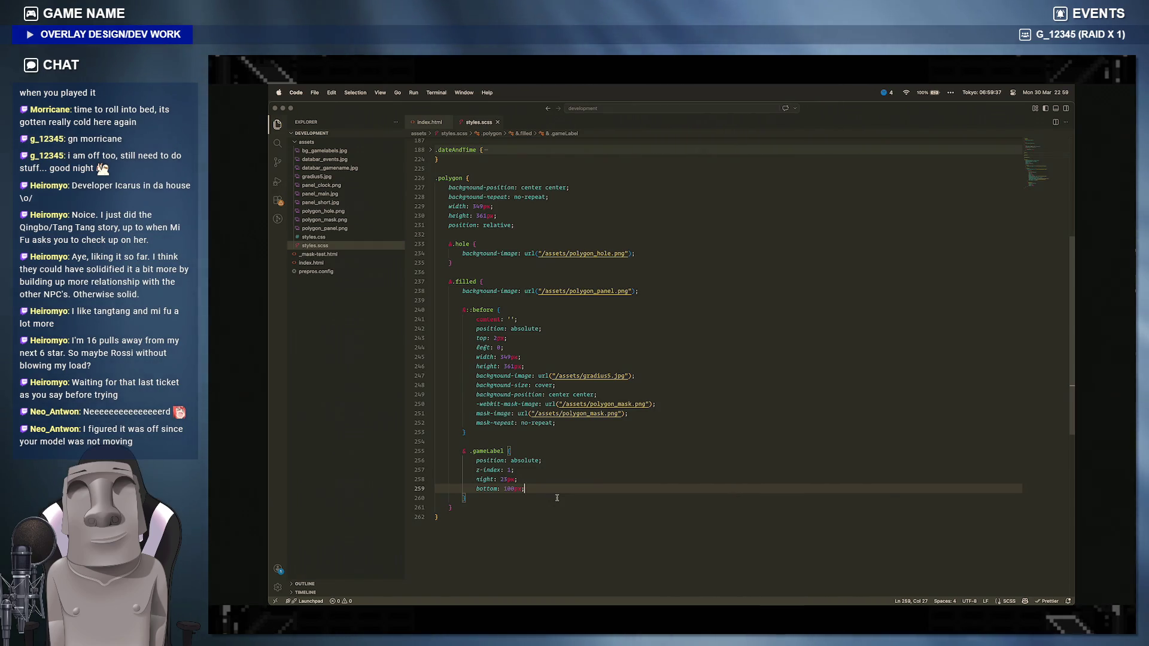
mouse_move(752, 593)
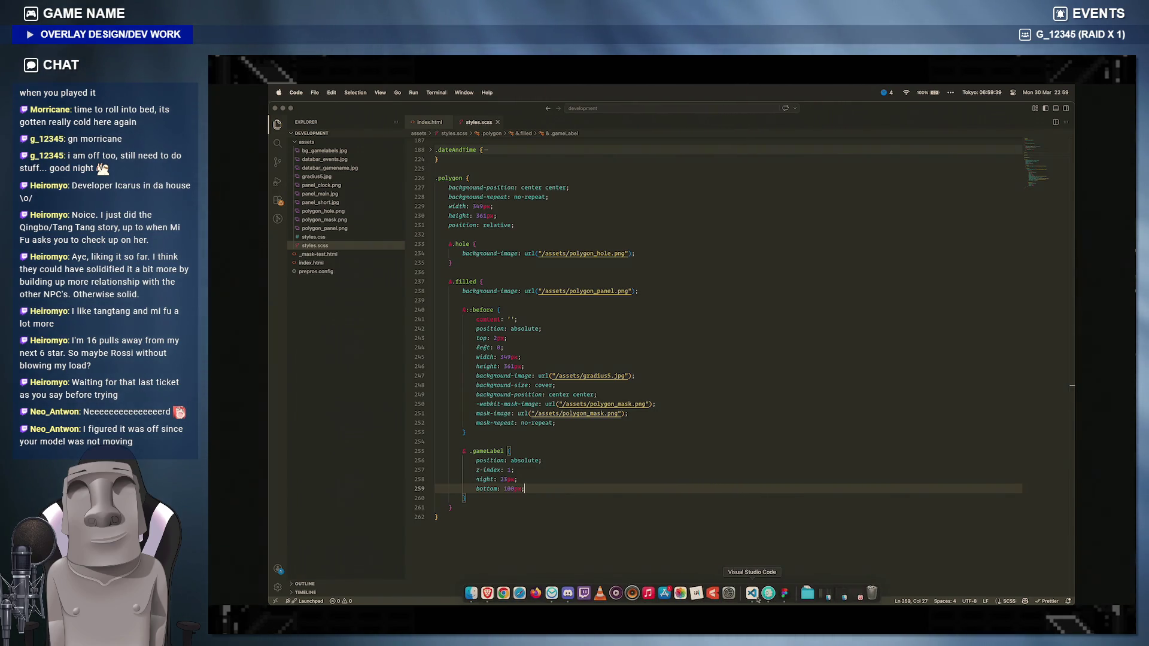
left_click(784, 592)
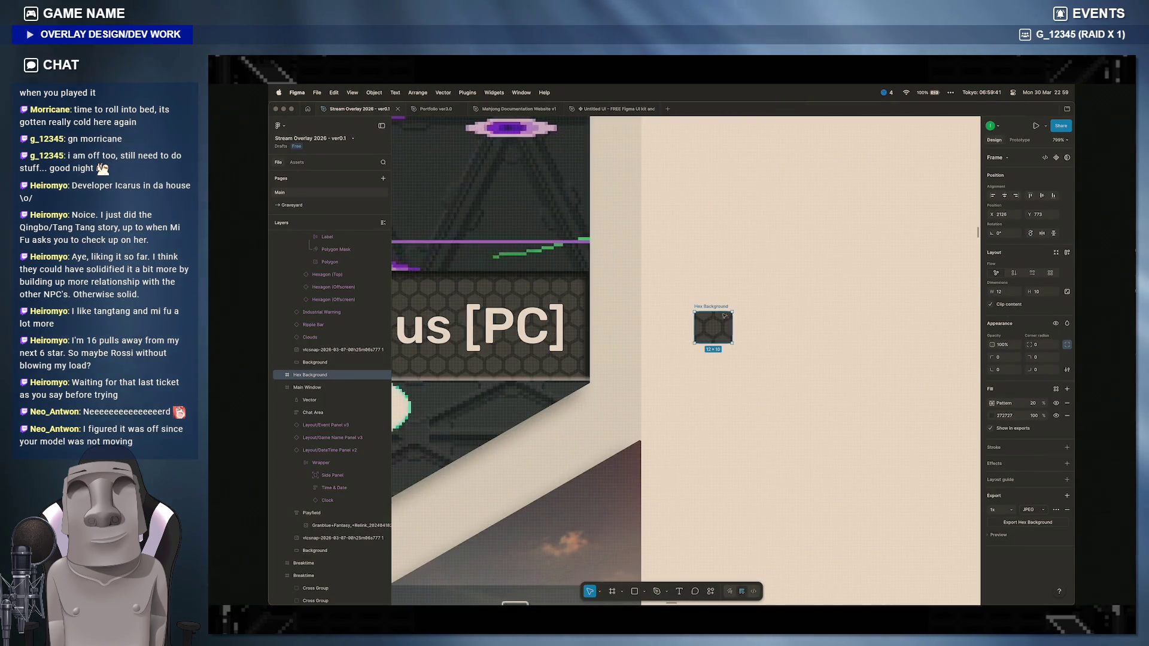
scroll(719, 306, "down", 5)
Step: Nudge the hex background tile, clear the selection and zoom out to the whole Figma page
right_click(735, 235)
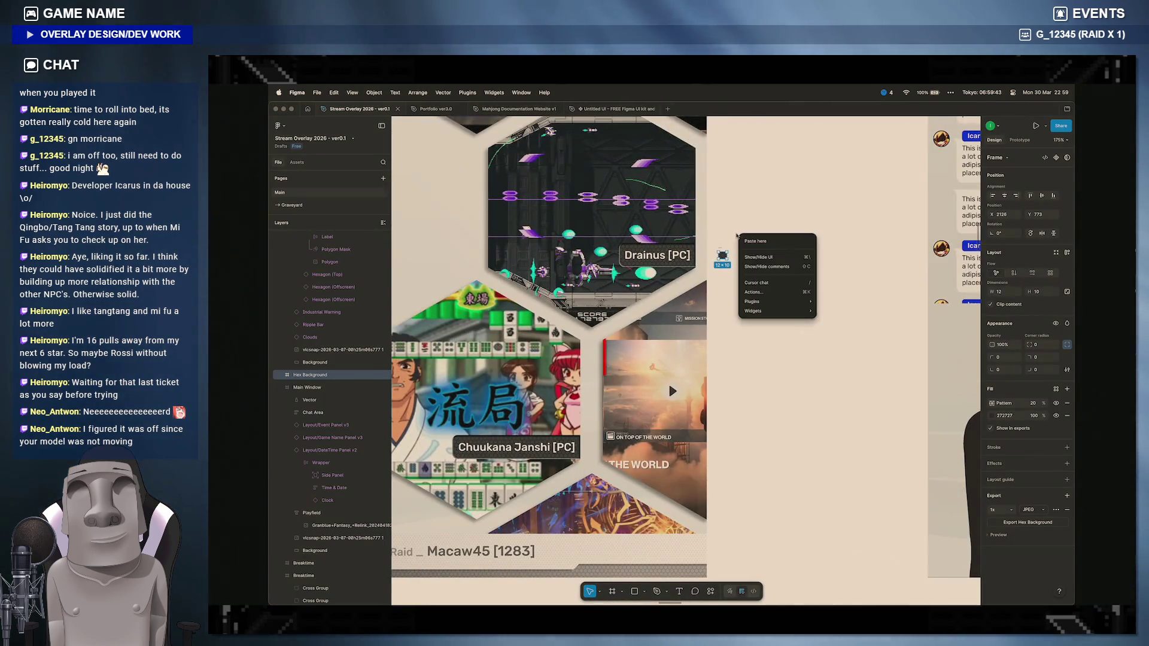
left_click(728, 226)
scroll(723, 260, "up", 5)
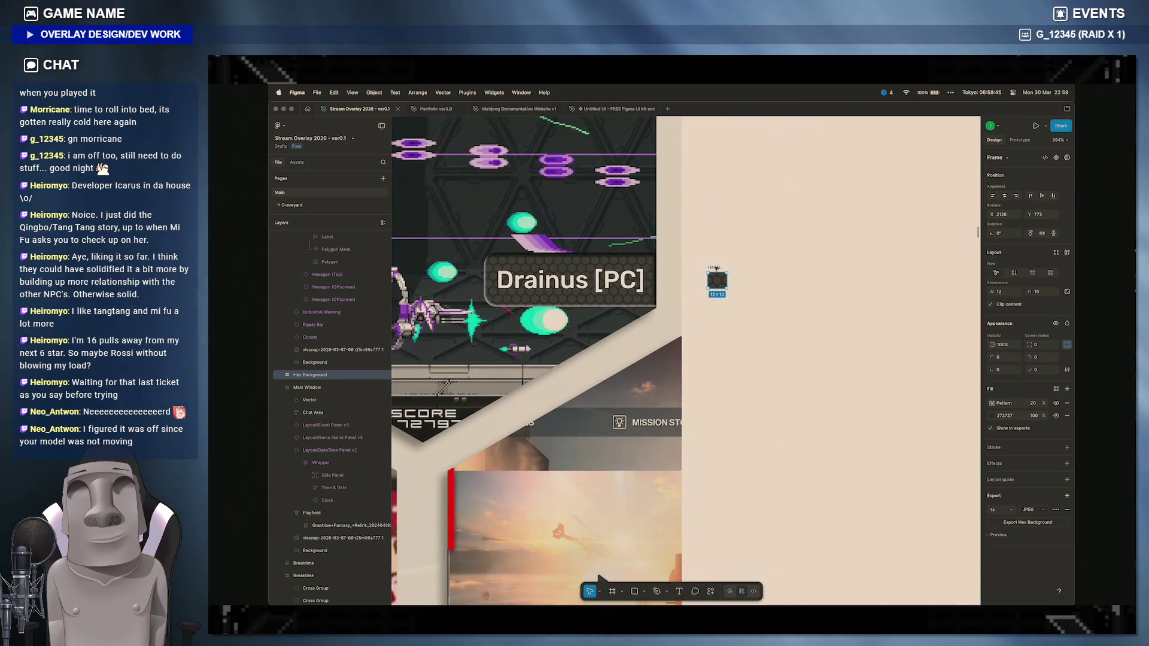
scroll(733, 345, "up", 2)
scroll(733, 345, "down", 2)
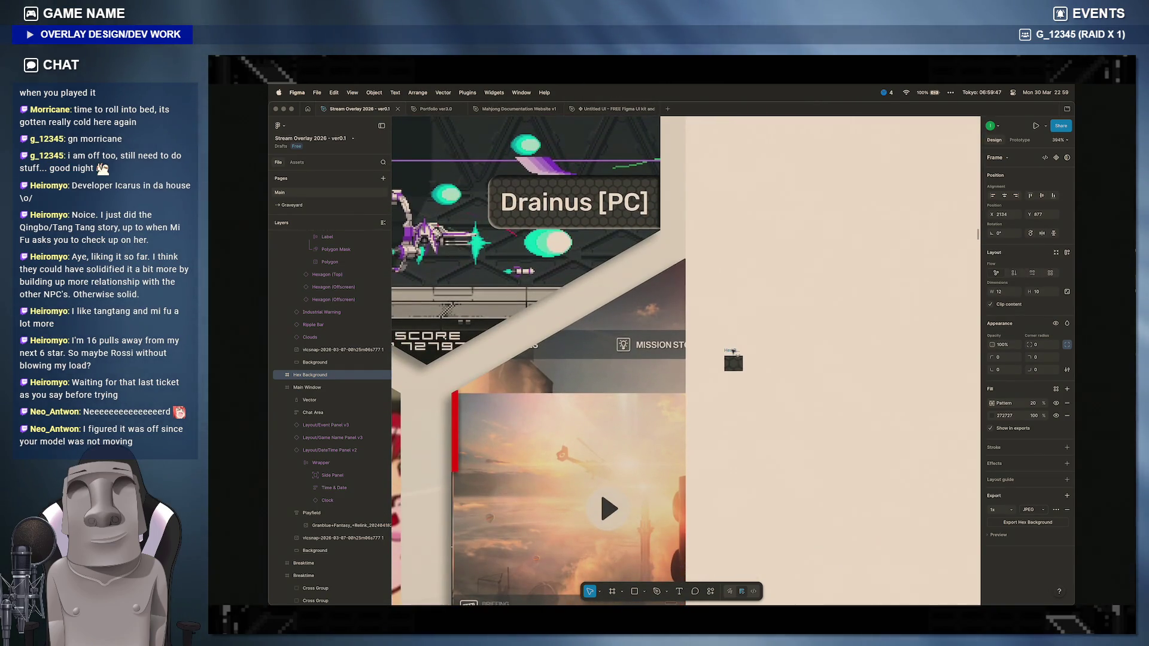
left_click_drag(732, 362, 734, 370)
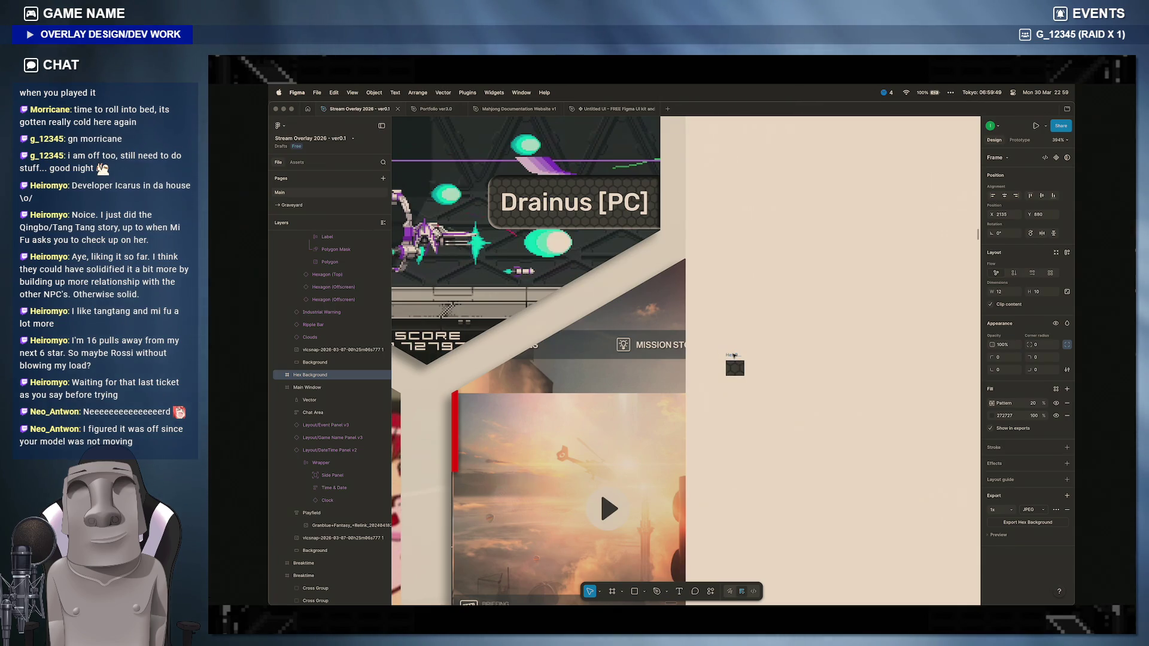
scroll(732, 350, "down", 6)
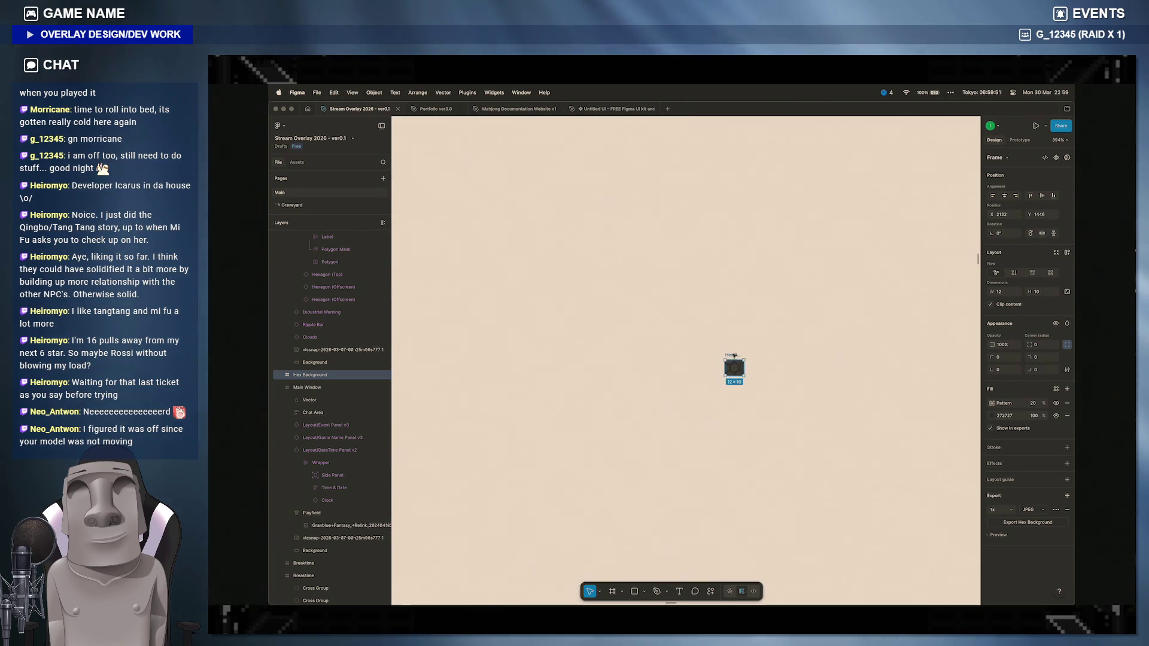
scroll(732, 349, "up", 3)
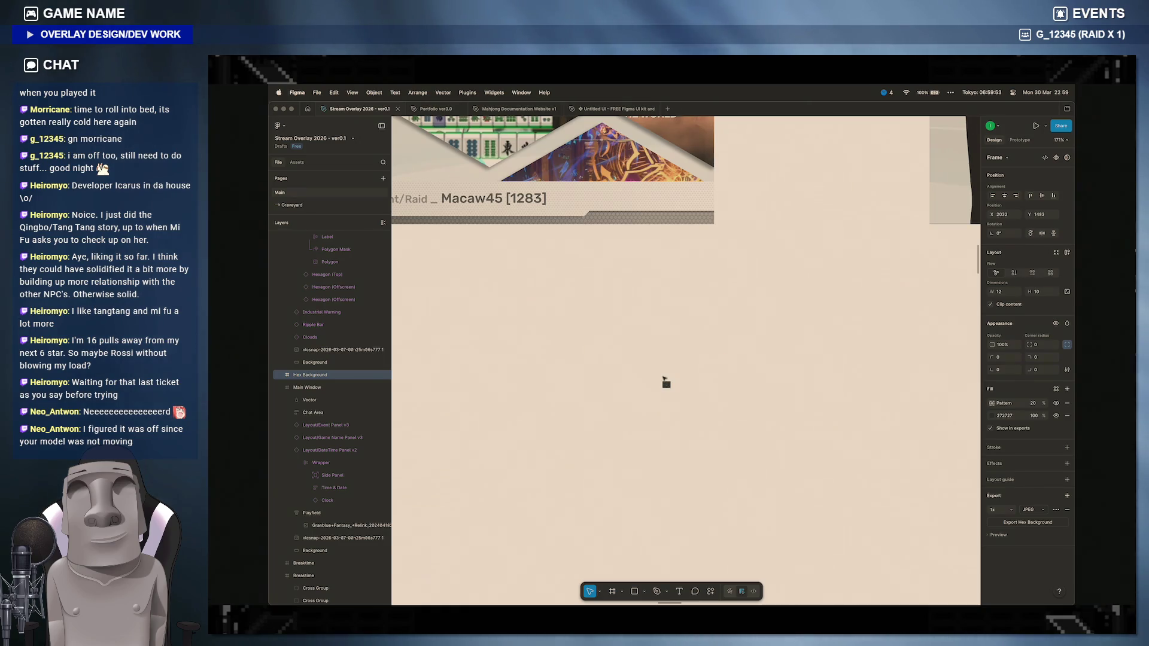
scroll(665, 381, "up", 3)
scroll(665, 380, "down", 8)
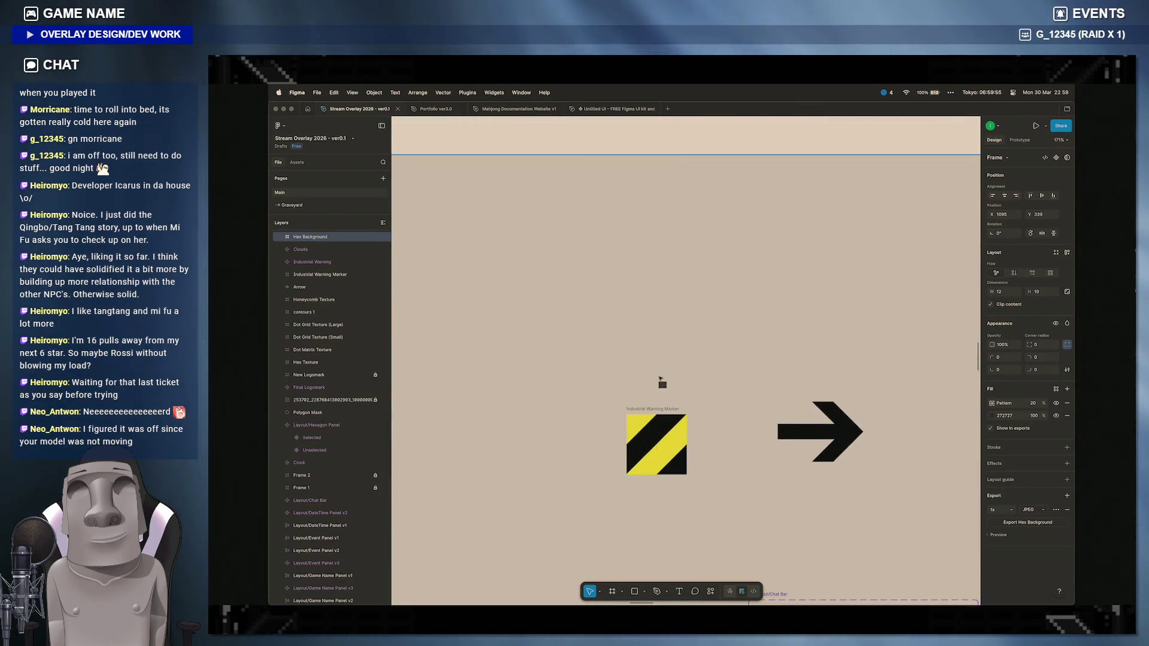
scroll(661, 381, "down", 5)
scroll(655, 359, "down", 5)
scroll(651, 350, "down", 4)
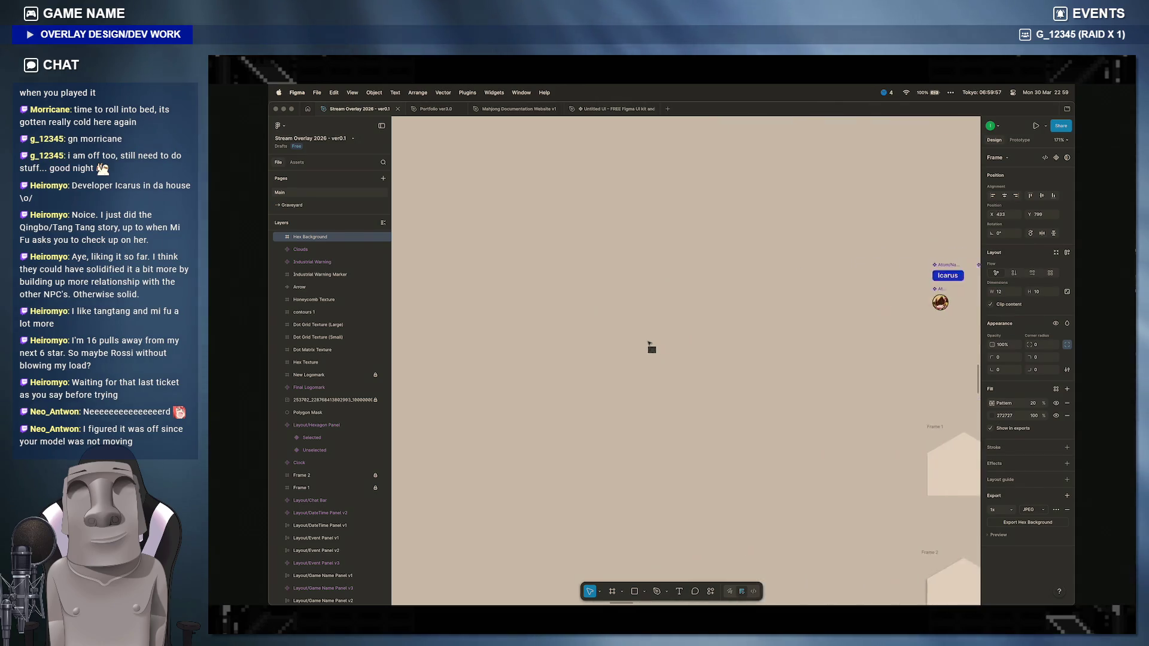
scroll(650, 348, "down", 5)
scroll(651, 349, "down", 5)
scroll(651, 349, "down", 4)
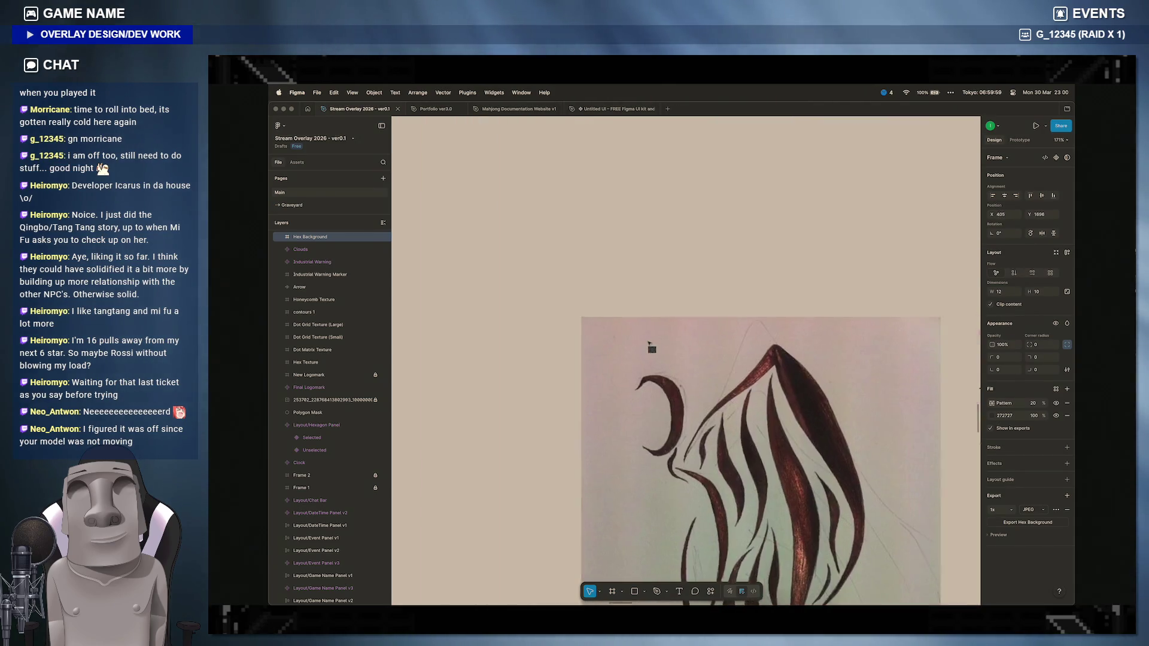
scroll(651, 349, "right", 5)
scroll(651, 348, "right", 5)
scroll(651, 348, "right", 4)
scroll(650, 348, "right", 3)
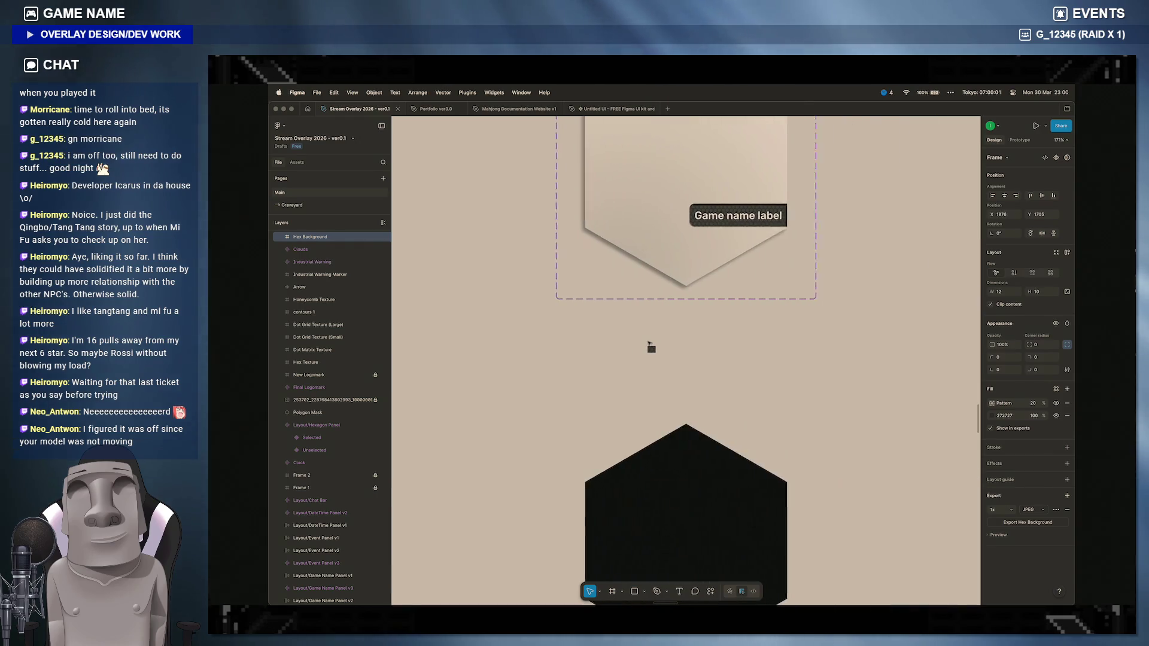
scroll(650, 348, "down", 5)
scroll(651, 349, "down", 5)
scroll(651, 348, "down", 5)
scroll(610, 342, "down", 3)
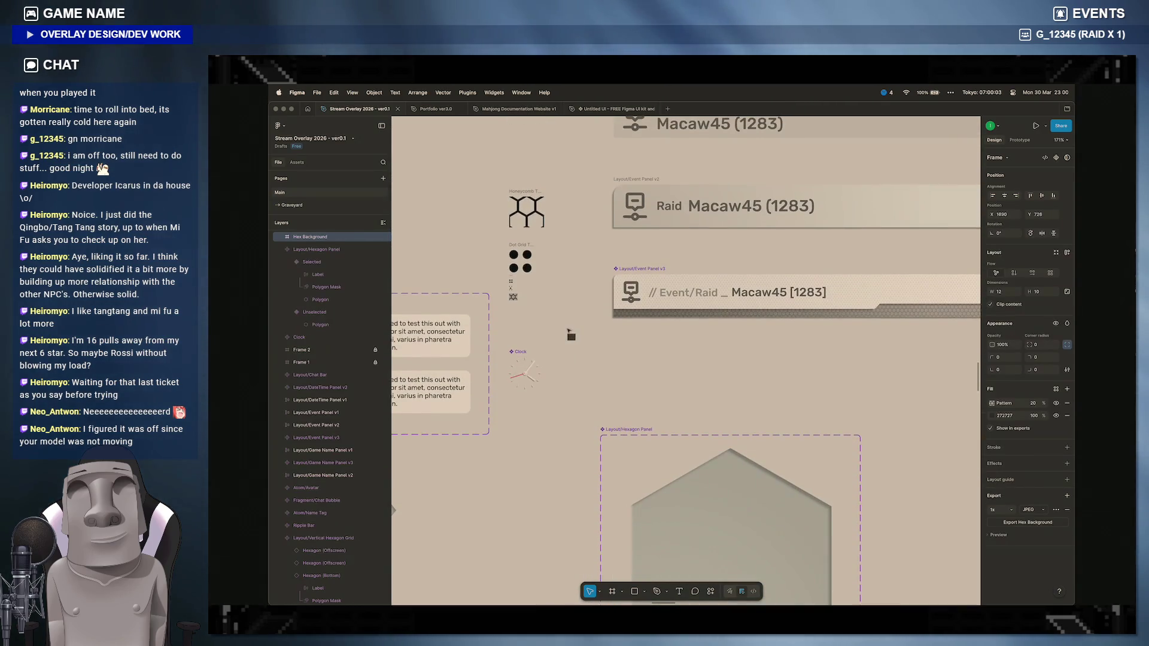
left_click(555, 296)
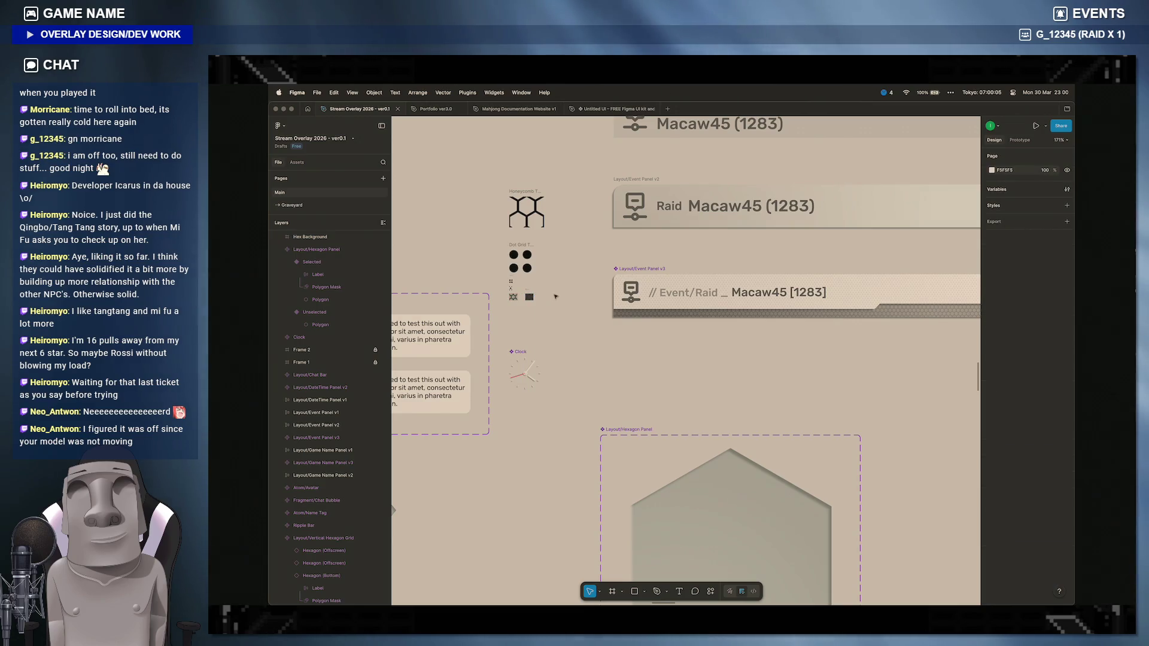
key("shift+1")
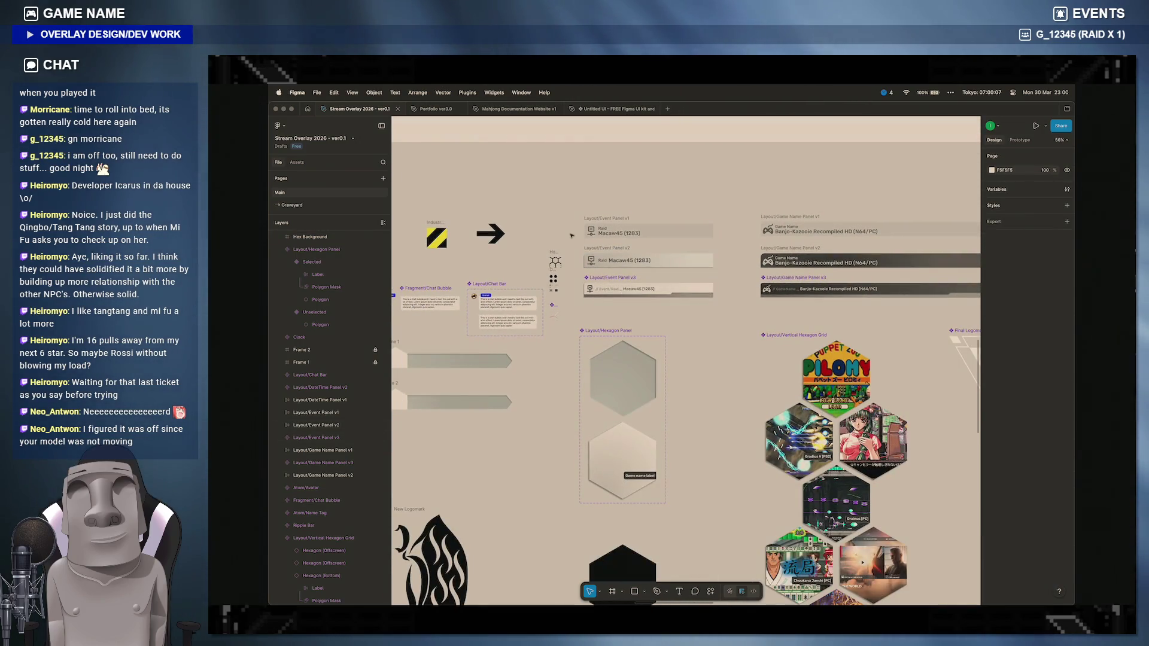
scroll(659, 269, "down", 5)
scroll(660, 233, "down", 3)
scroll(660, 196, "down", 3)
scroll(660, 196, "down", 3)
scroll(660, 196, "up", 5)
scroll(659, 196, "up", 5)
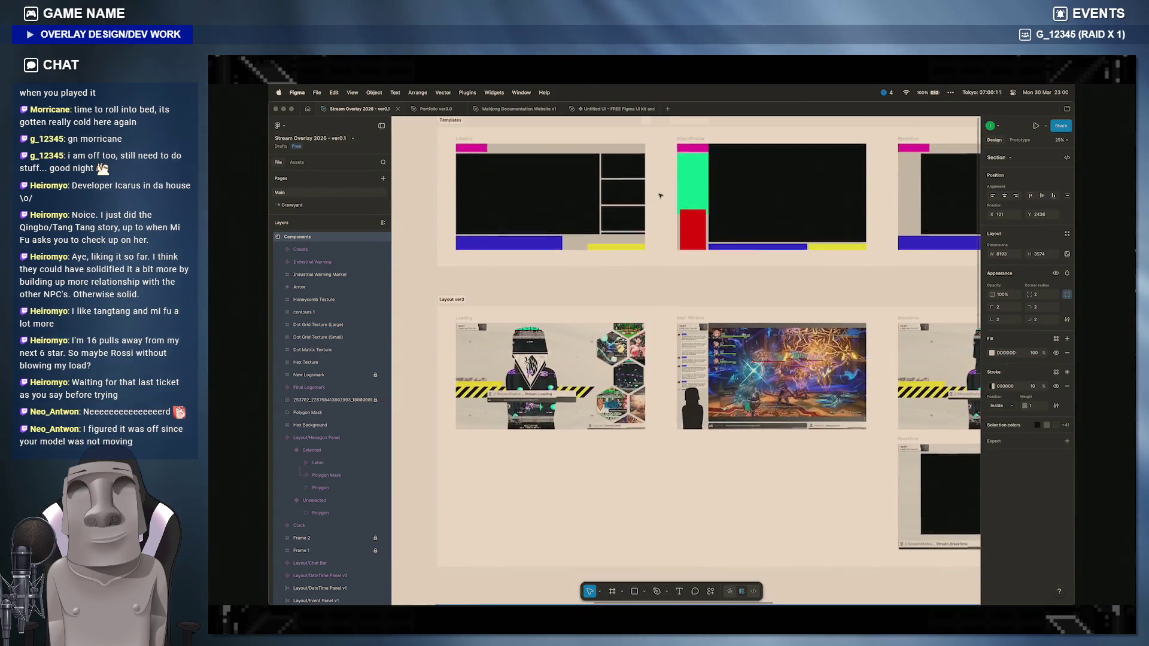
scroll(659, 196, "up", 3)
scroll(659, 196, "up", 5)
scroll(659, 196, "up", 5)
scroll(659, 195, "up", 3)
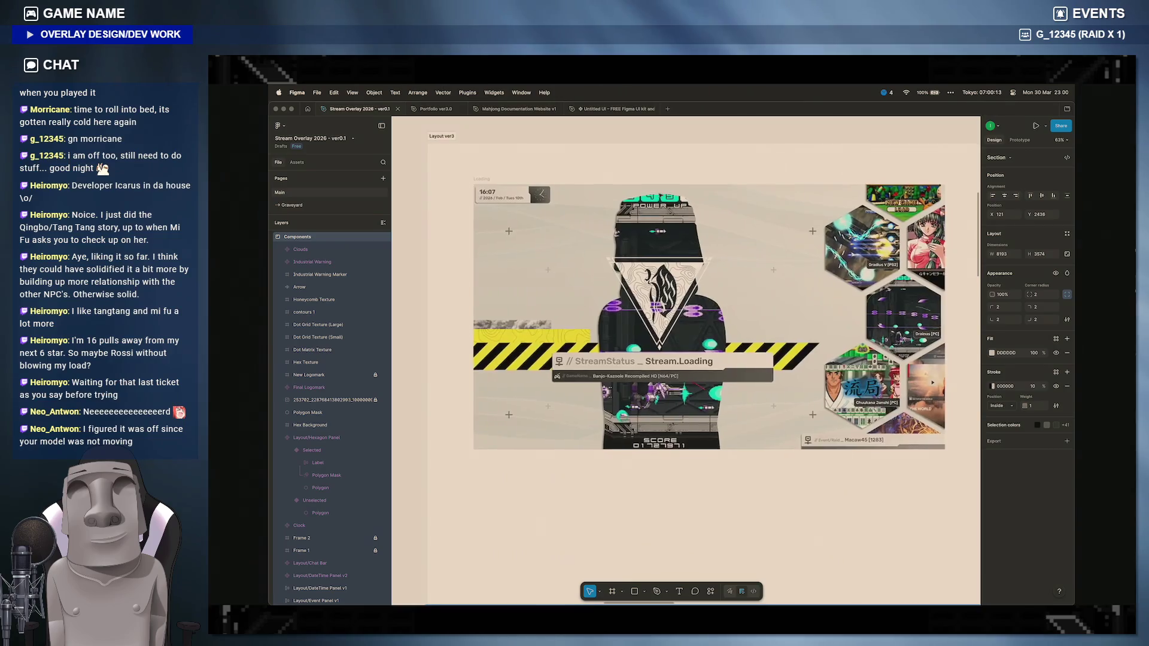
scroll(659, 196, "up", 2)
scroll(660, 196, "up", 2)
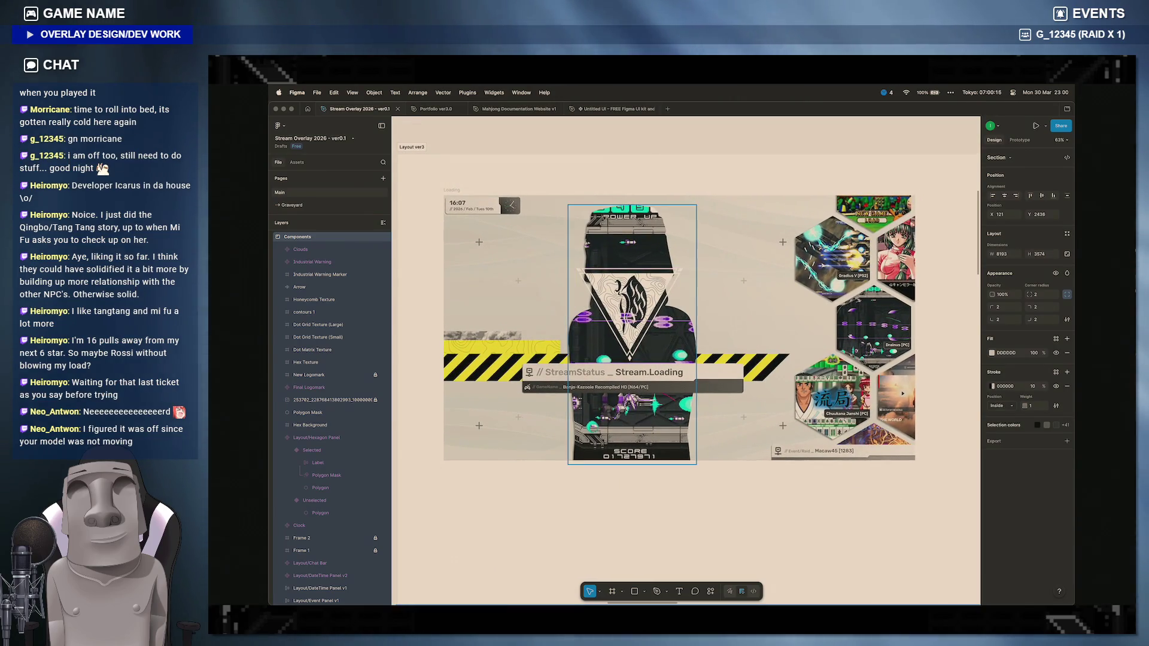
mouse_move(752, 592)
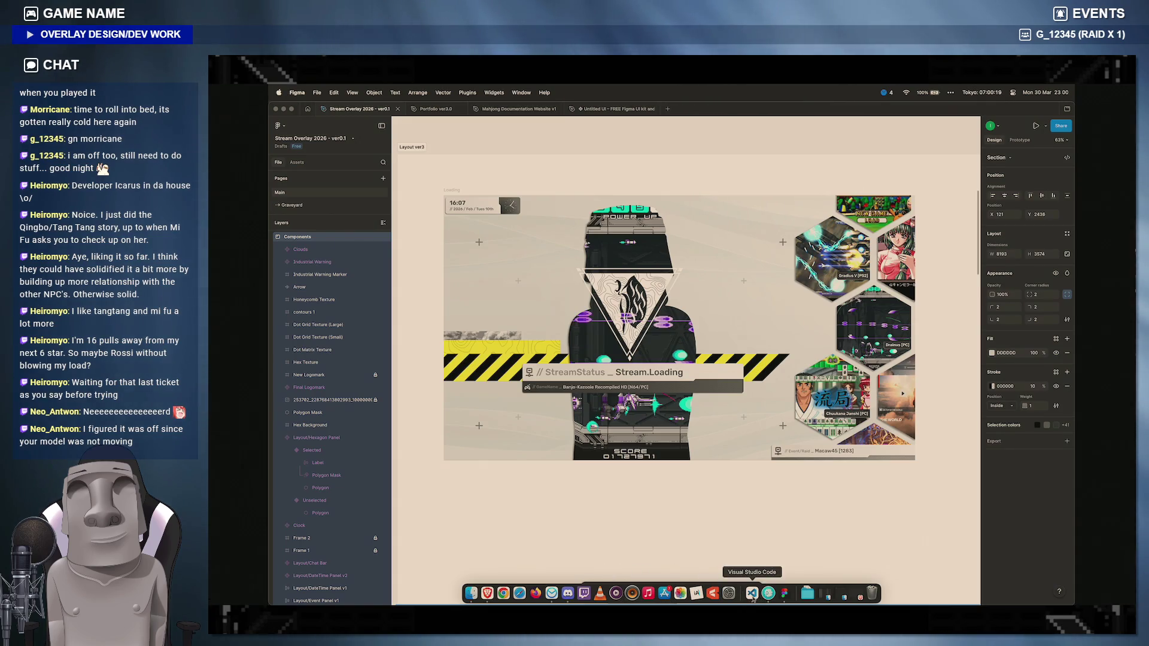
Step: Compare editor and preview, then select the Drainus [PC] label in Layout ver3 to read its text styling
left_click(752, 592)
left_click(682, 593)
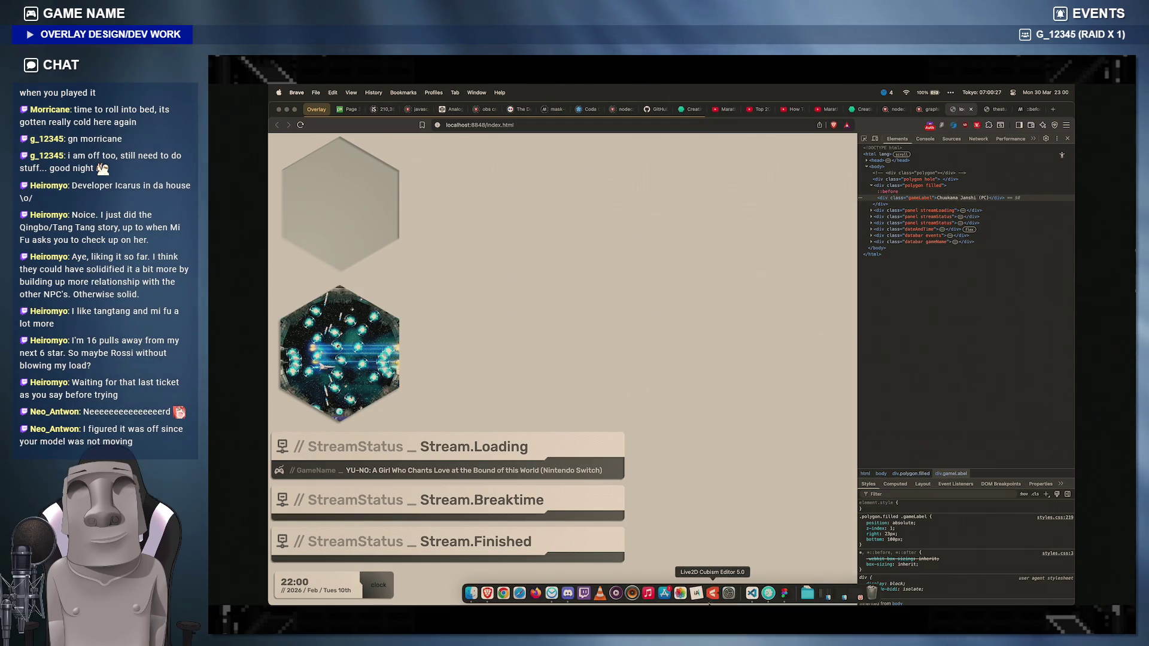
left_click(776, 591)
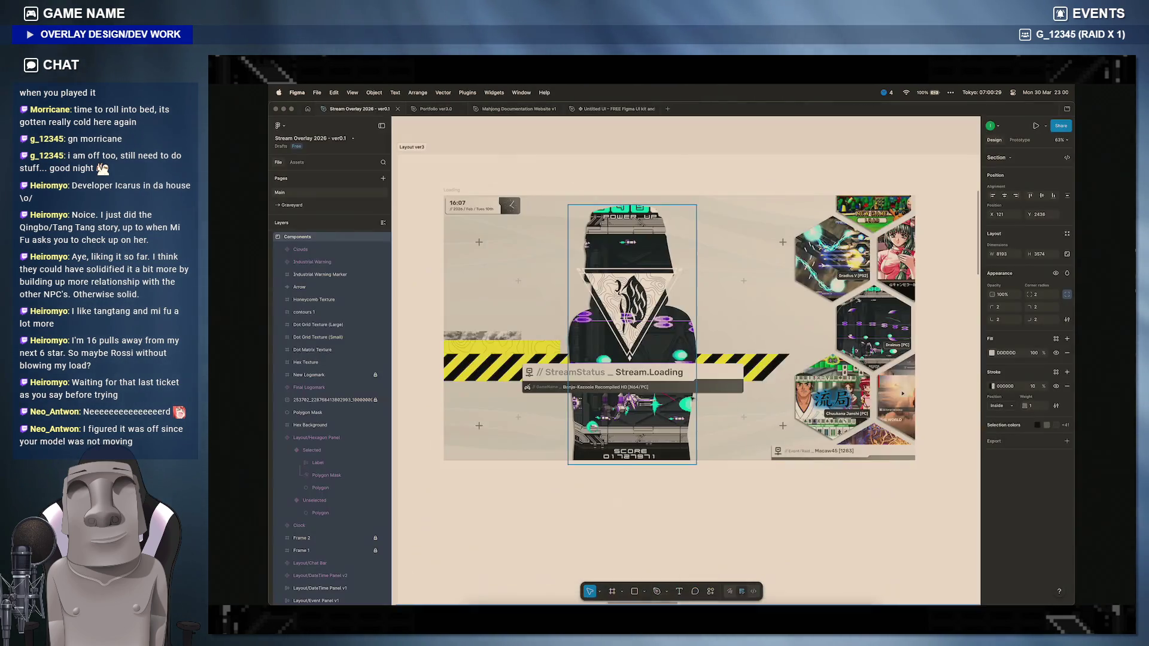
scroll(862, 359, "up", 8)
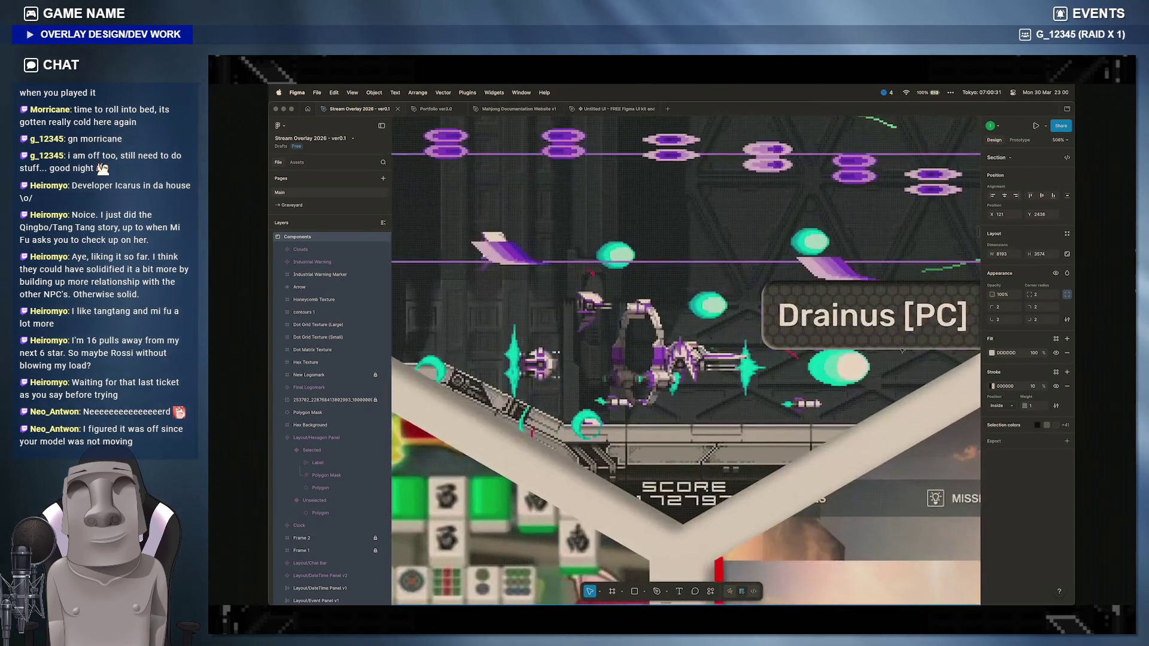
scroll(861, 359, "right", 4)
left_click(788, 288)
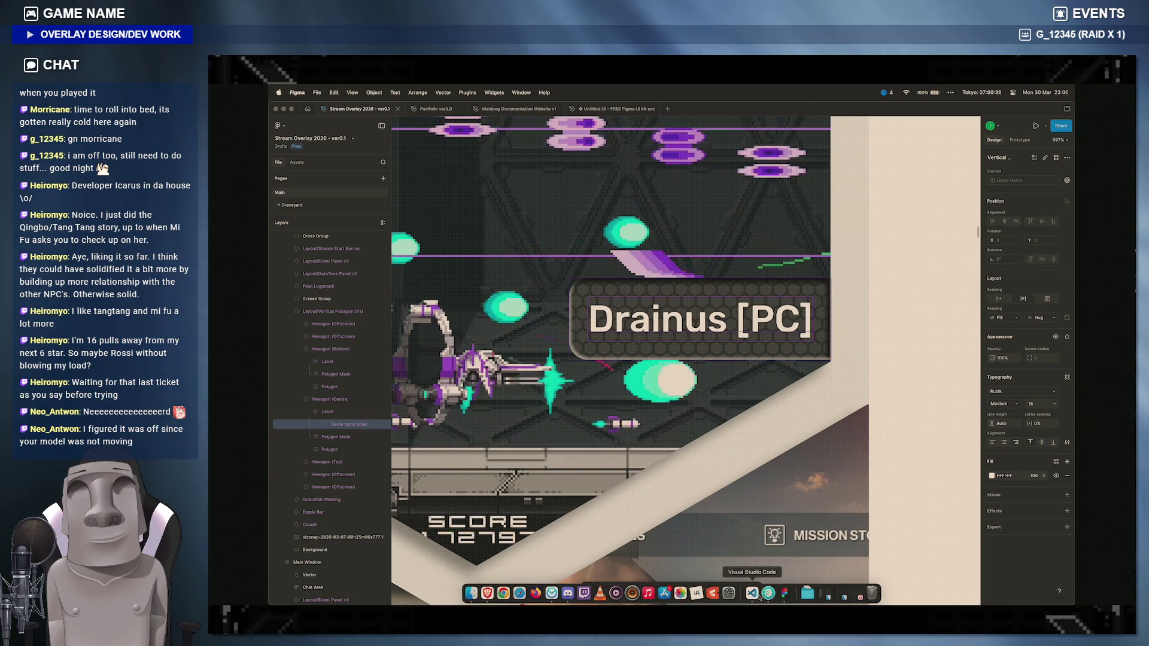
left_click(751, 592)
Step: Add padding: 8px to the .gameLabel rule
key("Return")
type("tra")
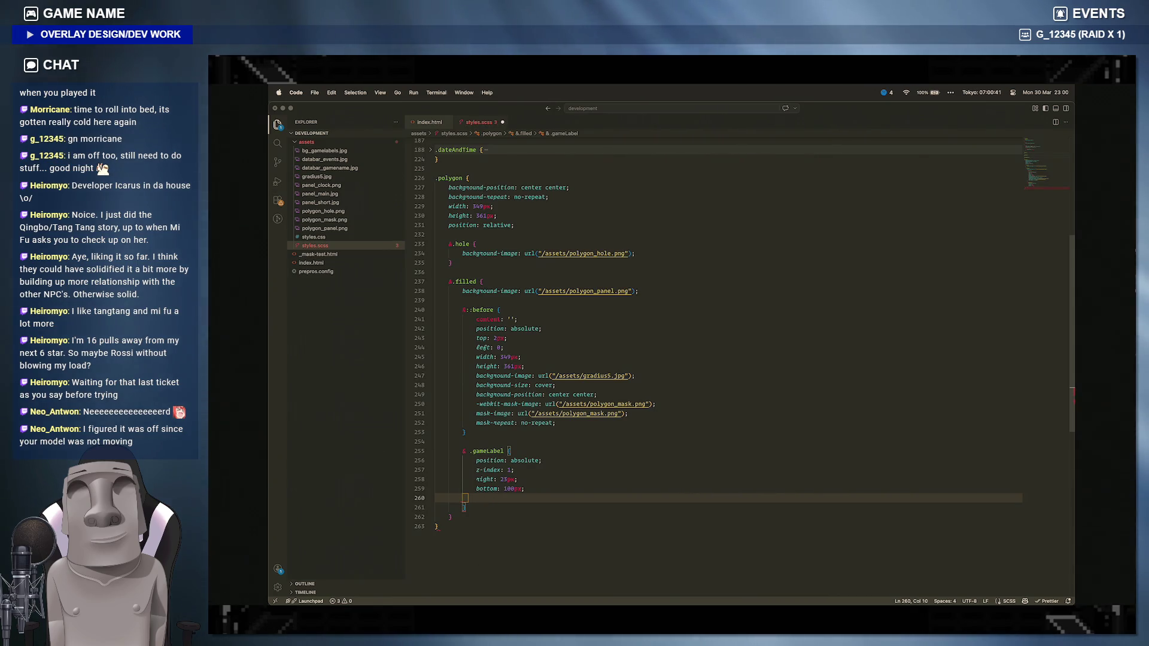
key("BackSpace")
key("BackSpace")
key("BackSpace")
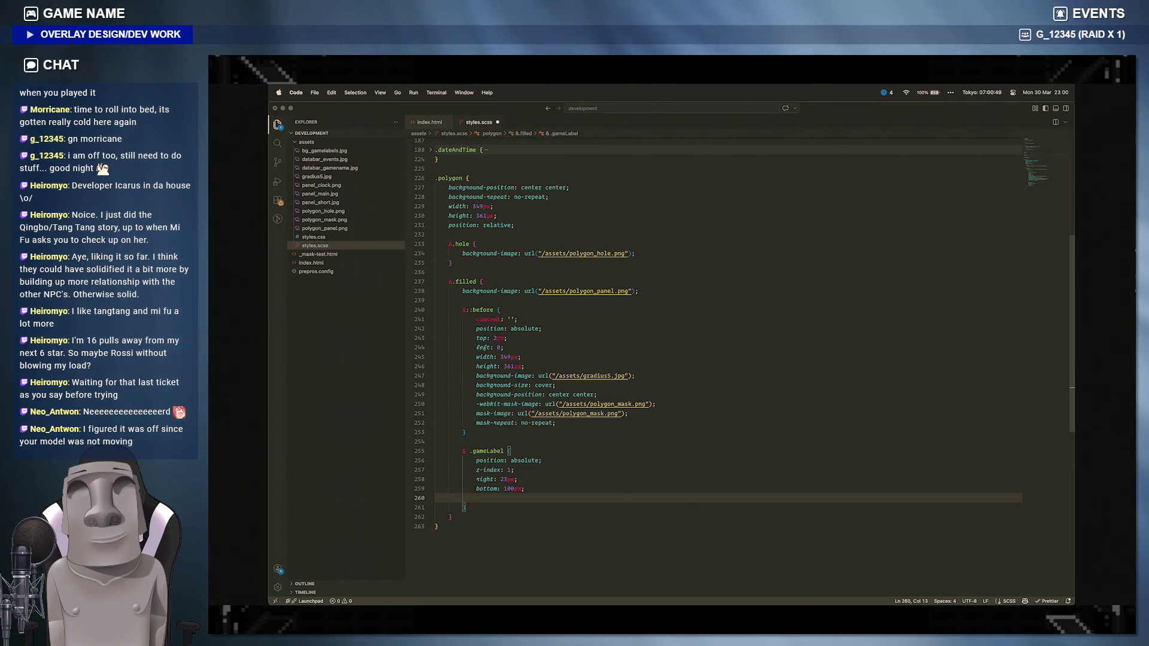
type("padding: 8p")
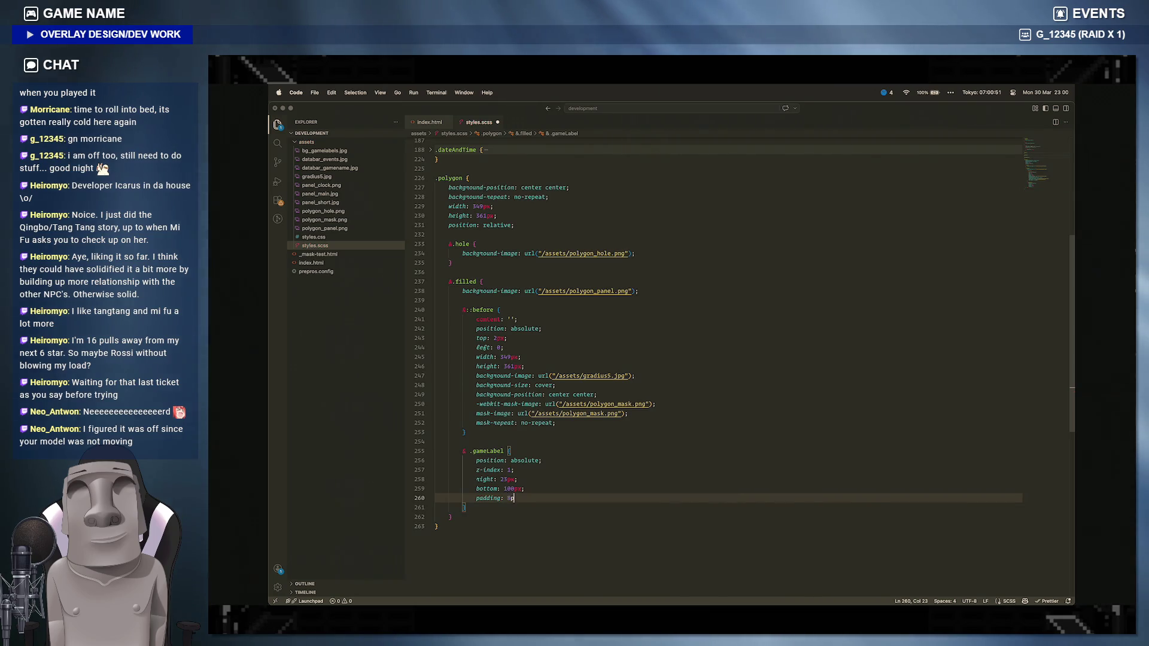
type("x;")
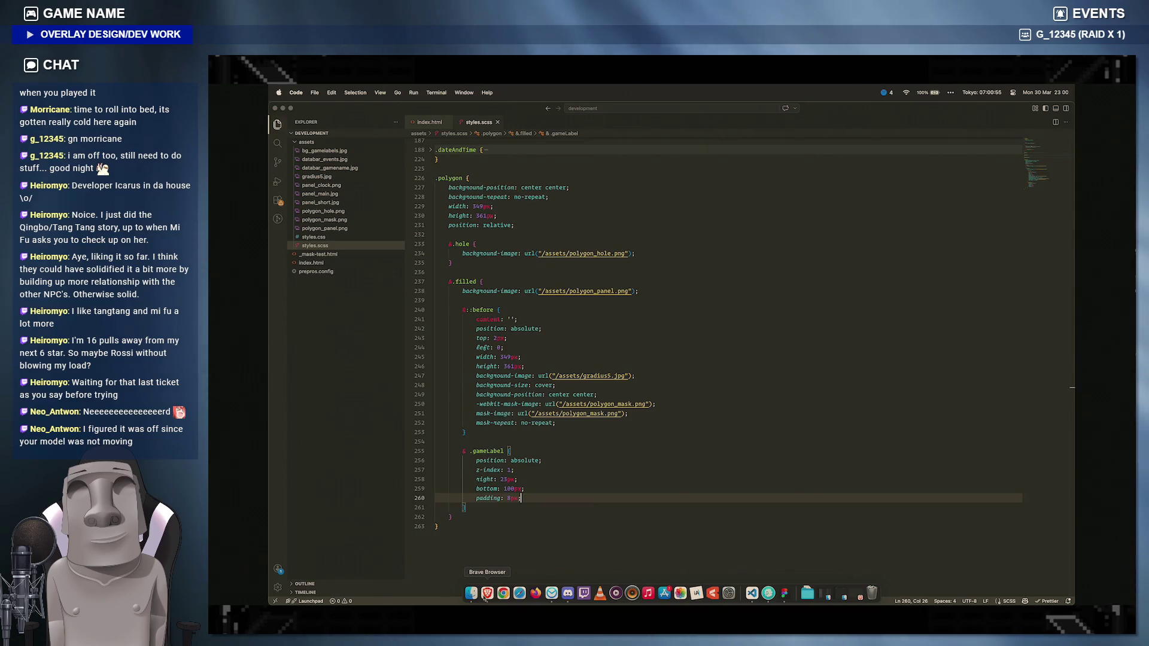
key("Return")
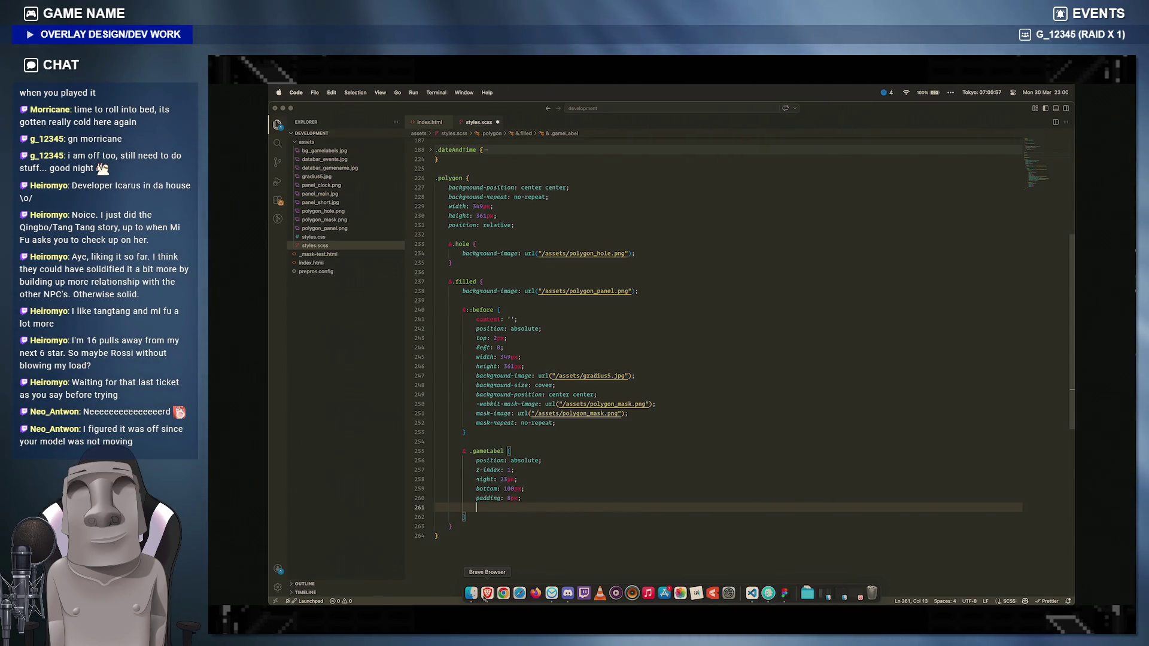
type("background")
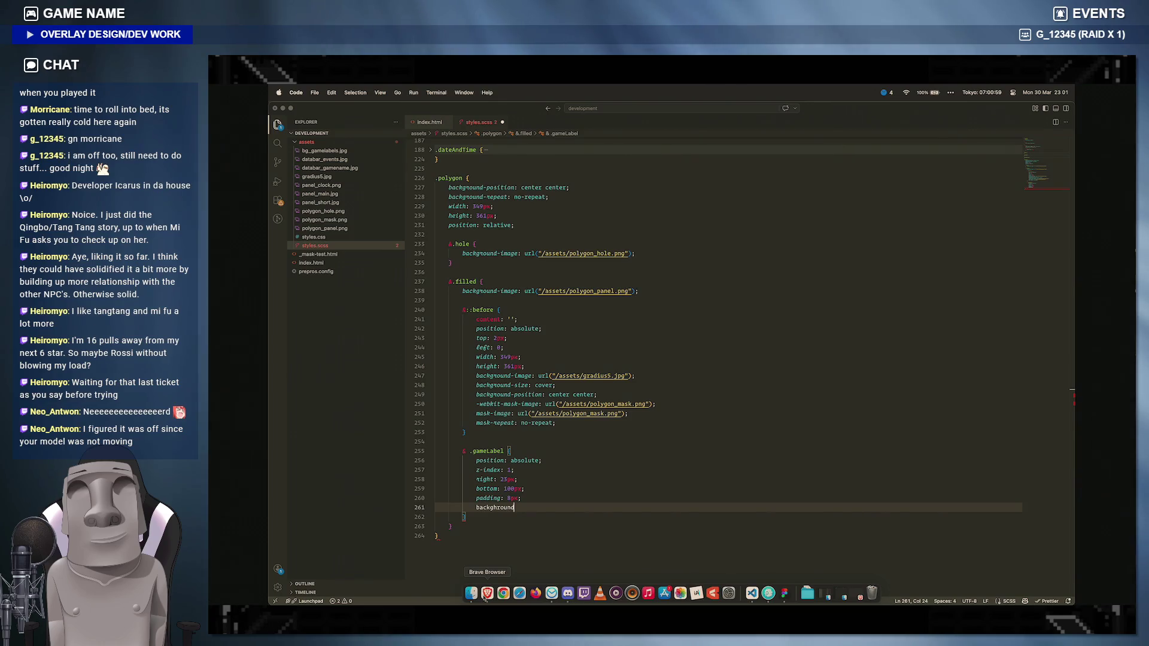
type("gro")
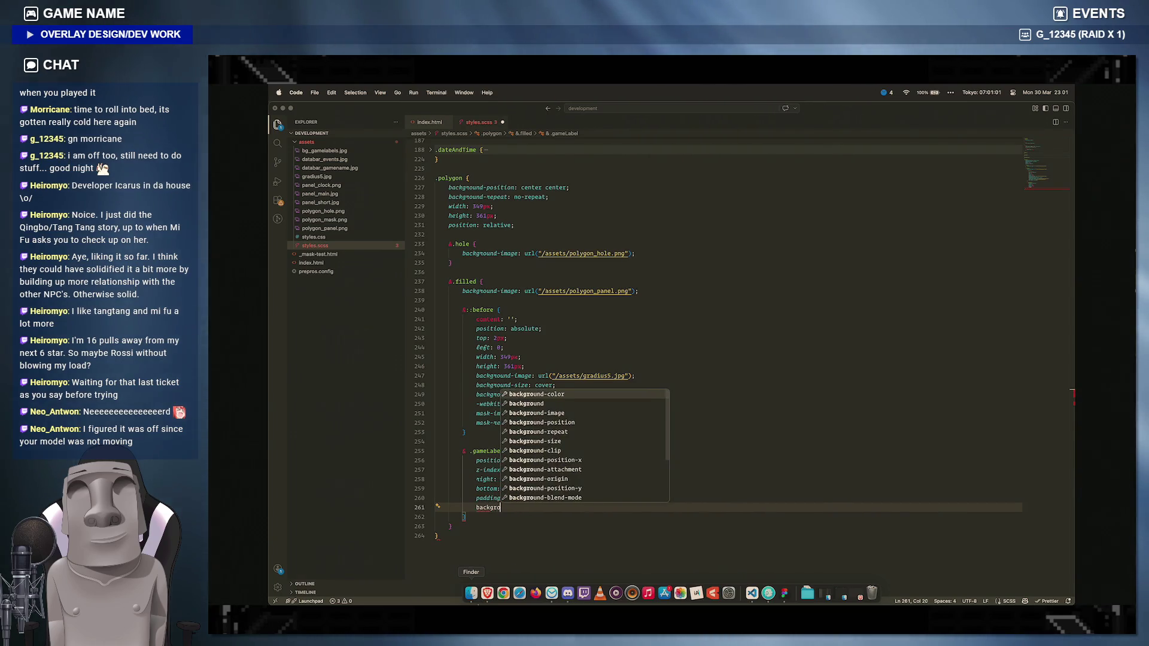
type("und-imag")
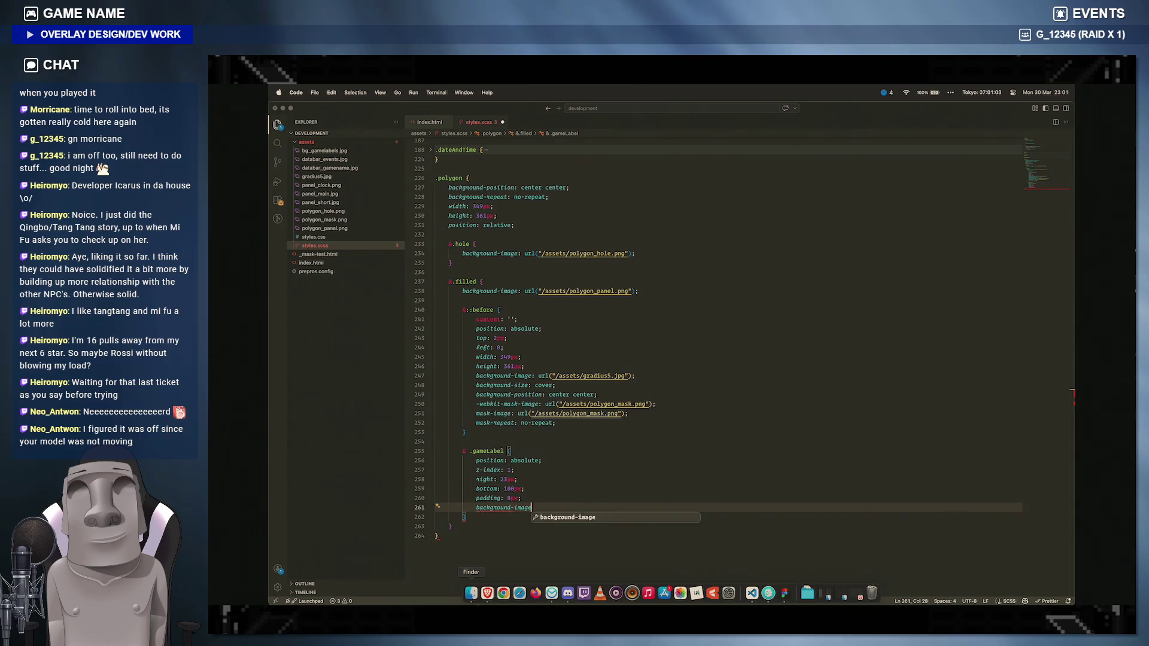
type("e: url()")
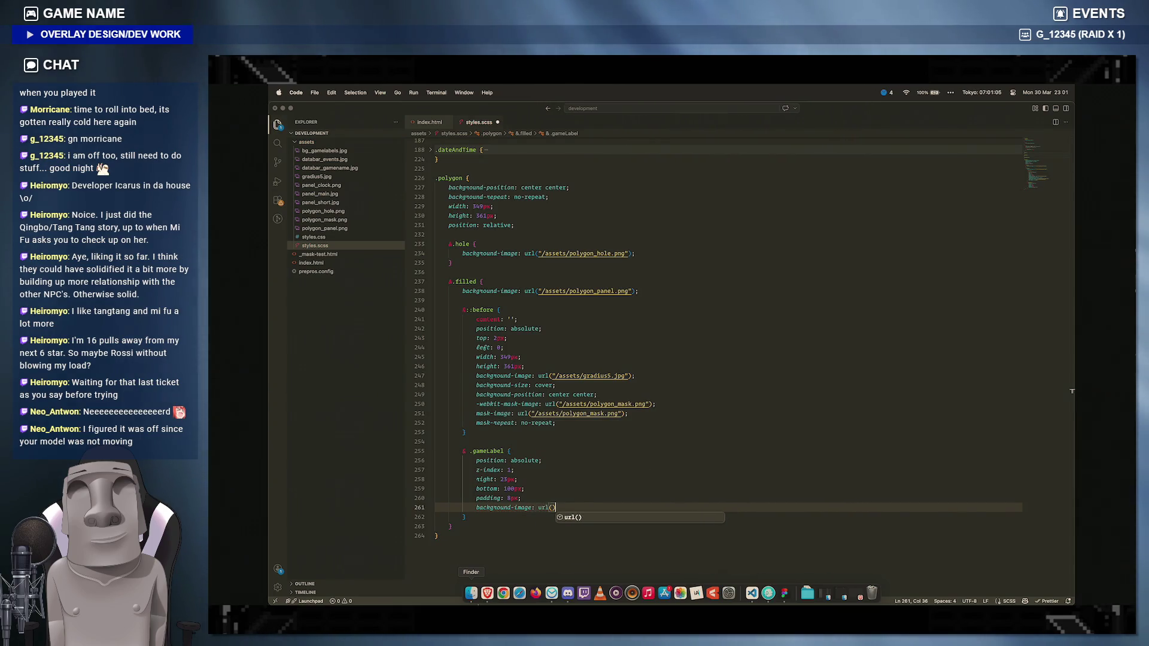
type("\"/ass")
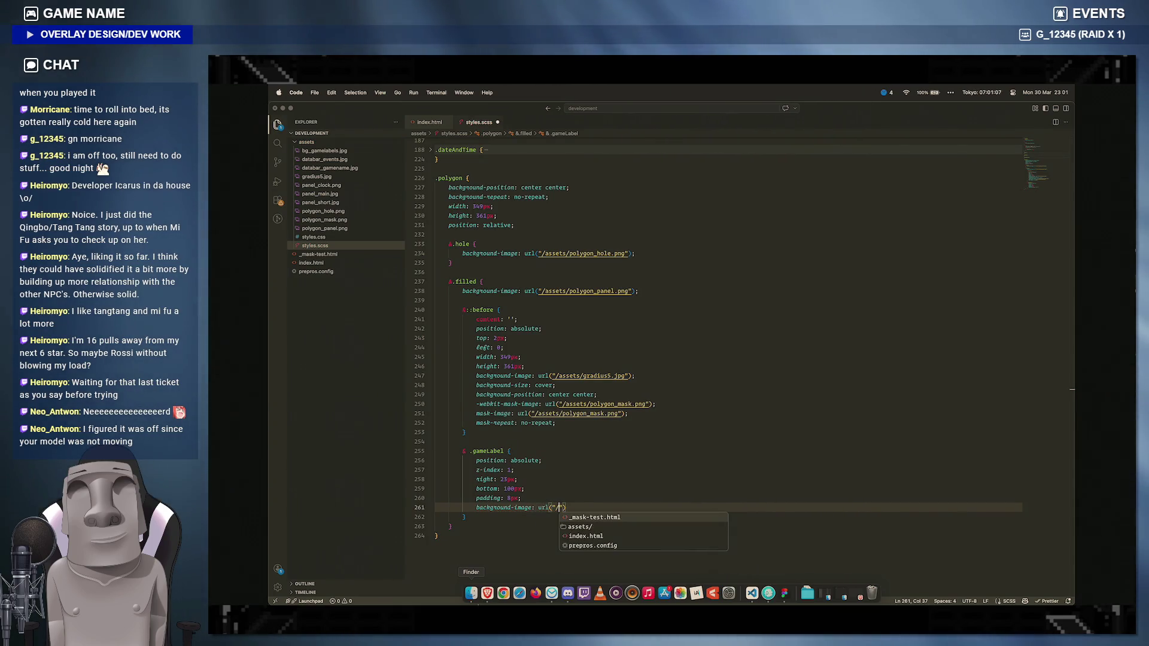
Step: Set background-image to url("/assets/bg_gamelabels.jpg") via path autocomplete and preview it
key("Escape")
key("Down")
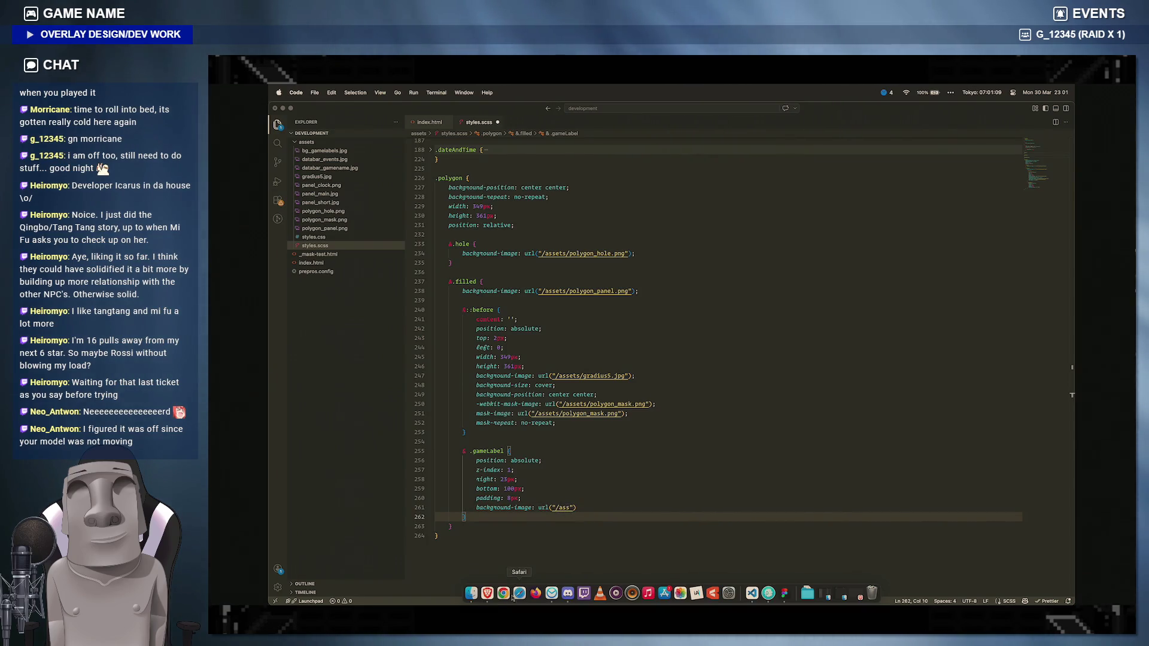
key("Up")
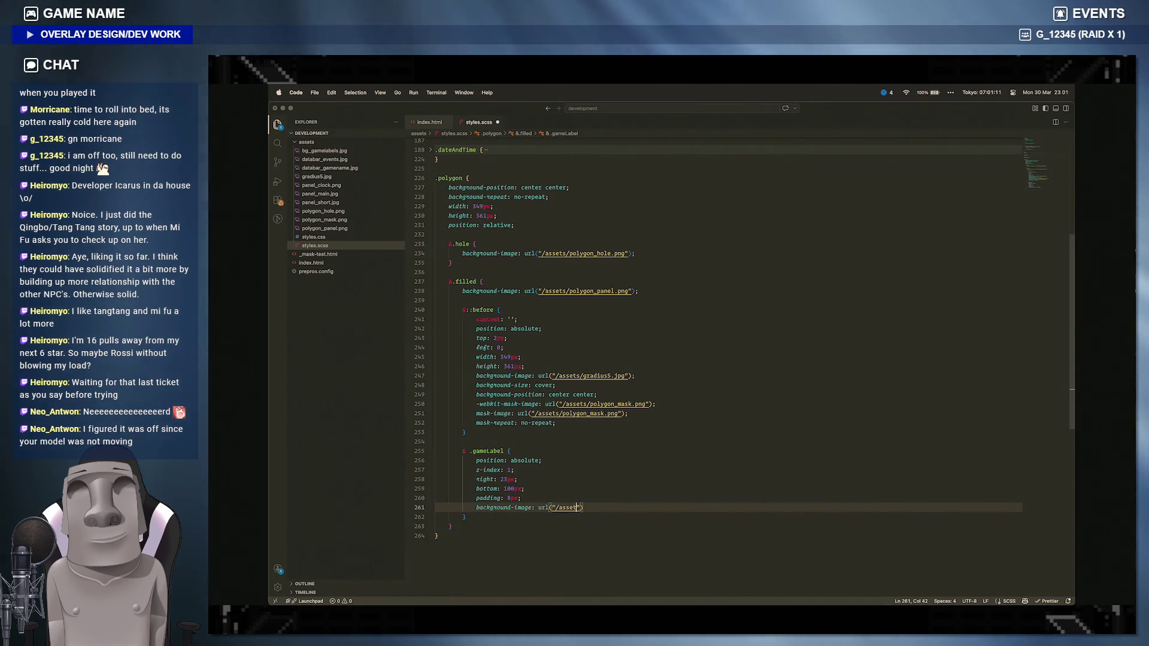
key("ctrl+space")
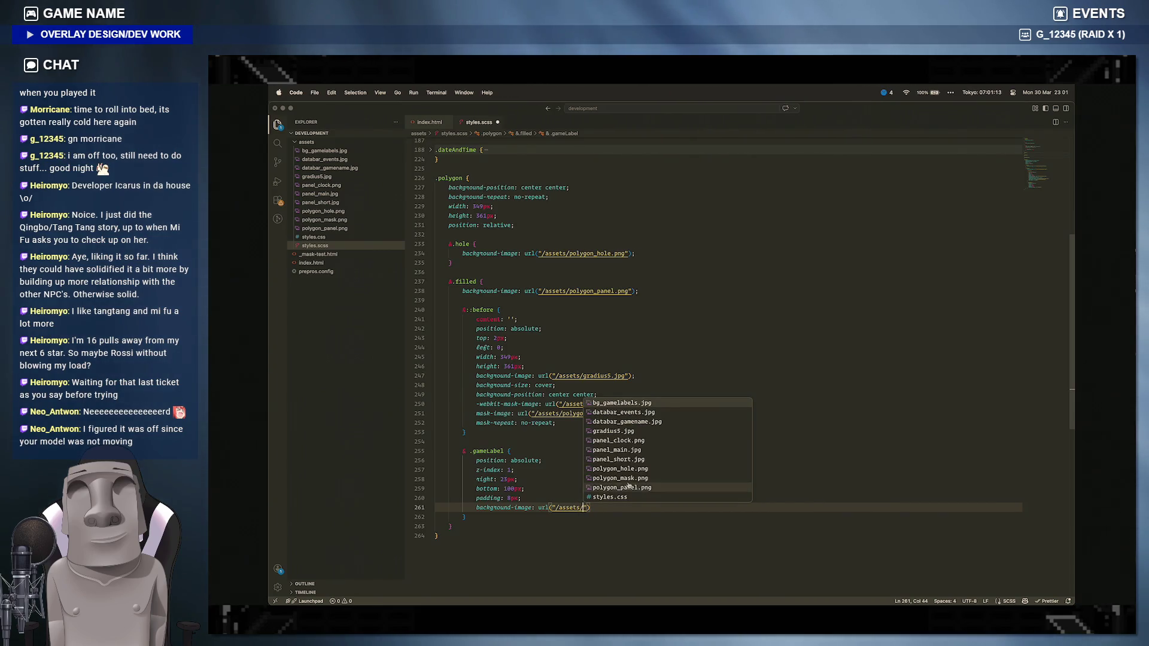
left_click(632, 402)
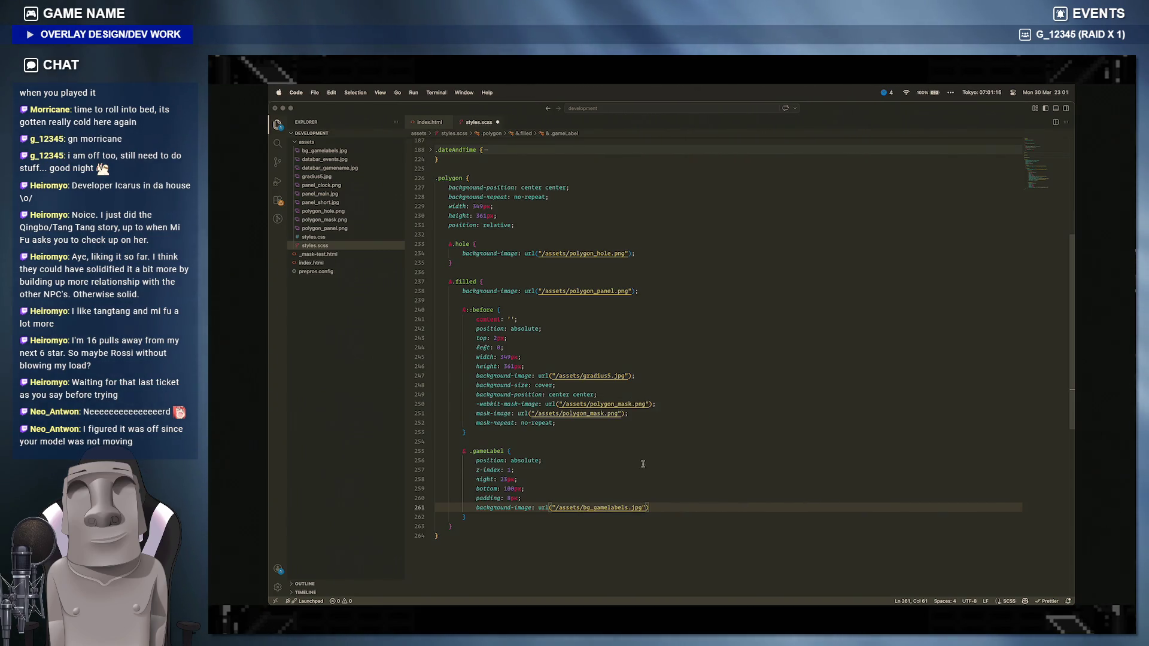
type(";")
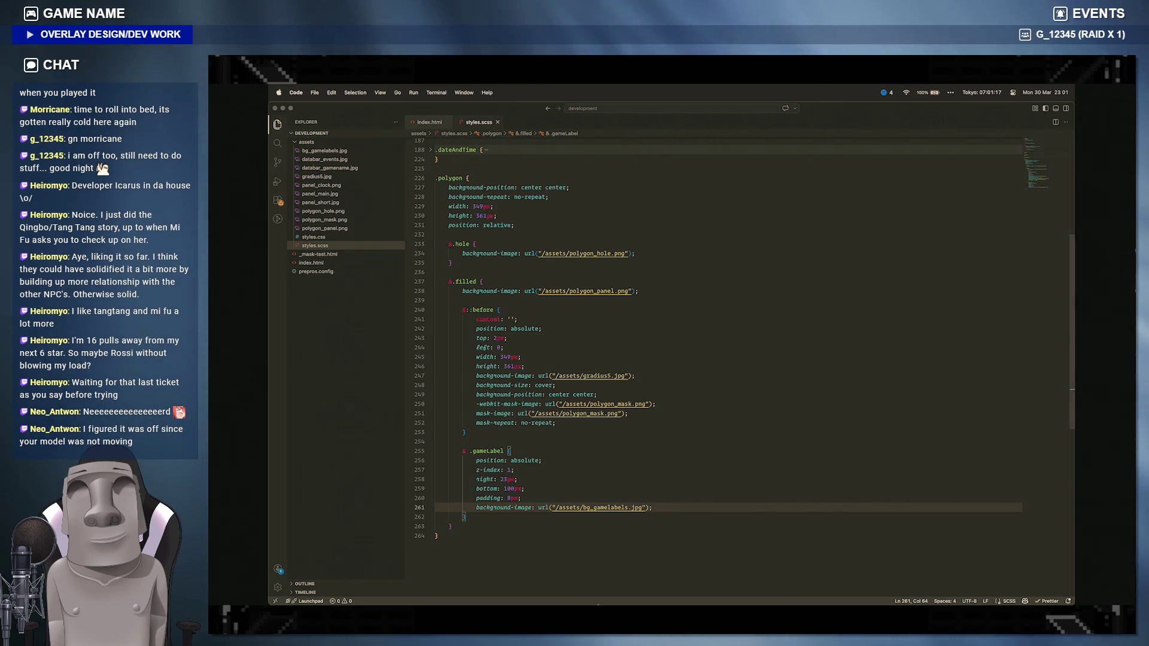
left_click(487, 592)
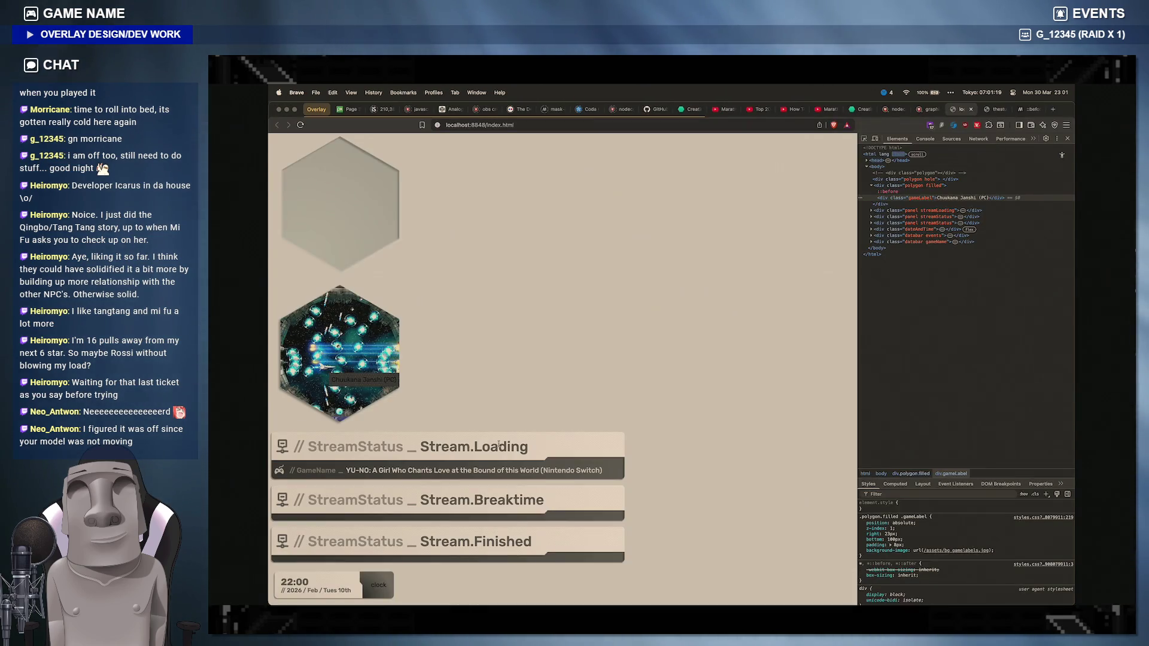
mouse_move(679, 593)
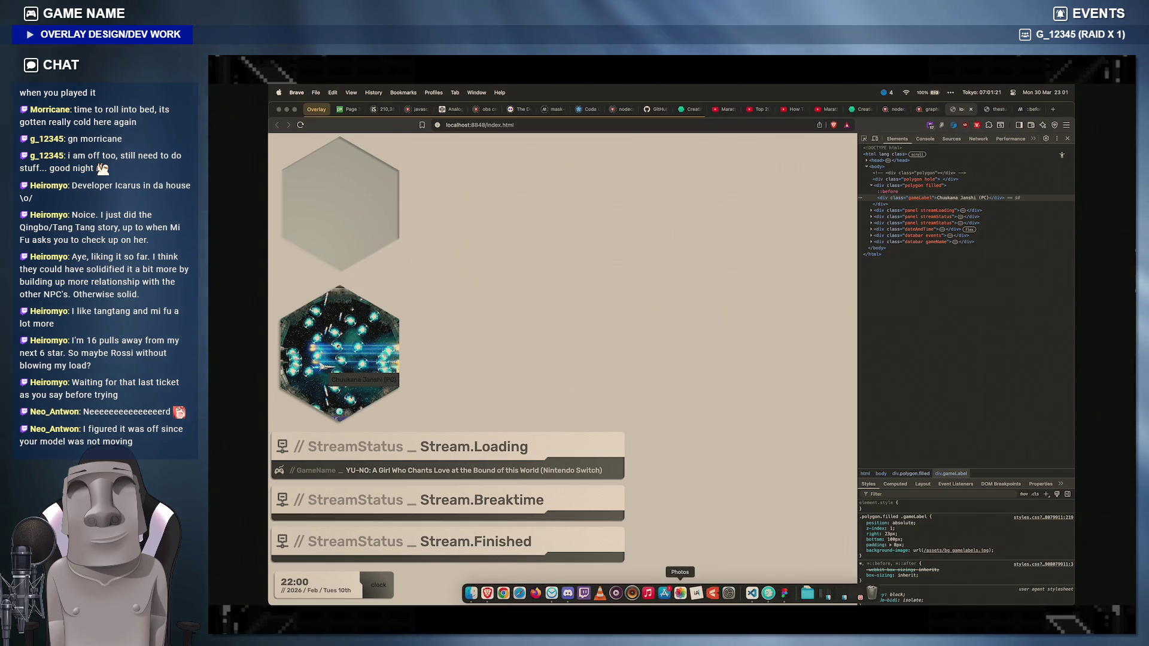
Step: Check the Label layer in Figma and the preview, then start a new line after border-radius in .gameLabel
left_click(752, 593)
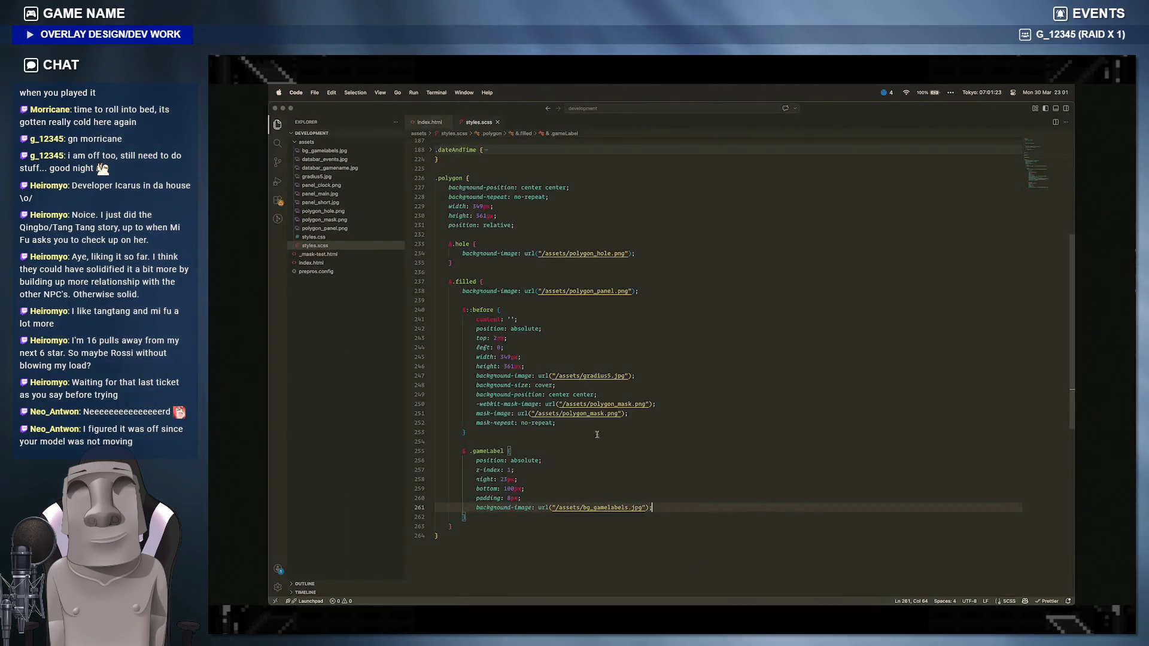
type("border")
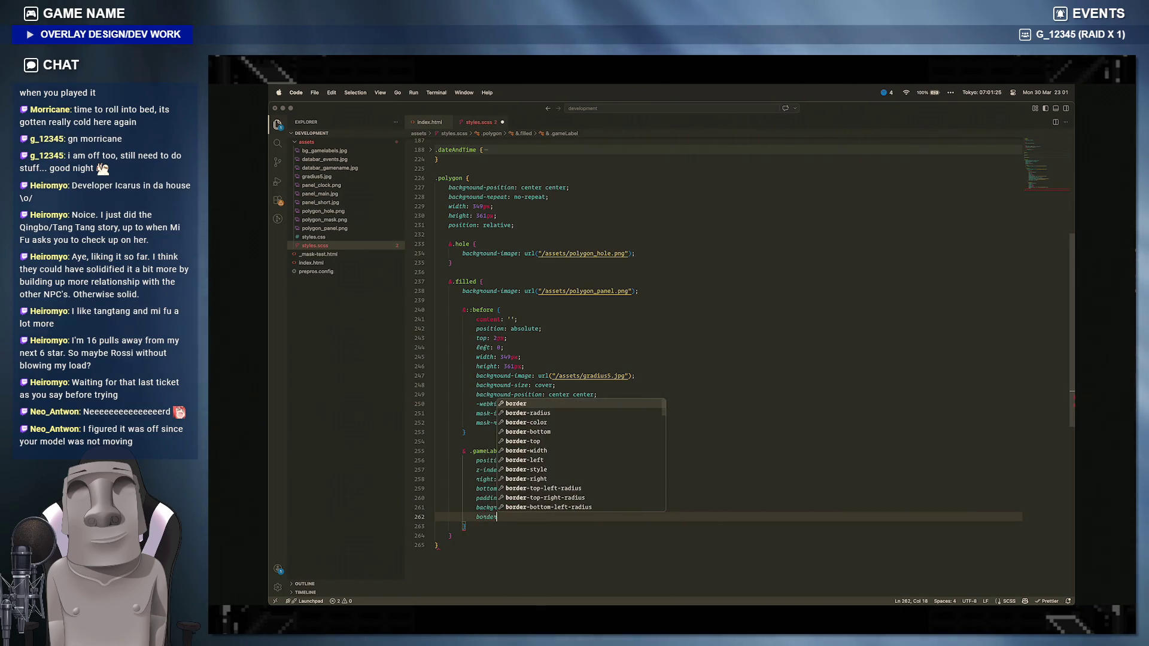
type("-radius:")
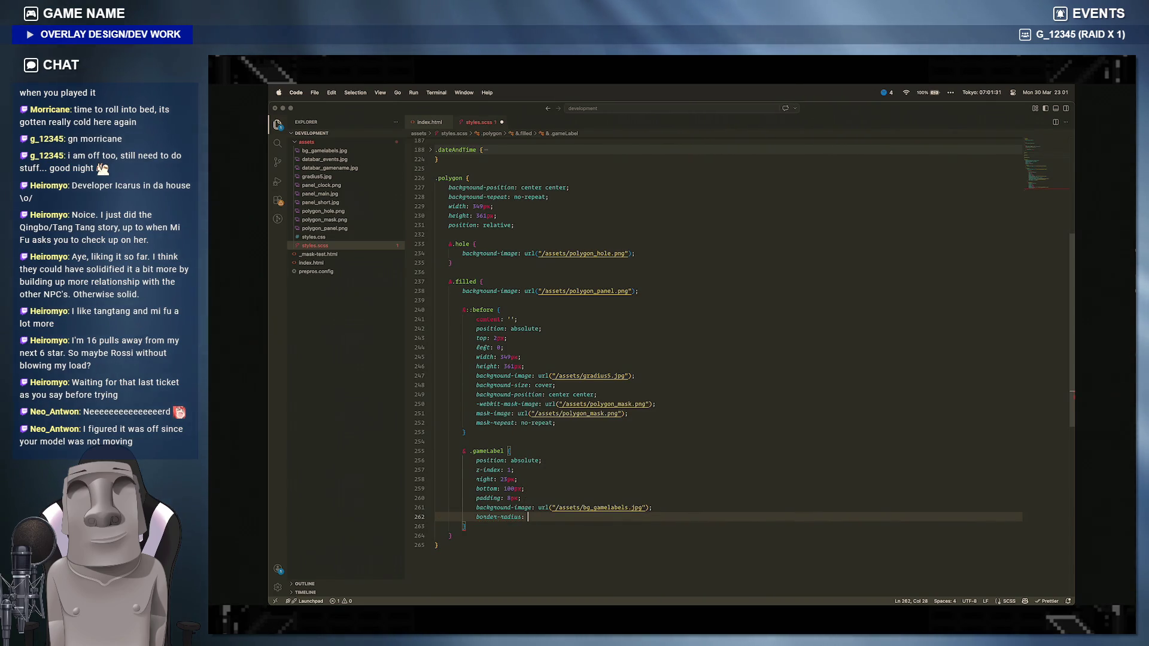
type(" px")
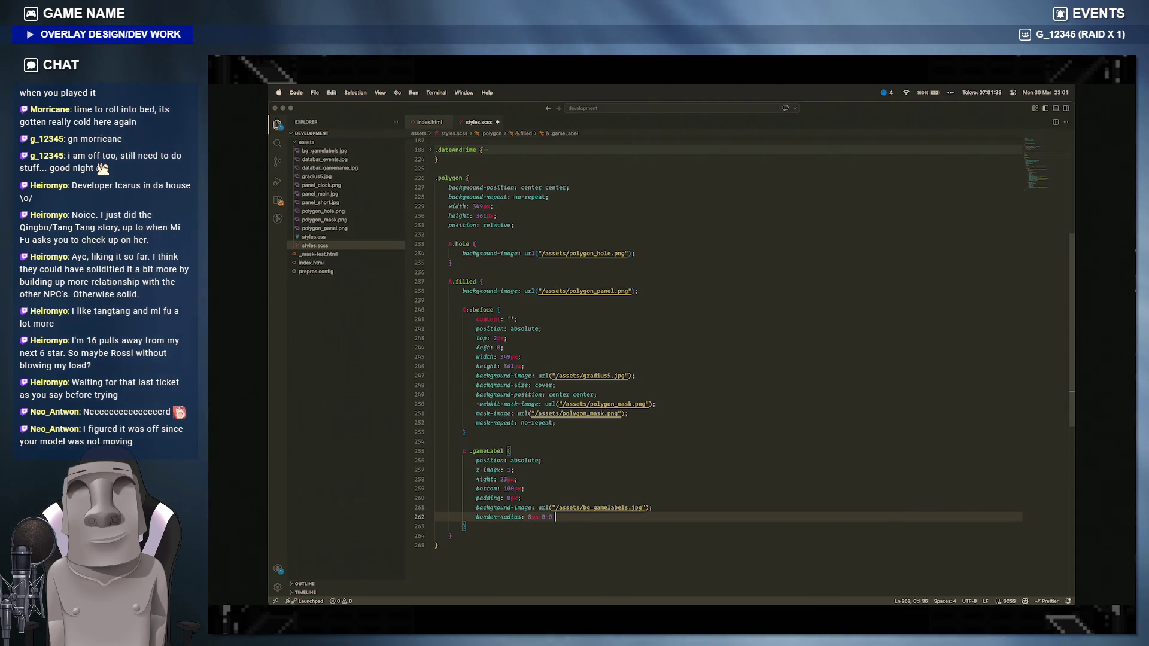
type("8px;")
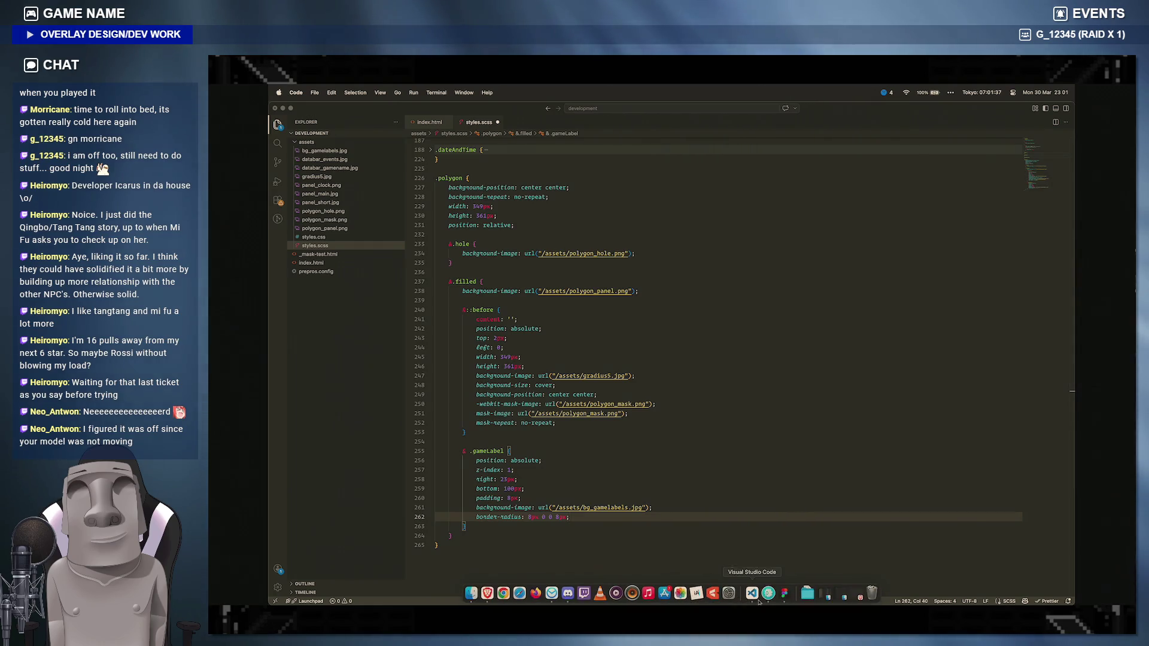
left_click(742, 594)
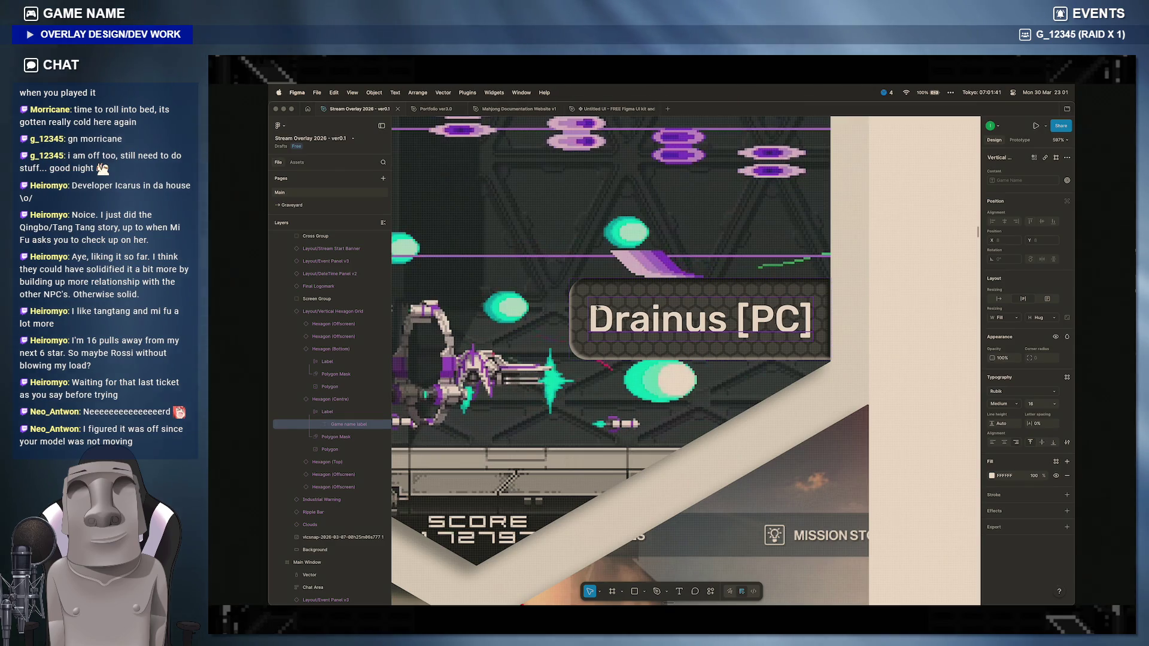
left_click(625, 292)
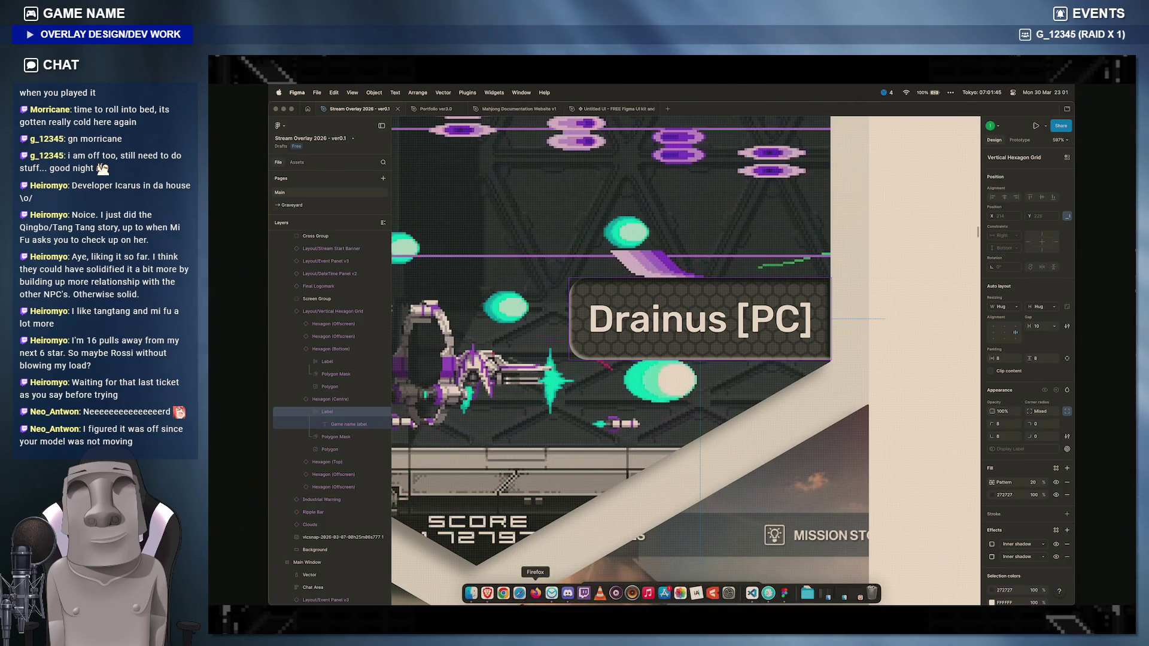
left_click(487, 592)
left_click(729, 592)
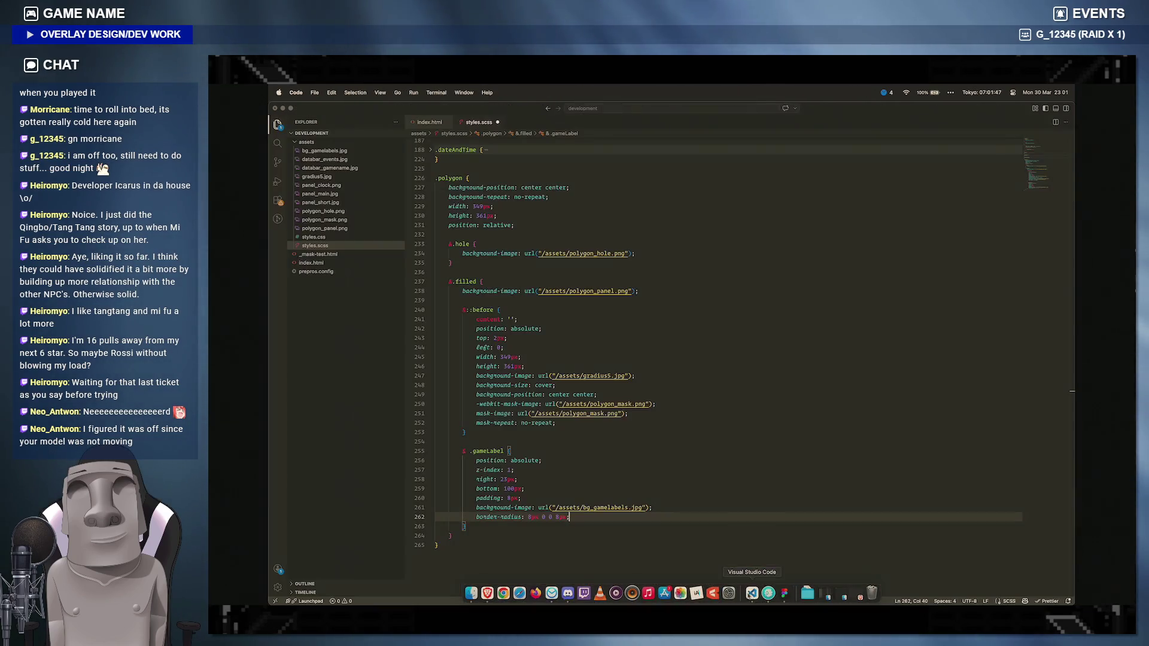
key("Return")
type("color:")
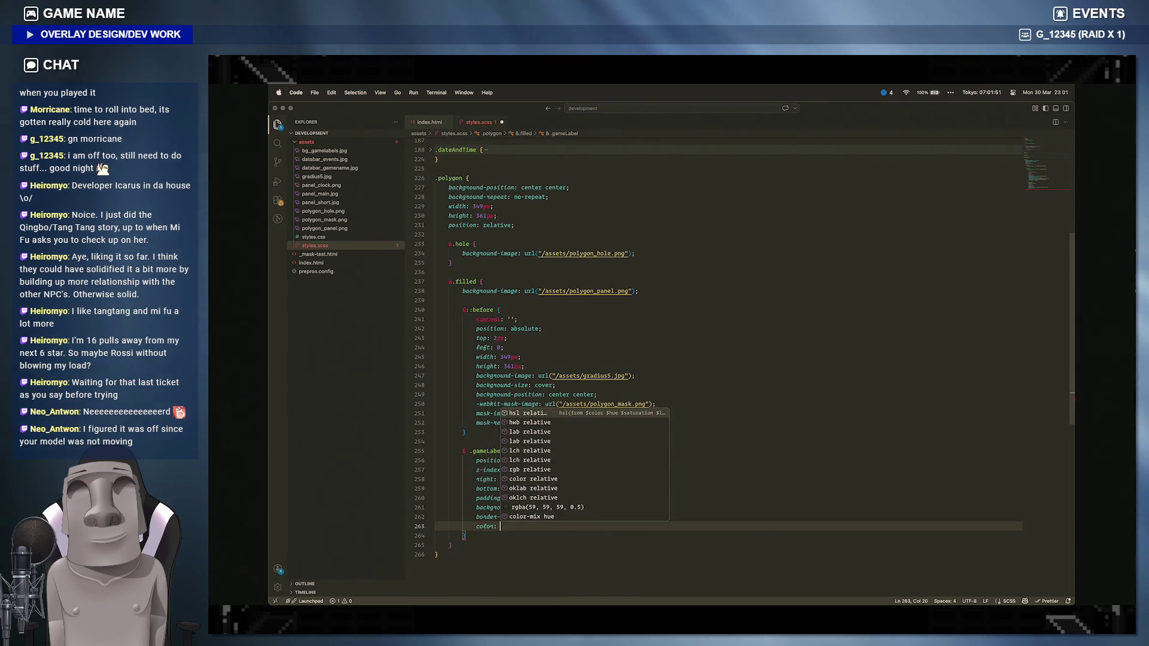
Step: Read the Game name text fill in Figma, set color: #FFFFFF on .gameLabel, save and preview
left_click(750, 596)
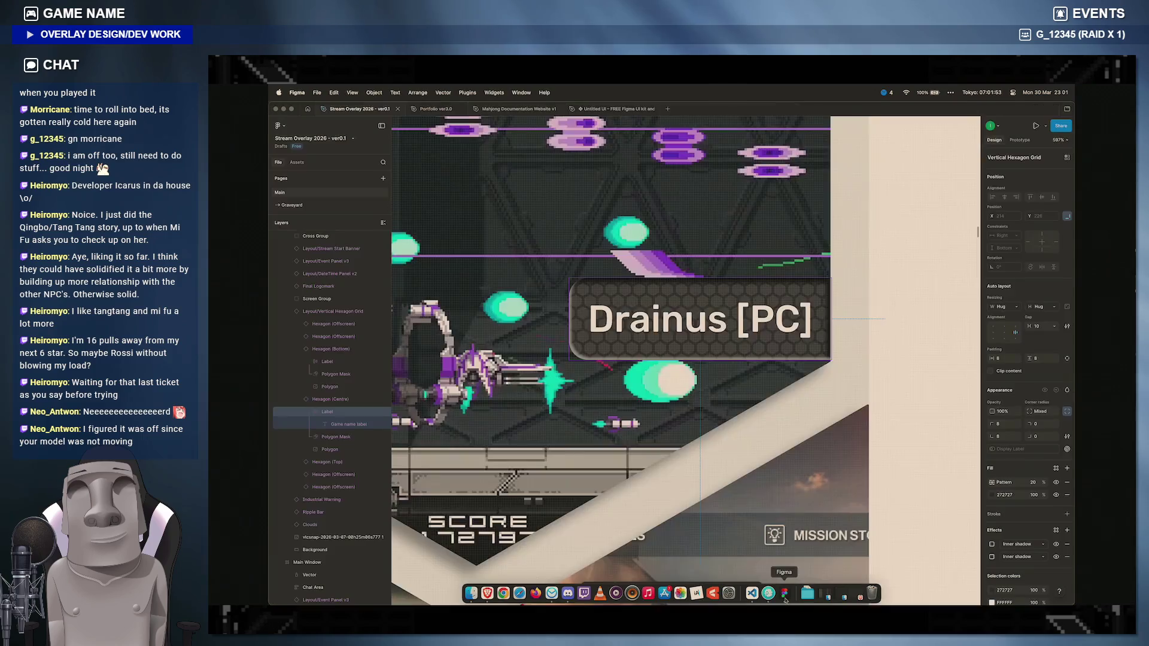
left_click(348, 423)
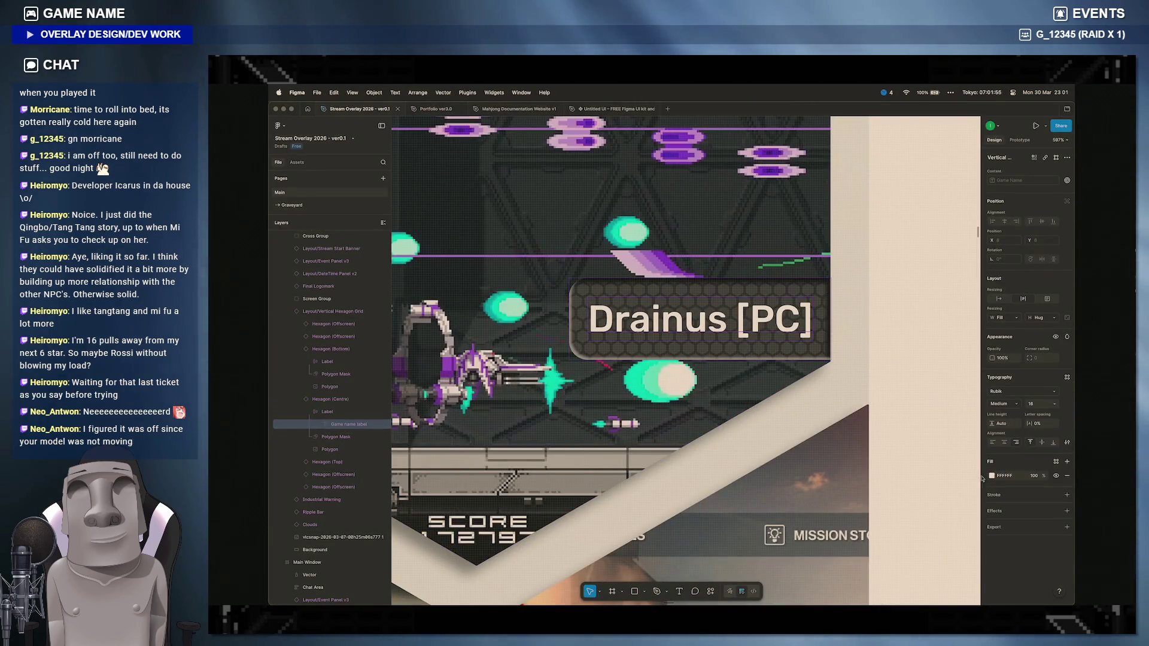
left_click(1005, 476)
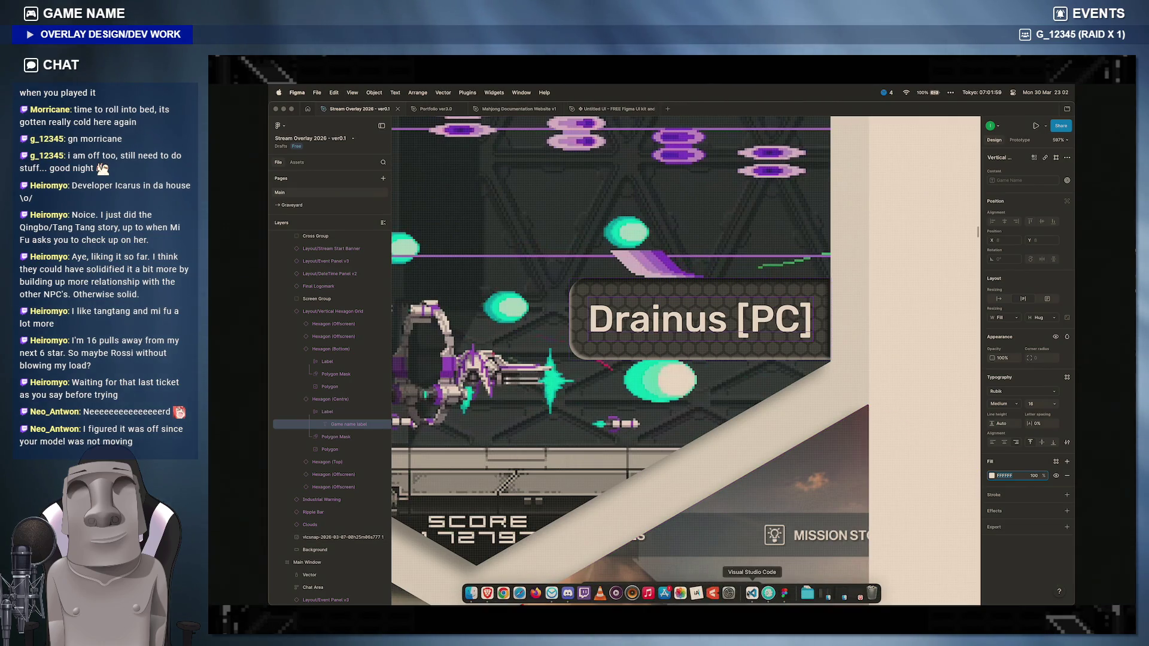
left_click(729, 596)
type("#")
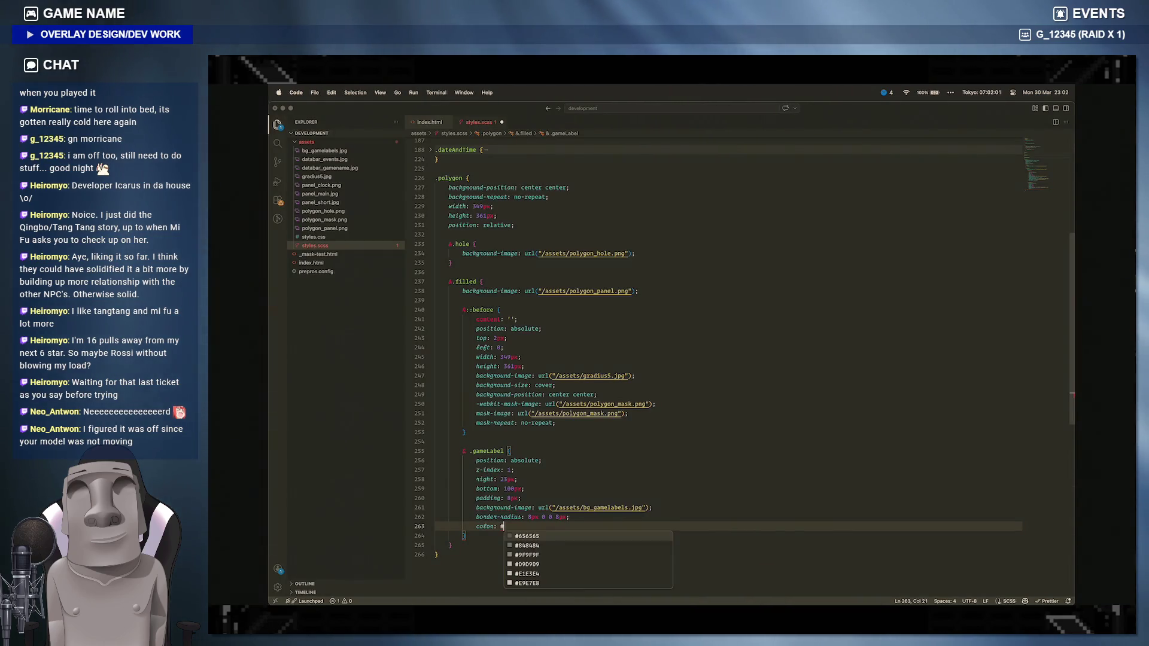
type("FFFFFF;")
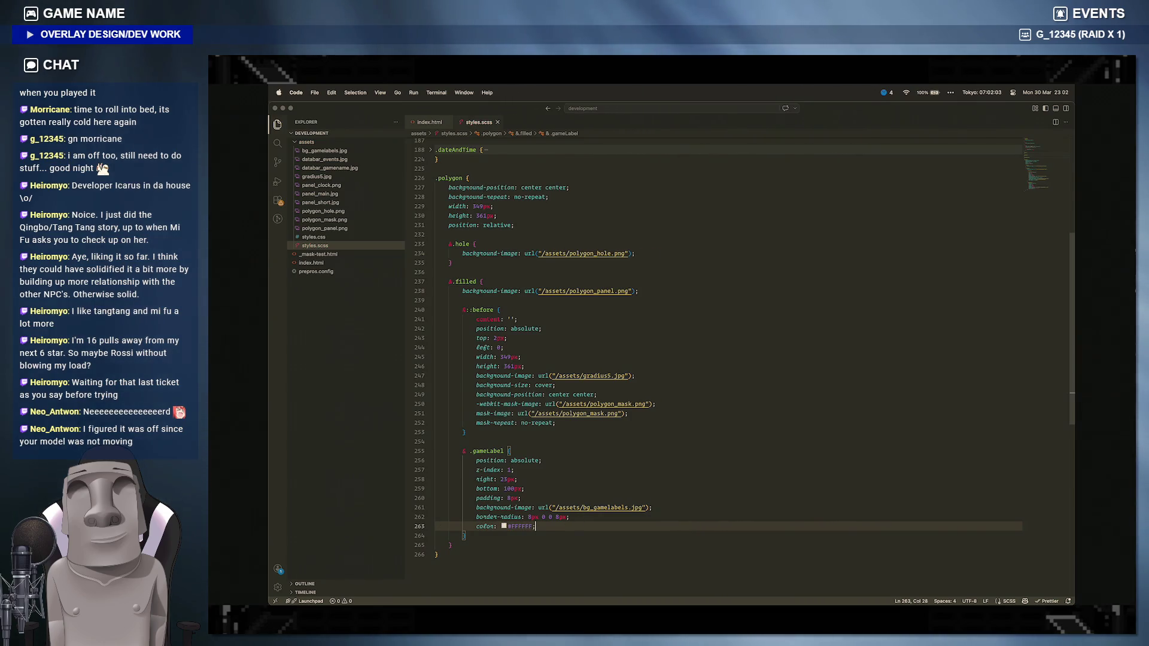
key("super+s")
left_click(521, 594)
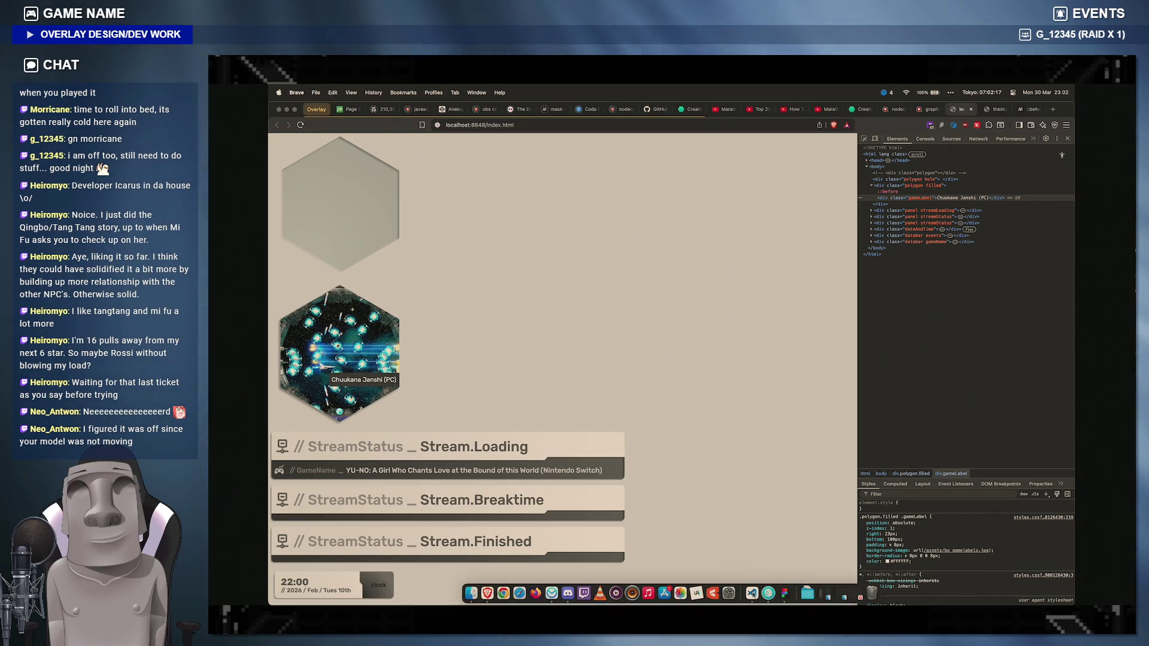
Step: Replace the game label text in index.html with 'Gradius V (PS2)' and save
left_click(700, 597)
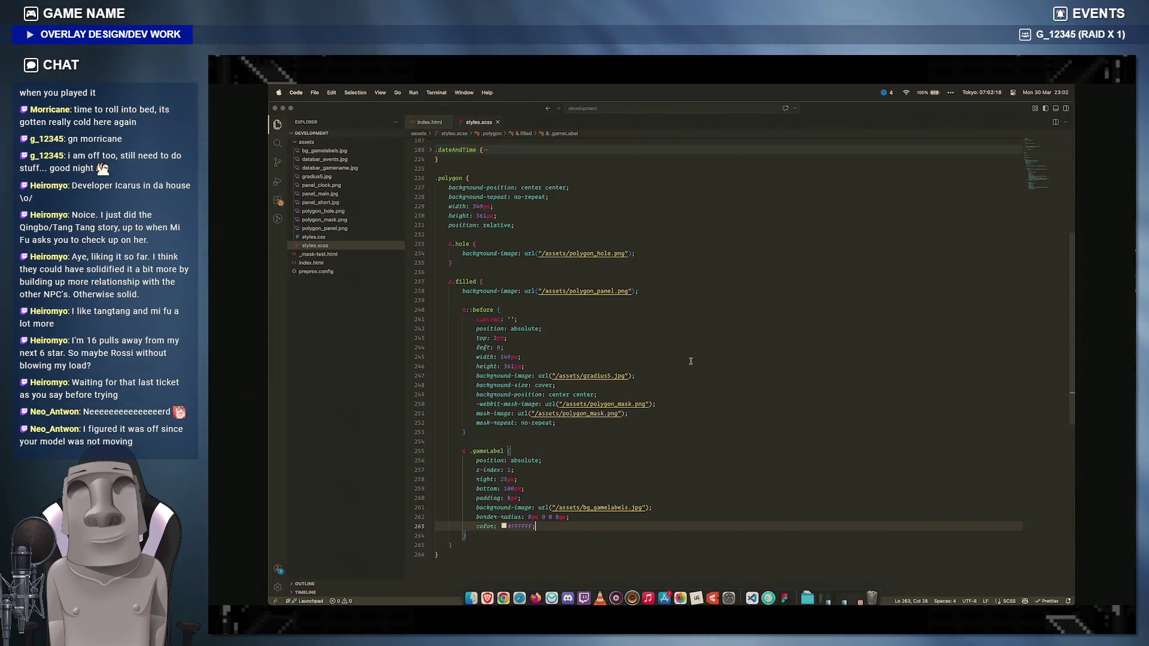
left_click(429, 123)
scroll(571, 405, "down", 2)
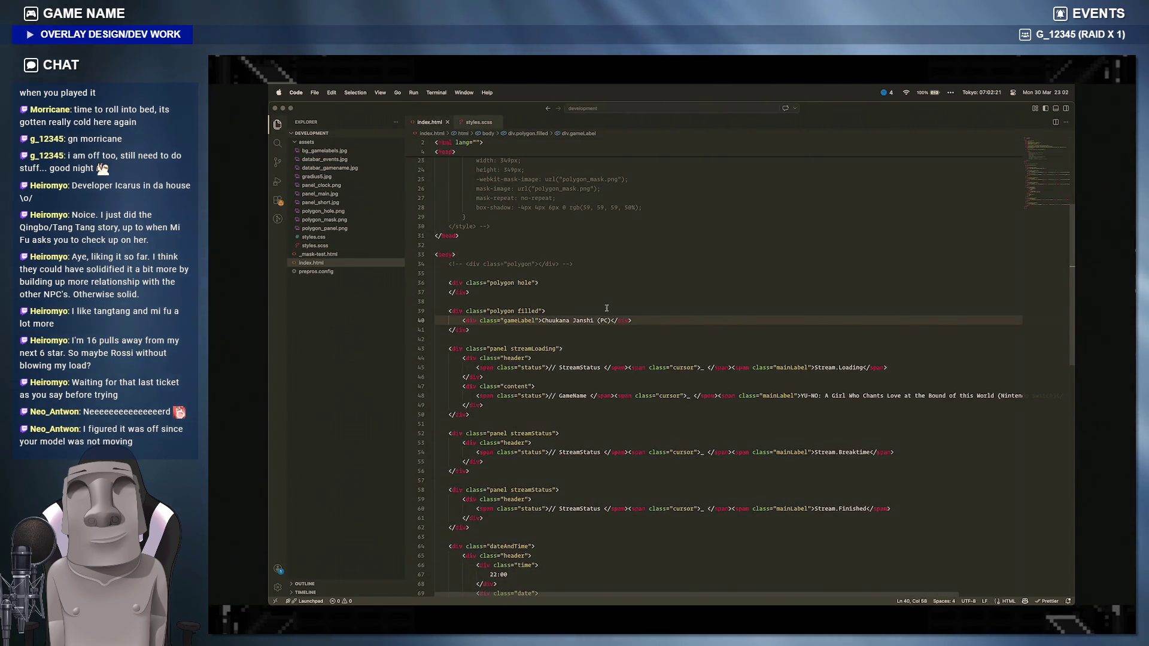
left_click_drag(594, 319, 540, 320)
type("Gradius V")
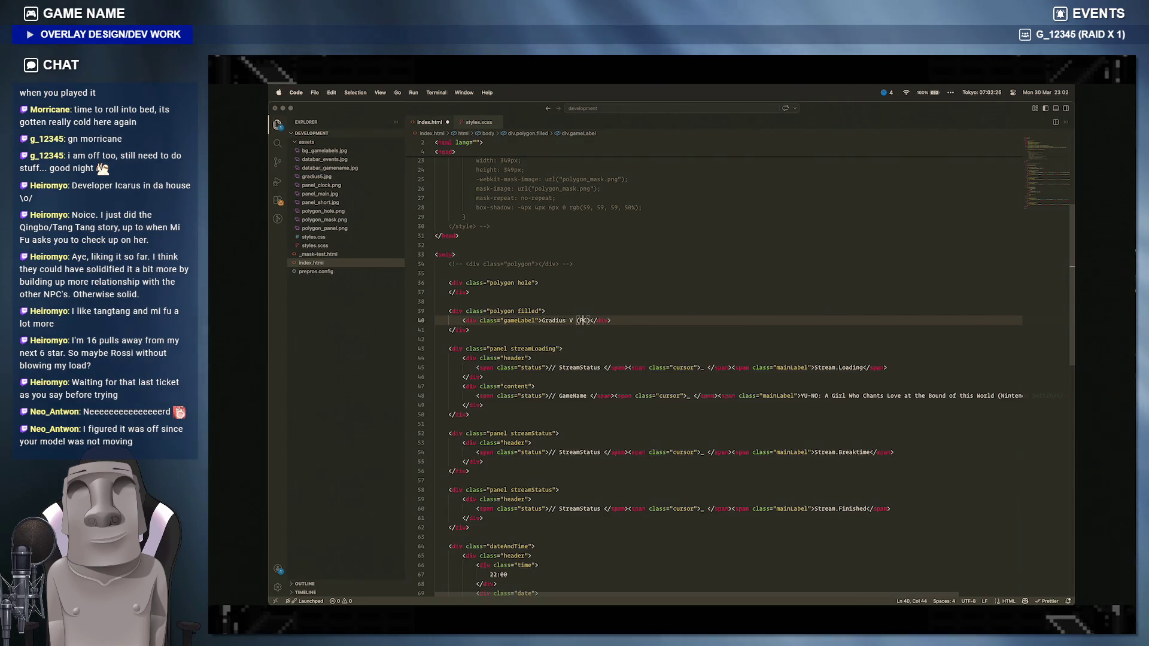
type("PS22")
key("Escape")
key("super+s")
Step: Check the new label in the Brave preview, then return to the styles.scss stylesheet
left_click(488, 596)
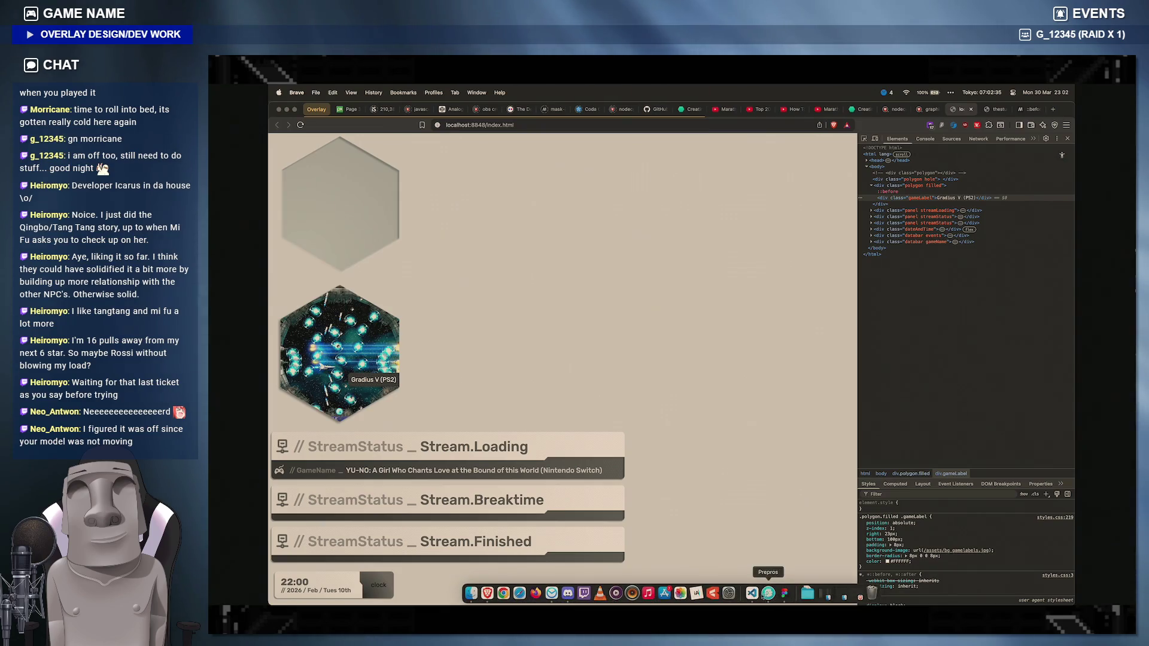
mouse_move(767, 594)
left_click(750, 592)
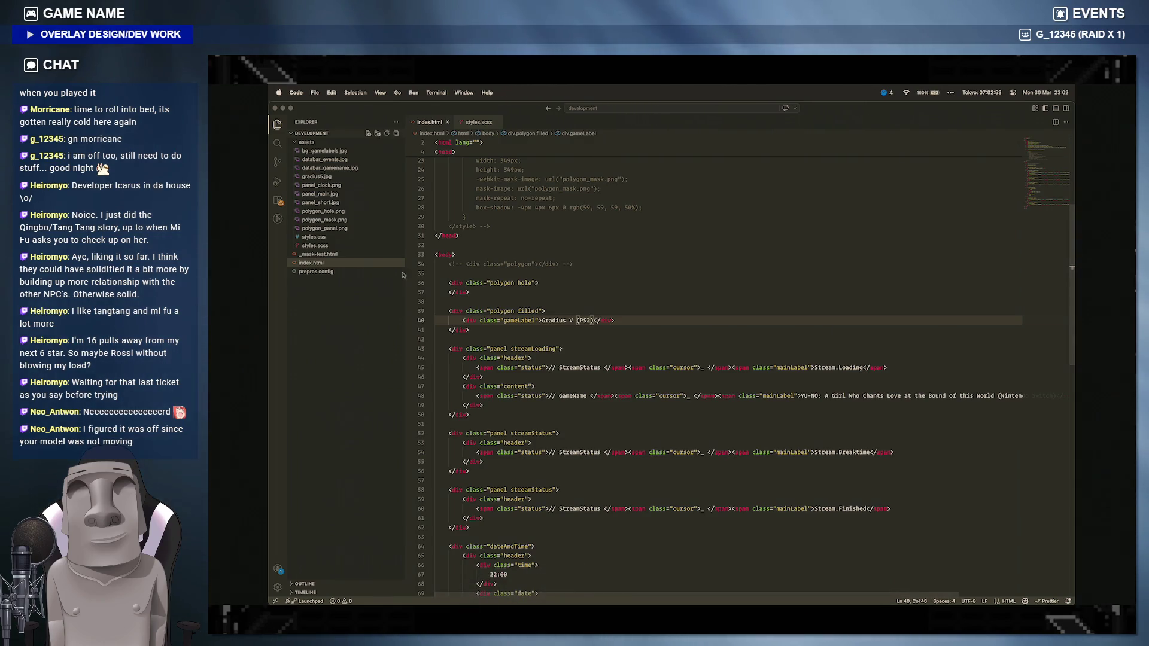
left_click(476, 122)
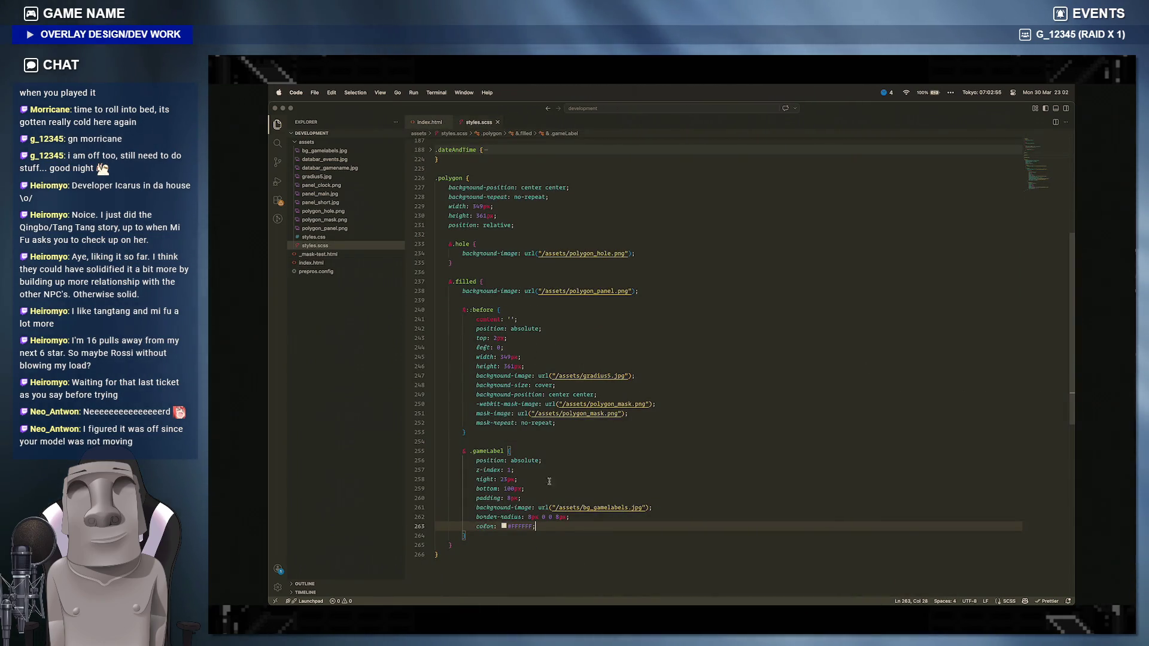
scroll(539, 359, "up", 10)
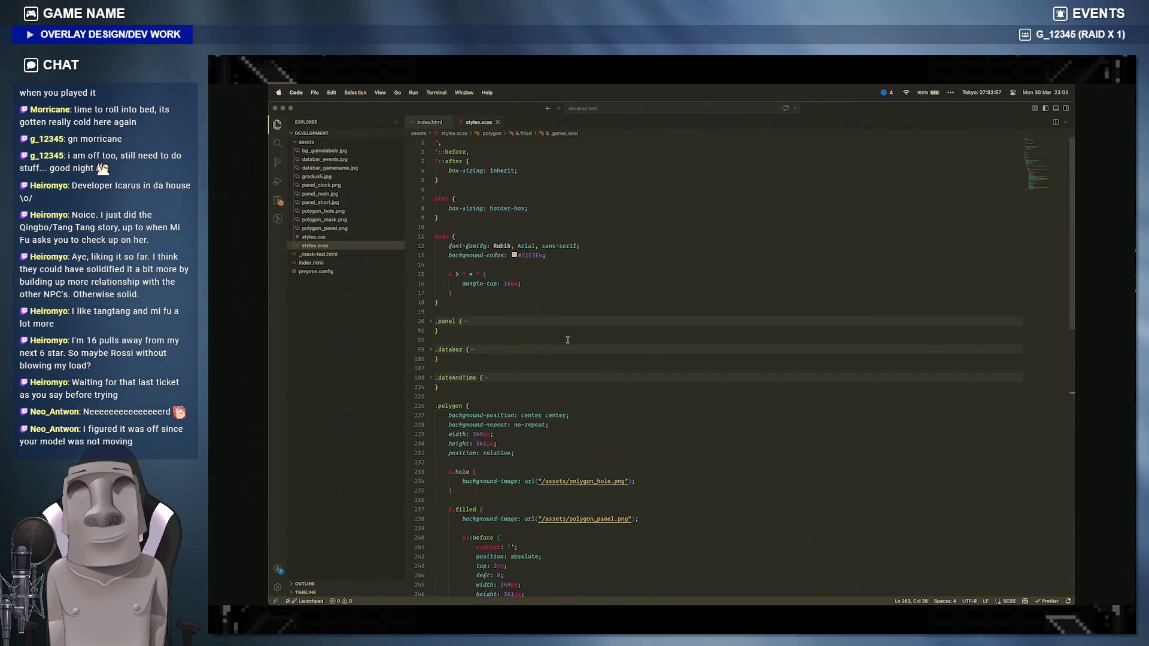
Step: Copy the .panel box-shadow rgba(59, 59, 59, 0.5) into the .gameLabel rule beneath color
left_click(432, 321)
left_click_drag(624, 360, 474, 357)
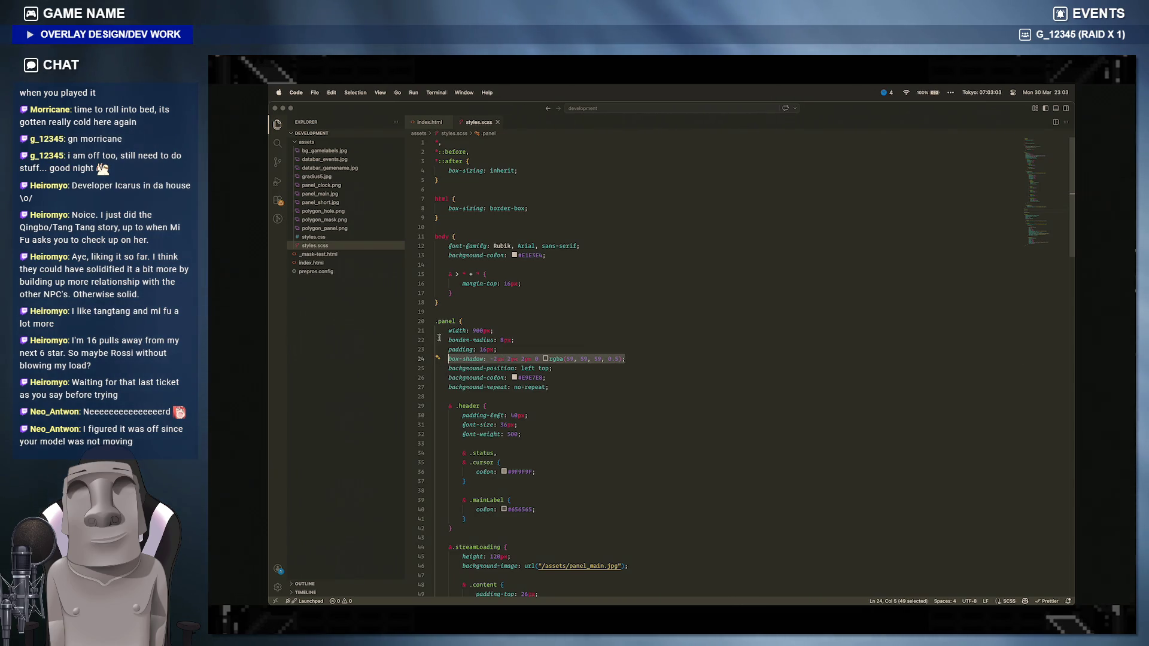
scroll(602, 398, "down", 15)
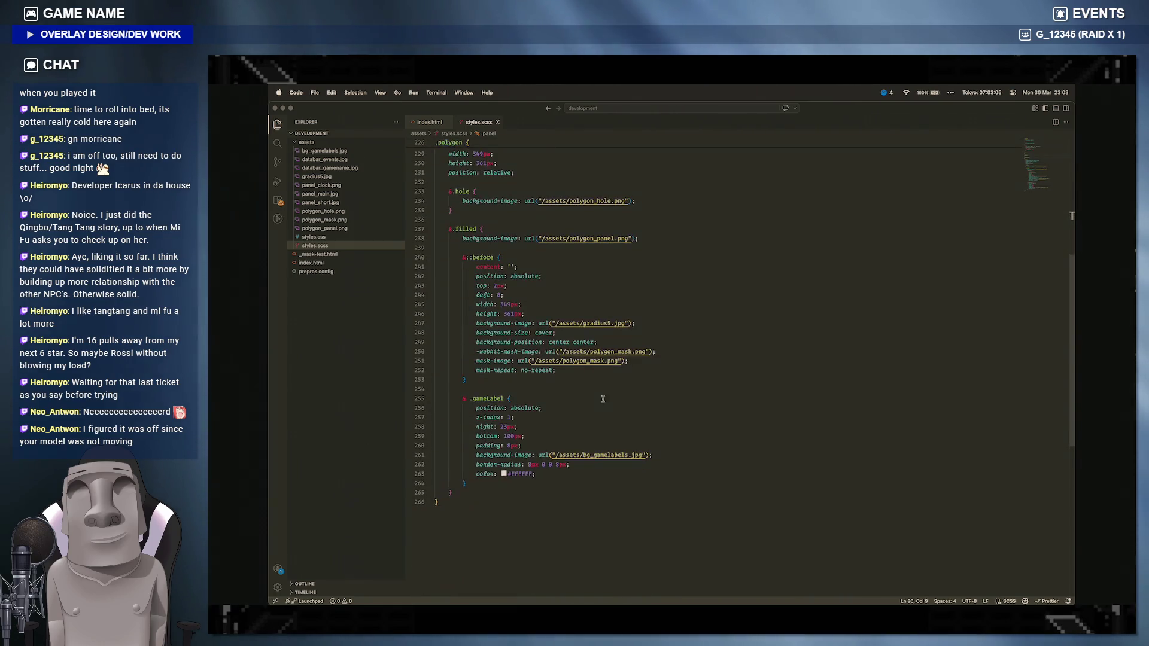
left_click(574, 408)
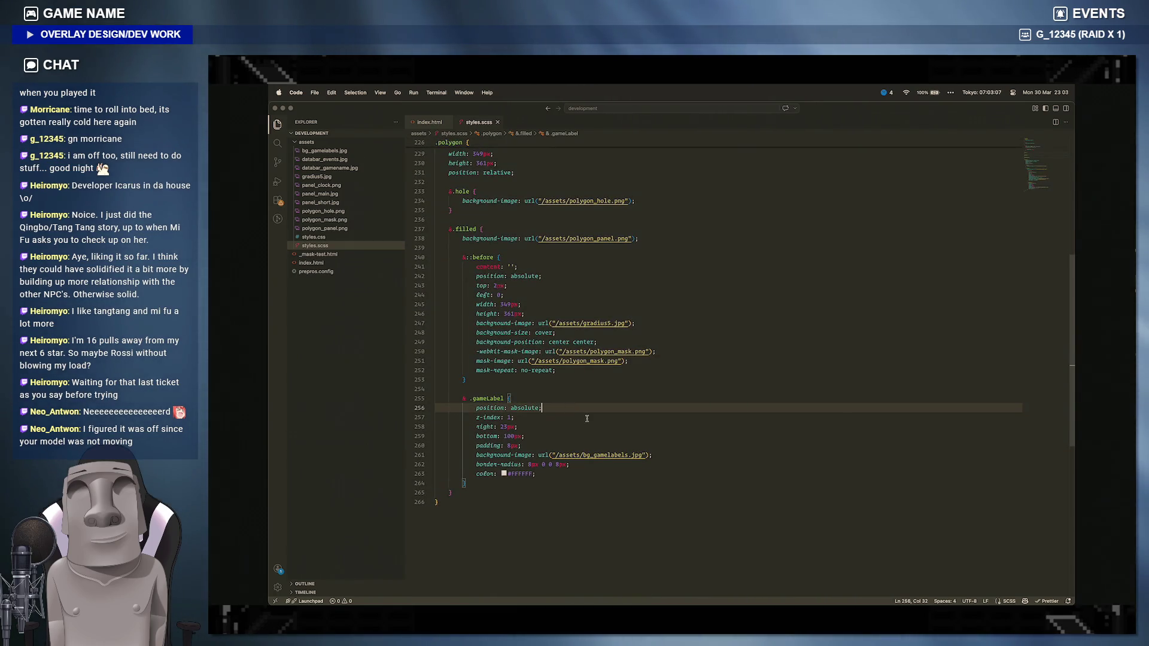
left_click(551, 473)
key("Return")
type("box-shadow: -2px 2px 2px 0 rgba(59, 59, 59, 0.5);")
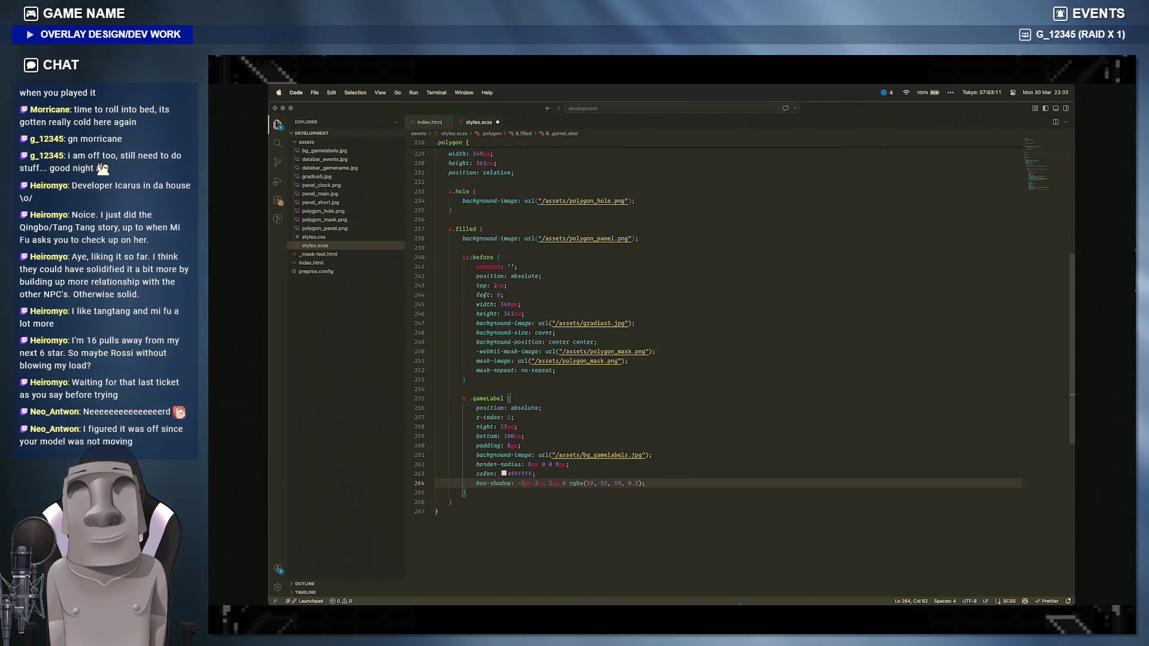
left_click(784, 593)
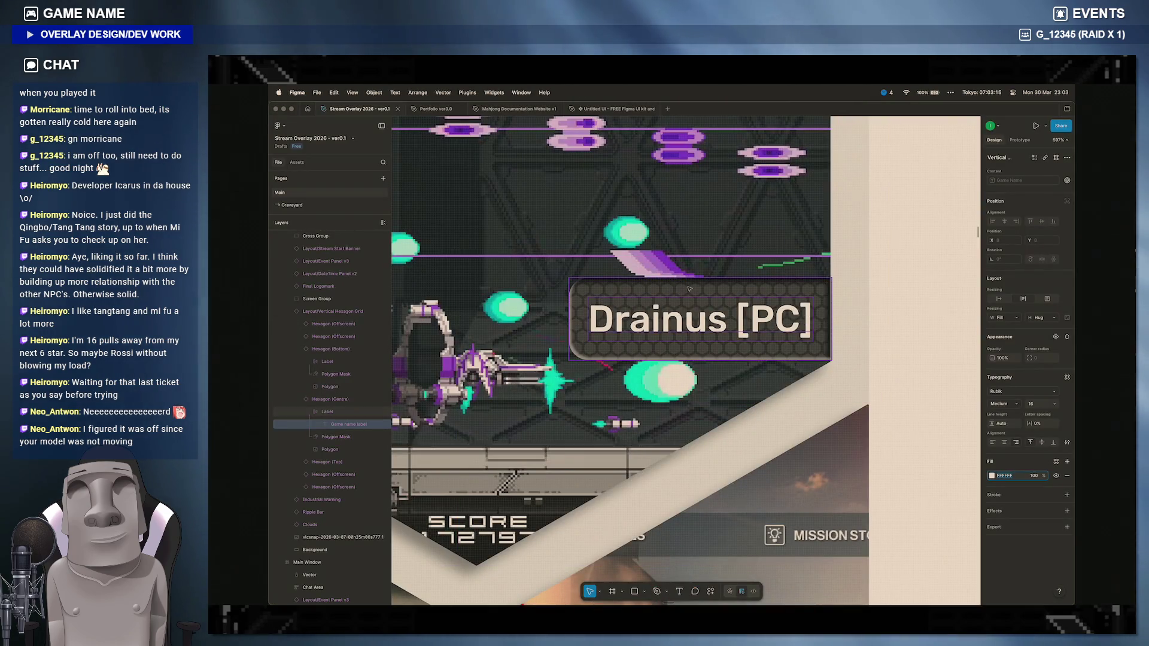
Step: Read Figma's inner shadow on the Label layer (X -2, Y 2, blur 2, black 100%) and start editing the box-shadow
key("shift+Return")
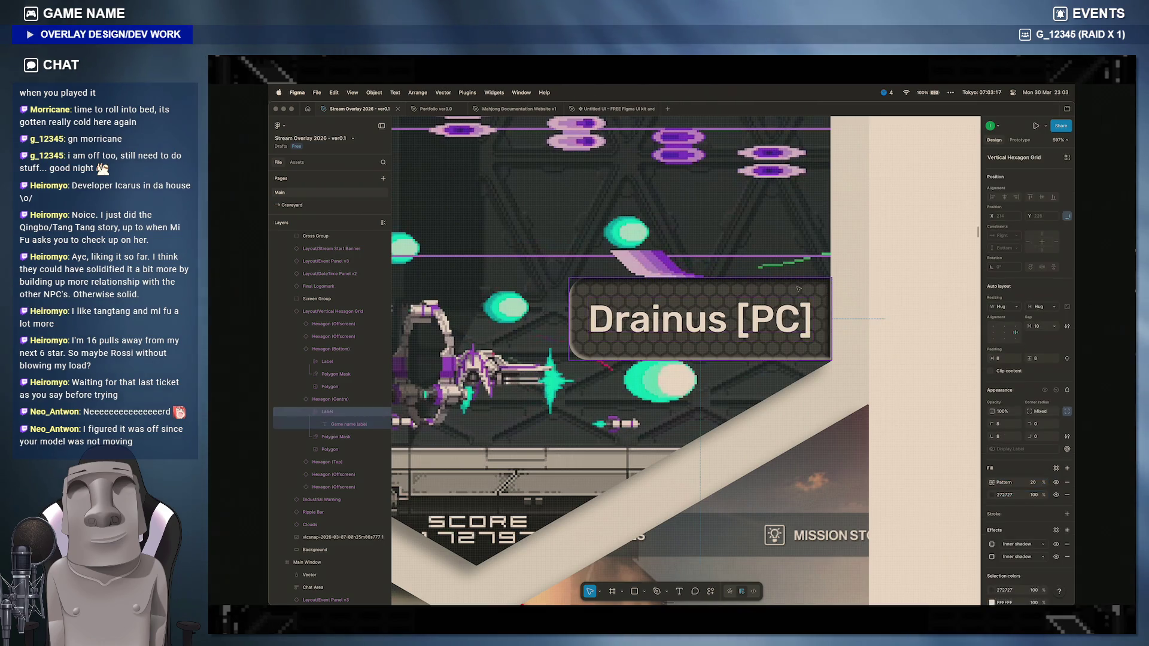
left_click(993, 496)
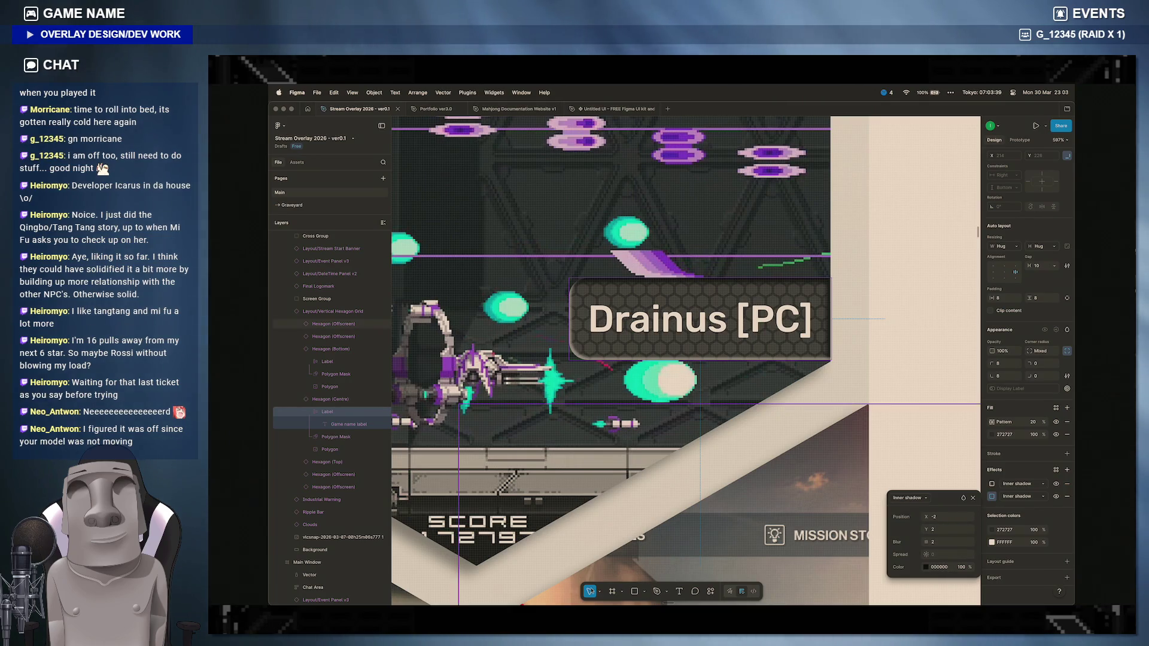
mouse_move(751, 595)
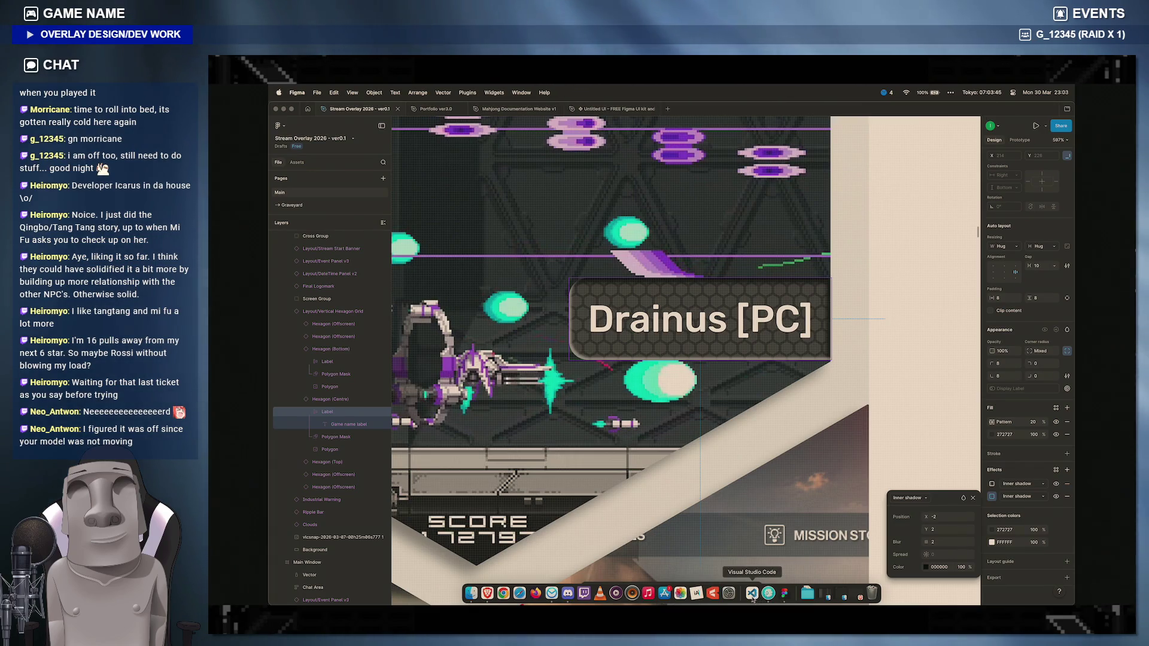
left_click(751, 593)
left_click(587, 483)
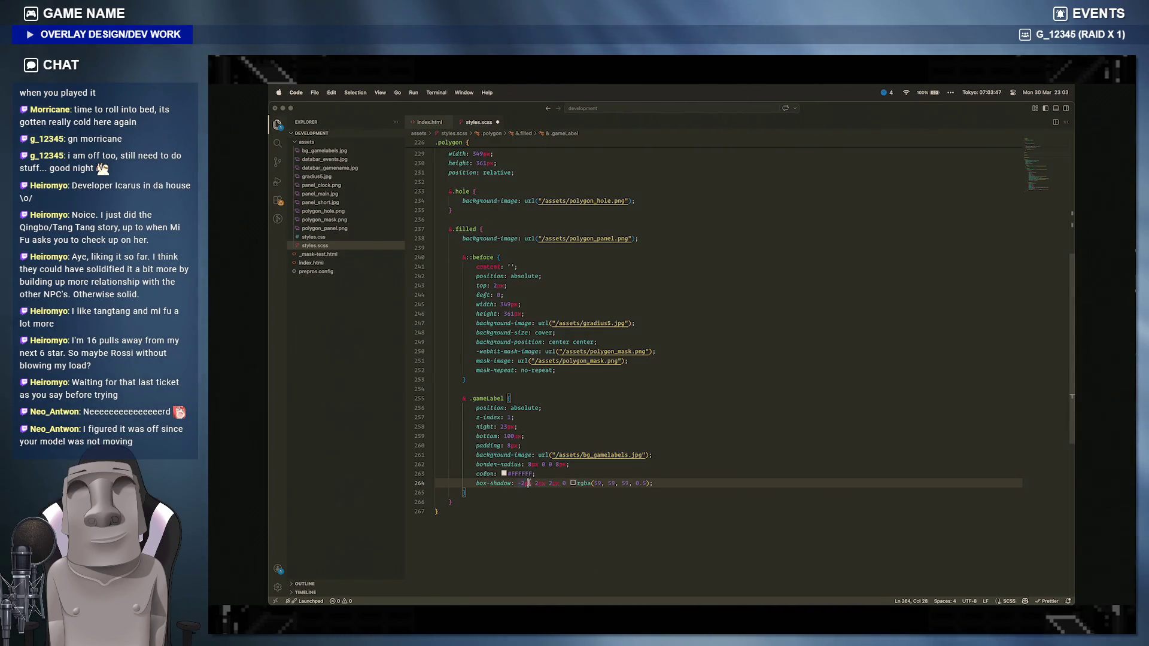
Step: Edit the gameLabel box-shadow to -2px 2px 2px 0 black at full opacity and switch to the preview
key("shift+Right")
key("shift+Right")
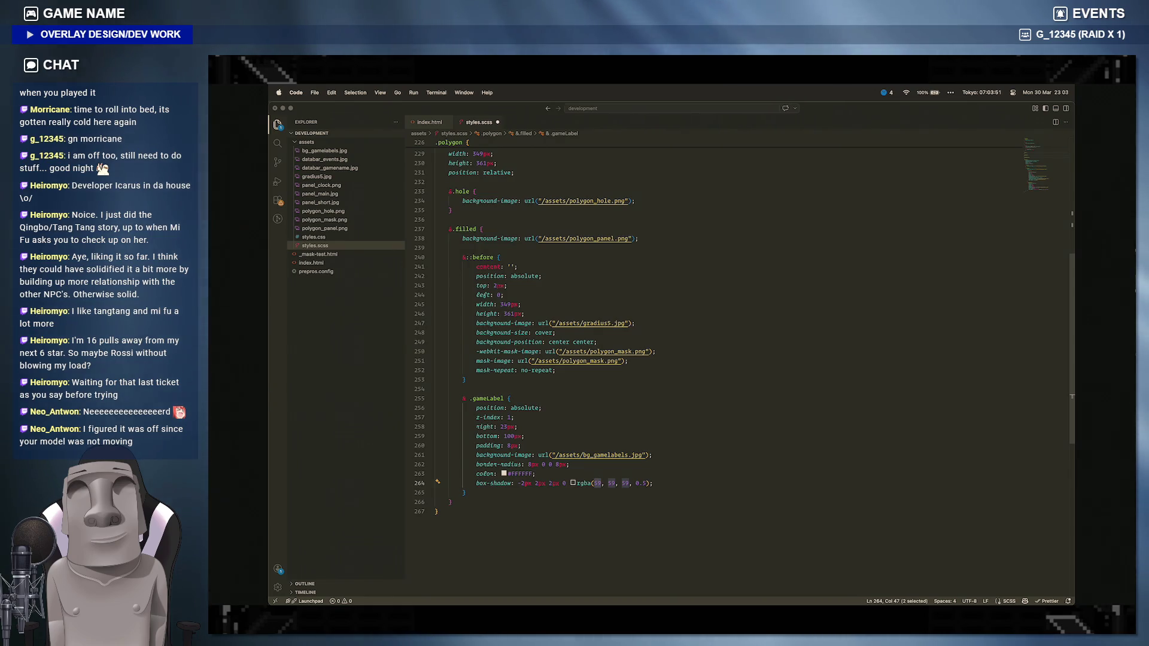
type("0")
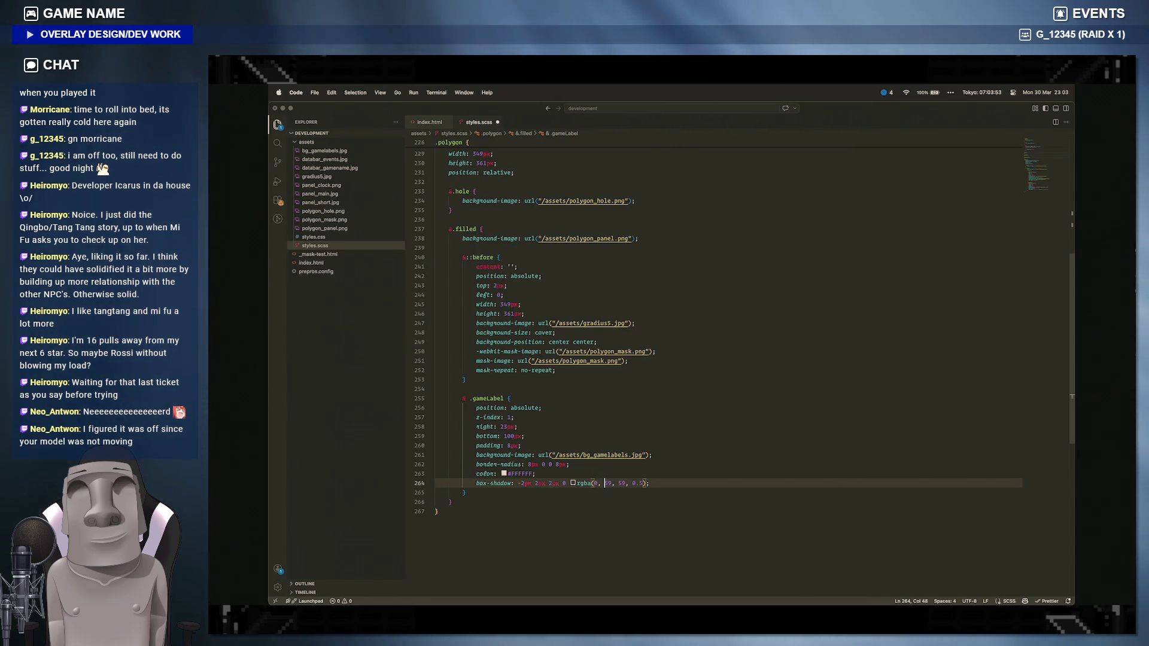
key("Right")
key("Right")
key("Right")
key("shift+Right")
key("shift+Right")
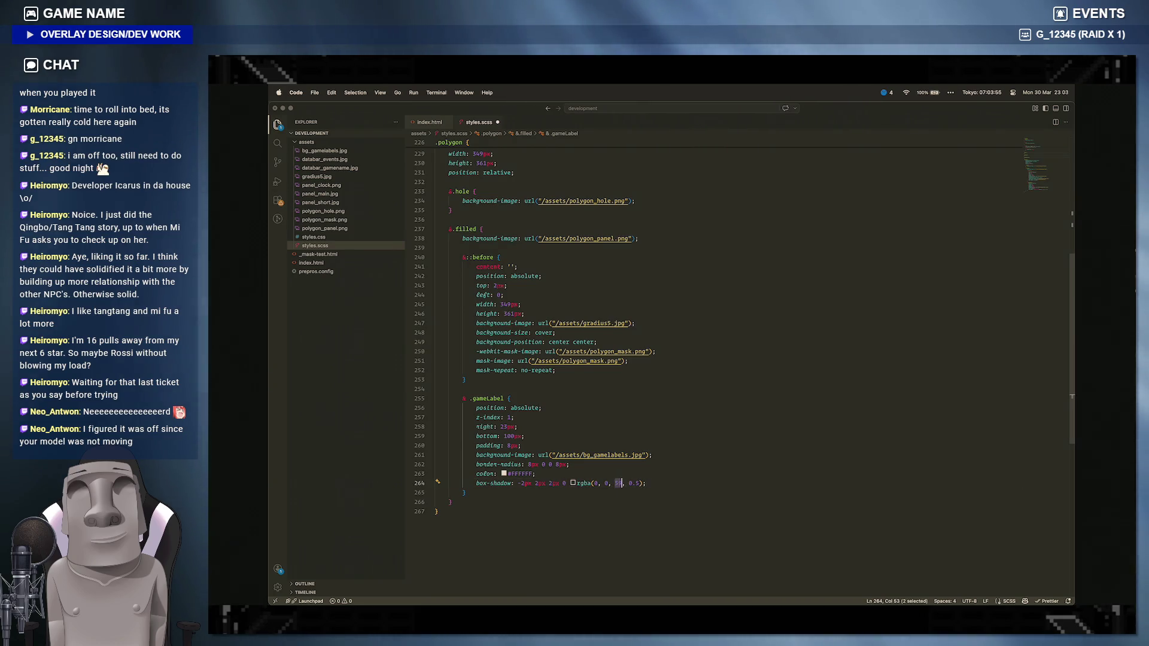
type("0,")
key("shift+Right")
key("shift+Right")
key("shift+Right")
type("1.0")
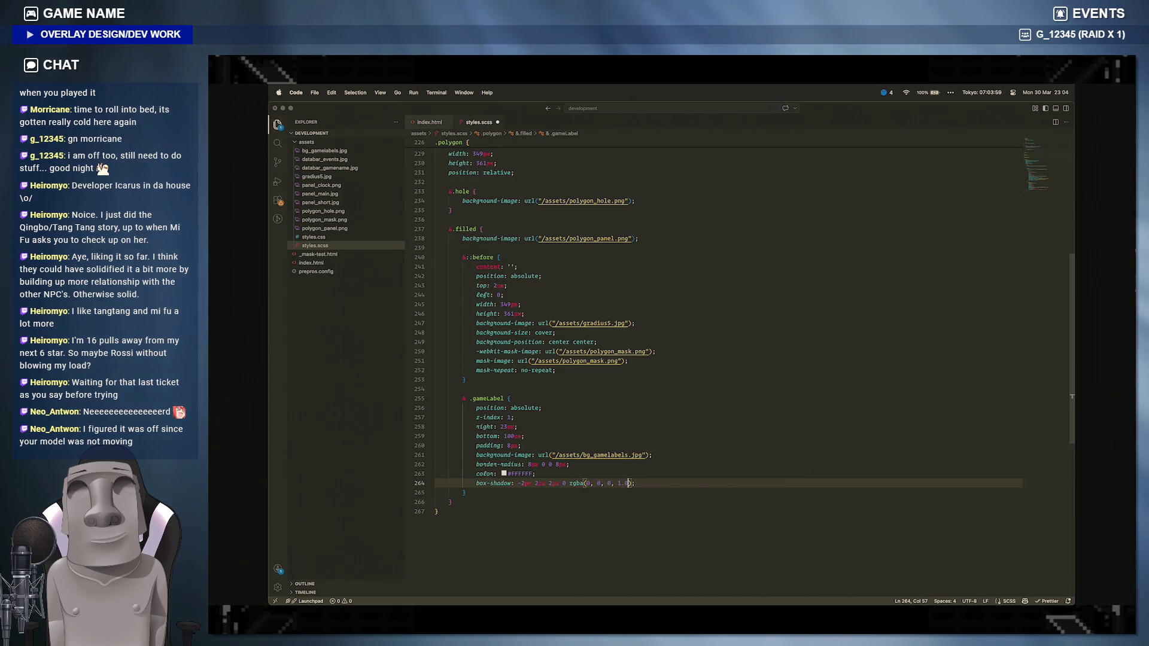
left_click(665, 490)
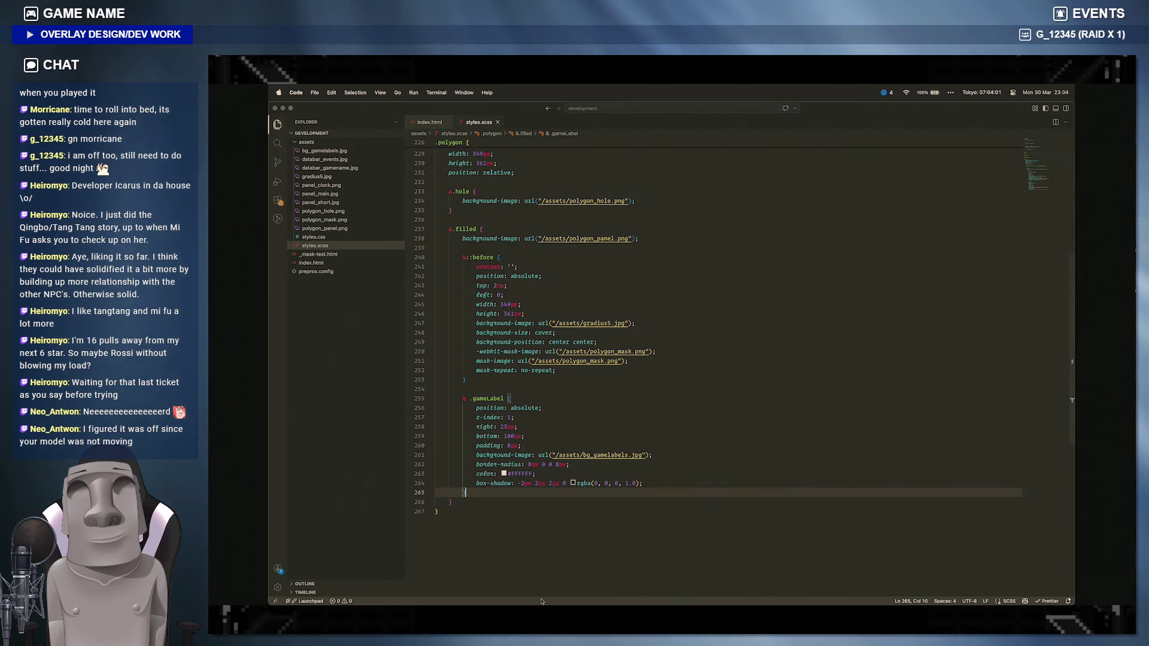
left_click(481, 633)
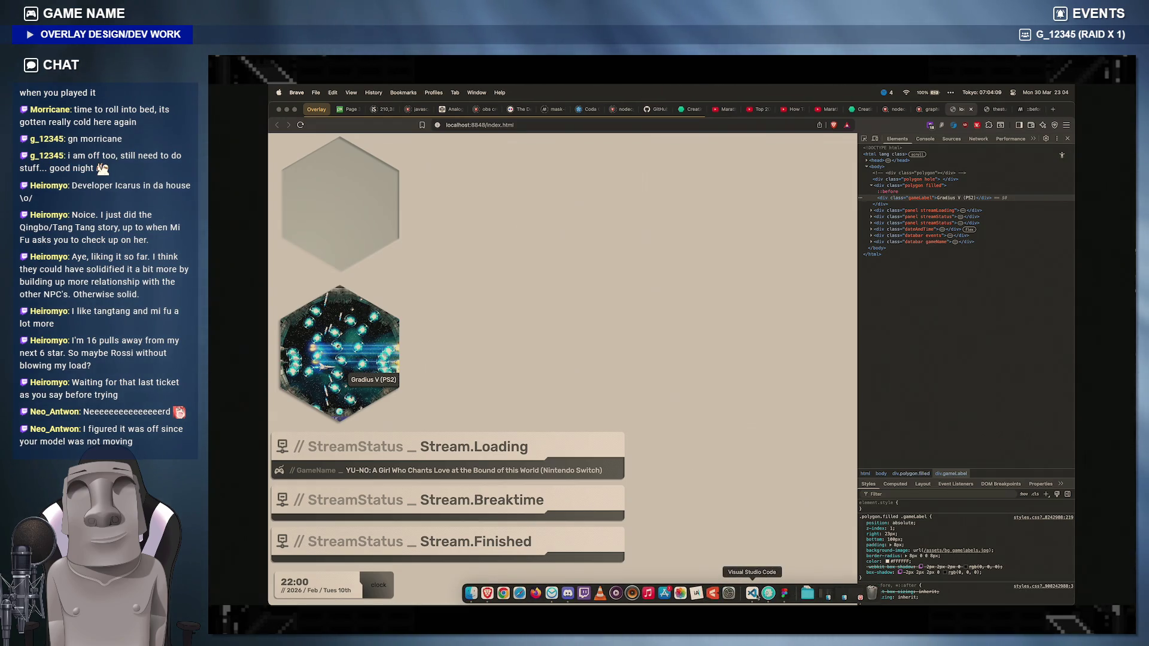
Step: Make the gameLabel box-shadow an inset shadow, save, and view it in the browser
left_click(760, 594)
left_click(514, 483)
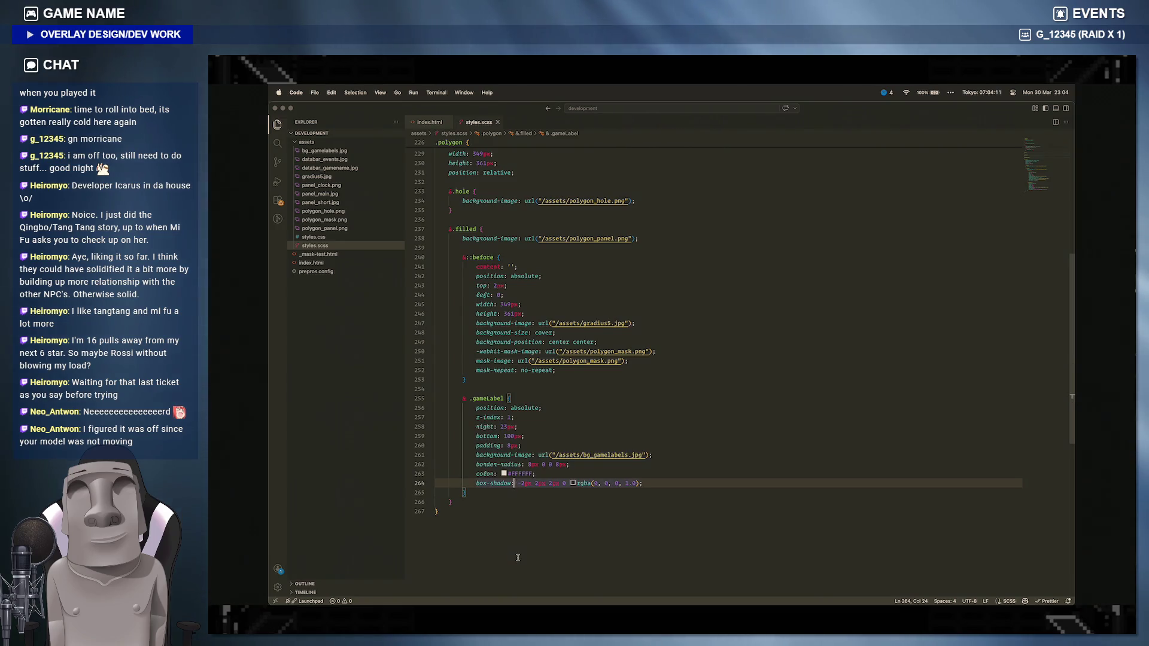
type("inseet")
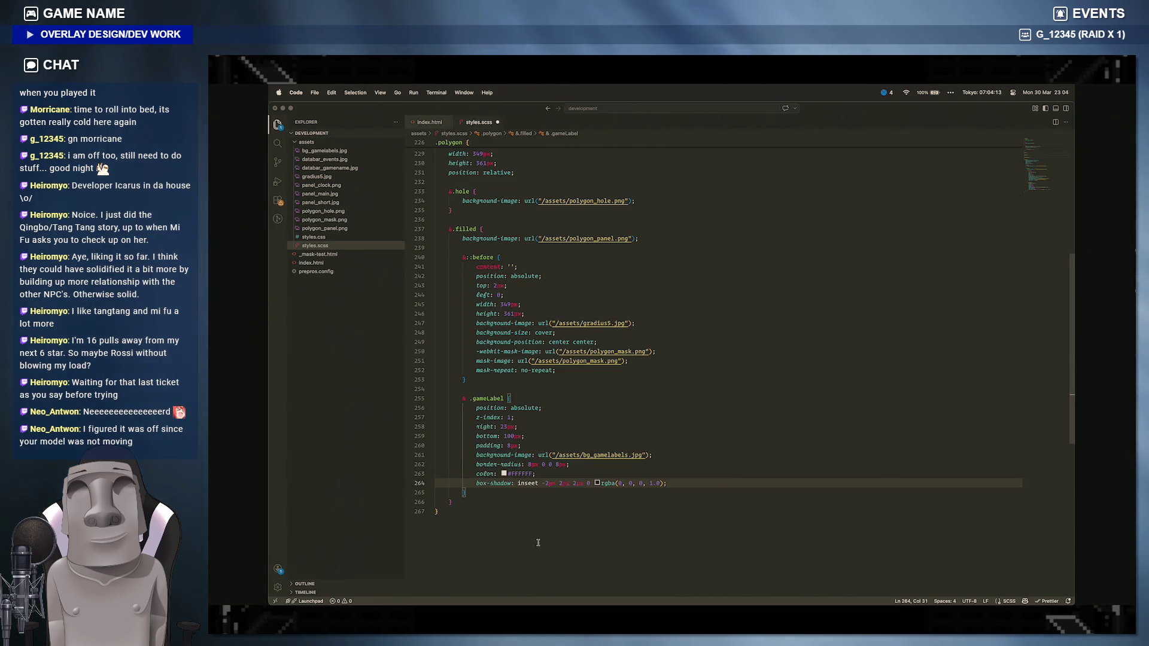
key("BackSpace")
key("BackSpace")
type("t")
key("Escape")
key("Up")
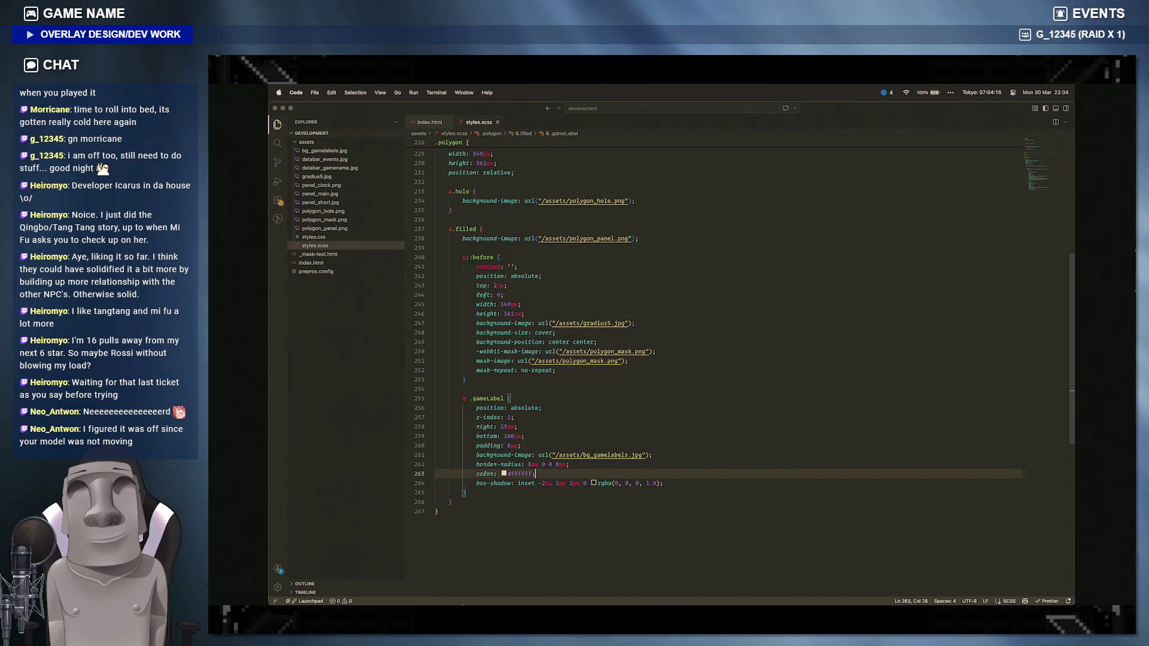
left_click(629, 597)
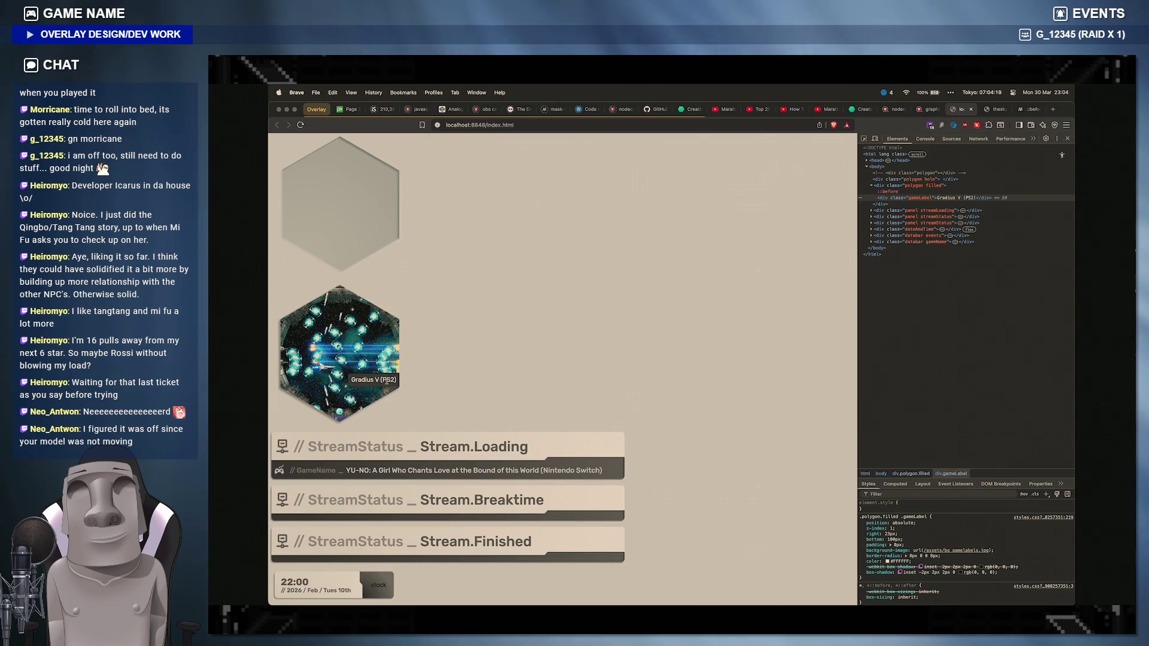
Step: Zoom in on the overlay preview to inspect the label shadow, then reset zoom to 100%
key("super+plus")
key("super+plus")
key("super+plus")
scroll(510, 382, "down", 5)
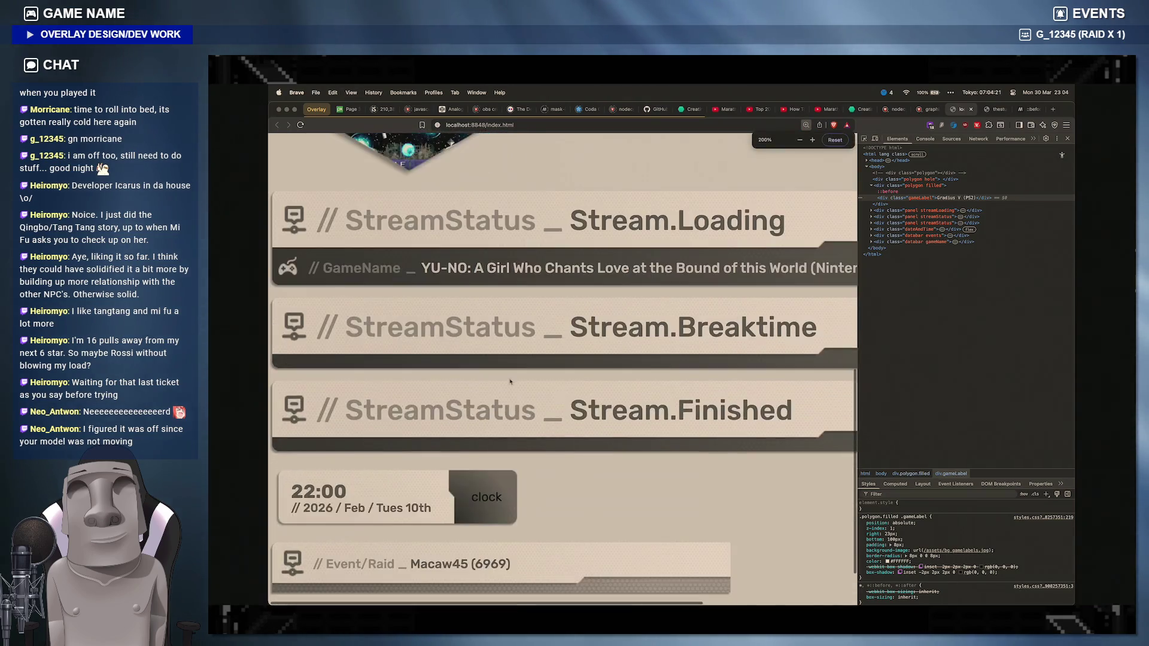
scroll(510, 382, "up", 5)
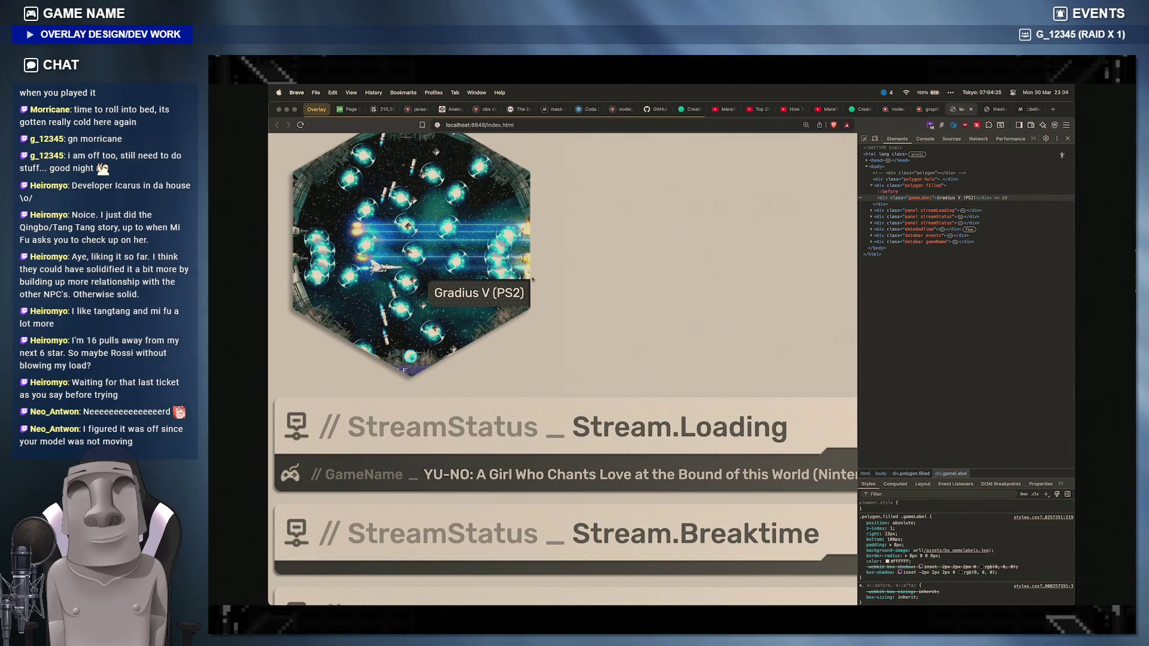
scroll(586, 330, "down", 2)
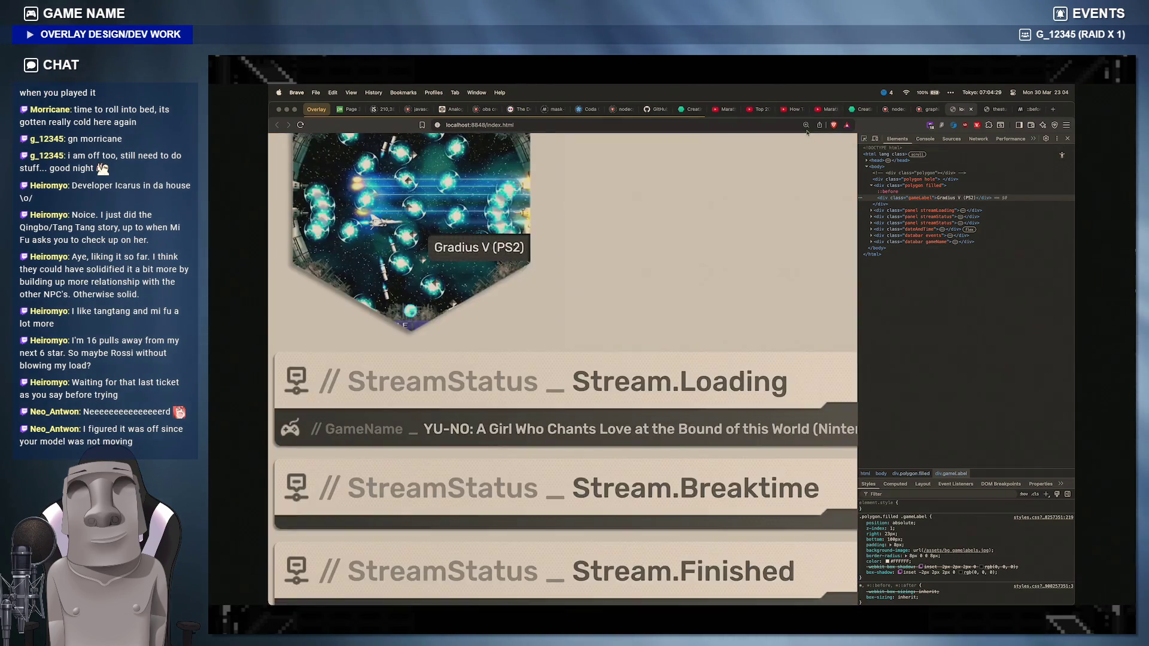
left_click(805, 126)
left_click(801, 141)
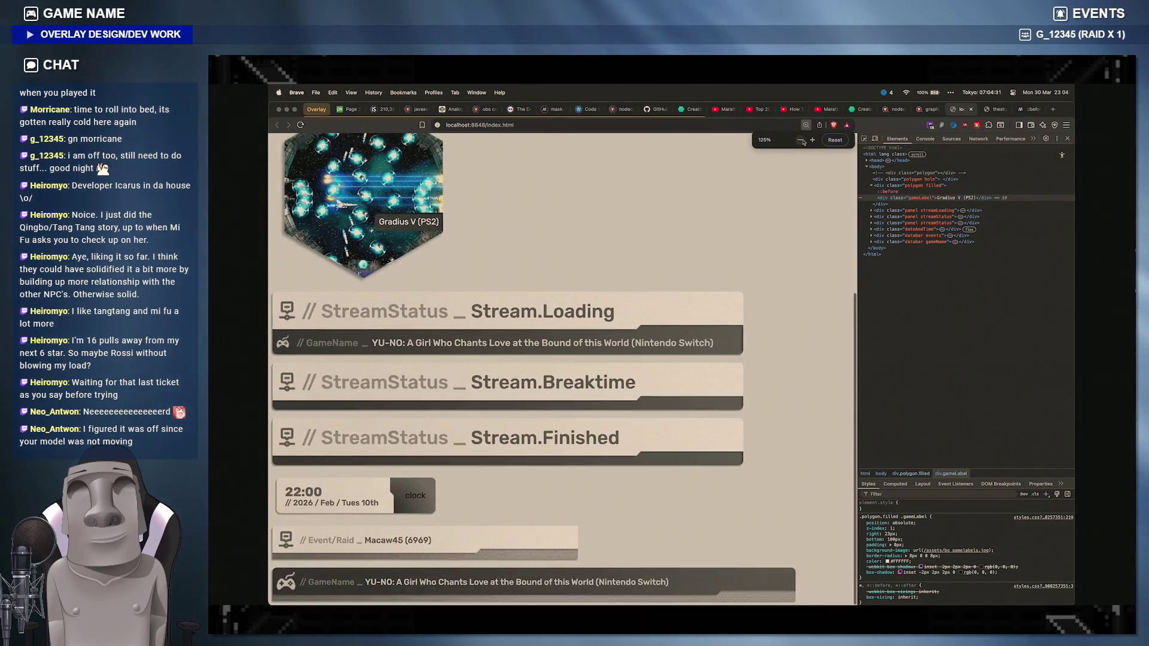
left_click(802, 141)
left_click(810, 141)
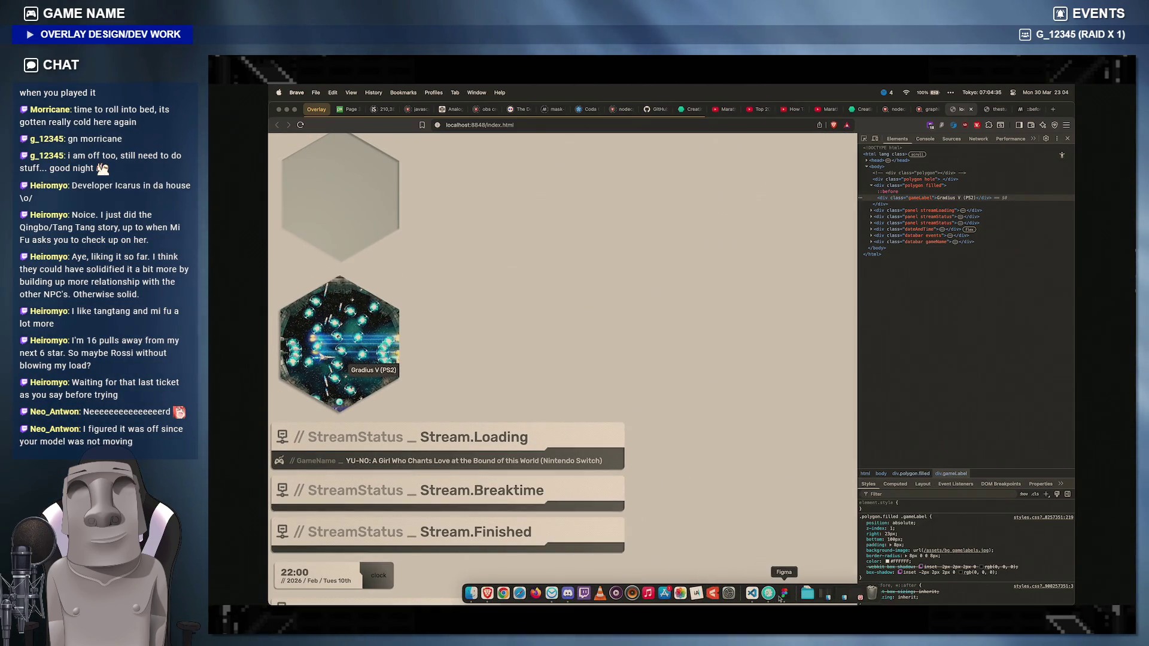
Step: Read Figma's second inner shadow values (Y -1, black 66%) and return to the code editor
left_click(768, 592)
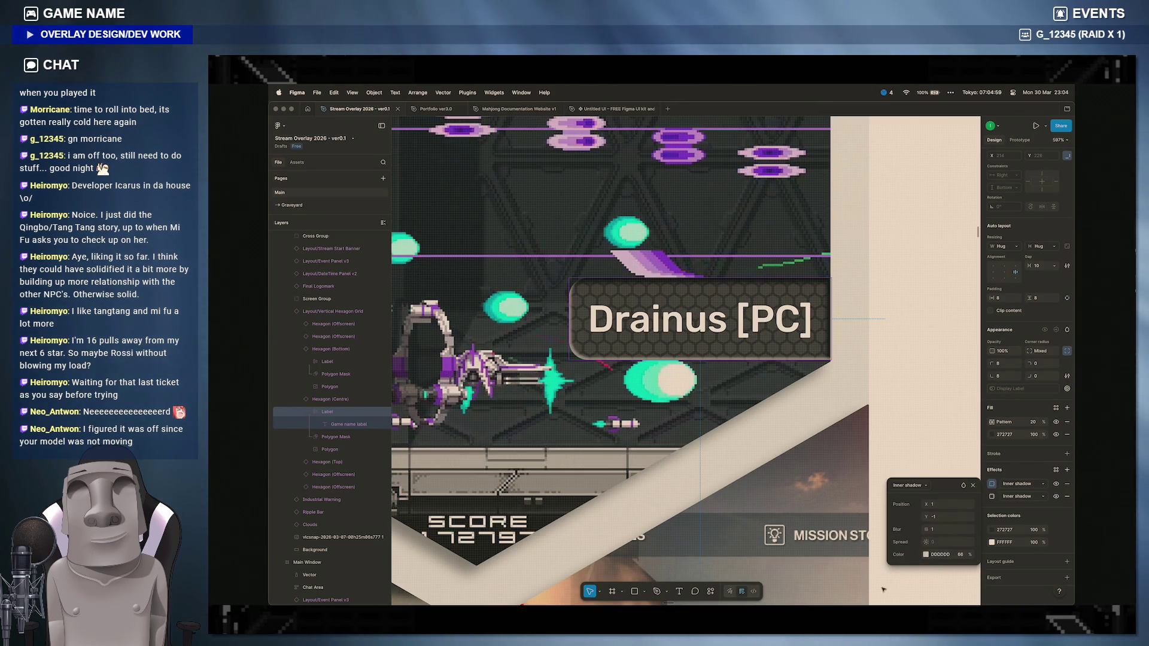
left_click(943, 555)
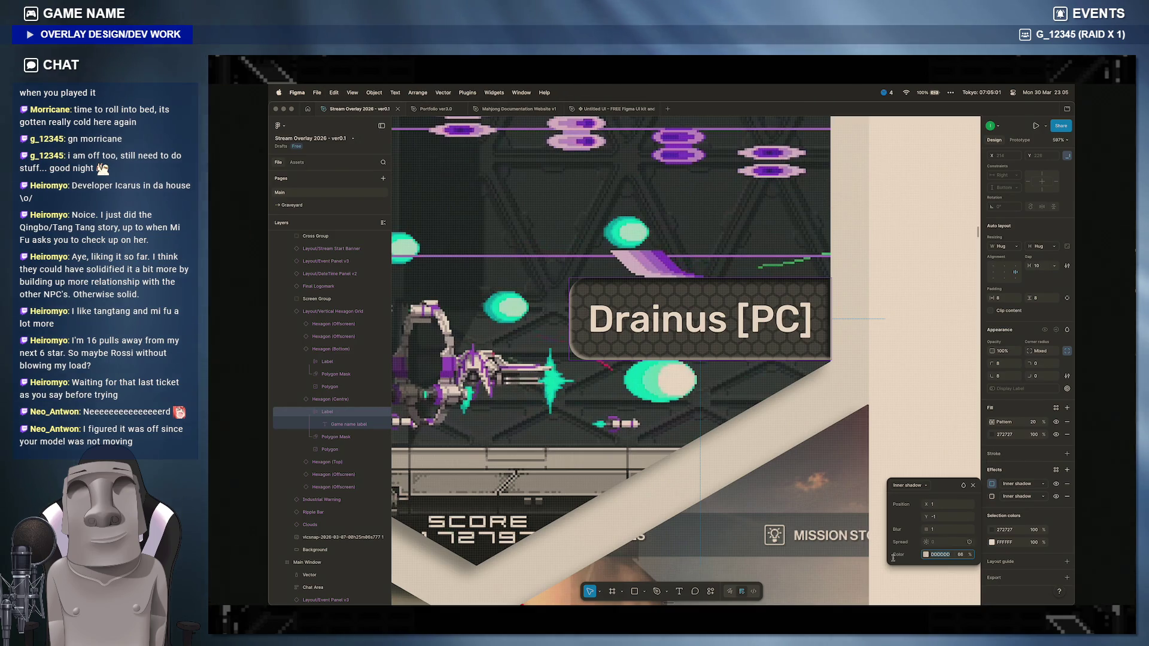
mouse_move(807, 593)
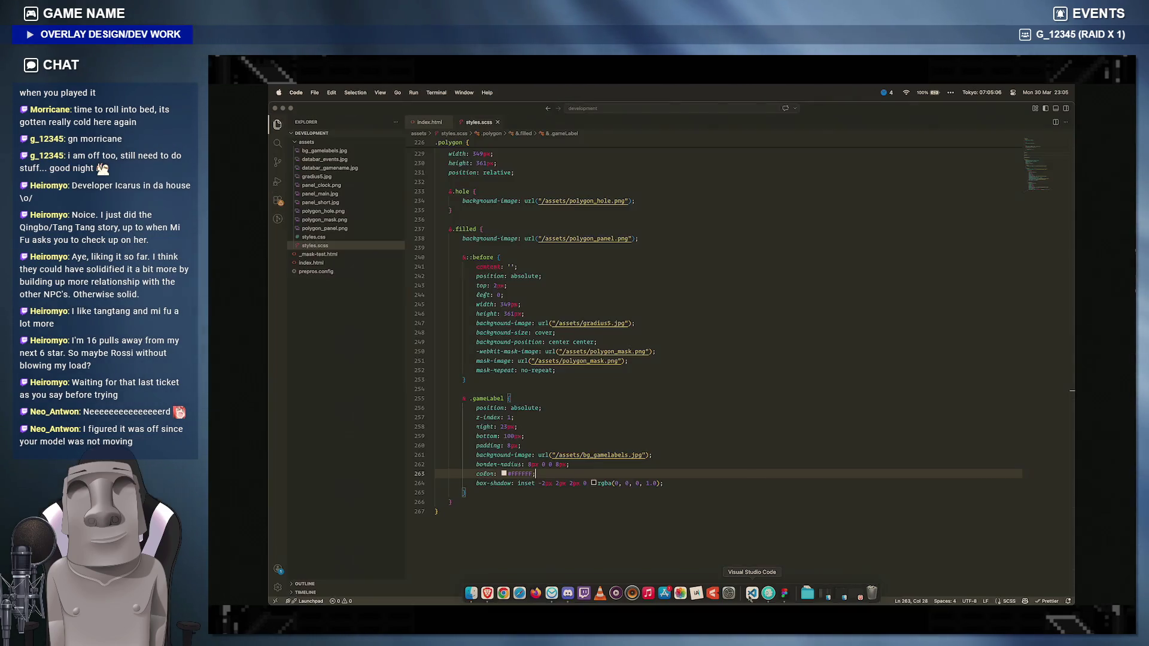
left_click(752, 592)
Step: Duplicate the inset shadow value after a comma to create a second shadow
left_click(659, 483)
left_click_drag(659, 482, 520, 482)
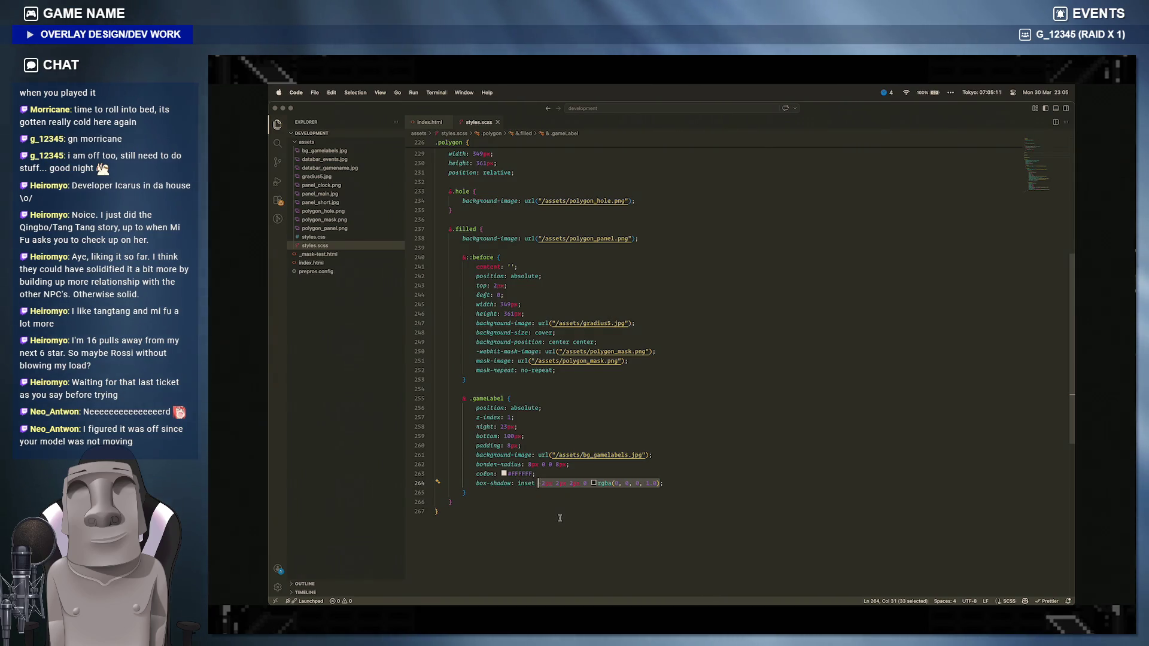
left_click_drag(518, 483, 661, 484)
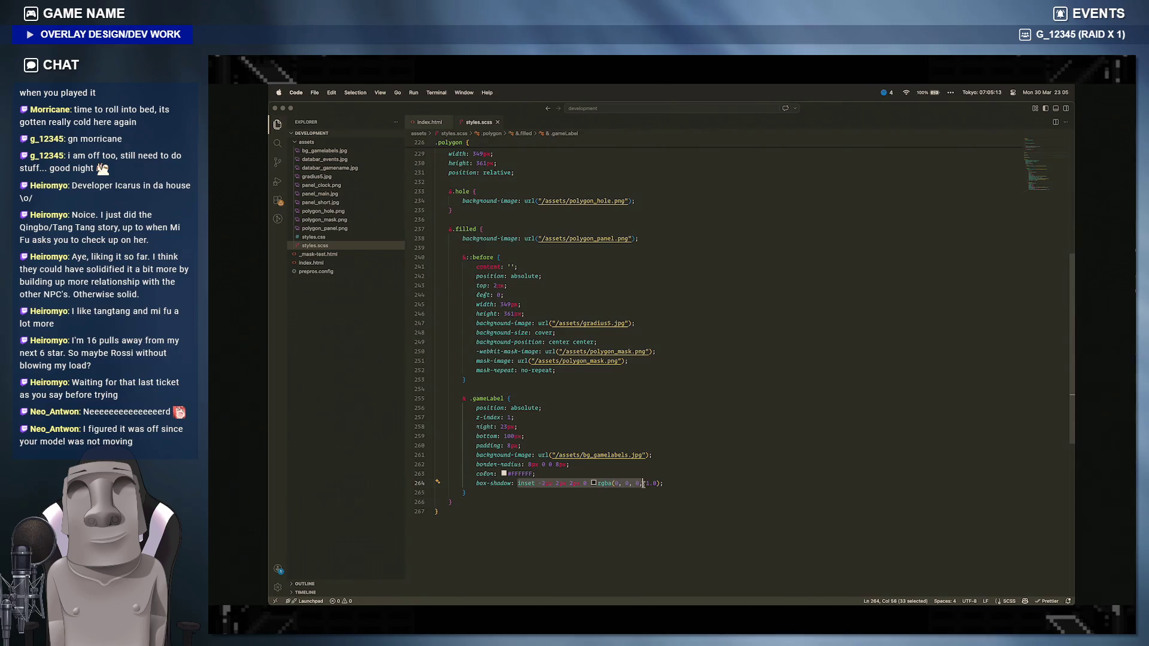
left_click(661, 484)
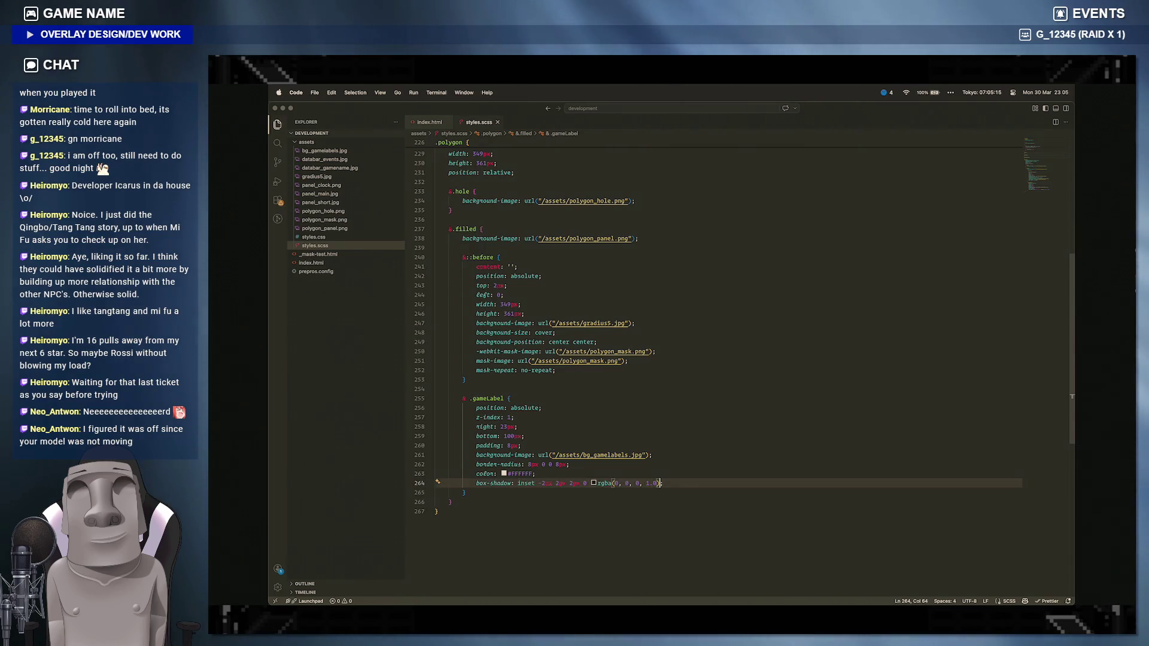
type(",")
type("inset -2px 2px 2px 0 rgba(0, 0, 0, 1.0)")
Step: Change the second inset shadow's offsets to 1px -1px, then switch to Figma
left_click(694, 483)
key("Delete")
key("Delete")
type("1px")
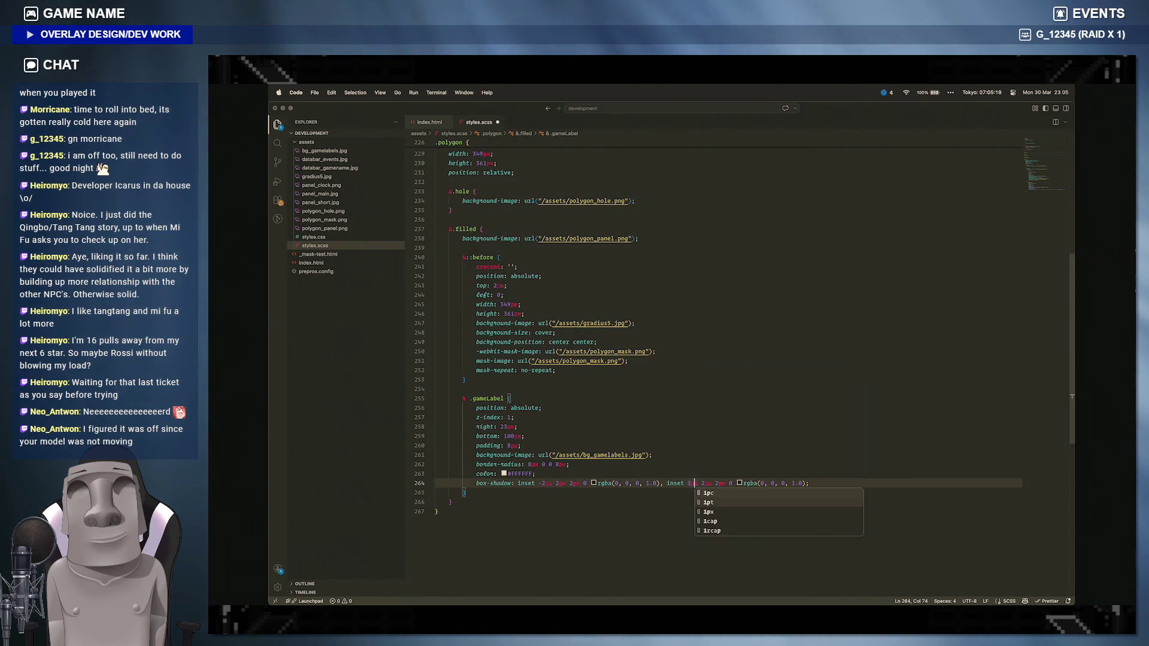
type(" -1px")
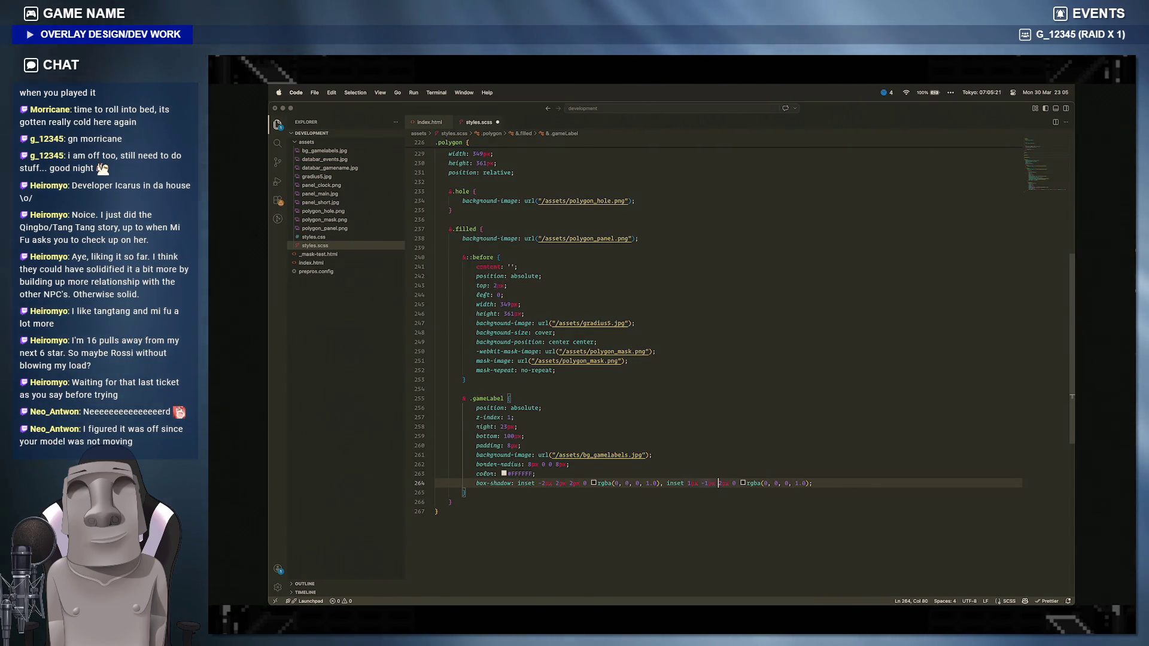
key("Right")
key("Right")
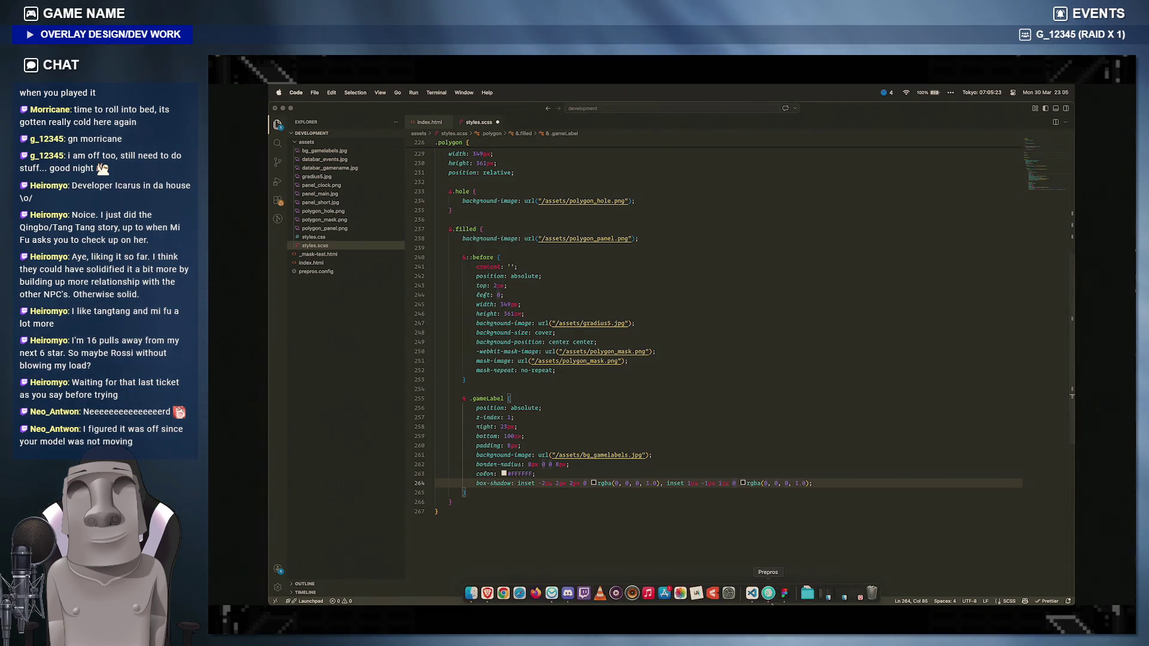
left_click(773, 596)
Step: Read the inner shadow colour RGB 221, 221, 221 in Figma's picker and return to VS Code
left_click(925, 555)
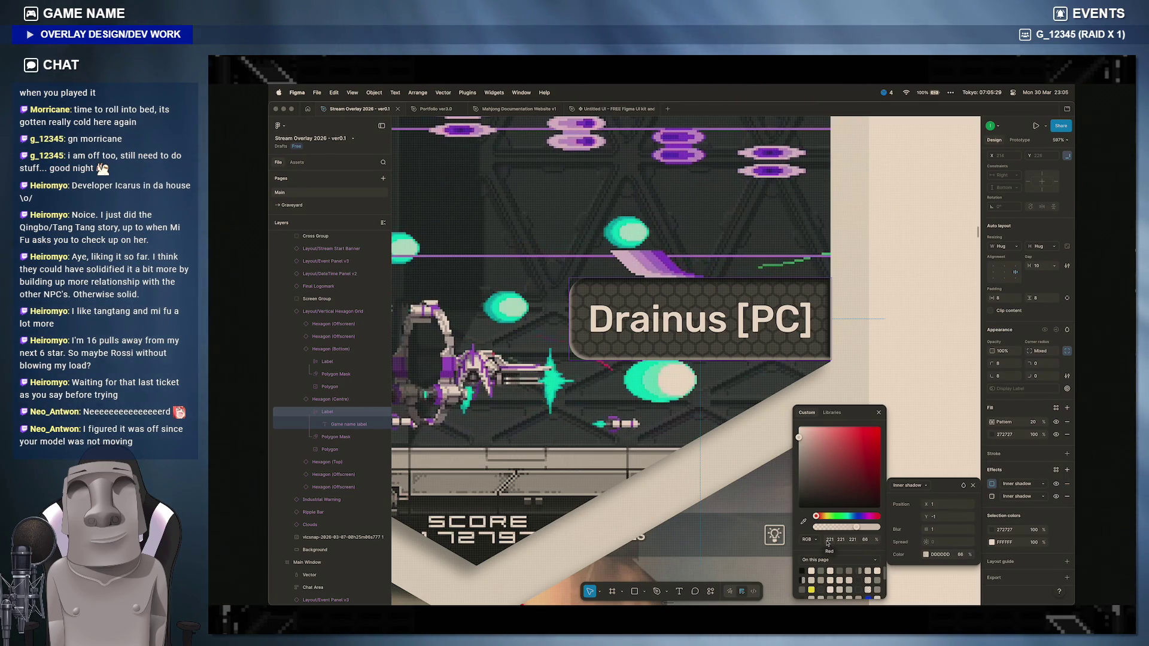
mouse_move(486, 592)
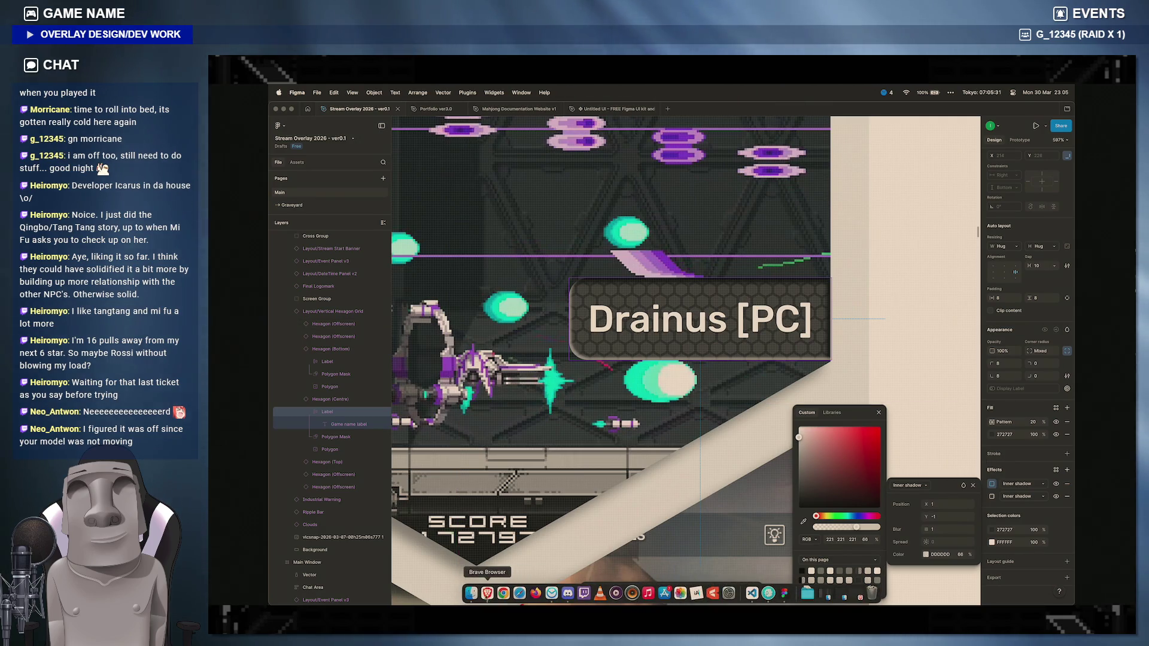
left_click(751, 592)
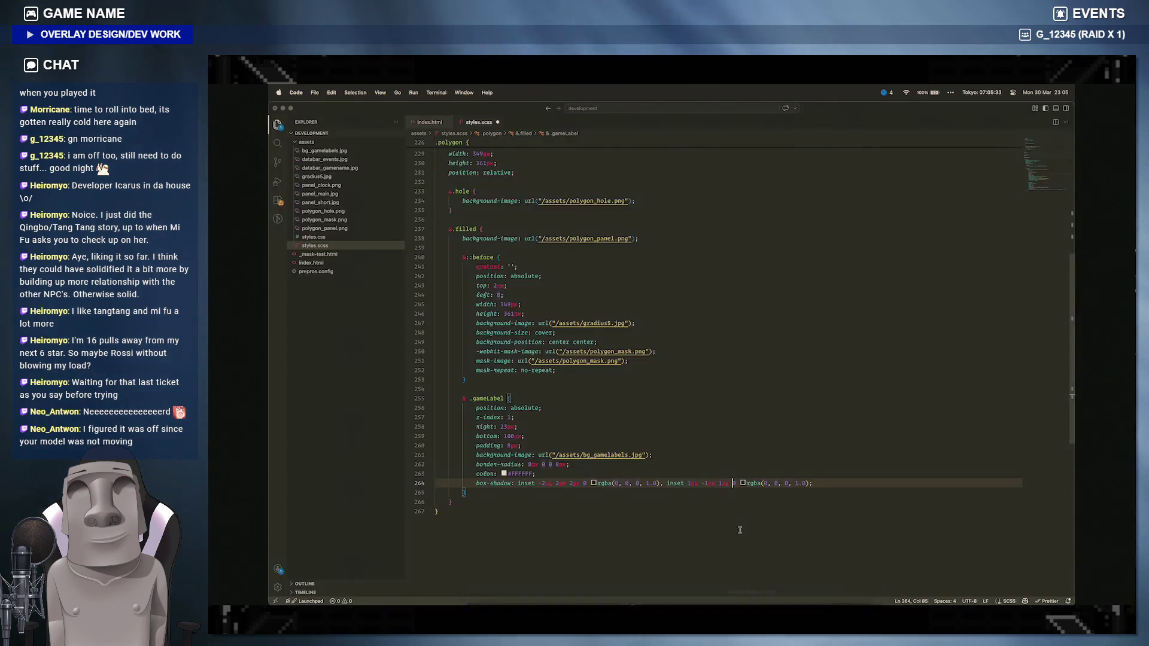
Step: Set the second inset shadow colour to rgba(221, 221, 221, 0.6) and switch to the browser
double_click(764, 483)
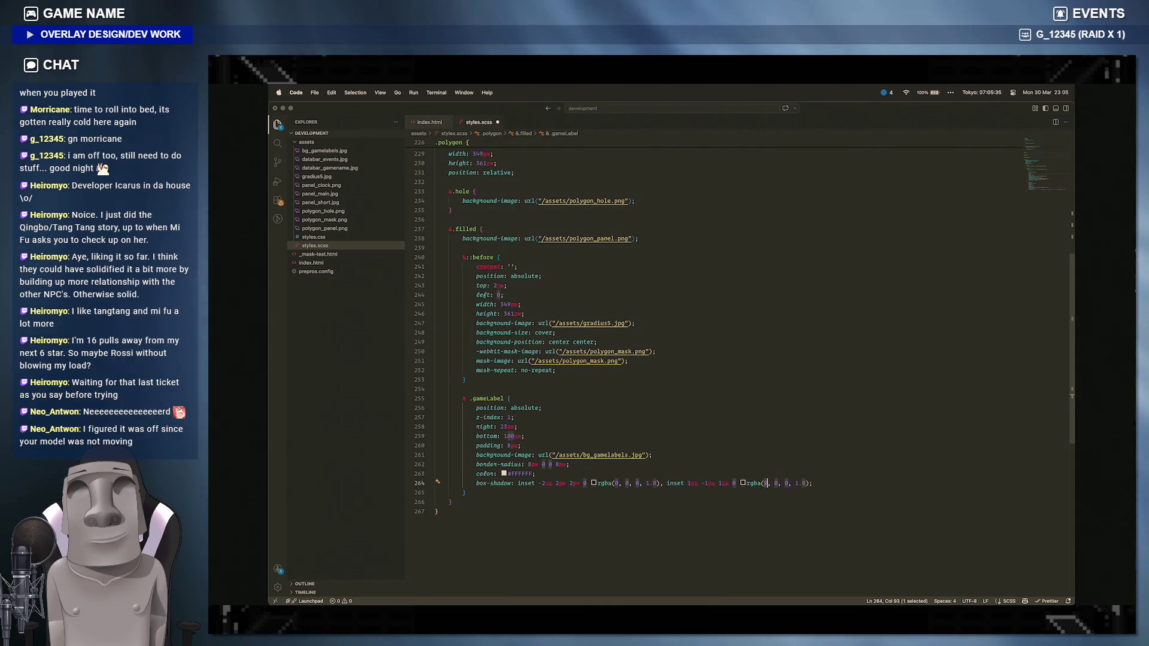
type("221")
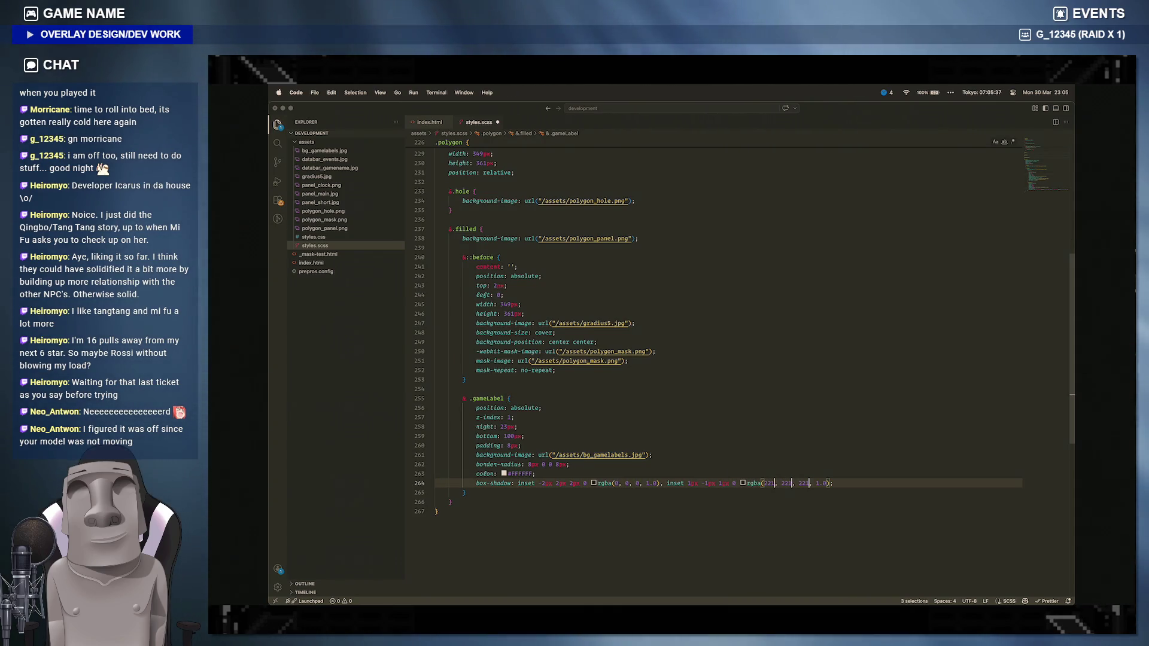
key("Right")
key("Right")
key("Right")
key("shift+Right")
key("shift+Right")
key("shift+Right")
type("0.6")
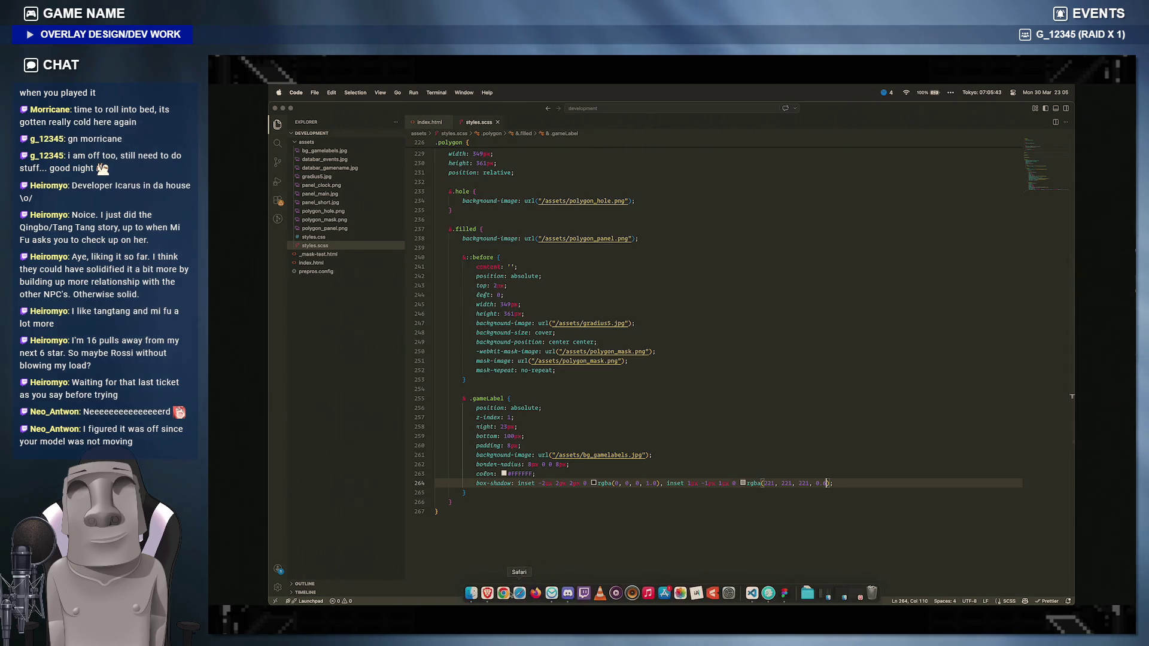
left_click(521, 593)
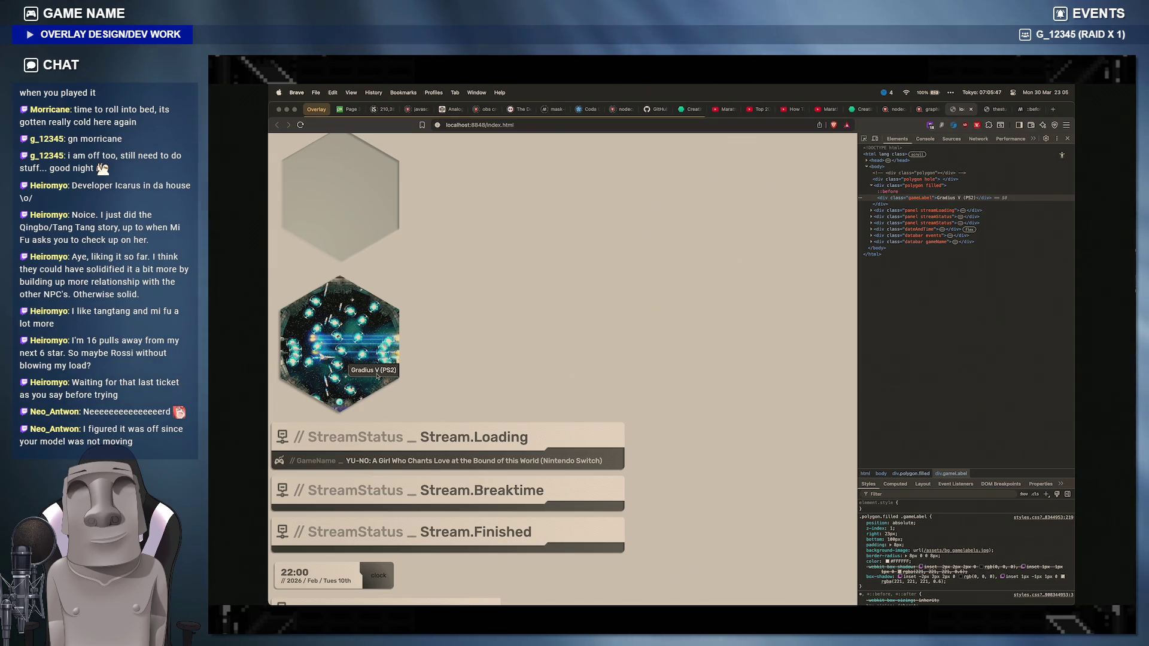
Step: Zoom the preview in to inspect the double-shadowed label, then back to normal size
key("ctrl+plus")
key("ctrl+plus")
key("ctrl+plus")
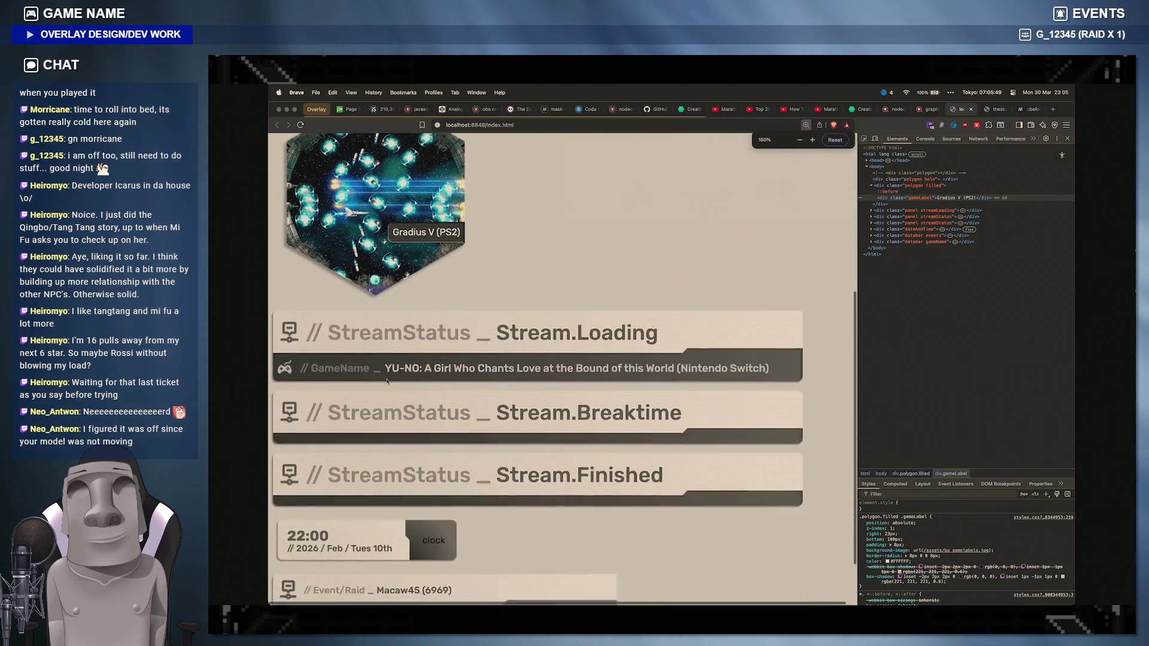
key("ctrl+plus")
key("ctrl+plus")
key("ctrl+plus")
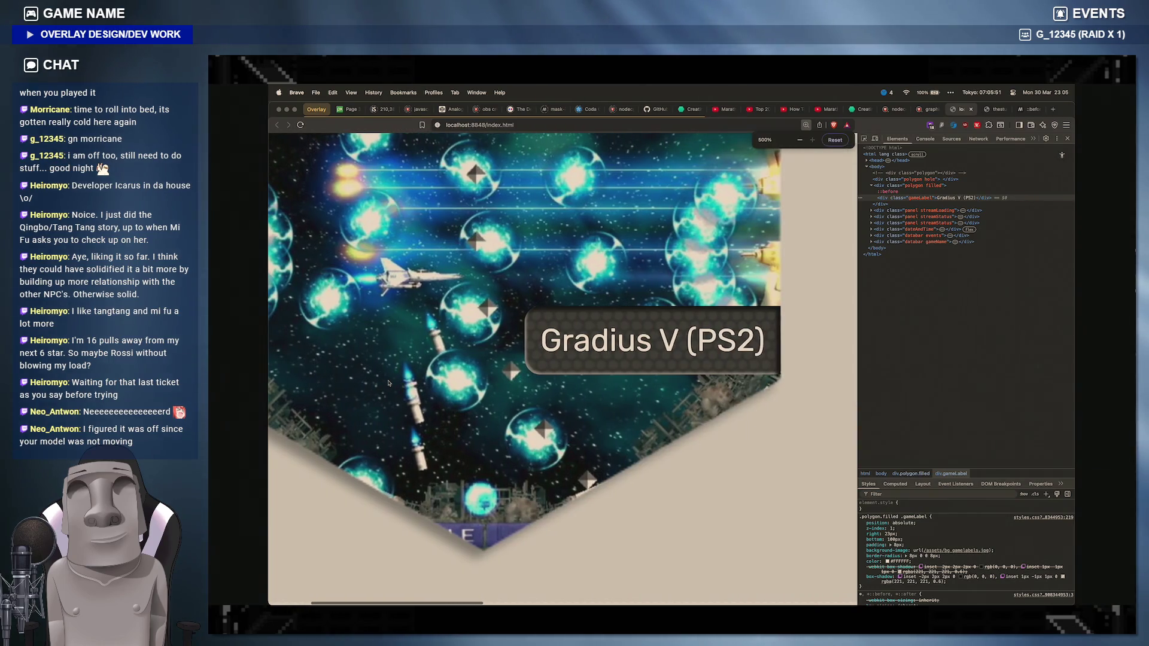
key("ctrl+plus")
key("ctrl+minus")
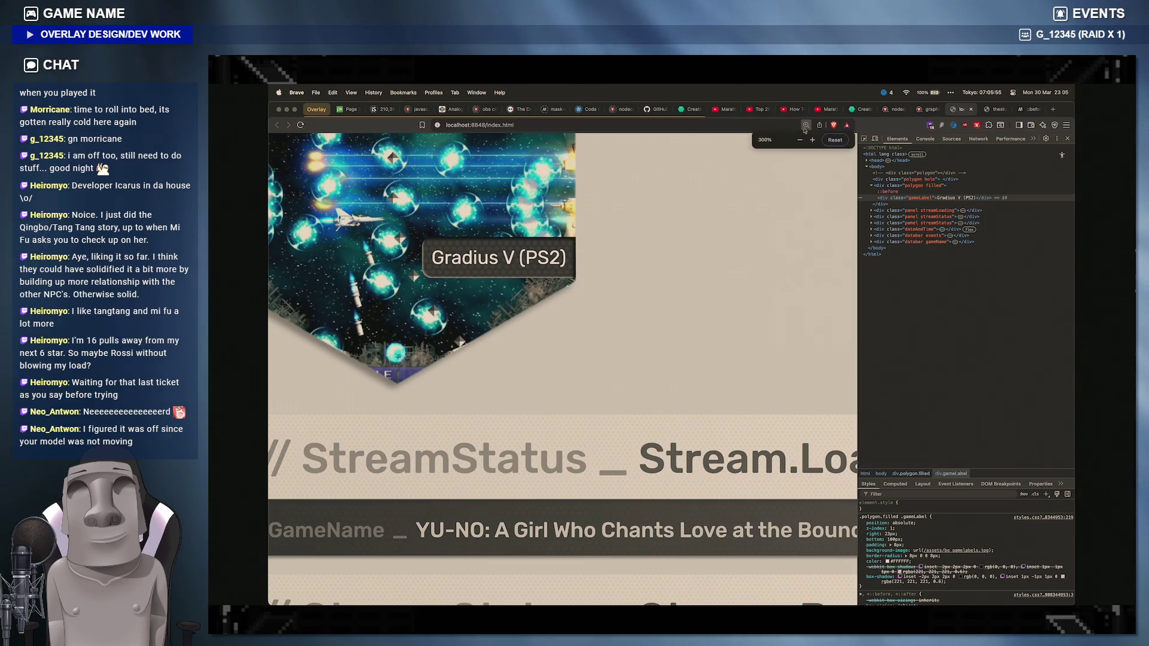
key("ctrl+minus")
key("ctrl+minus")
key("ctrl+minus")
key("ctrl+minus")
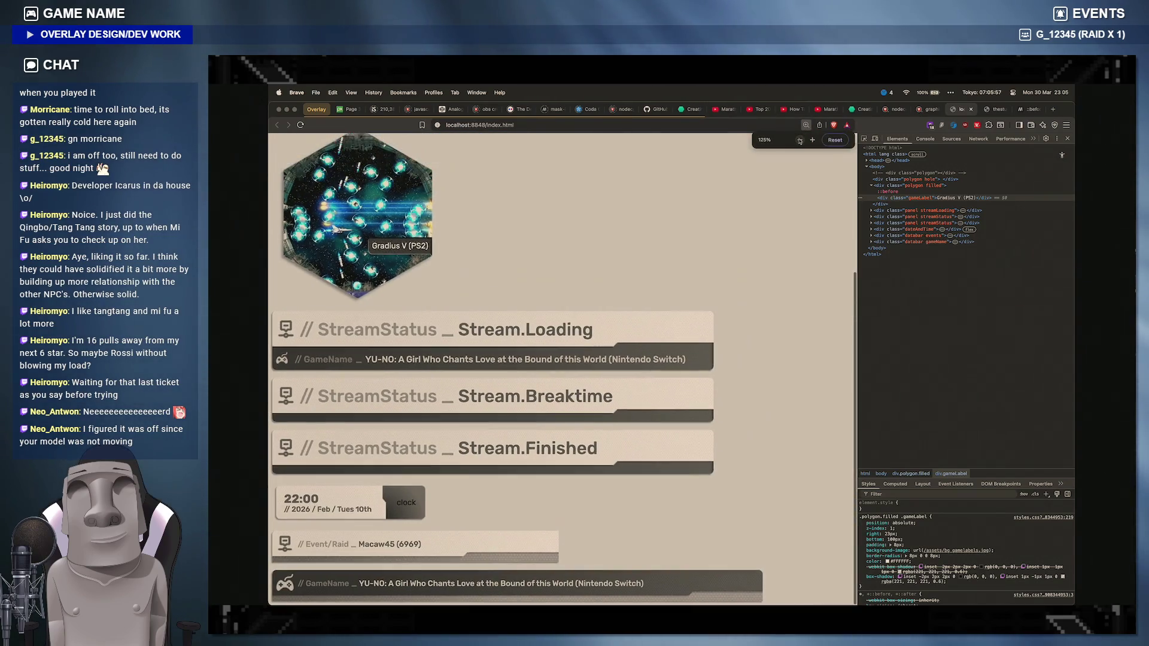
key("ctrl+minus")
key("ctrl+minus")
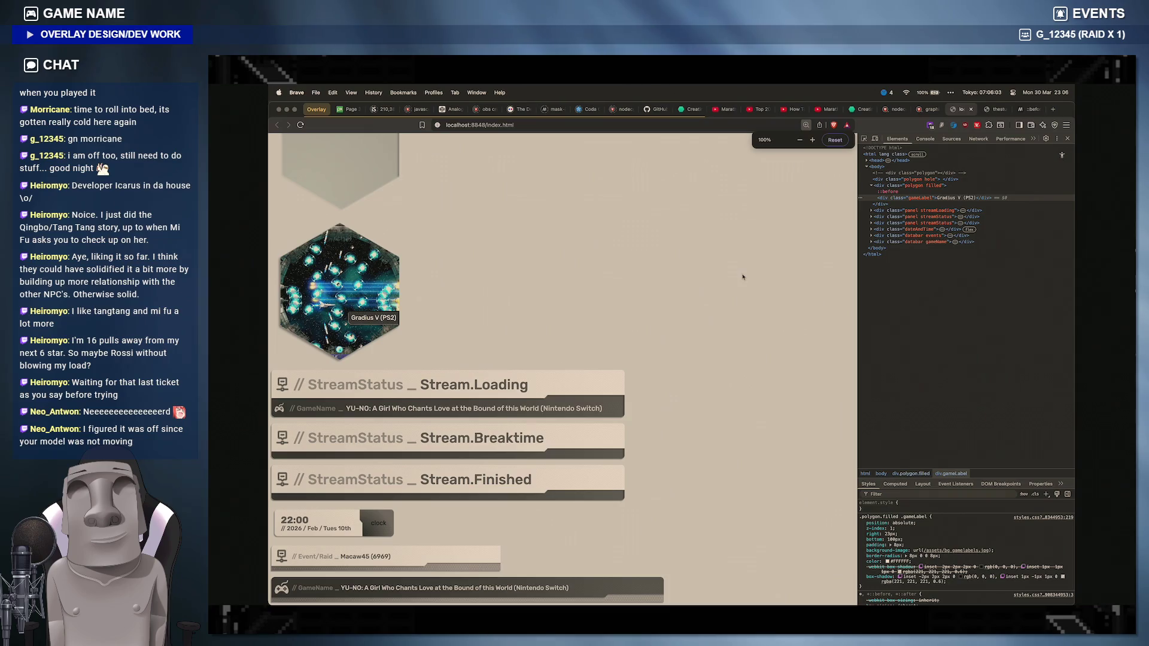
Step: Lengthen the gameLabel text in DevTools to test overflow, then return to the code editor
double_click(956, 198)
type("loanfloanaoafnaopnfa")
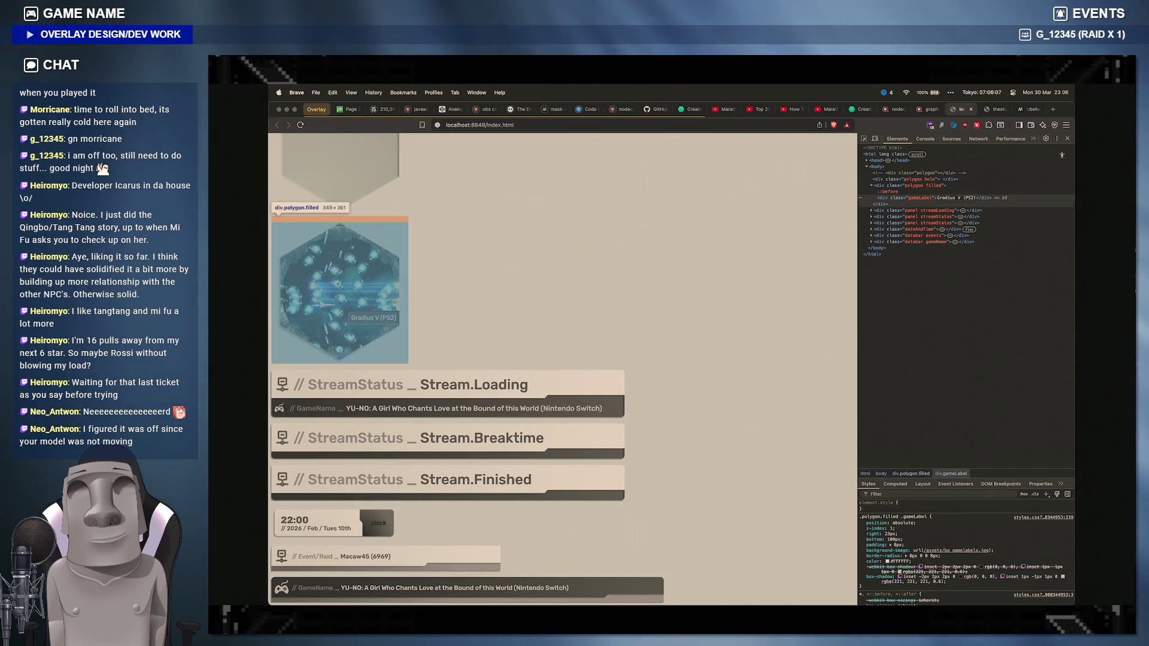
key("Return")
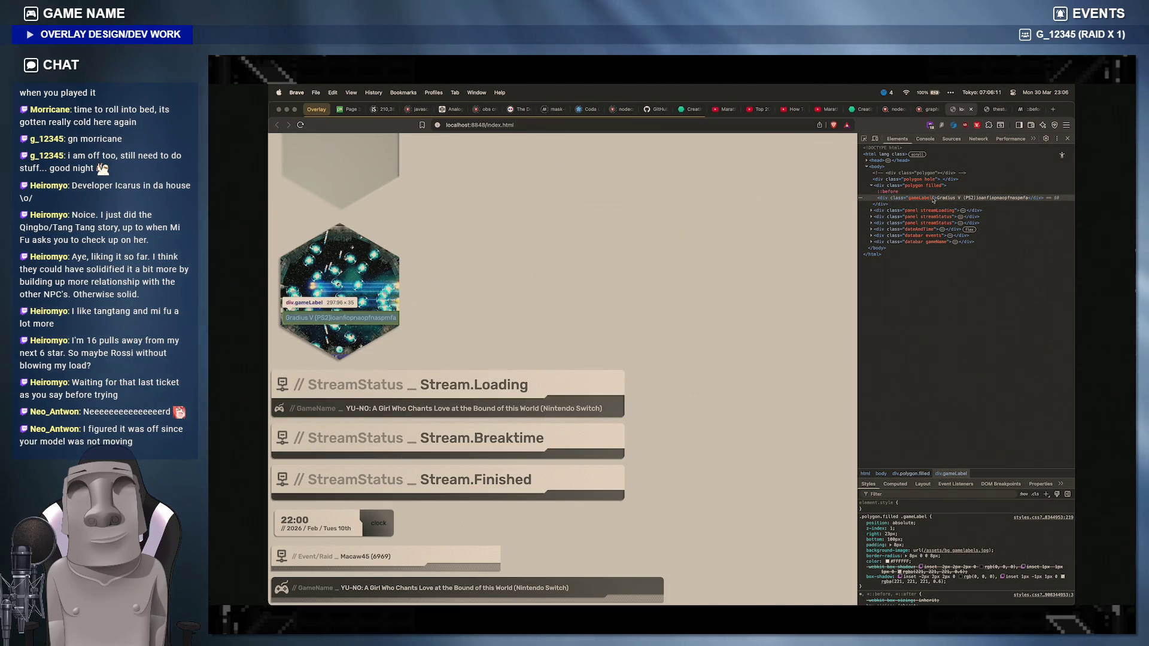
mouse_move(784, 593)
left_click(752, 592)
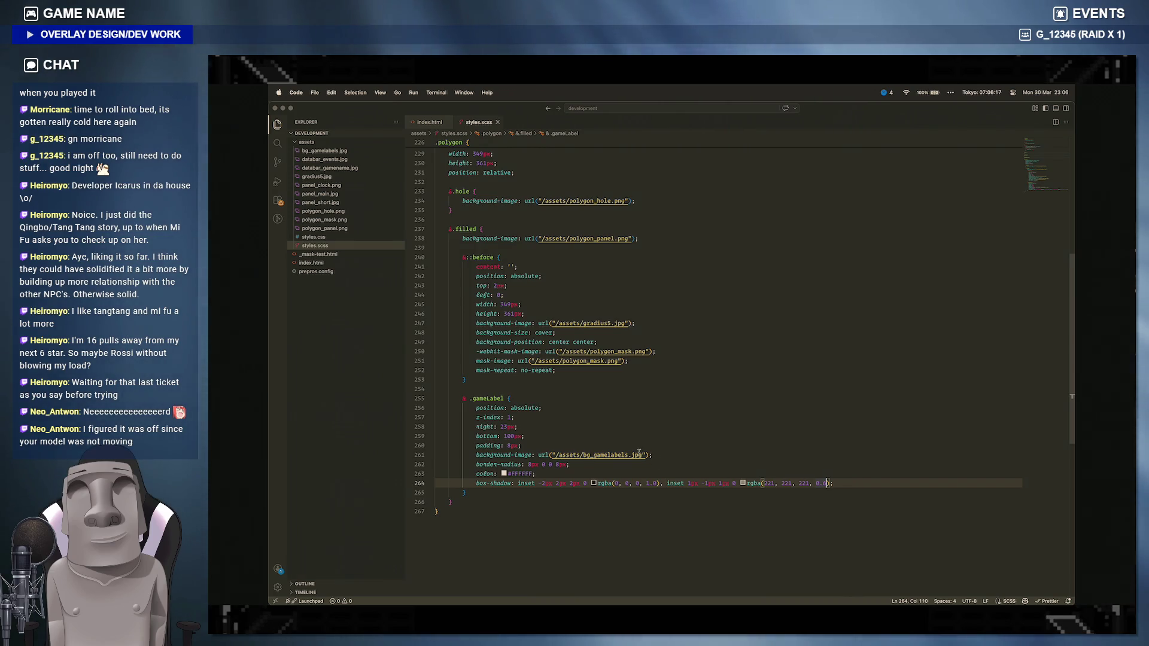
Step: Add max-width: 200px under position: absolute in .gameLabel and save
left_click(641, 410)
key("Return")
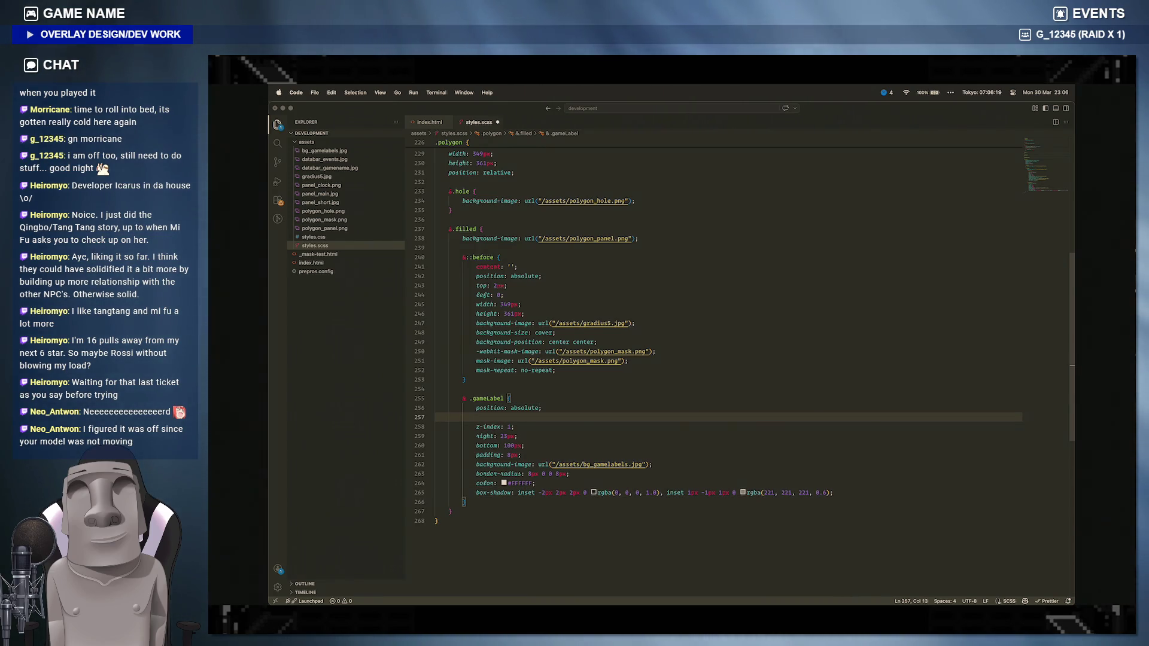
type("max-width: 280px;")
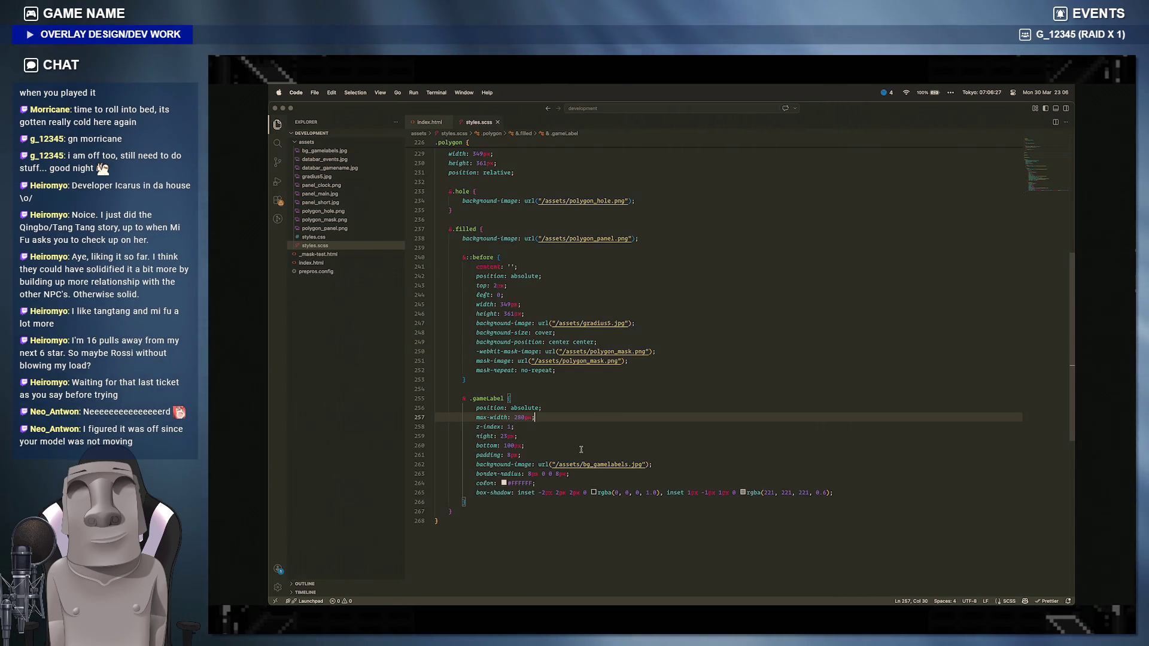
left_click(519, 596)
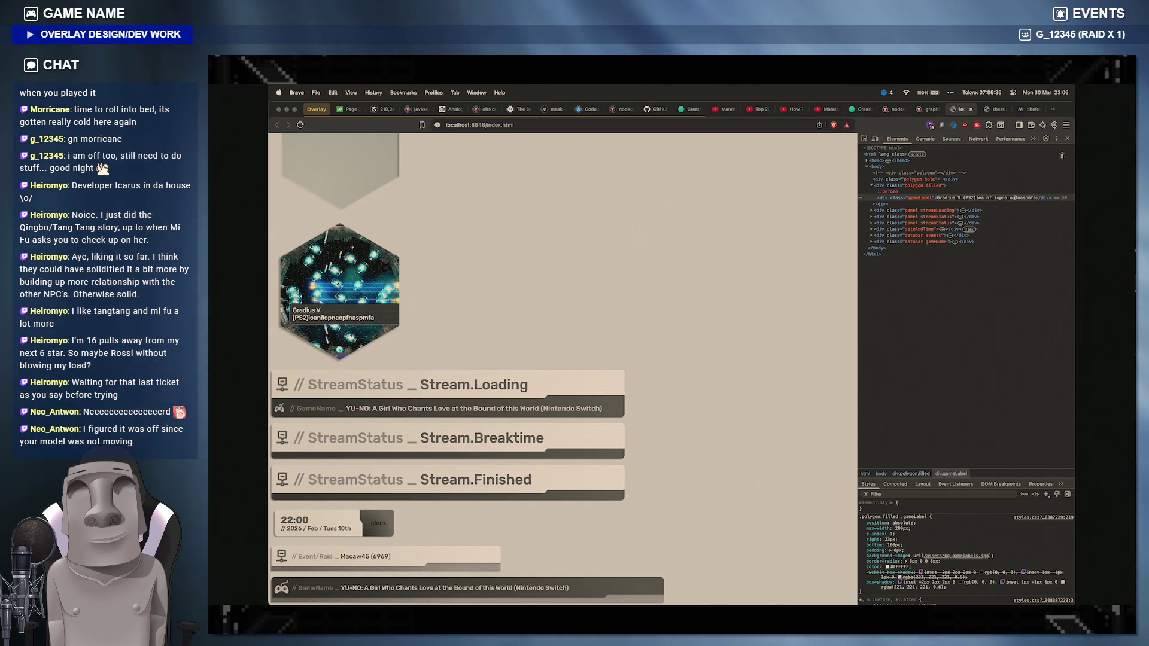
Step: Lengthen the gameLabel text in DevTools to check multi-line wrapping, then reload to restore 'Gradius V (PS2)'
double_click(991, 198)
key("Right")
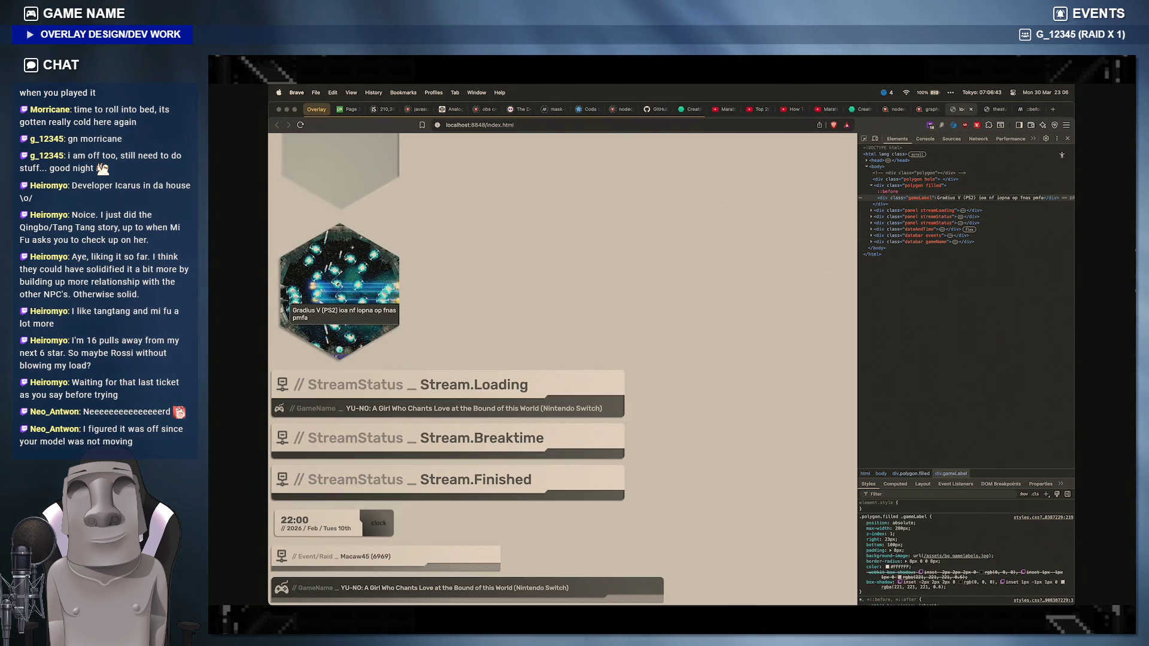
type(" akl  ak")
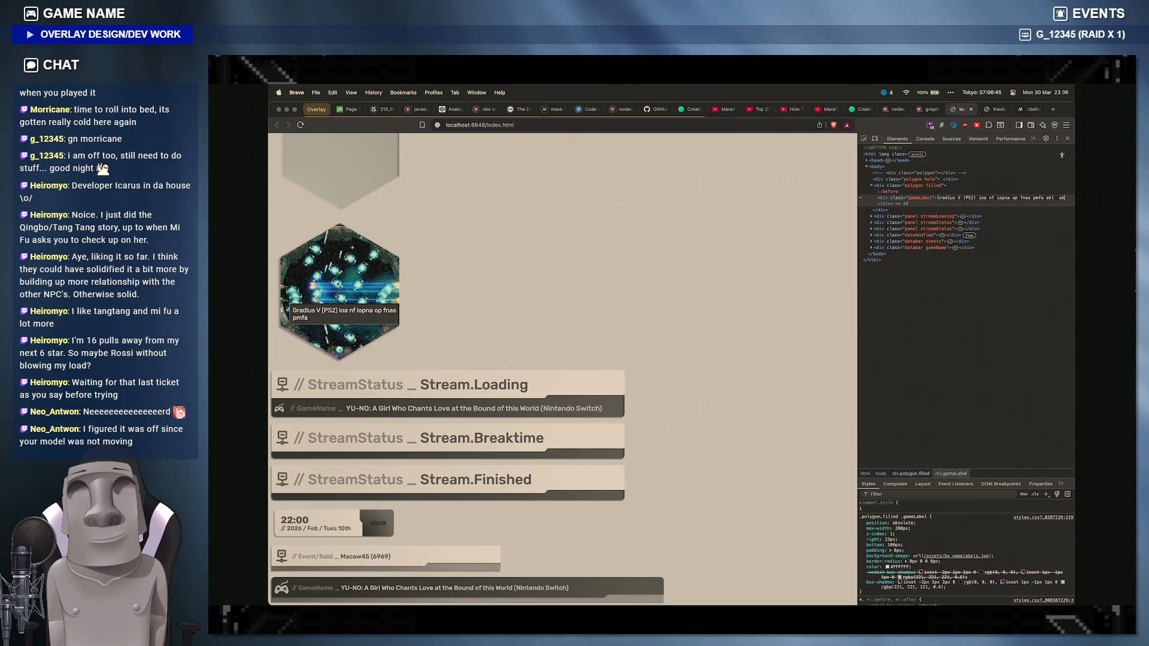
type("l sfl;a fs")
key("Return")
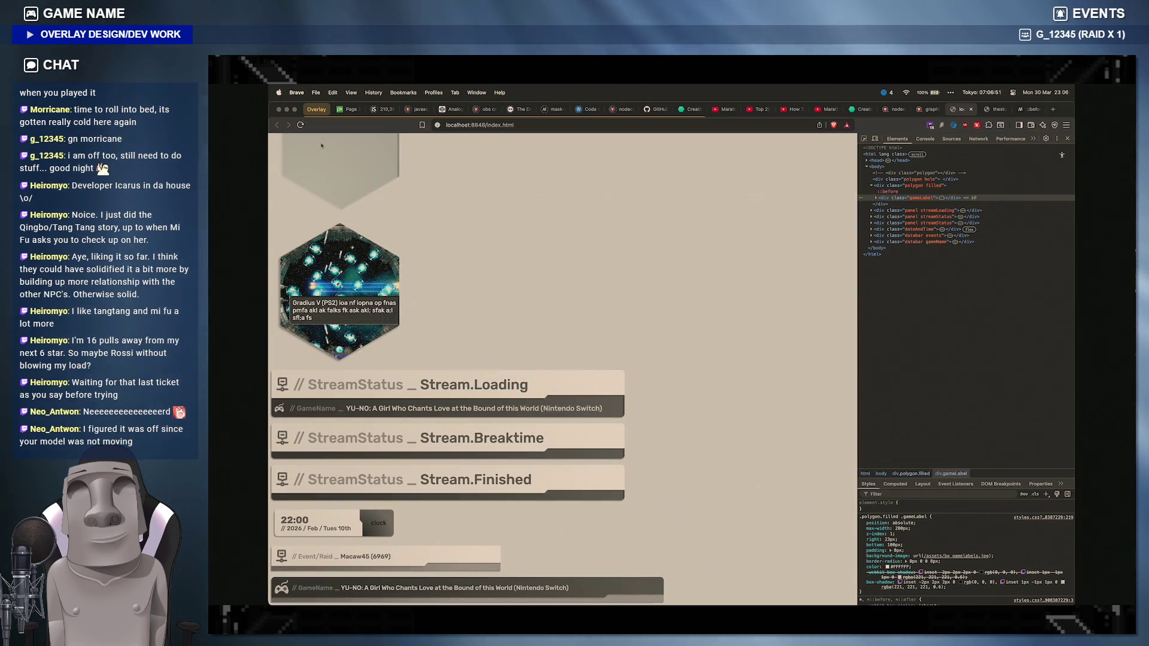
left_click(300, 124)
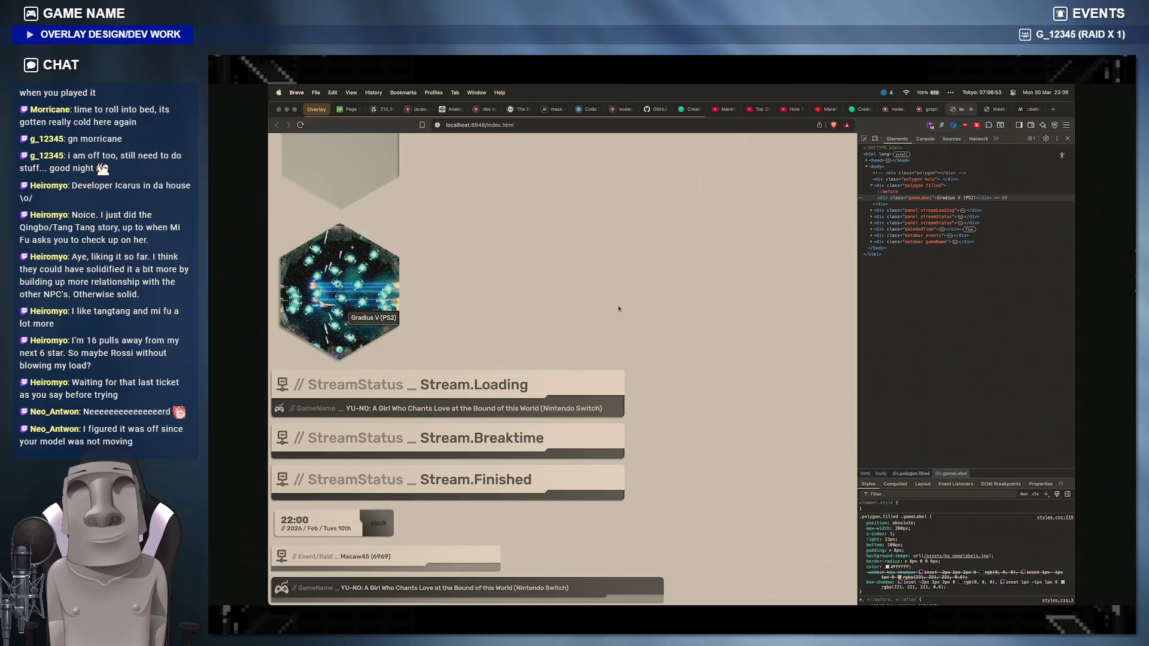
scroll(618, 308, "up", 3)
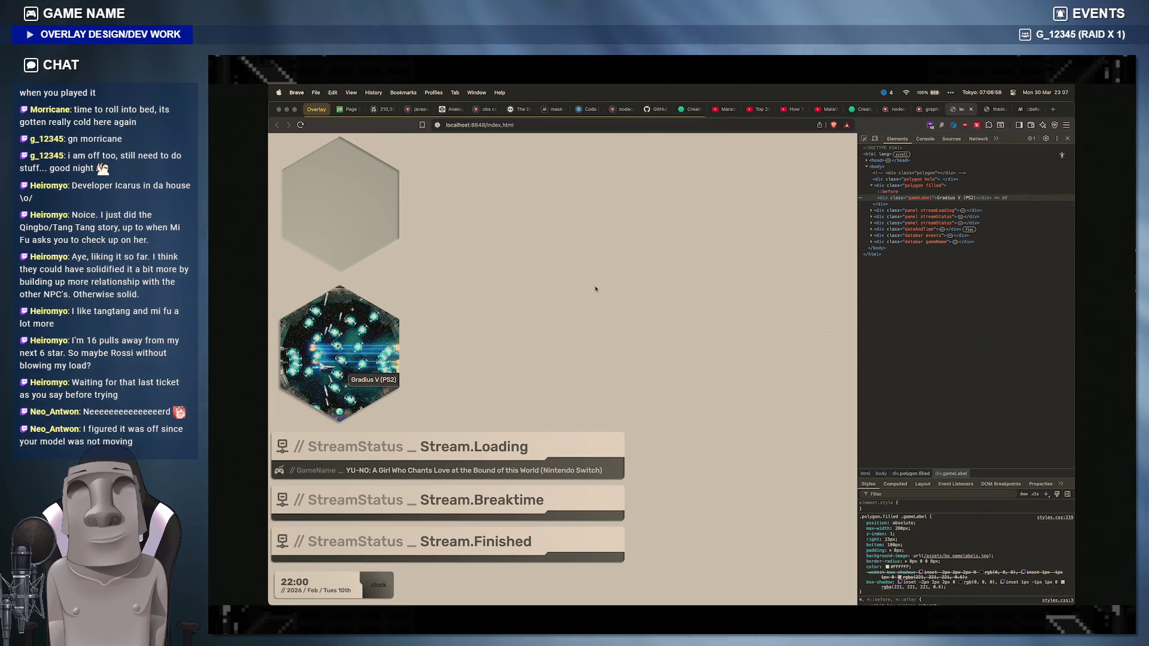
scroll(595, 287, "down", 3)
scroll(595, 288, "up", 3)
scroll(595, 288, "down", 3)
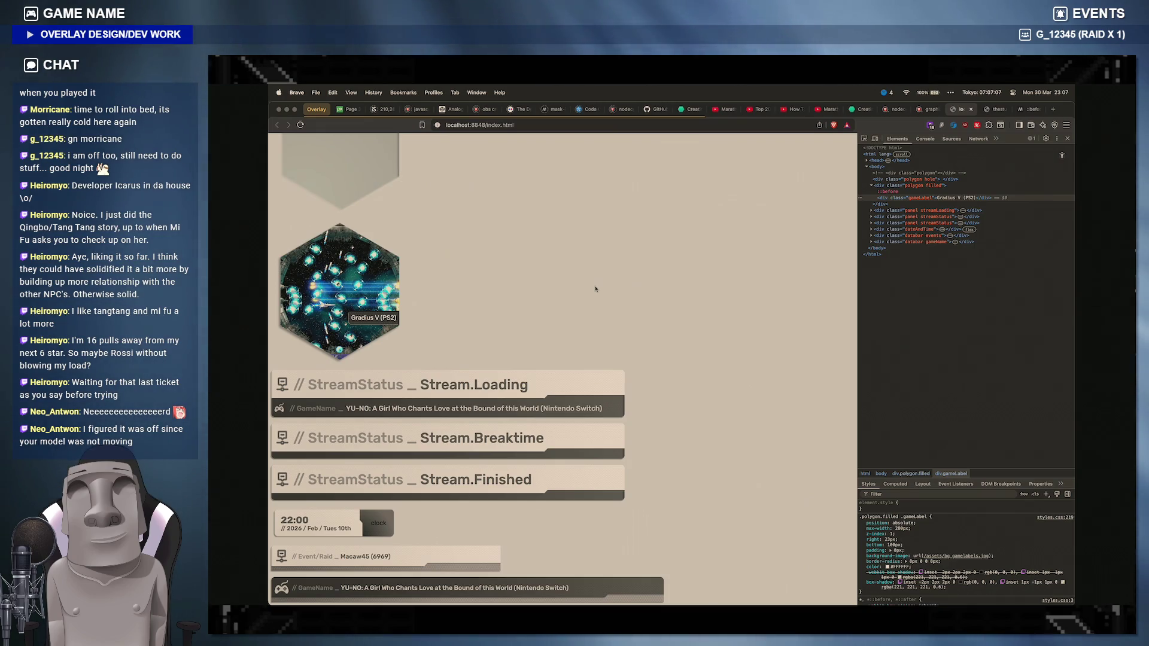
scroll(595, 288, "up", 3)
scroll(602, 295, "down", 1)
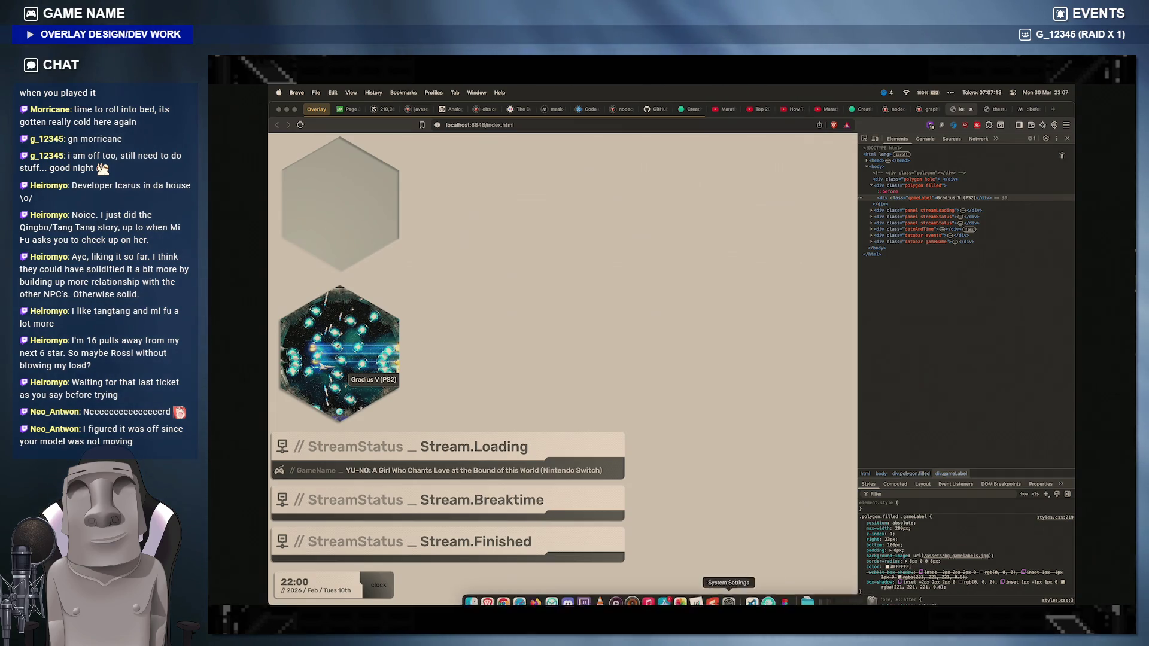
Step: Close the shadow colour picker and Inner shadow panel, then zoom to fit the Loading frame
left_click(782, 592)
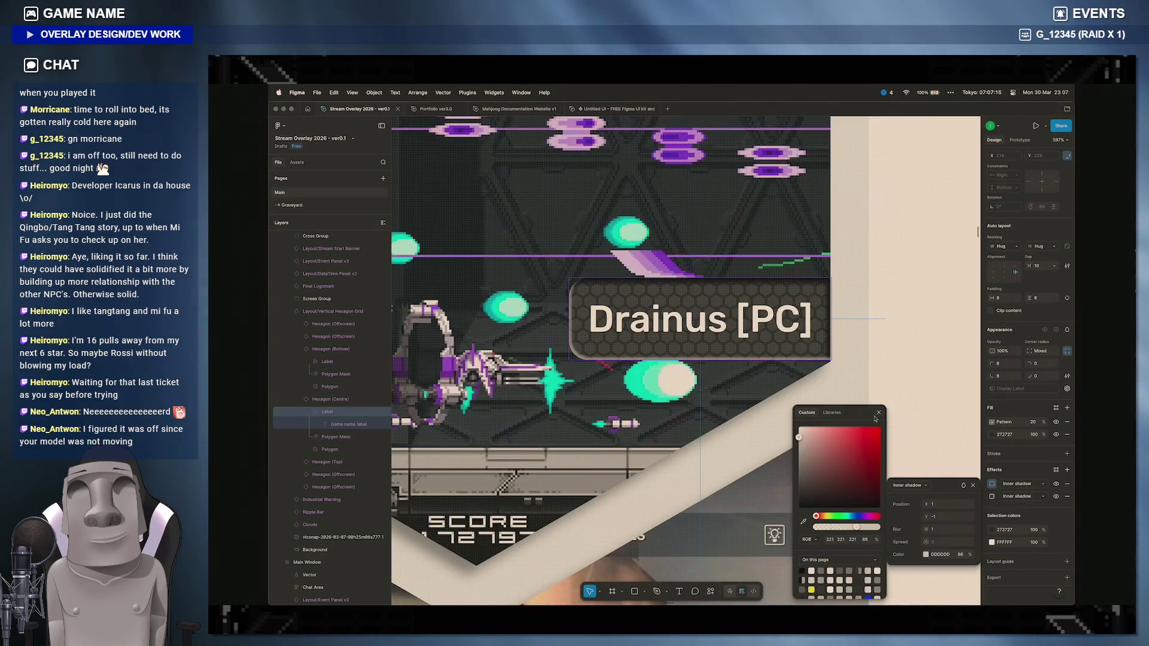
scroll(900, 351, "left", 3)
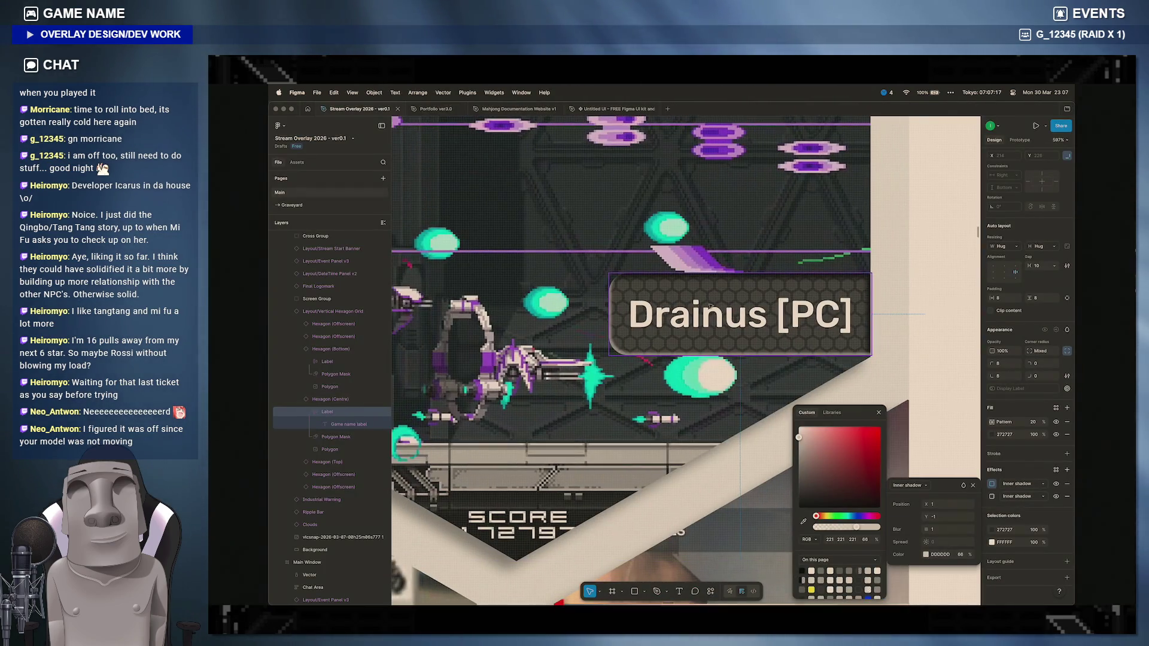
key("Escape")
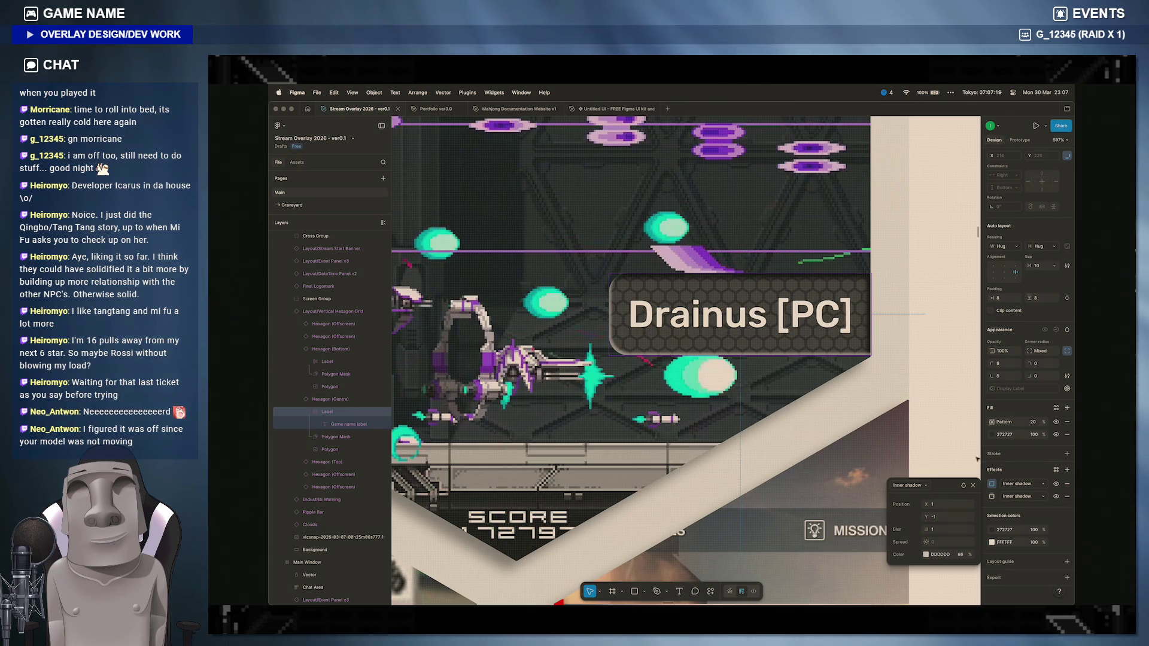
left_click(975, 486)
key("shift+1")
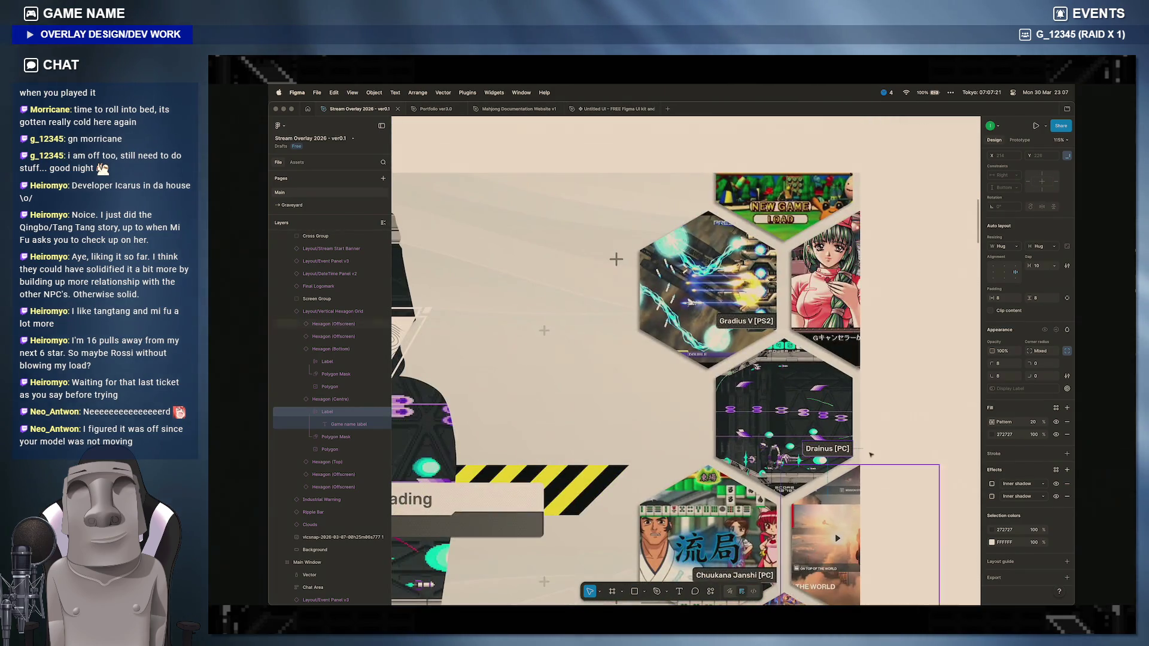
scroll(682, 358, "down", 3)
scroll(682, 359, "down", 2)
scroll(681, 359, "down", 2)
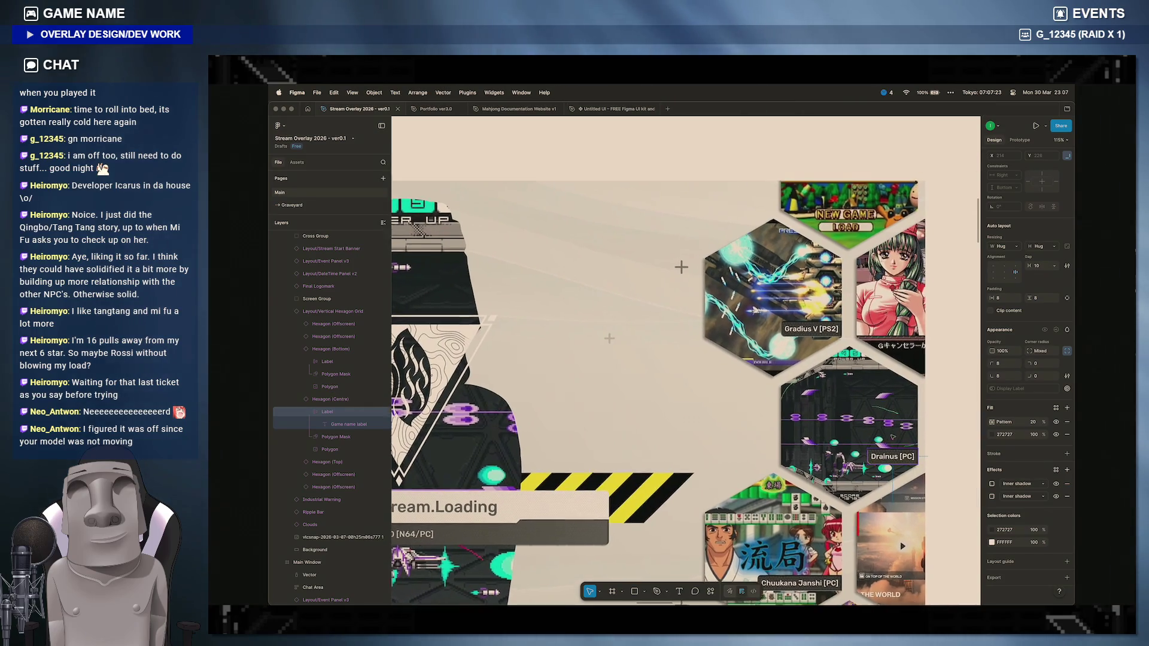
scroll(682, 359, "down", 3)
scroll(682, 359, "down", 2)
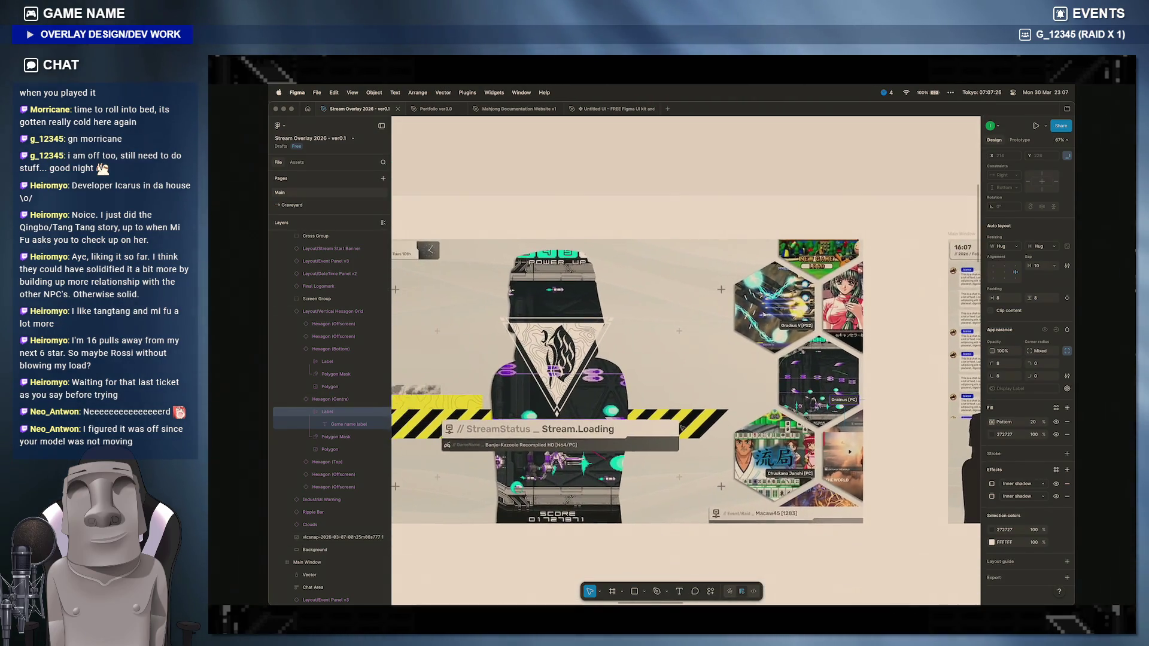
scroll(683, 359, "up", 2)
scroll(682, 359, "up", 2)
scroll(682, 359, "up", 1)
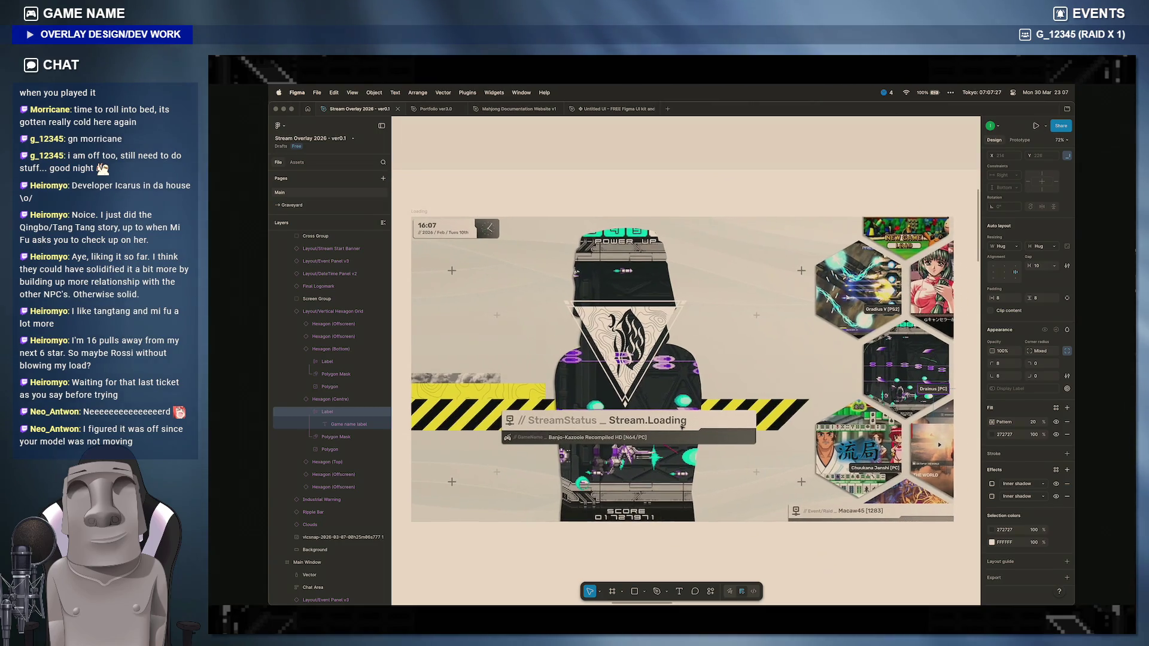
Step: Dismiss the Prepros trial notice and return to the Figma design
key("super+Tab")
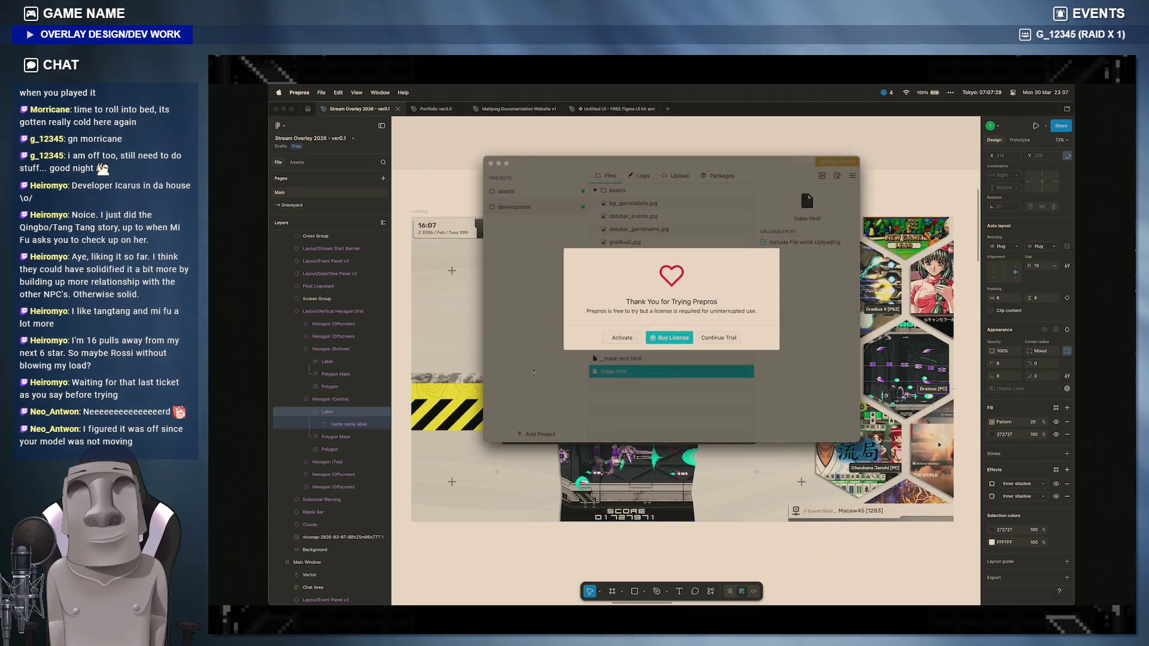
left_click(717, 338)
key("super+Tab")
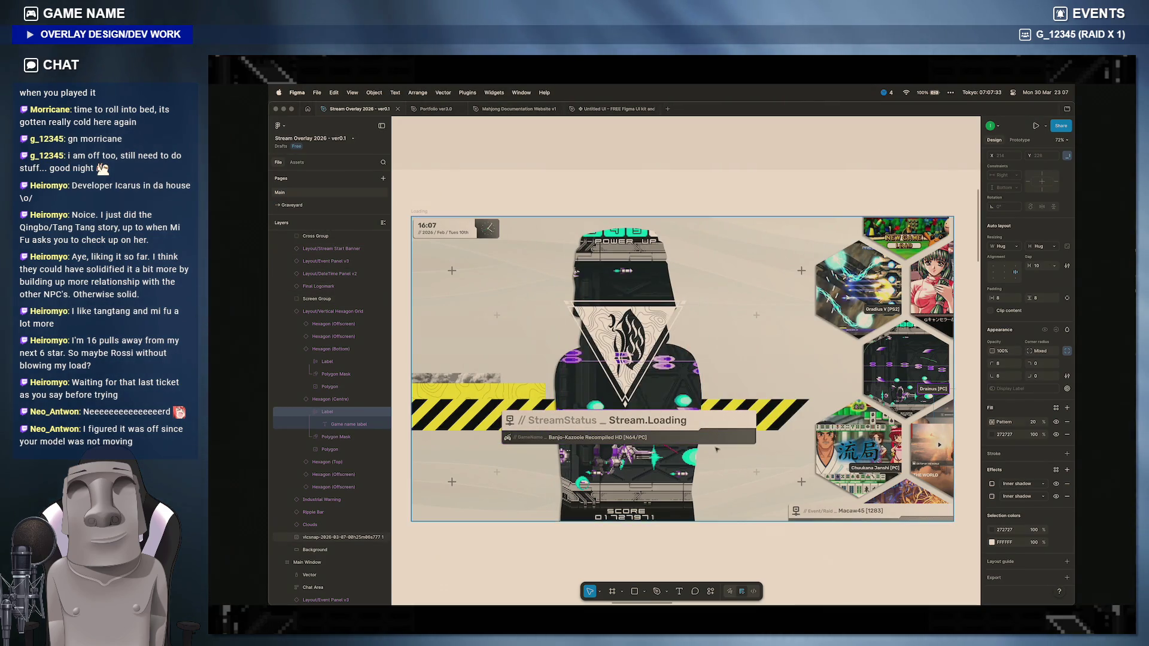
Step: Deselect the Event/Raid panel and pan past the Finished frame to the Breaktime frame
left_click(870, 510)
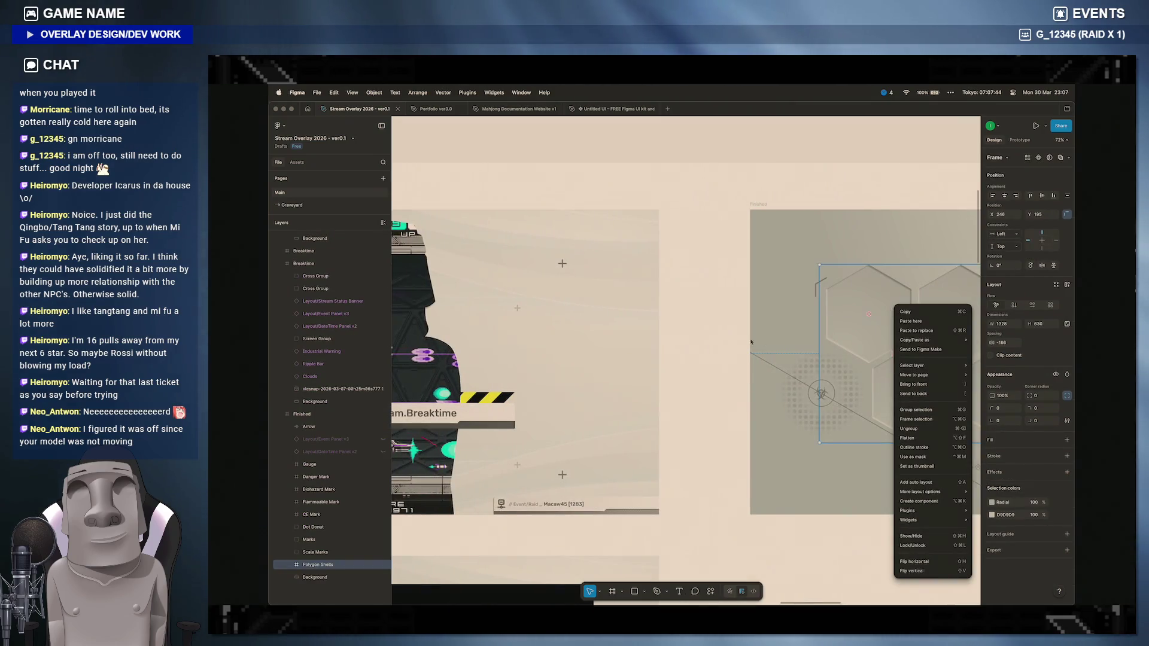
left_click(752, 342)
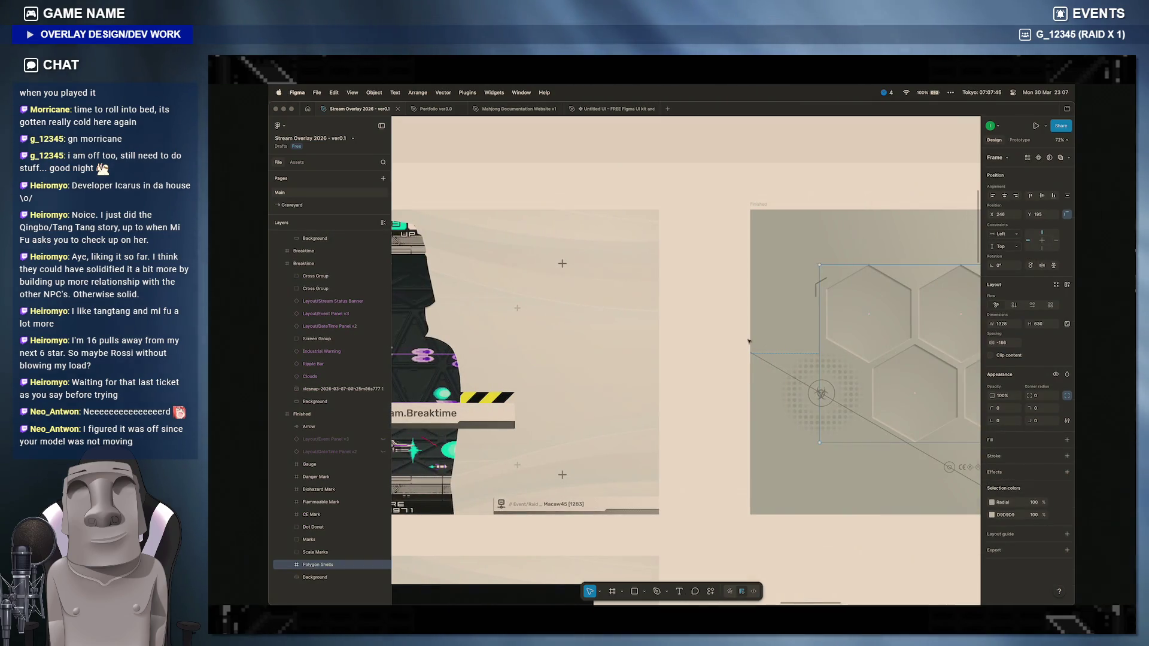
left_click_drag(751, 342, 825, 269)
scroll(825, 158, "right", 8)
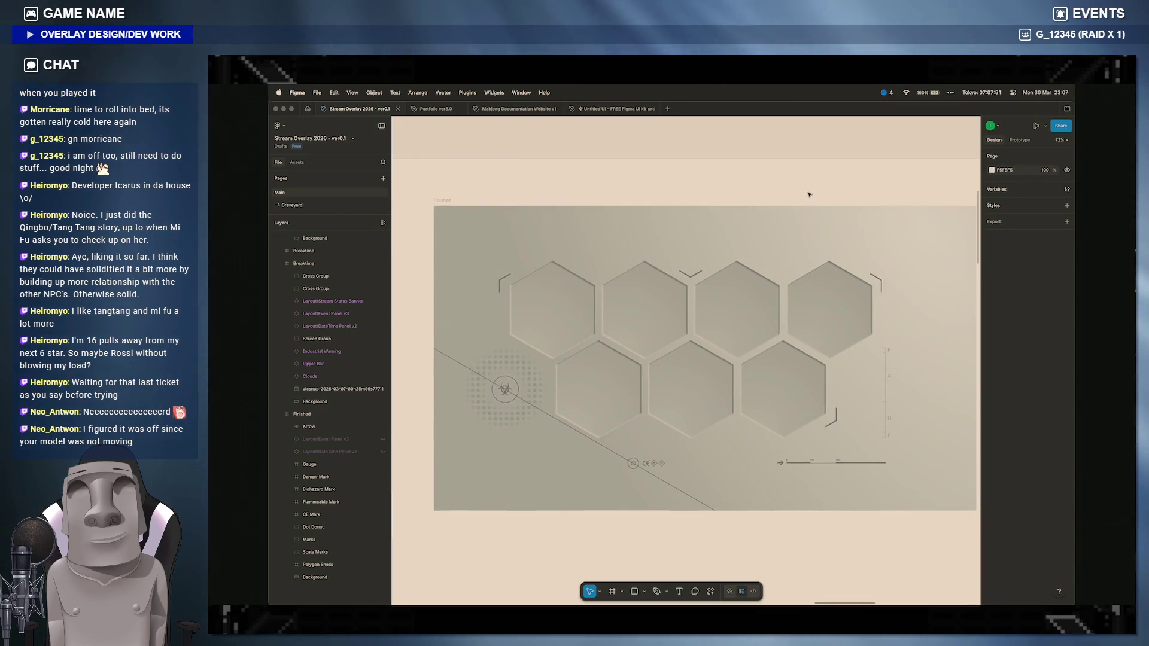
scroll(809, 194, "left", 5)
scroll(809, 195, "right", 6)
scroll(808, 194, "right", 5)
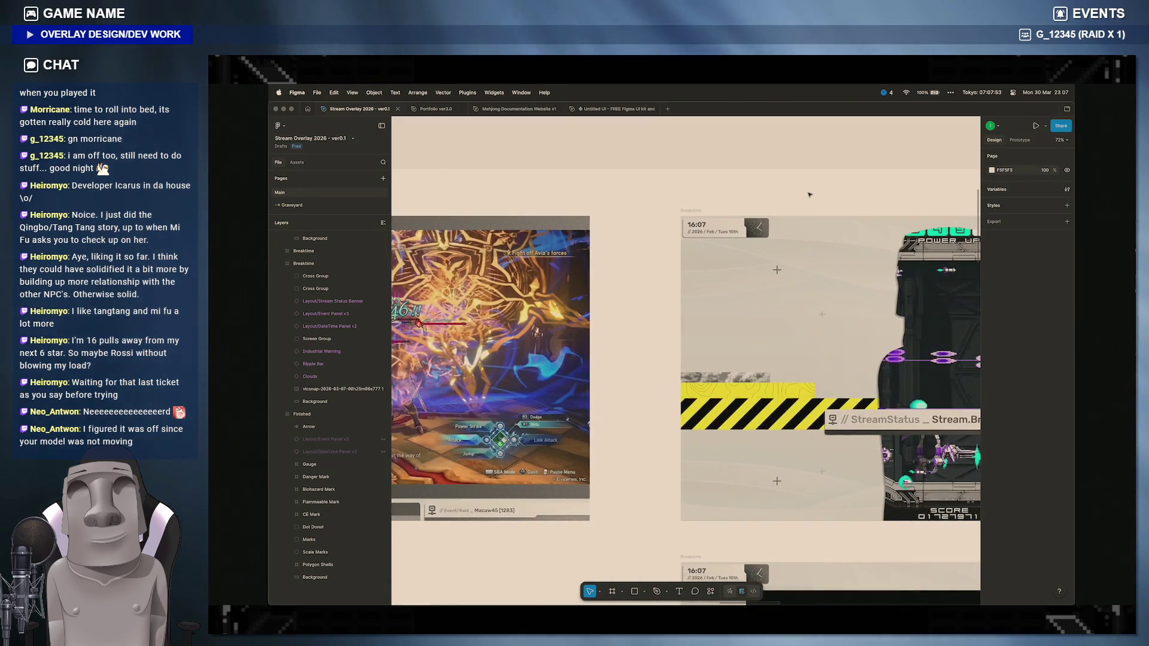
scroll(809, 194, "down", 5)
scroll(808, 194, "down", 3)
scroll(809, 194, "right", 1)
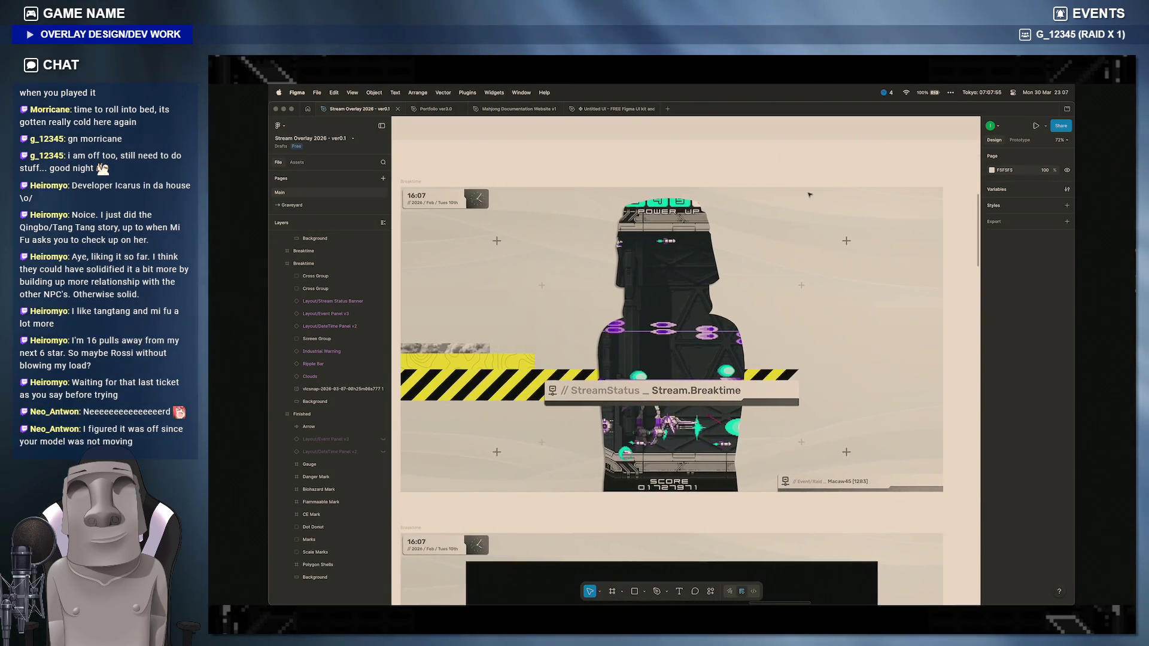
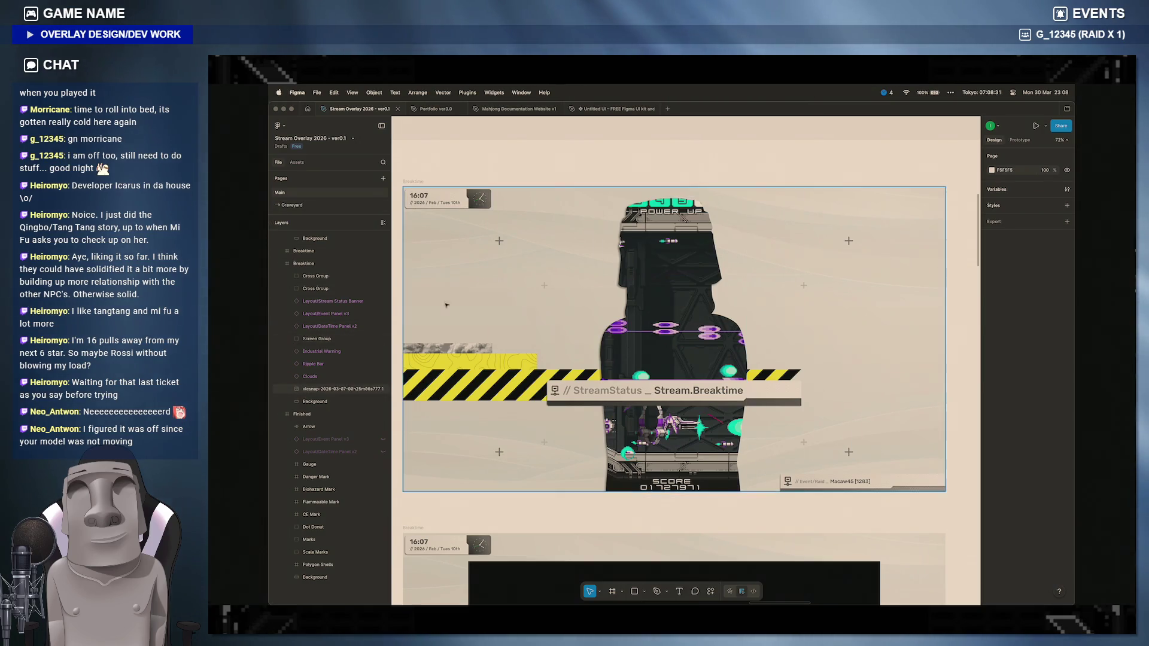
scroll(502, 324, "up", 1)
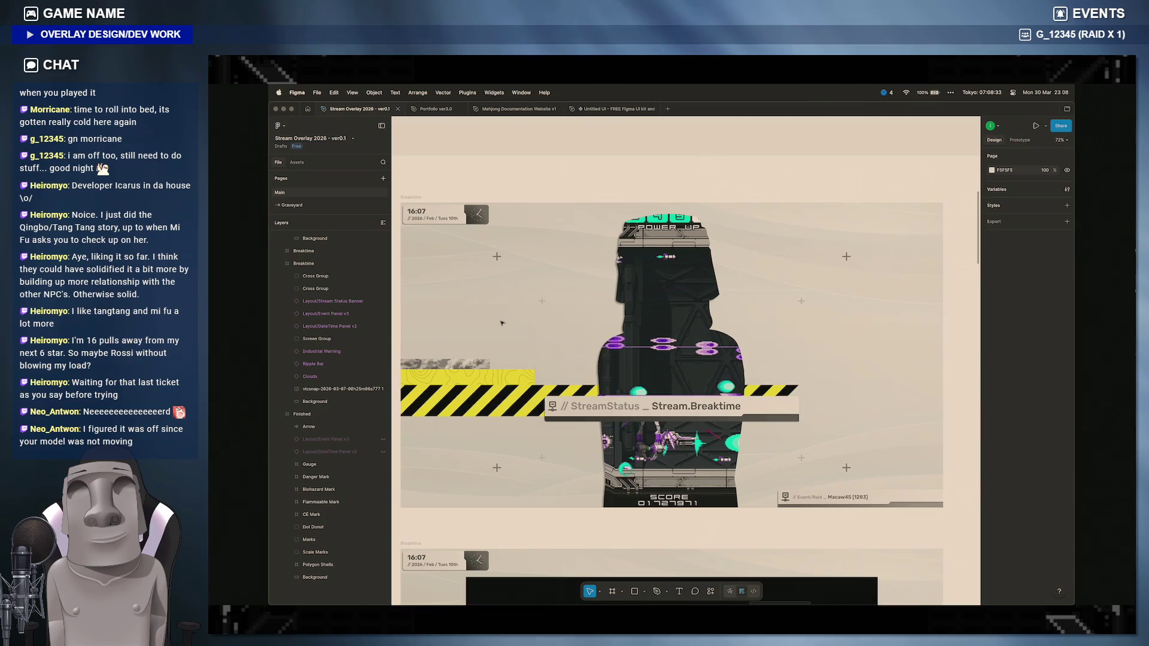
scroll(502, 323, "down", 5)
scroll(501, 323, "down", 5)
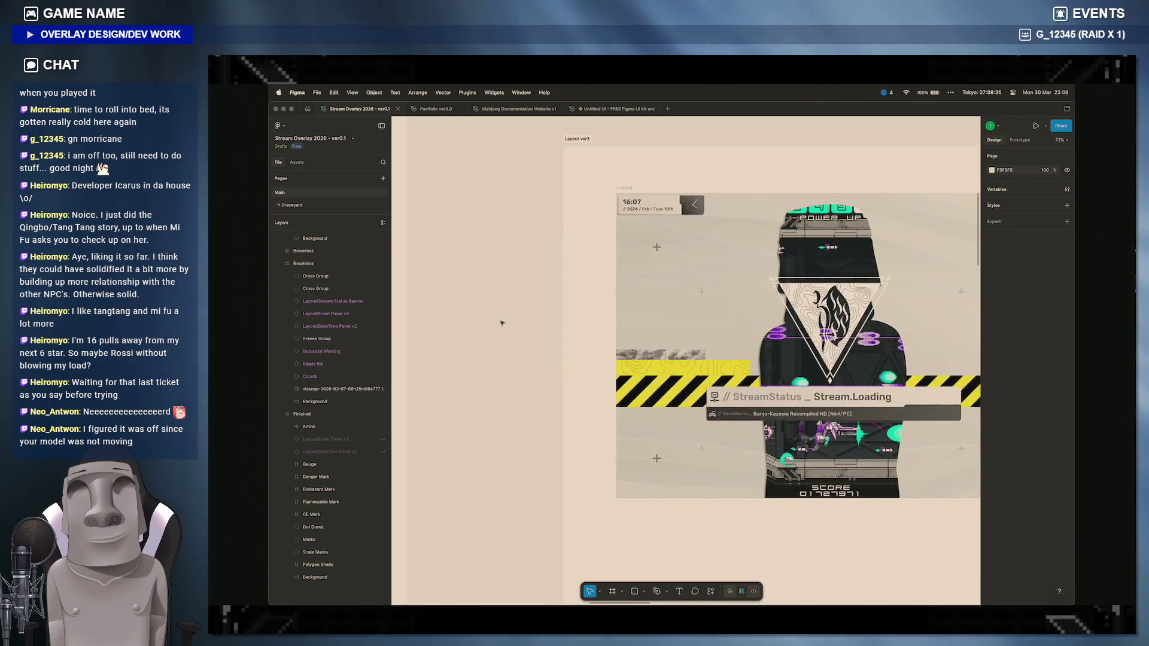
scroll(502, 323, "down", 3)
scroll(502, 323, "up", 3)
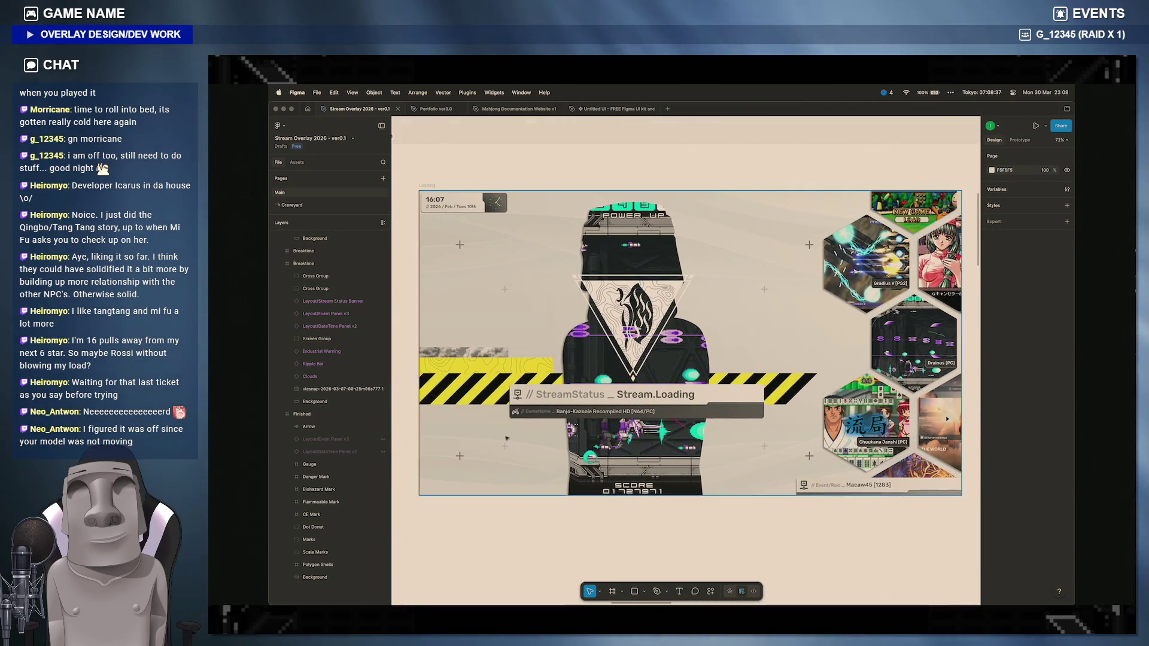
mouse_move(487, 593)
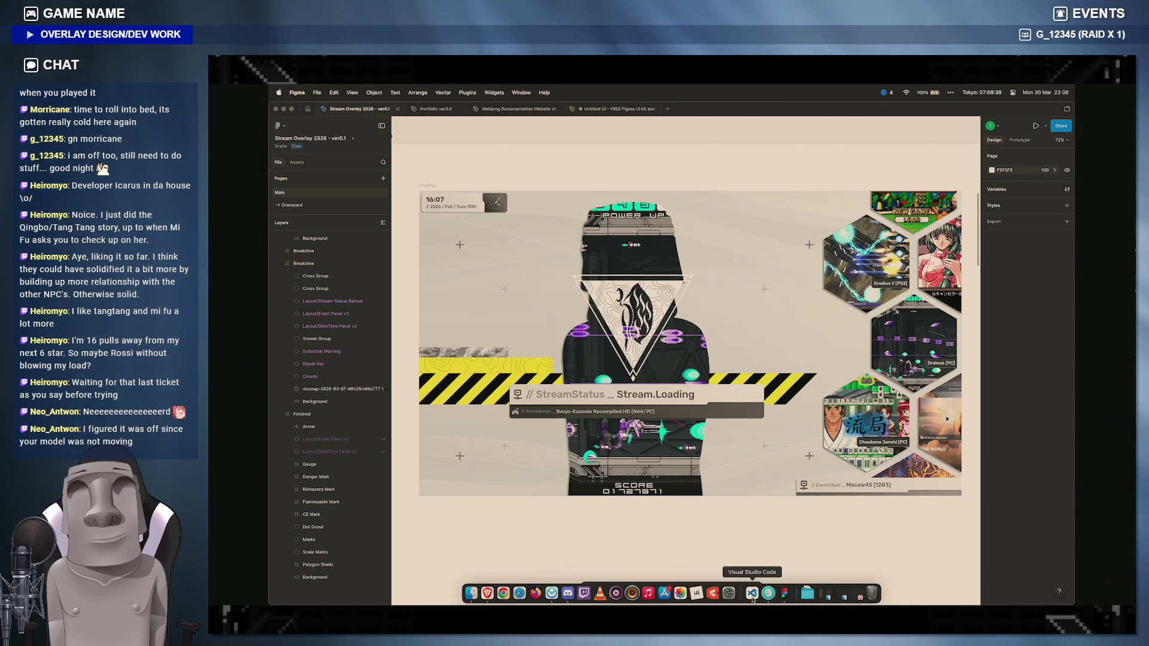
Step: Switch from Figma's Loading frame to Brave Browser via the Dock
left_click(489, 593)
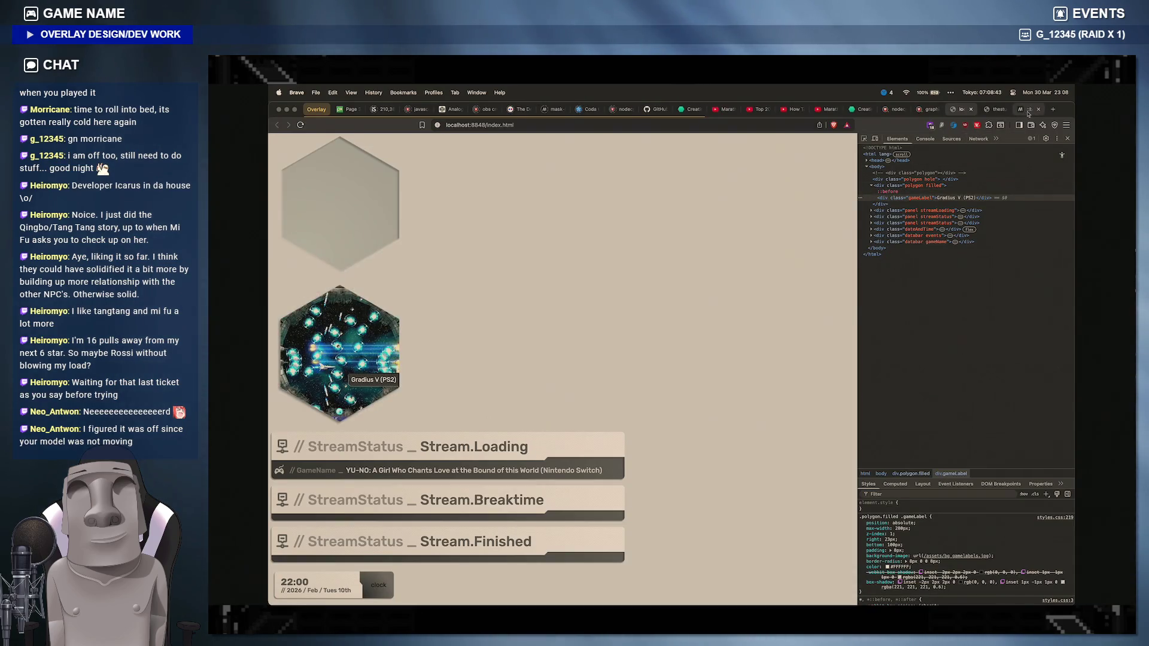
Step: Check the hosted mask-test tab, return to the localhost overlay, then bring up Finder
left_click(1027, 110)
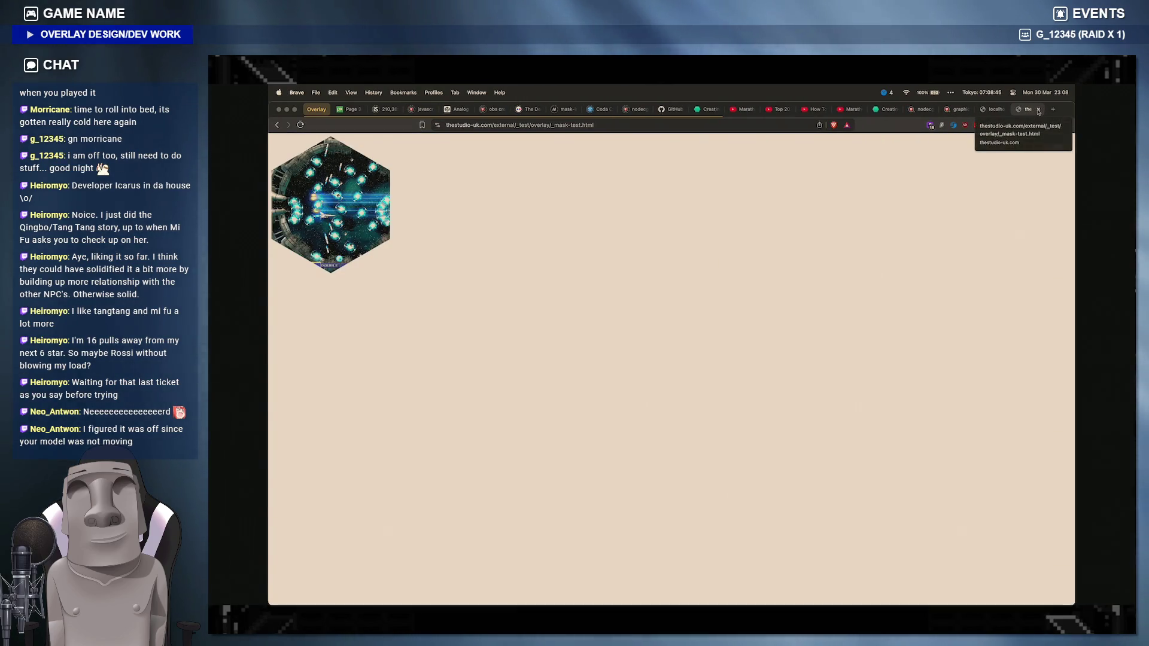
left_click(1039, 110)
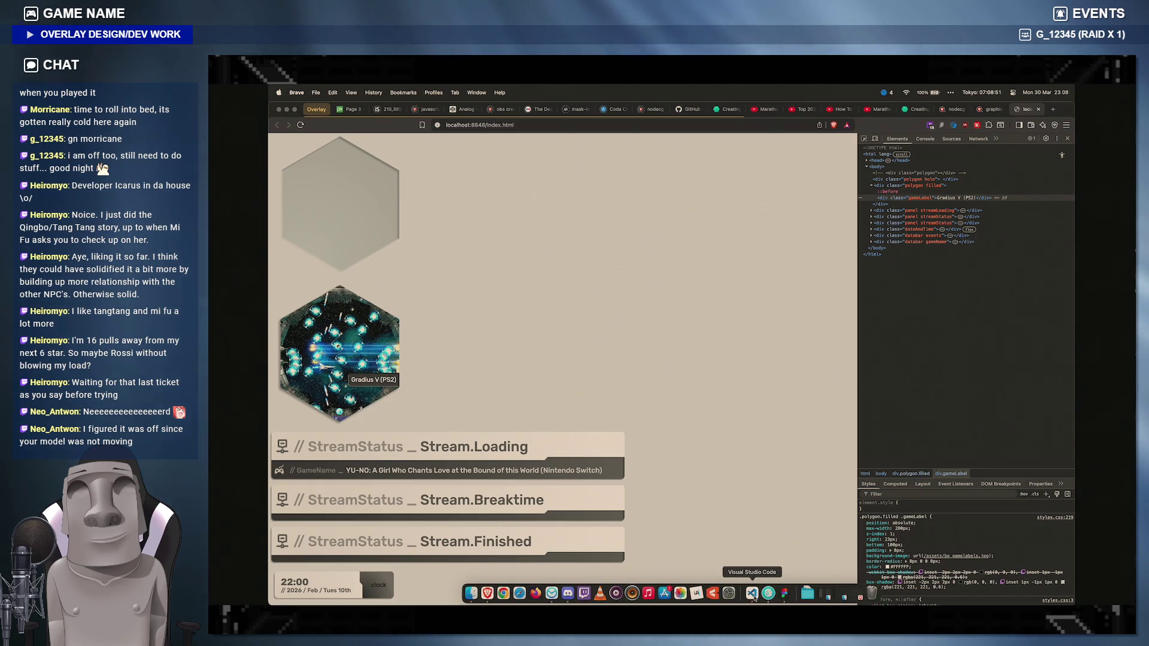
left_click(471, 597)
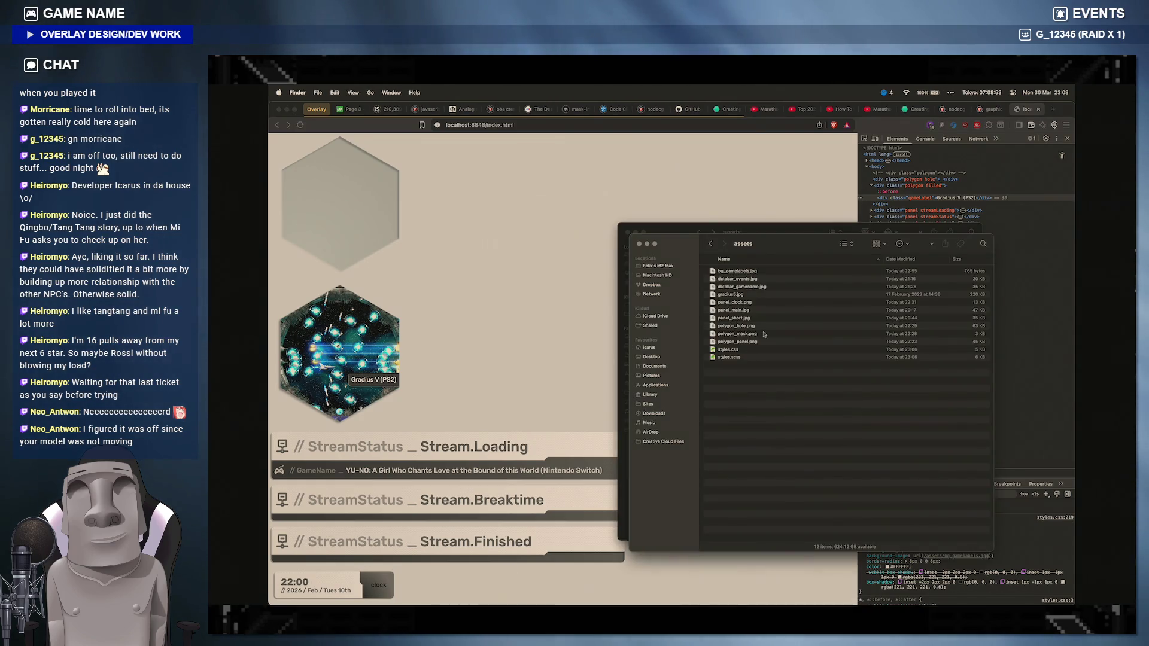
Step: Arrange the two assets windows and preview a few image files under the Desktop design folder
left_click_drag(804, 272, 616, 160)
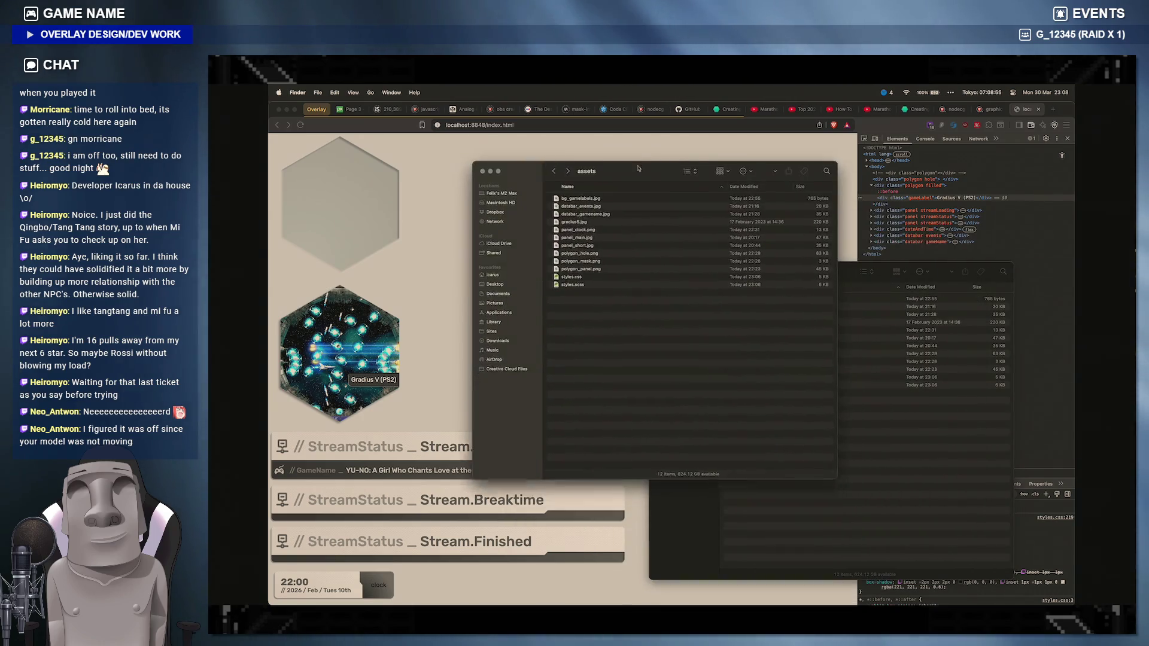
left_click(855, 416)
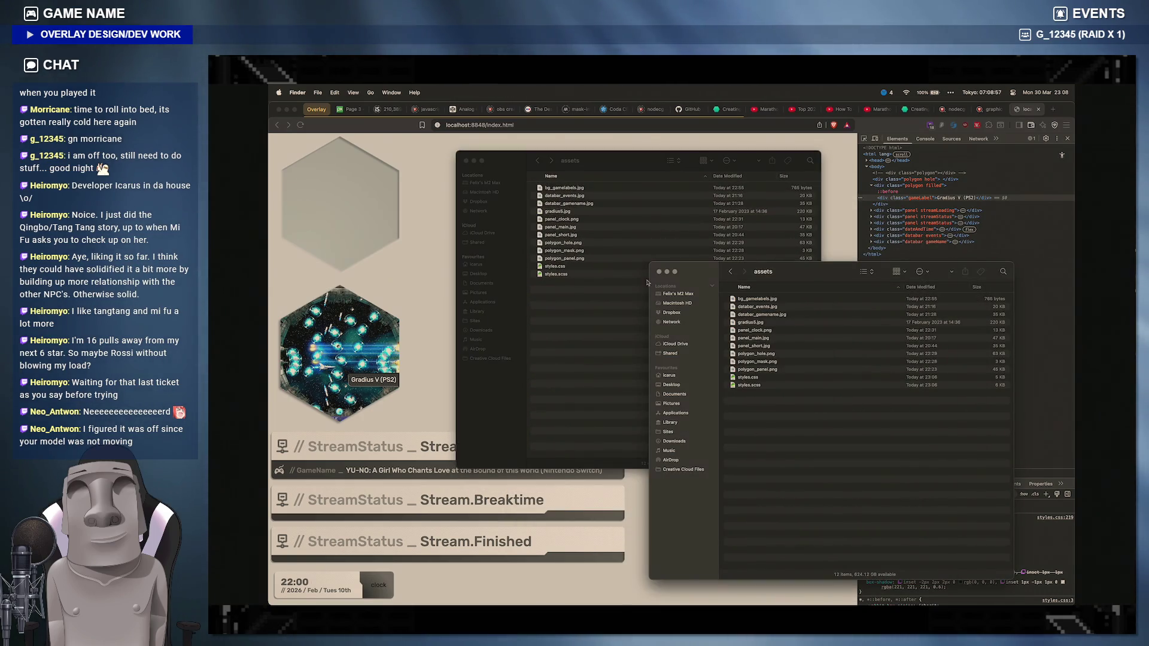
left_click(480, 273)
left_click(479, 272)
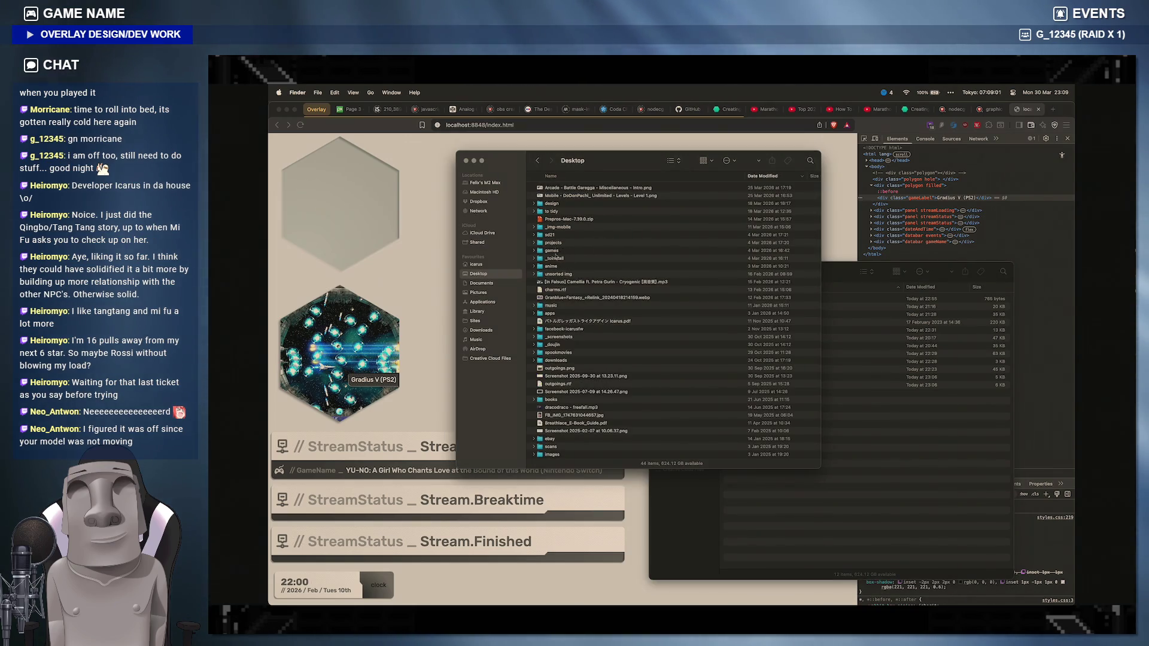
double_click(551, 203)
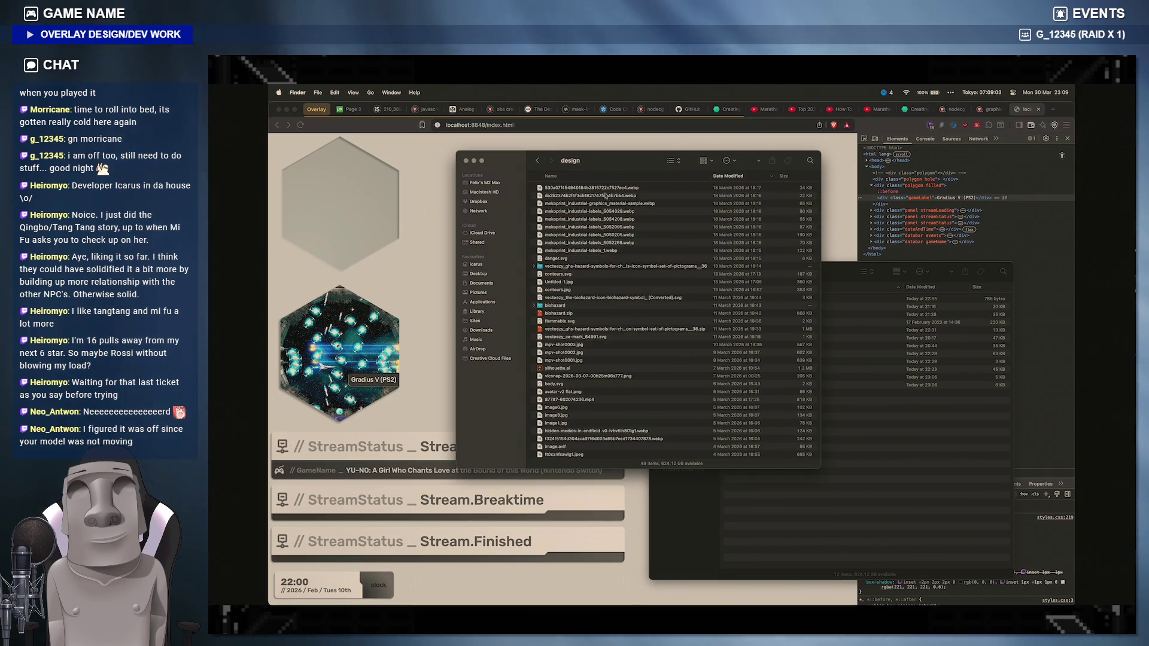
scroll(593, 269, "down", 5)
scroll(590, 287, "down", 5)
left_click(569, 442)
key("space")
key("Down")
key("Down")
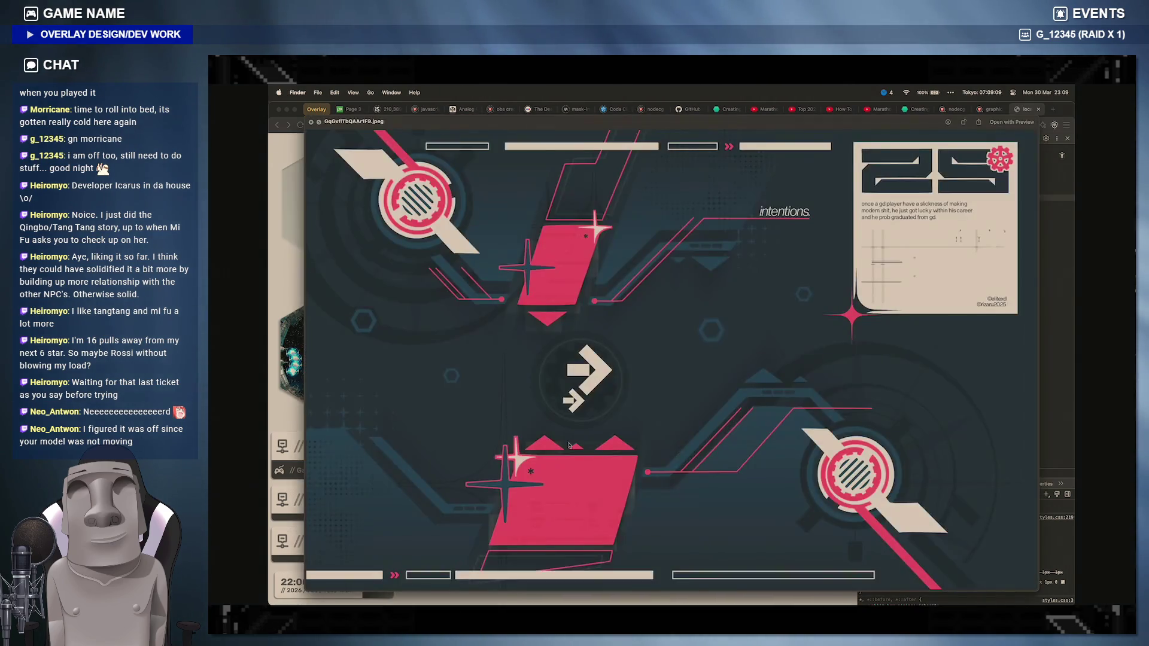
key("Down")
key("Down")
key("Up")
key("Up")
key("space")
scroll(632, 364, "up", 3)
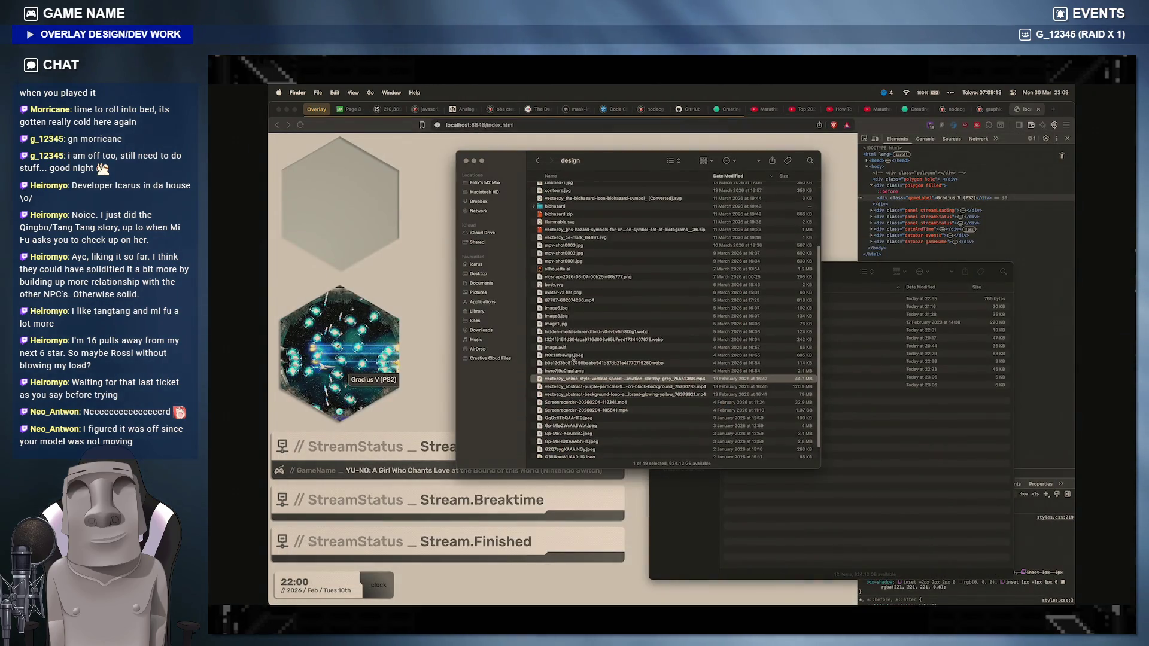
scroll(611, 359, "up", 3)
scroll(573, 357, "up", 1)
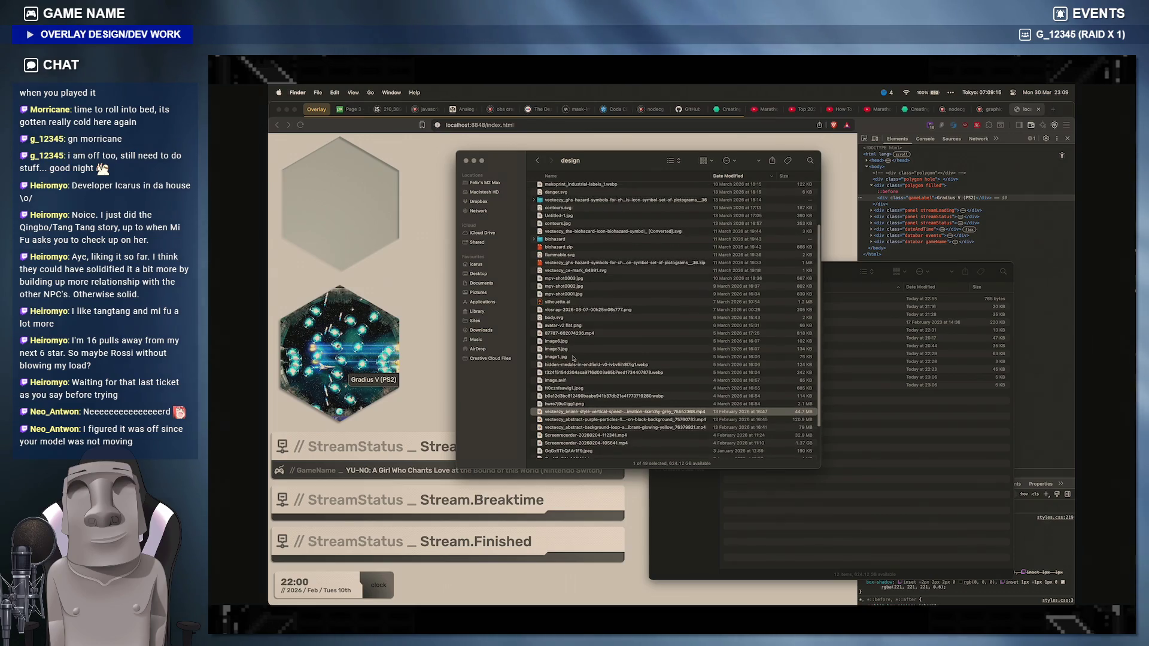
Step: Browse Sites > overlays > hitman > design, checking the assets icon and exports folders
left_click(476, 321)
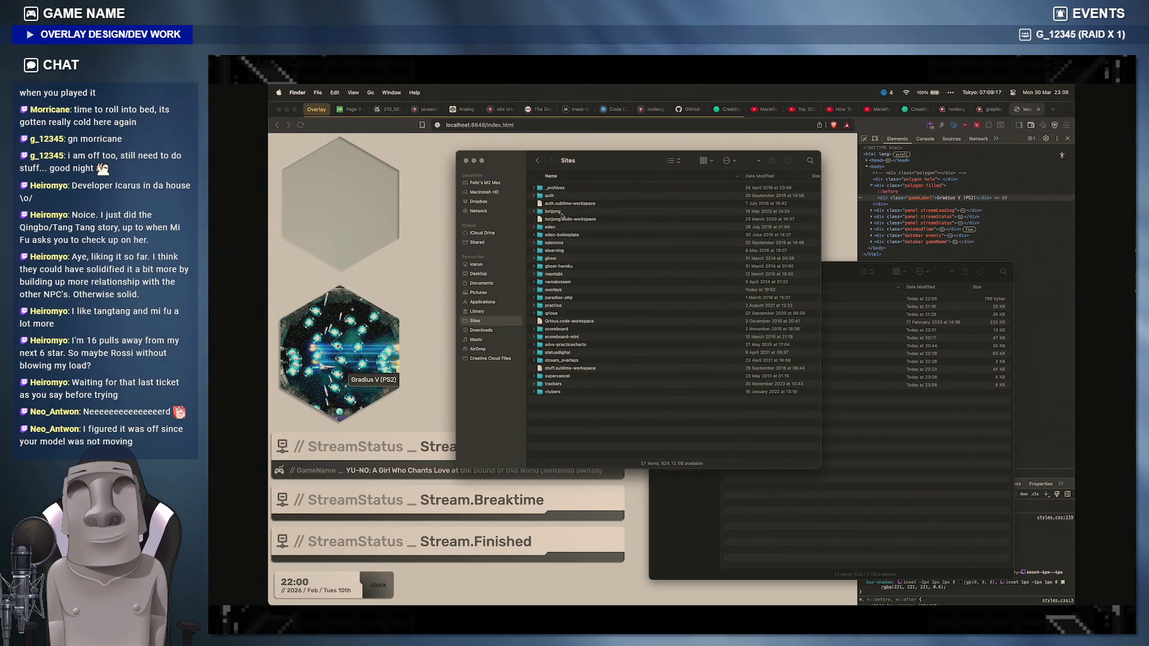
double_click(557, 289)
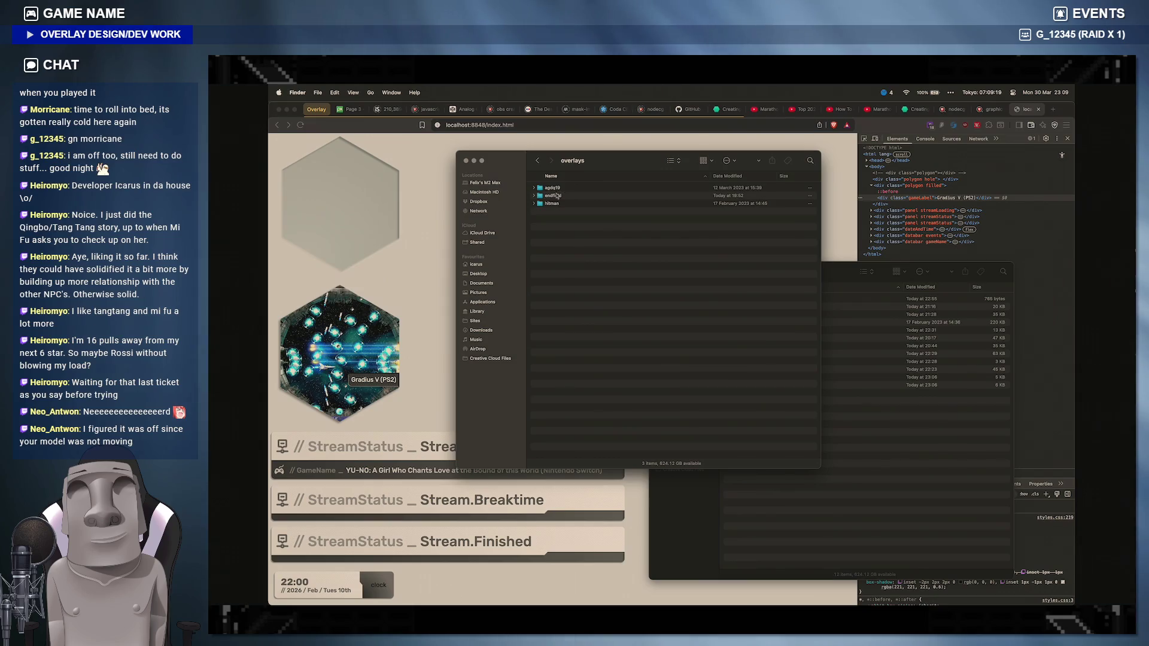
double_click(554, 204)
double_click(552, 188)
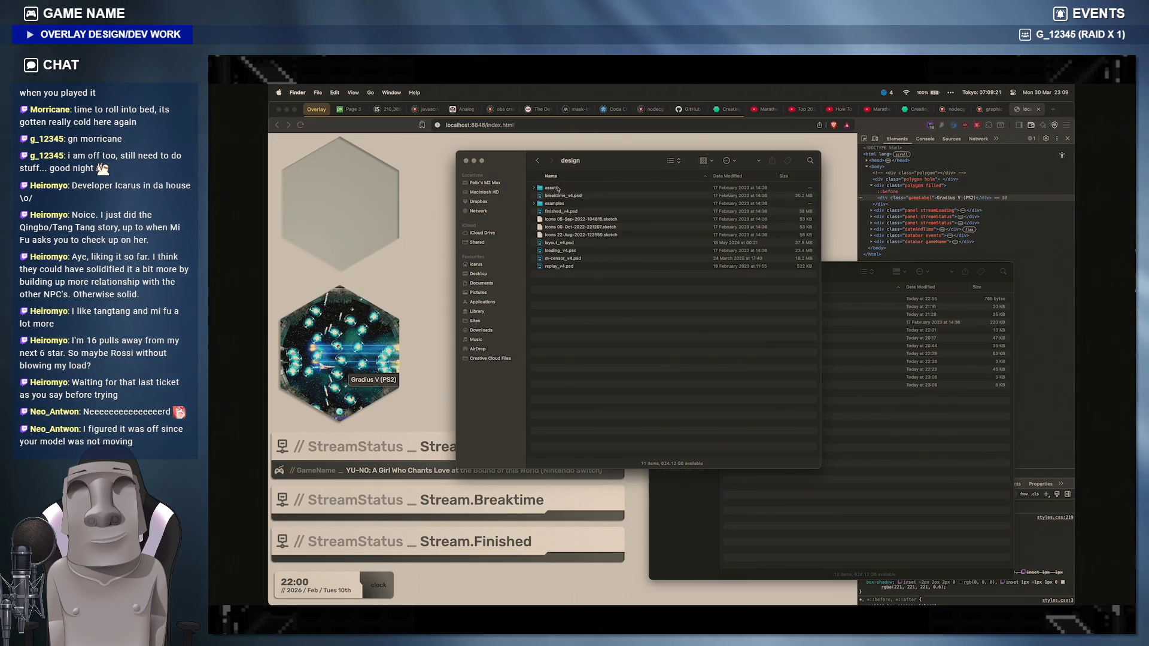
double_click(552, 188)
left_click(556, 187)
key("space")
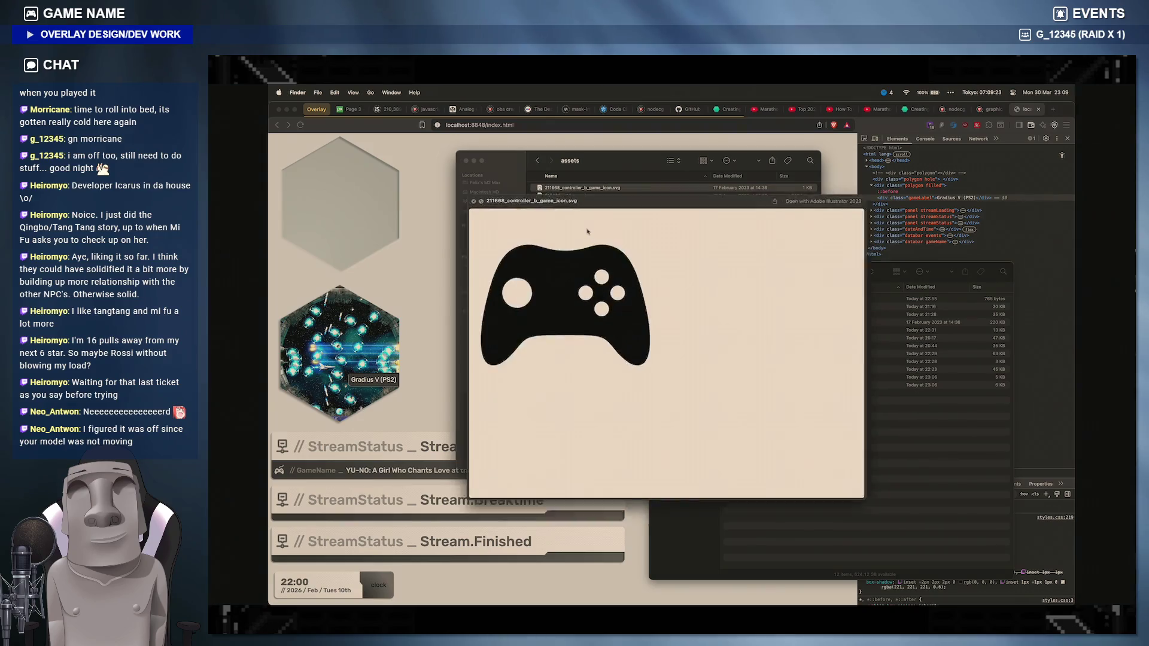
key("space")
double_click(552, 306)
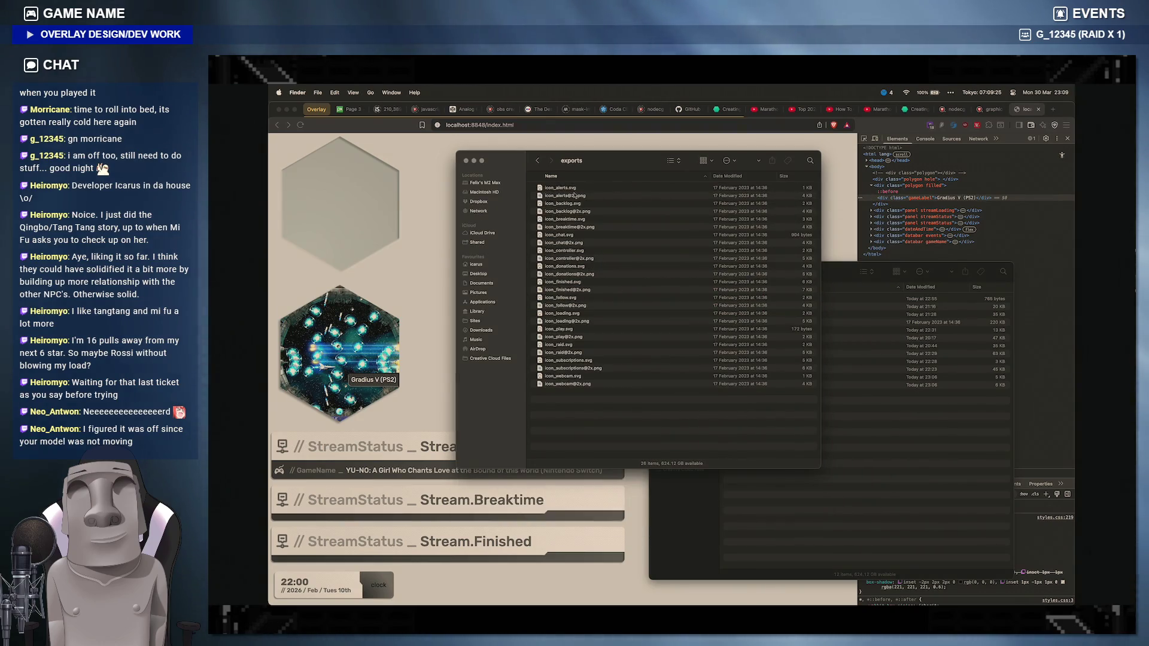
left_click(537, 160)
Step: Preview the examples screenshots and drag x1080.jpeg into the overlay's assets folder
left_click(556, 203)
double_click(556, 203)
left_click(557, 188)
key("space")
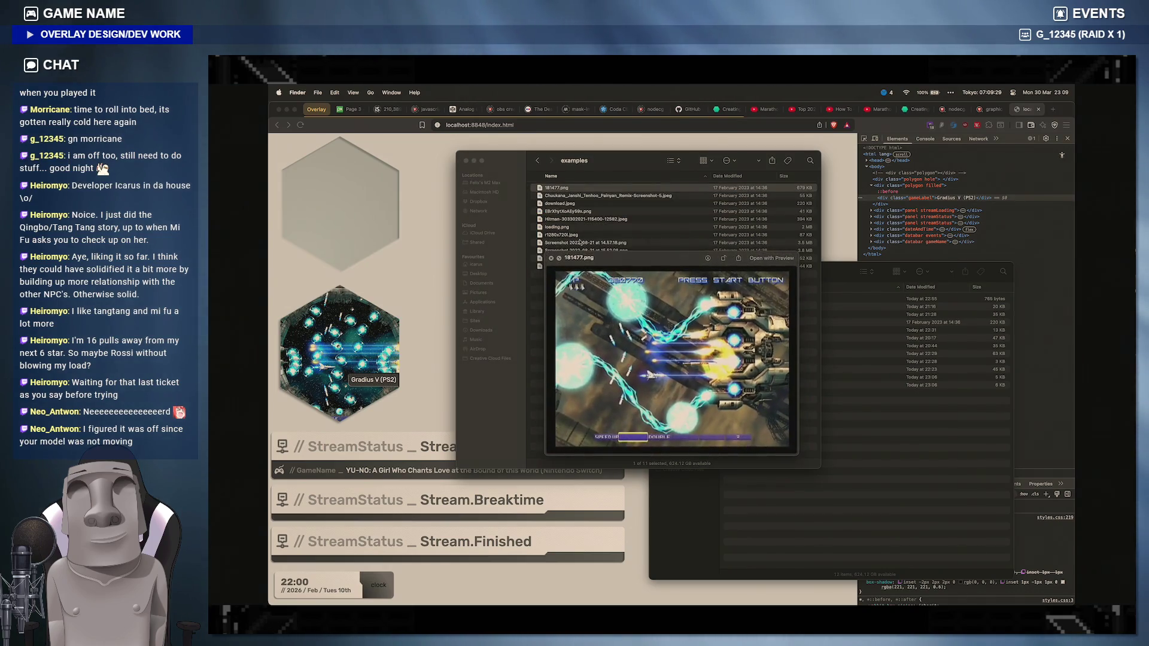
key("space")
key("Down")
key("space")
key("space")
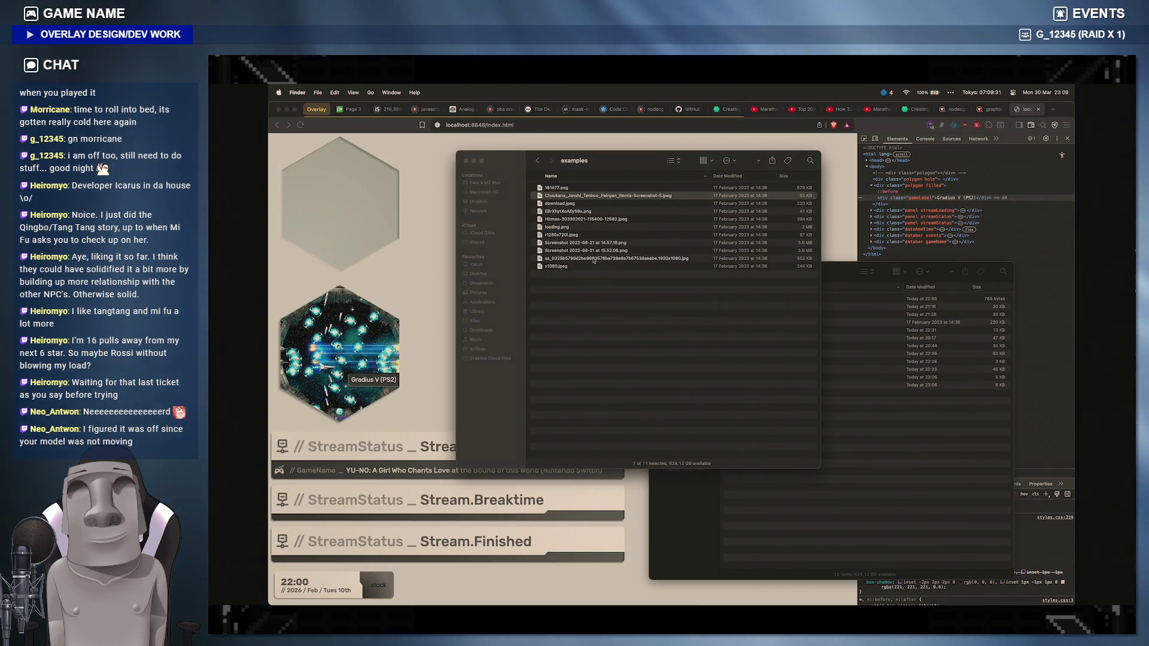
left_click(562, 267)
key("space")
key("space")
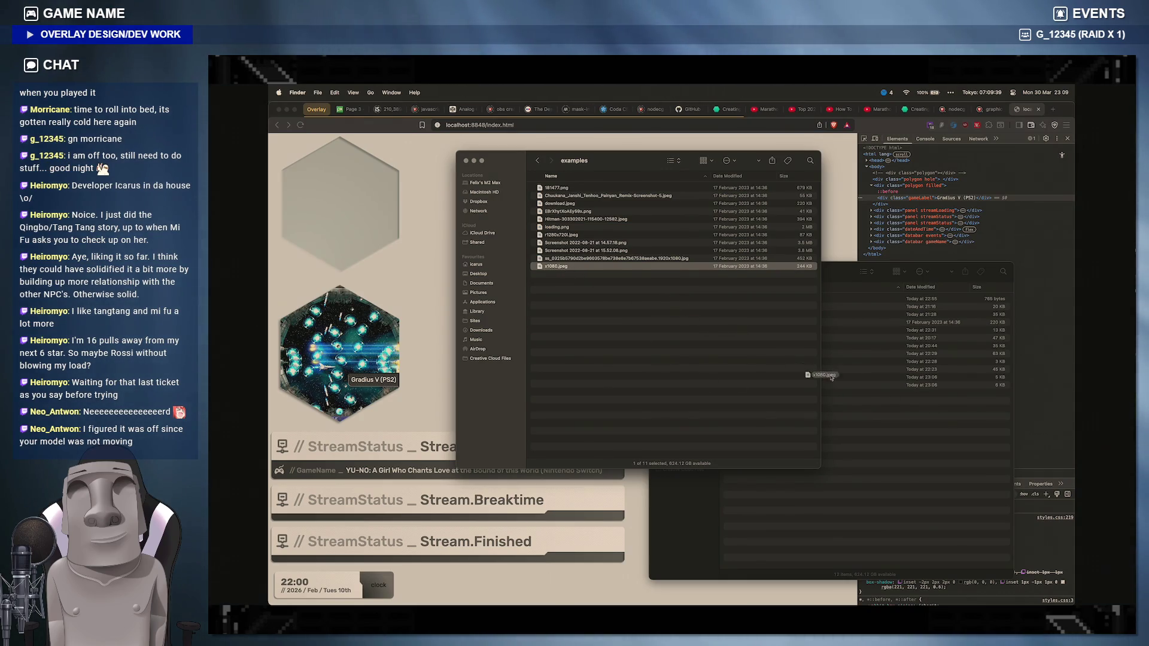
left_click_drag(911, 435, 871, 433)
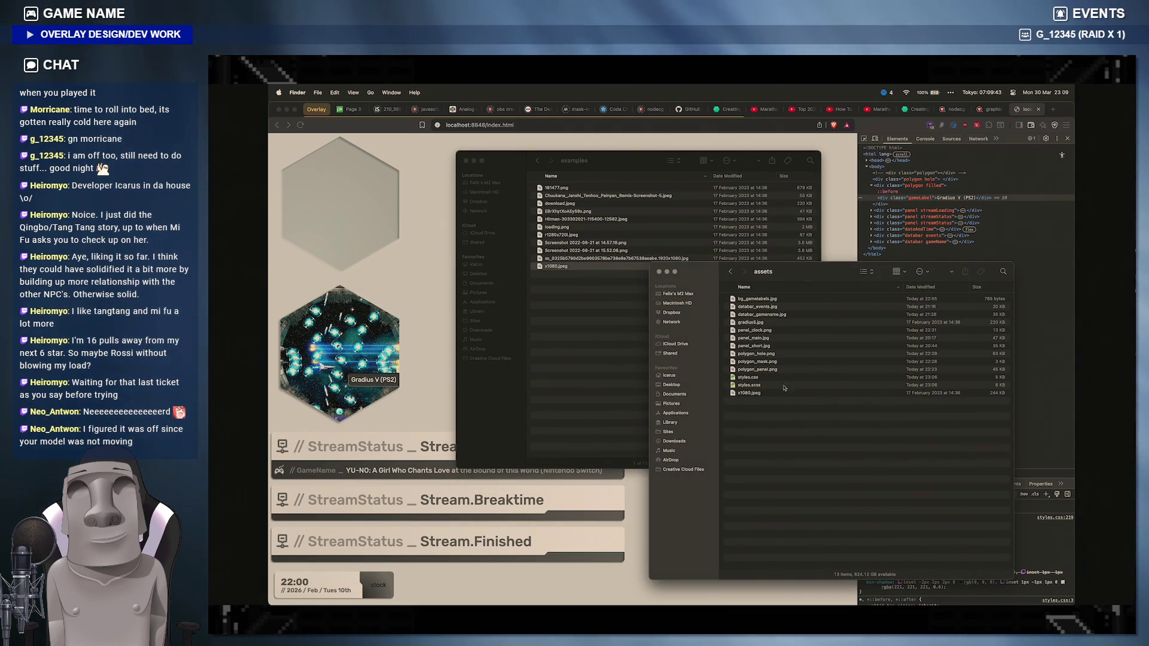
Step: Create an examples folder inside assets and move gradius5.jpg into it
right_click(765, 424)
left_click(795, 433)
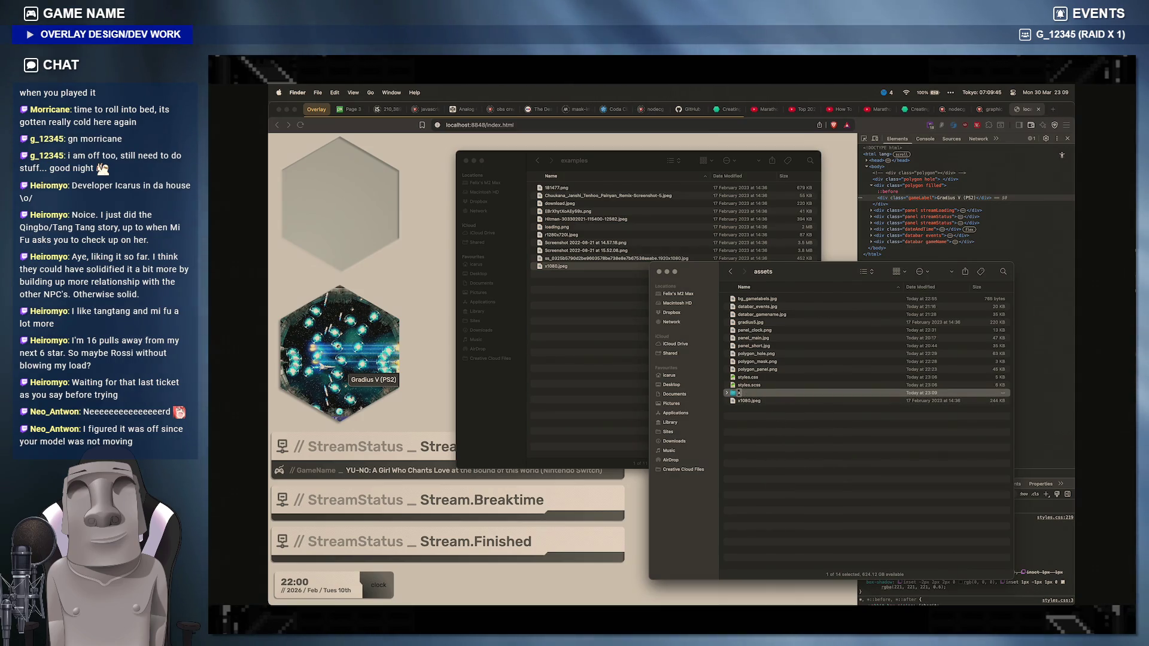
type("examples")
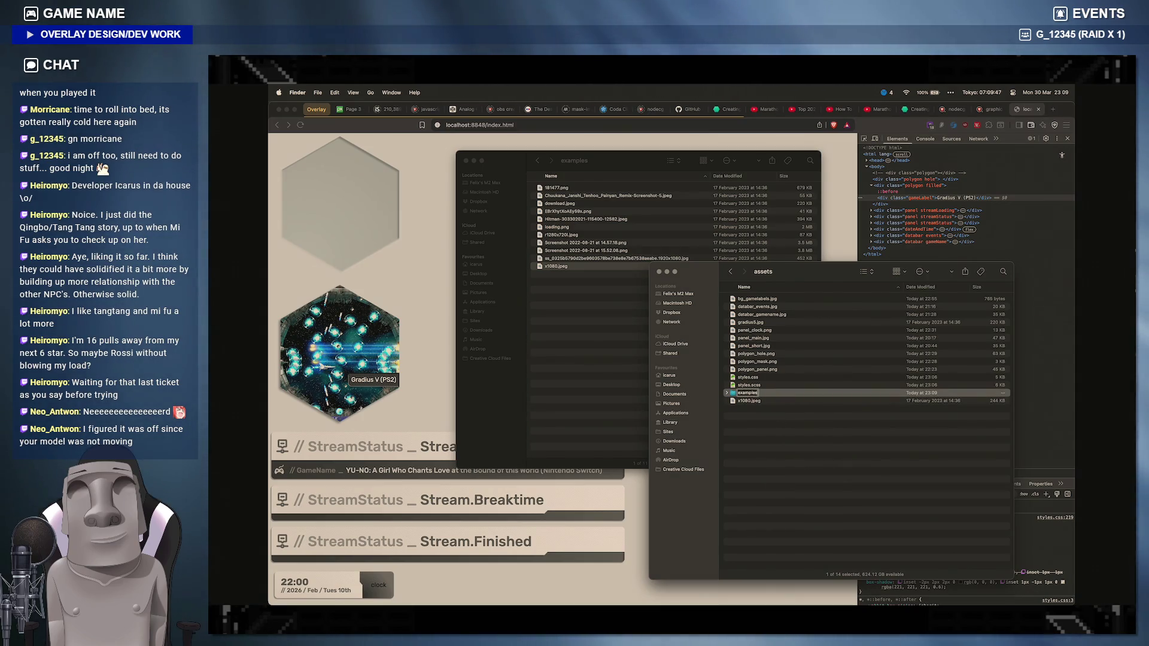
key("Return")
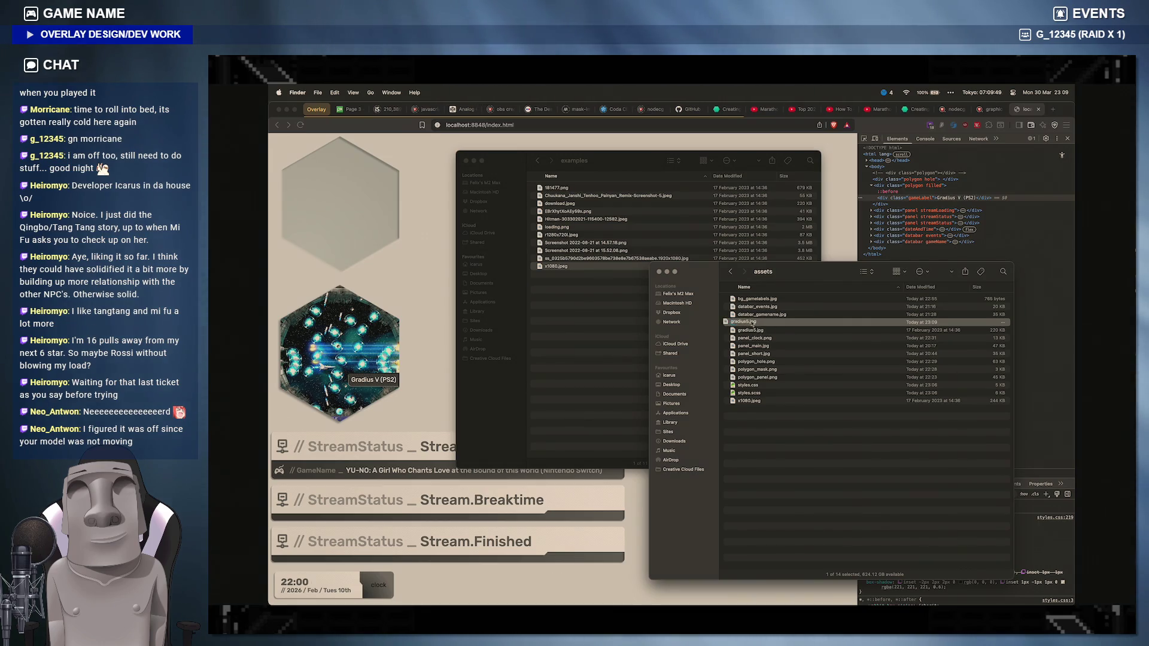
left_click_drag(752, 325, 754, 325)
Step: Rename x1080.jpeg to chuukana.jpeg, move it into examples, then switch to VS Code
left_click(754, 395)
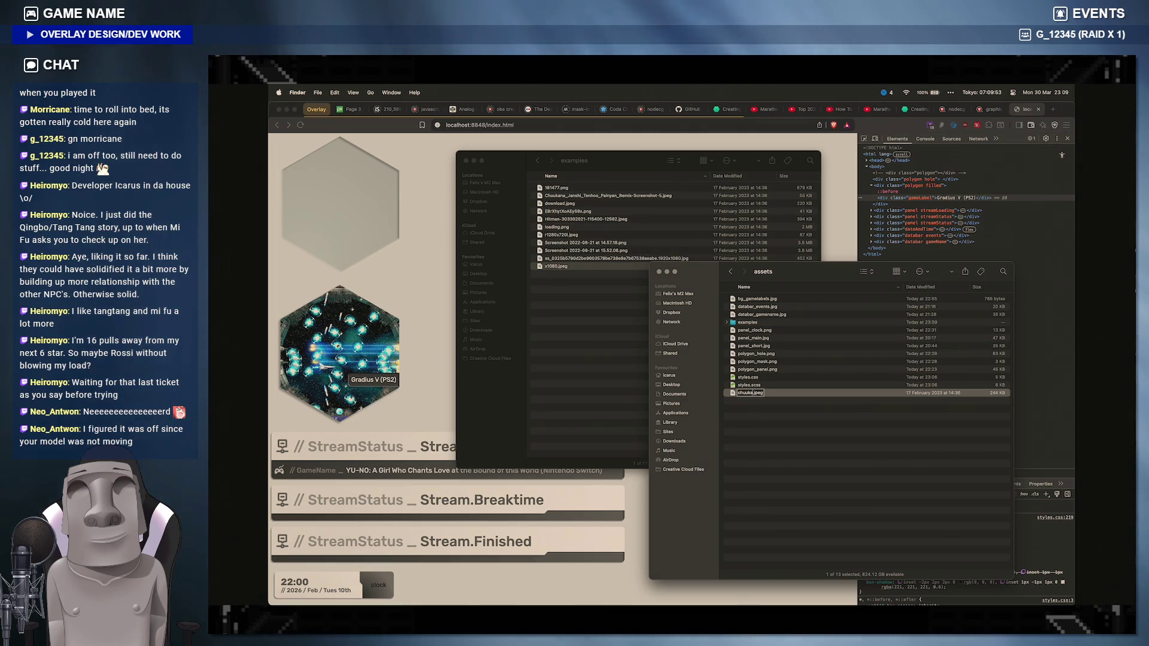
key("Return")
left_click_drag(748, 309, 758, 330)
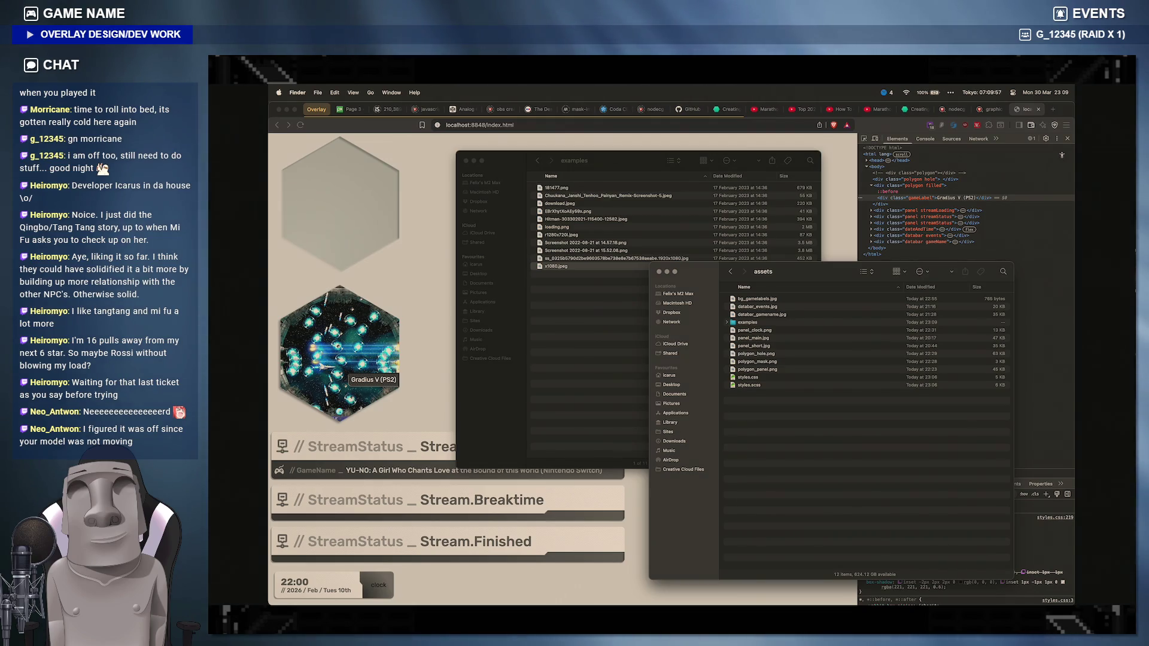
key("super+Tab")
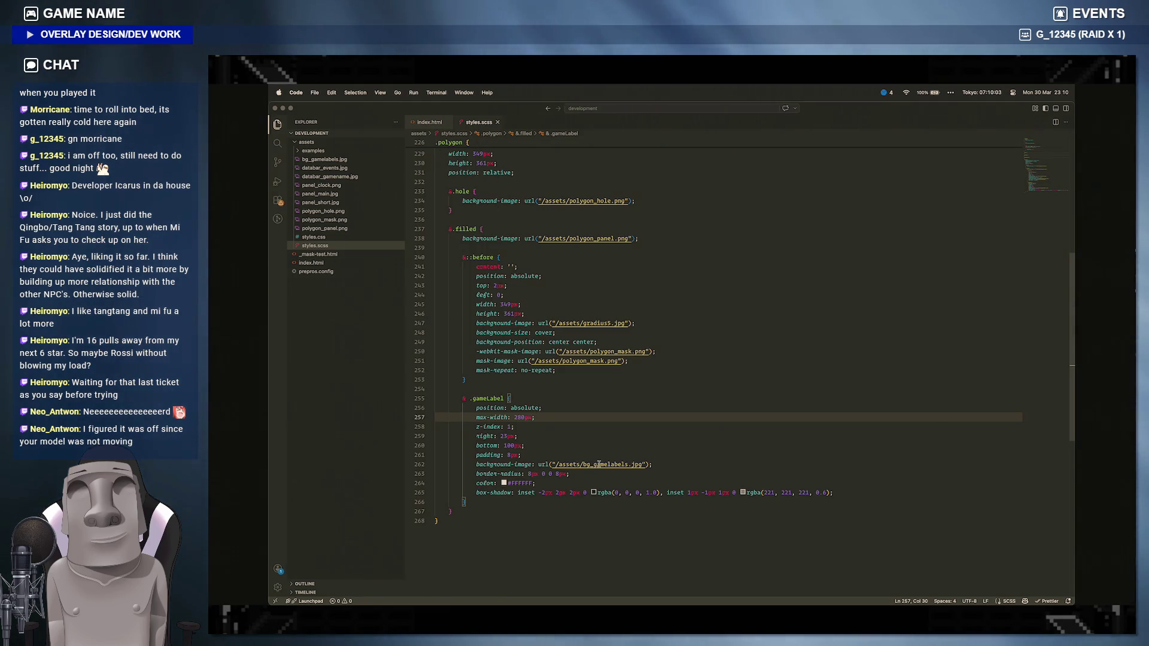
Step: Point line 247's hexagon url to examples/chuukana.jpeg and return to Brave
left_click(583, 323)
type("examples/")
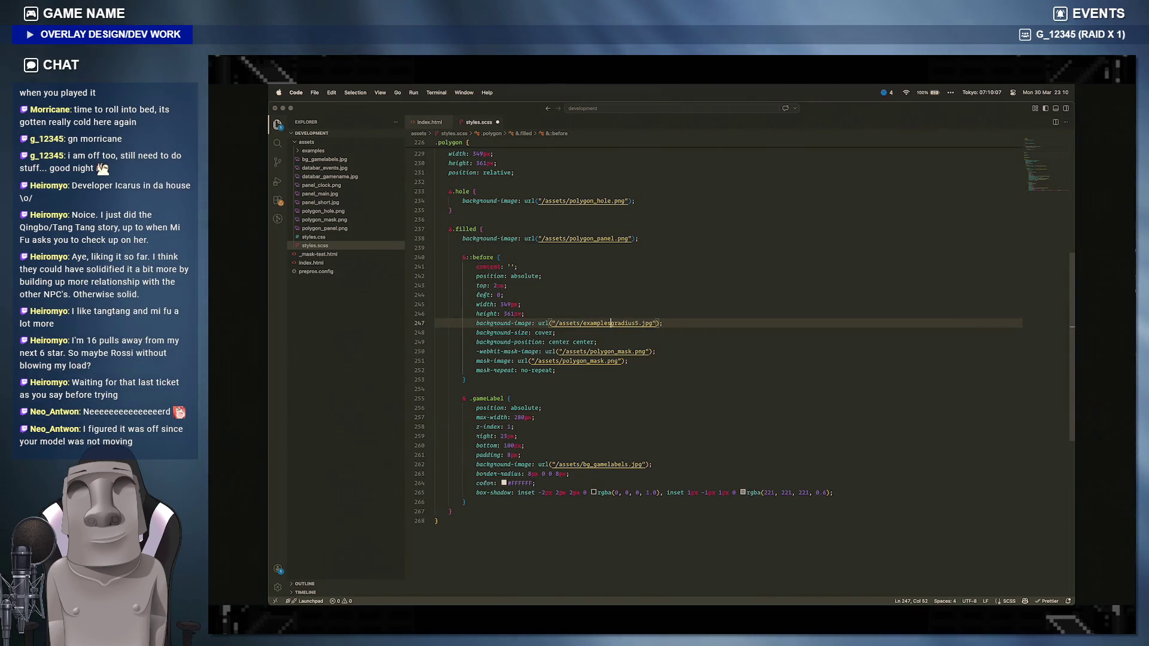
left_click(643, 332)
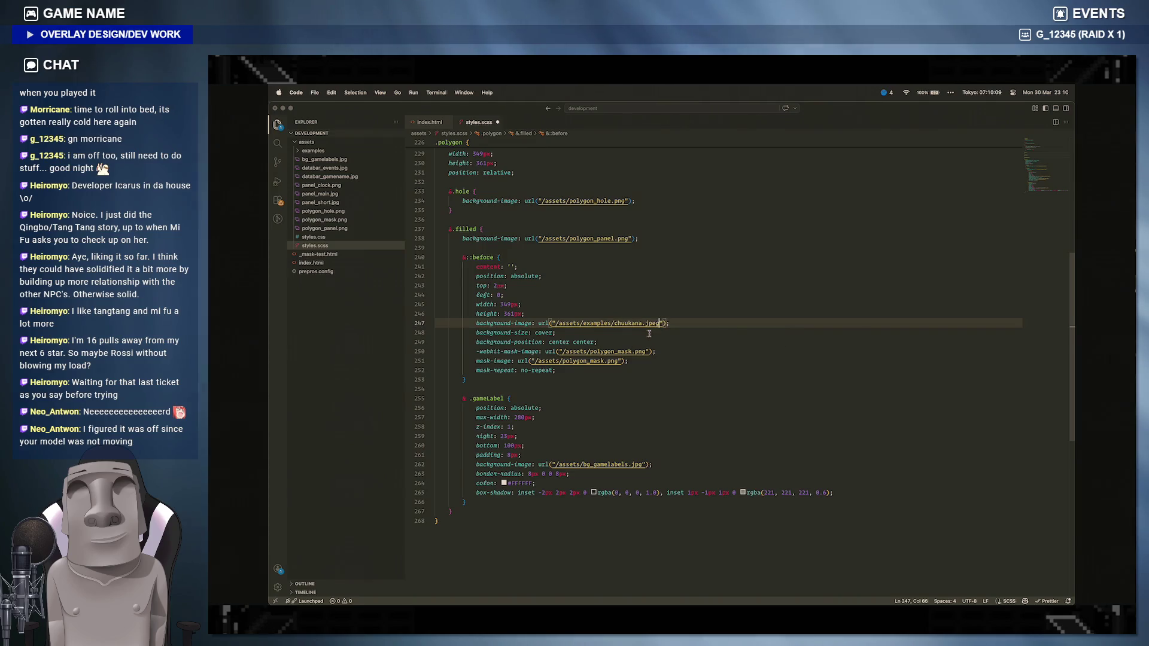
left_click(497, 595)
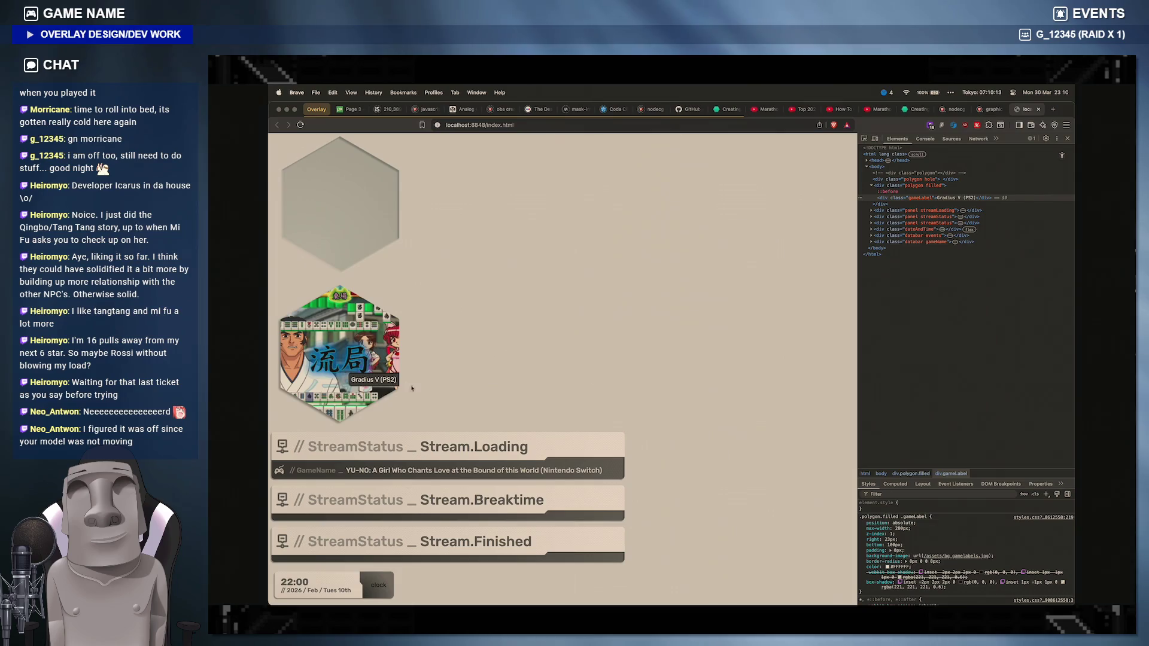
scroll(459, 348, "down", 1)
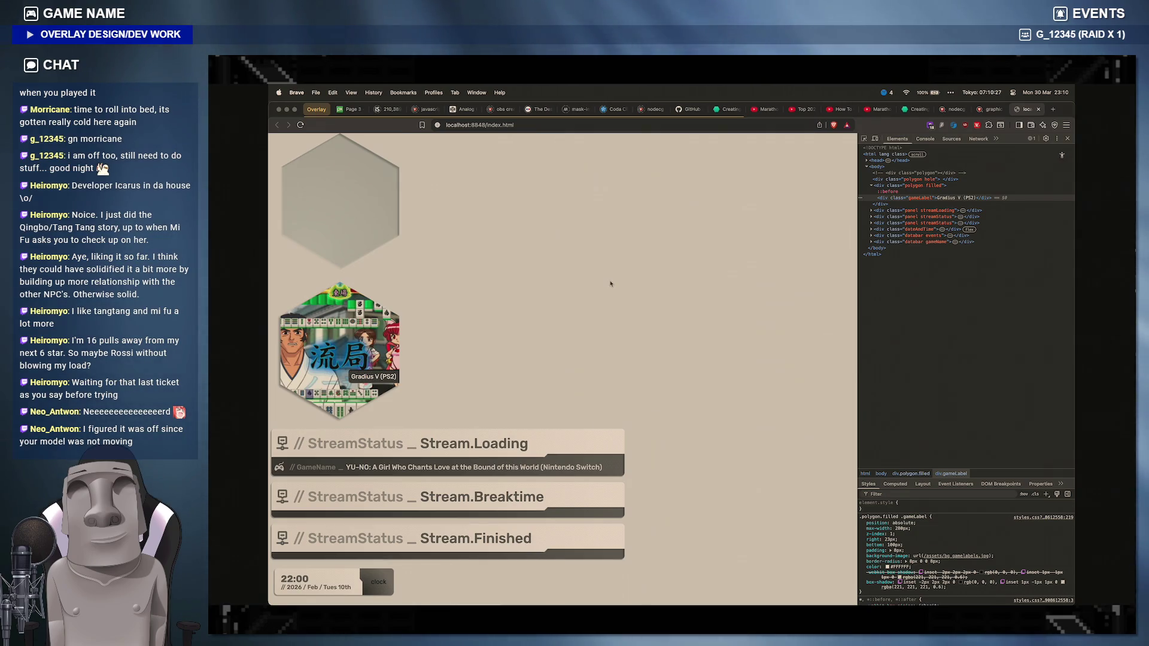
key("super+plus")
key("super+plus")
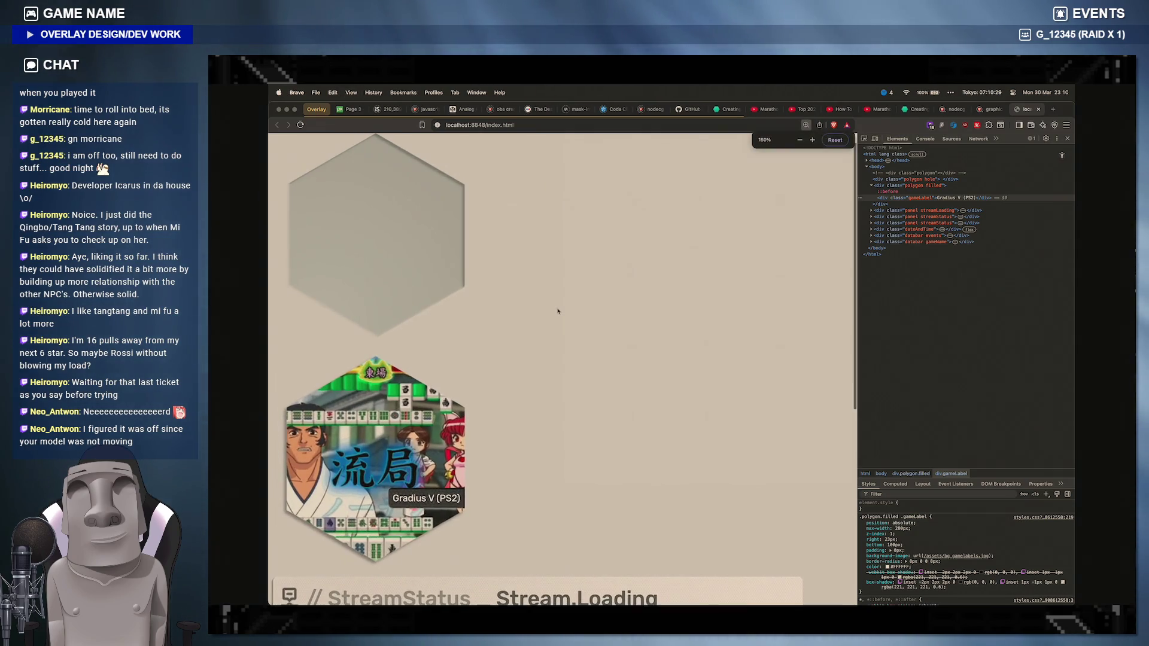
key("super+plus")
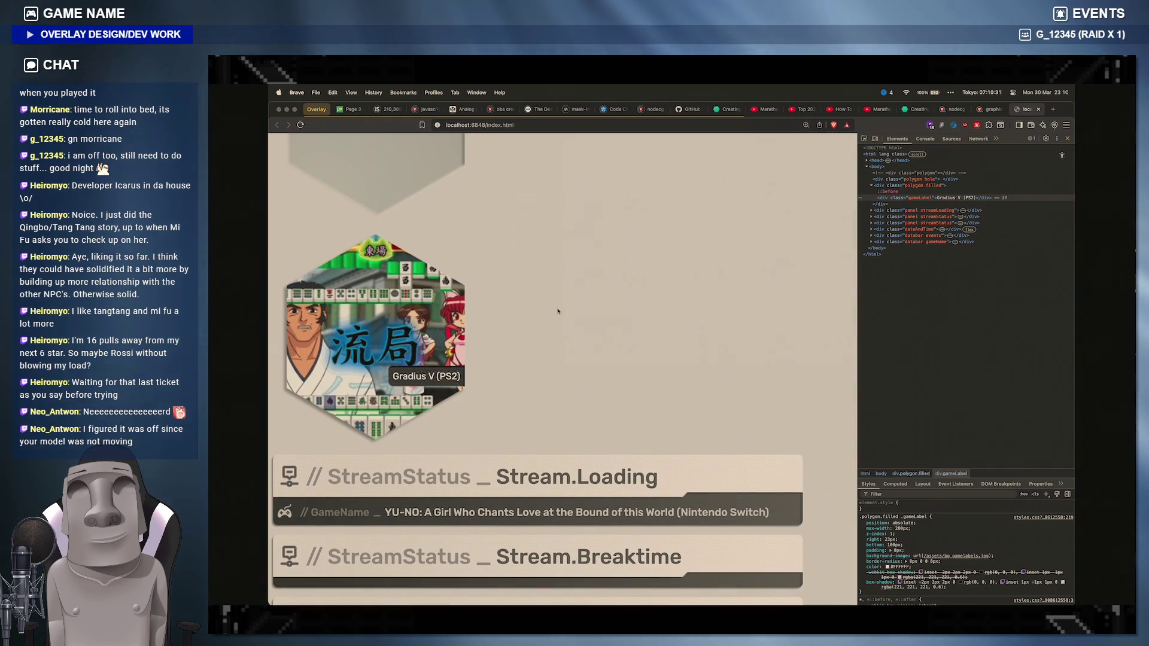
key("super+plus")
key("super+plus")
key("super+0")
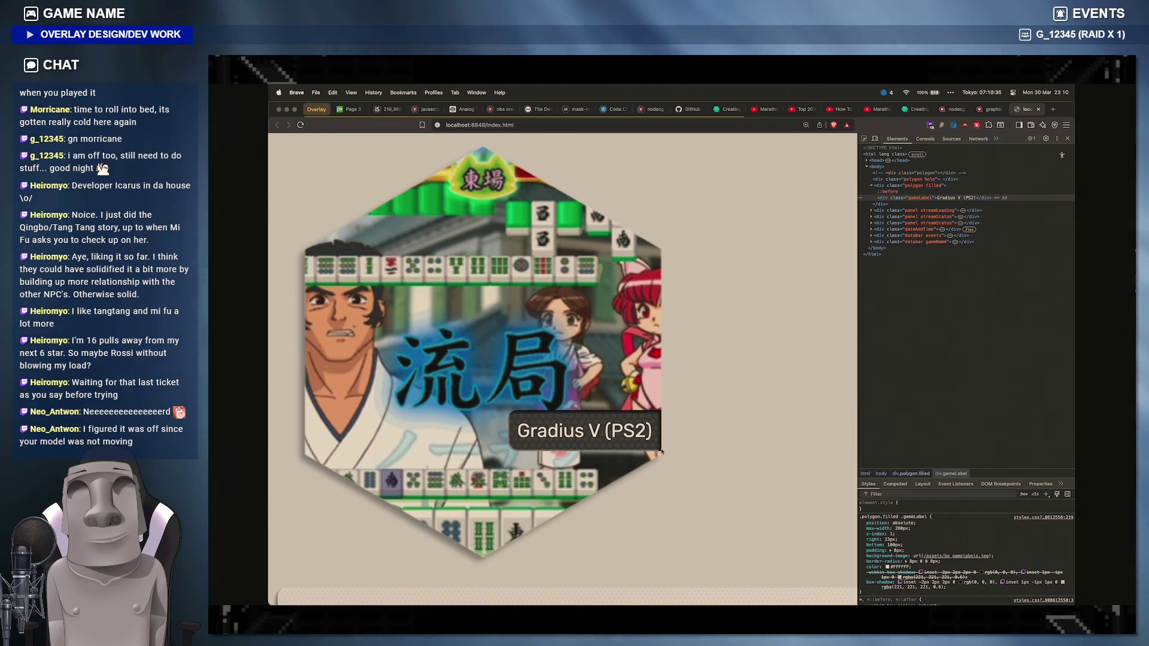
key("super+plus")
key("super+plus")
key("super+plus")
key("super+plus")
scroll(662, 451, "down", 5)
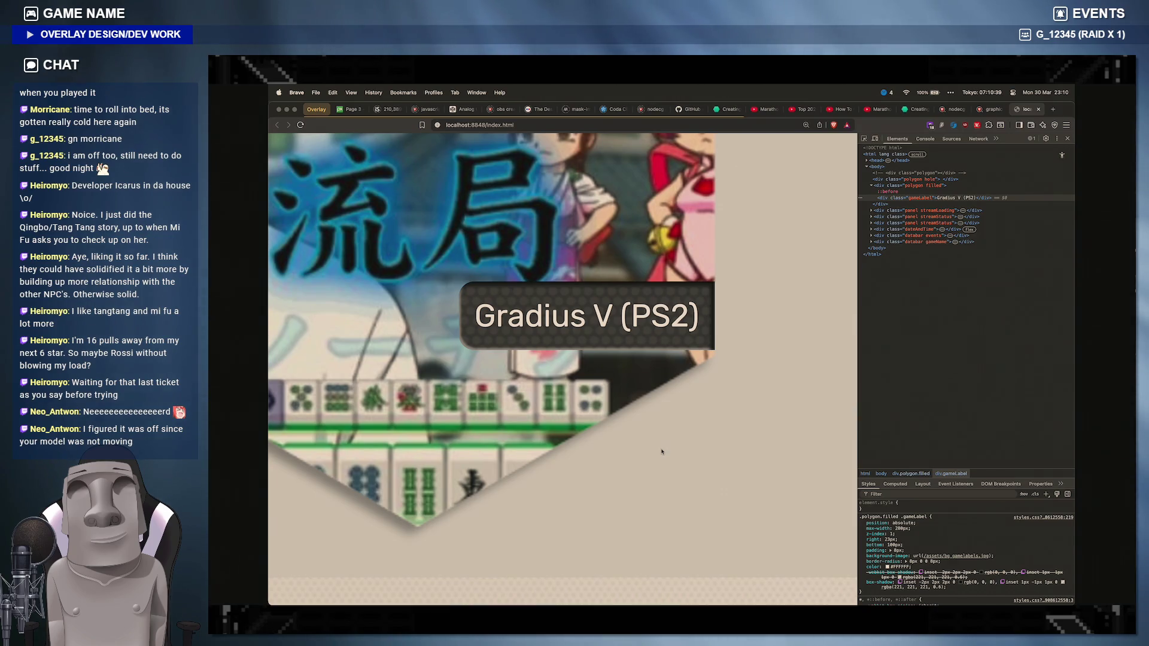
scroll(662, 451, "down", 3)
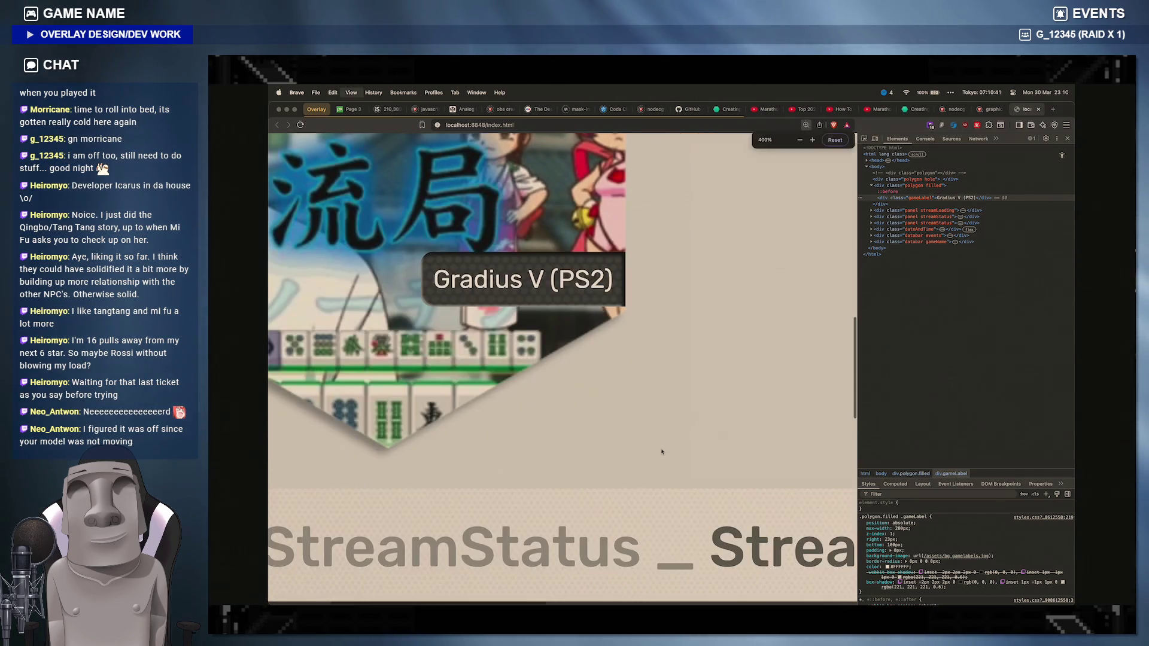
scroll(700, 405, "left", 3)
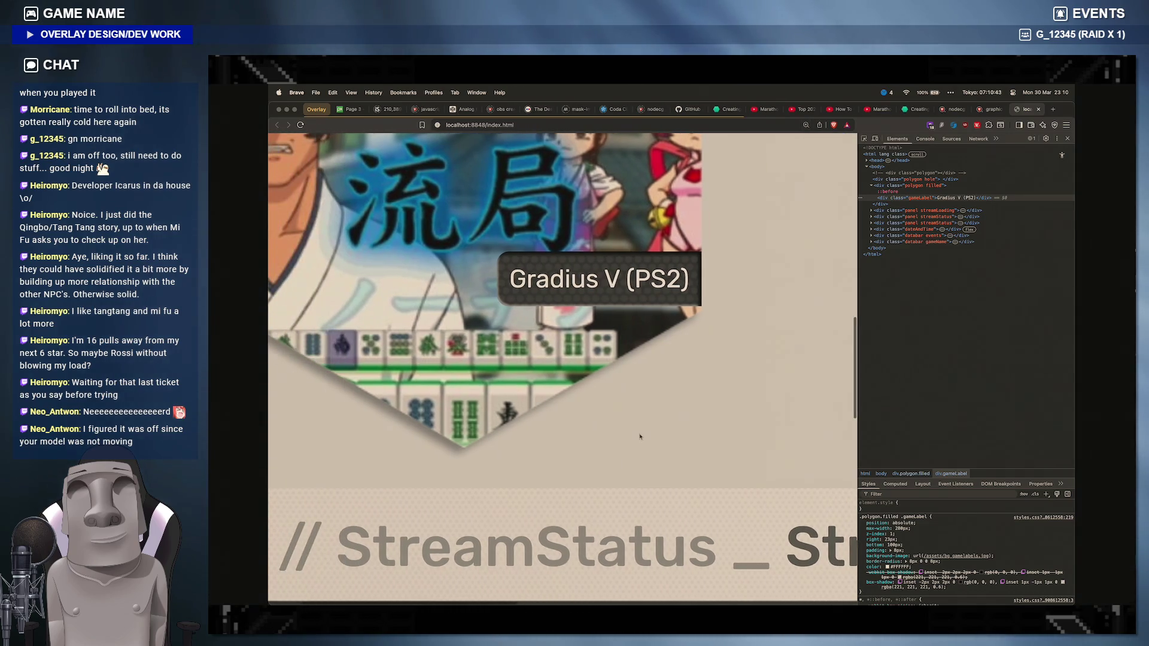
scroll(641, 436, "left", 2)
key("ctrl+0")
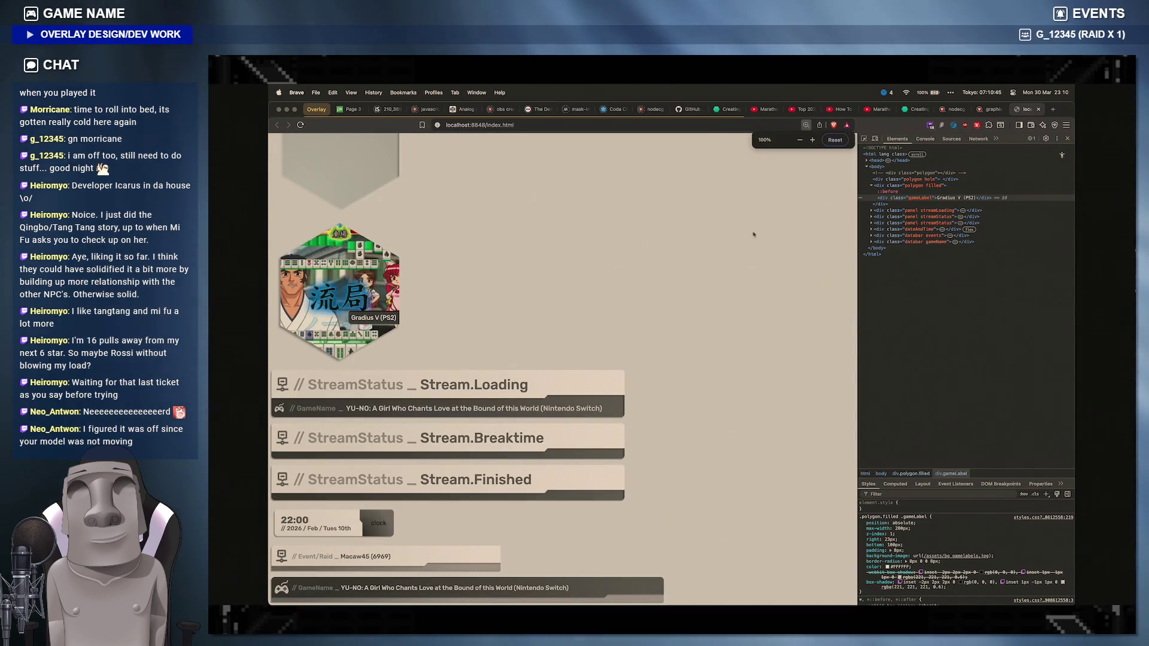
scroll(710, 274, "up", 2)
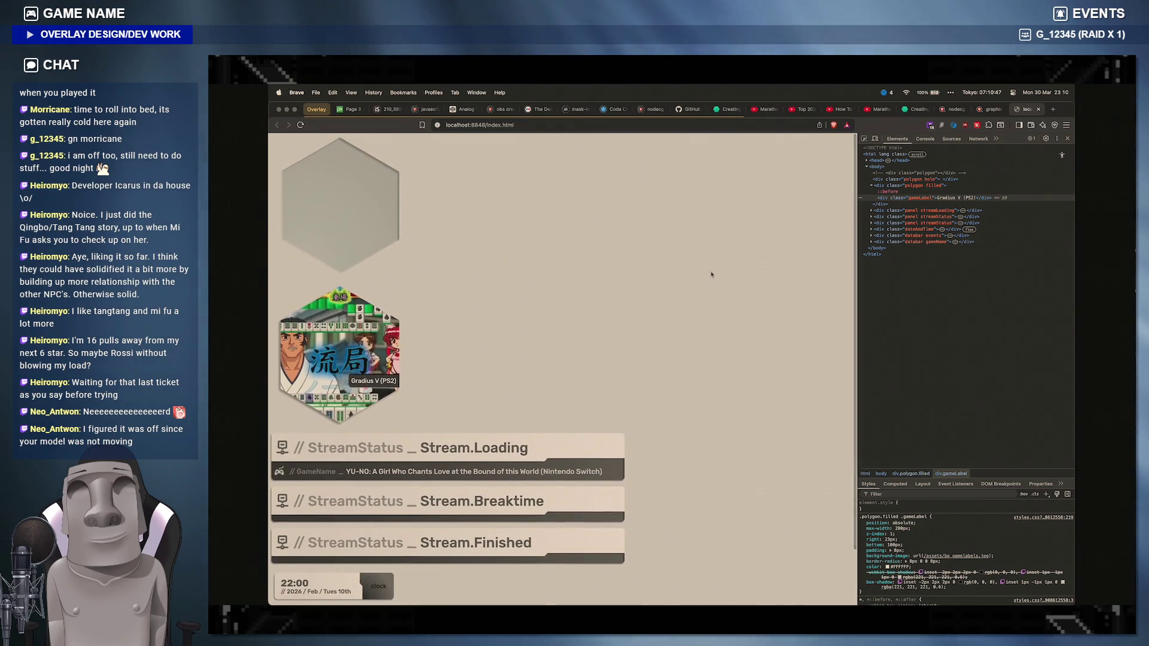
scroll(712, 274, "down", 2)
scroll(710, 296, "up", 2)
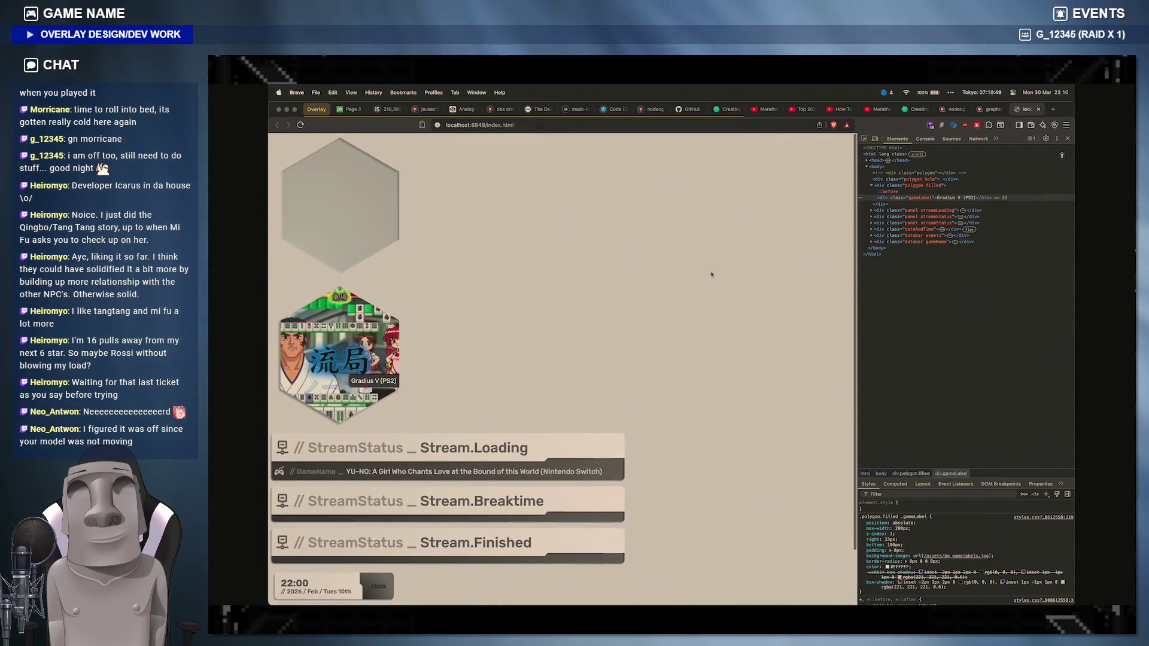
scroll(711, 321, "down", 2)
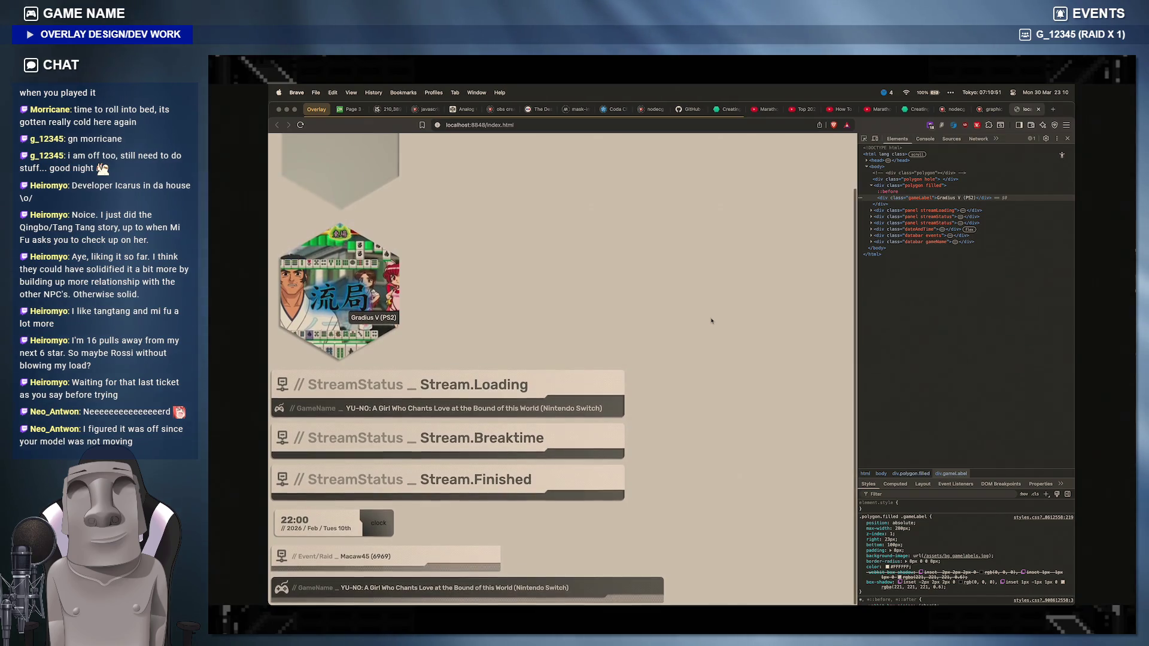
scroll(711, 320, "up", 2)
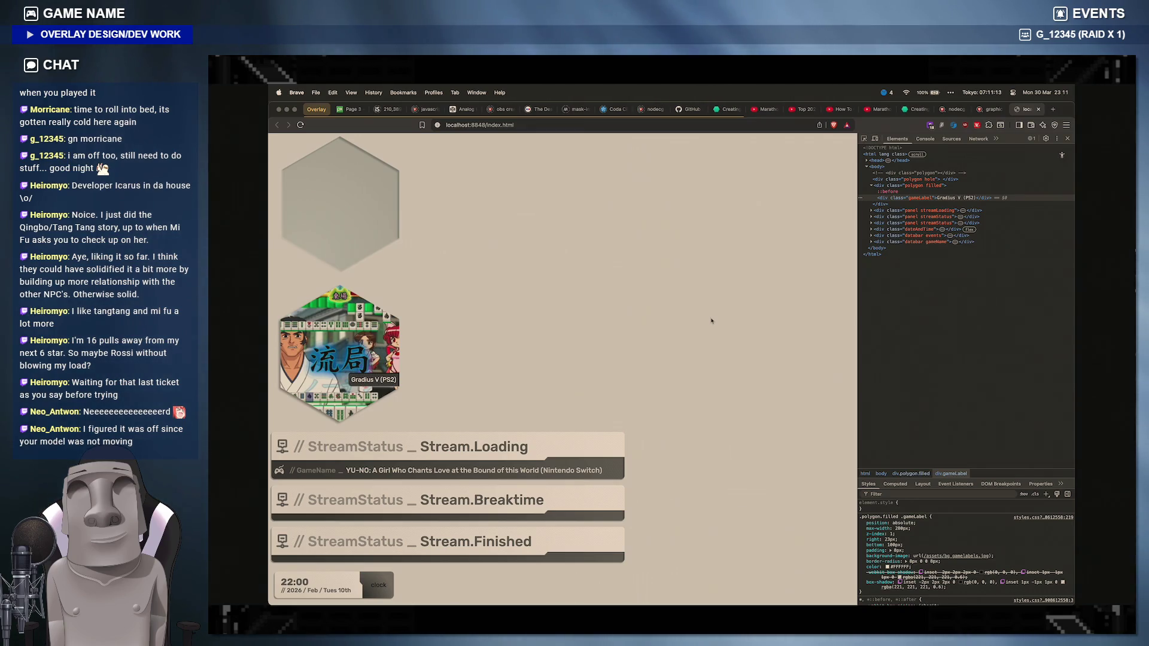
scroll(710, 320, "down", 2)
scroll(711, 320, "down", 1)
scroll(711, 319, "up", 1)
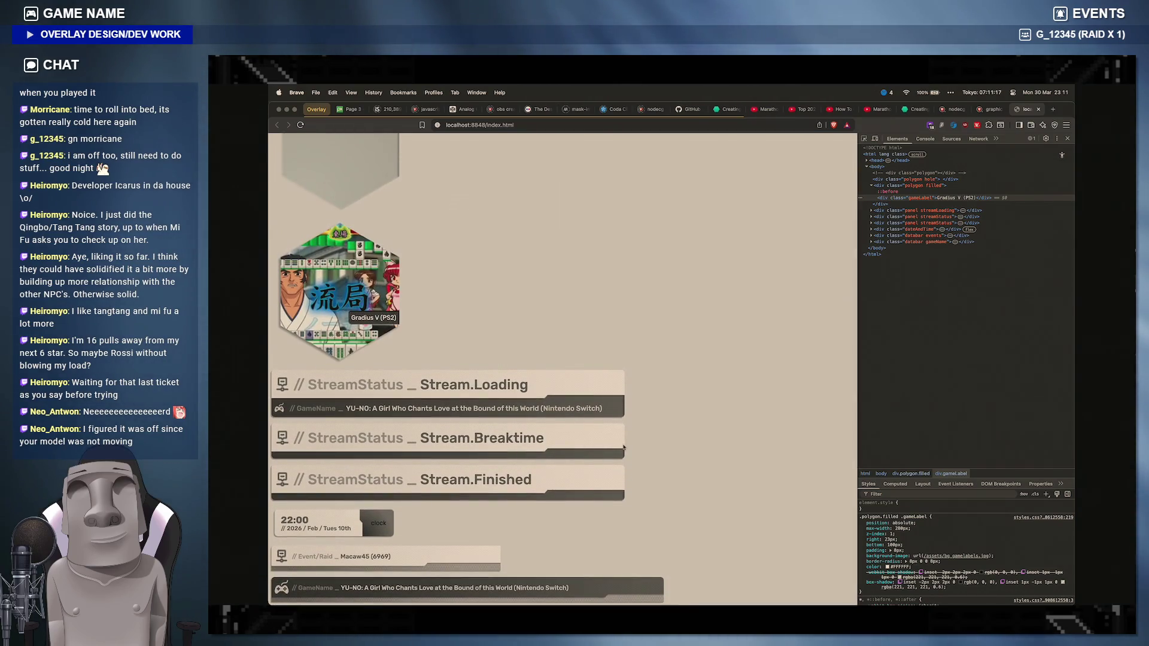